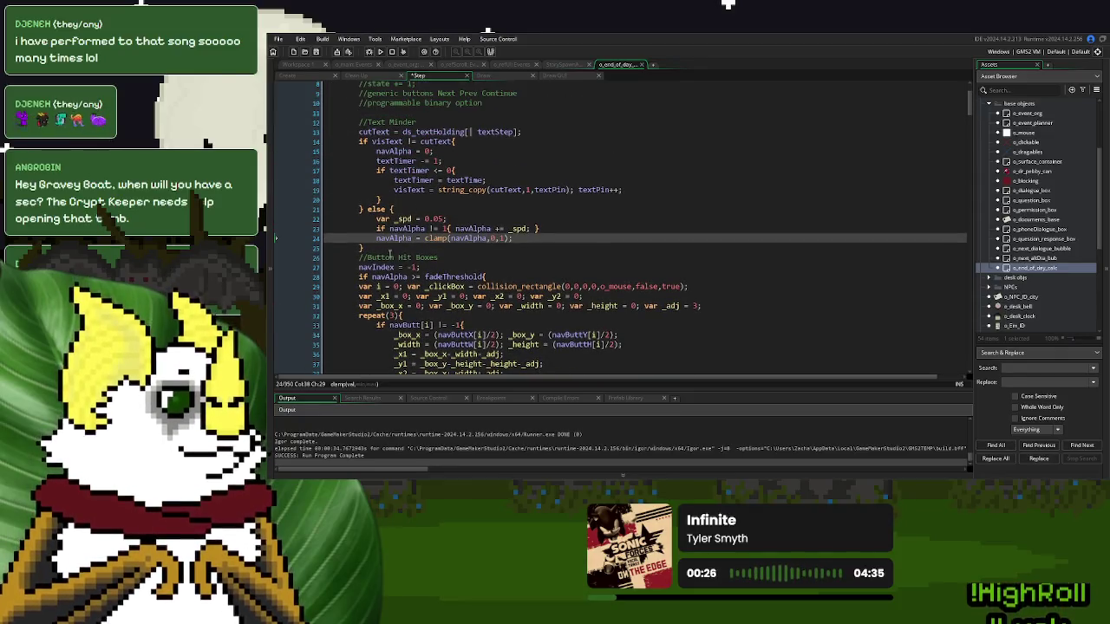
- Add a //Generic Button Check comment and paste the var i and navButt label lines, indented
click(398, 248)
key(Return)
text(//)
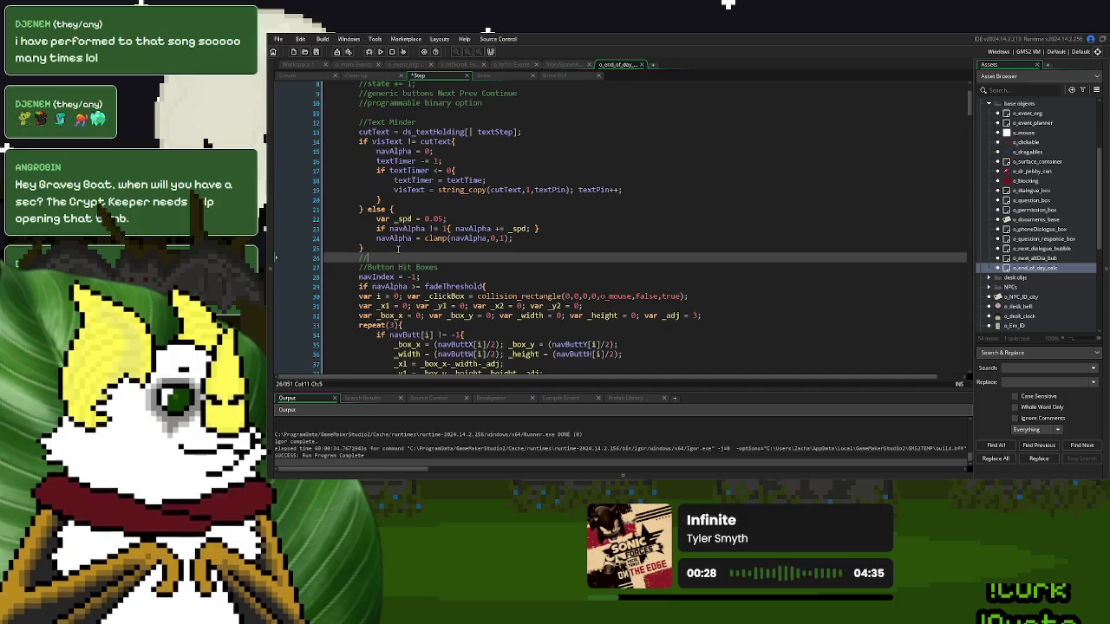
key(BackSpace)
key(BackSpace)
key(BackSpace)
key(BackSpace)
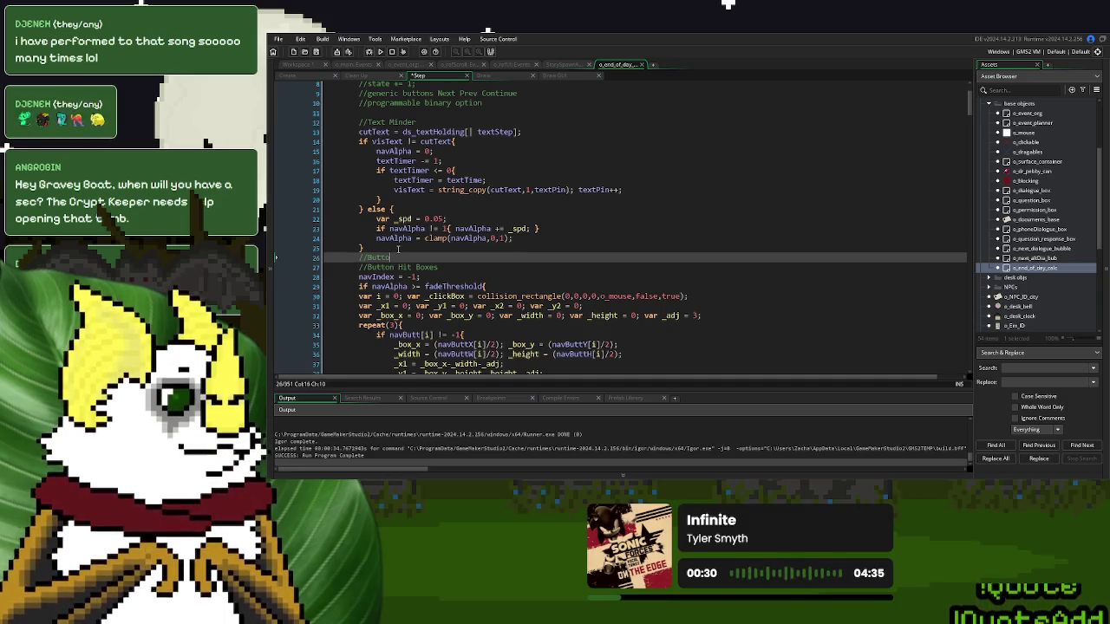
text(Generic)
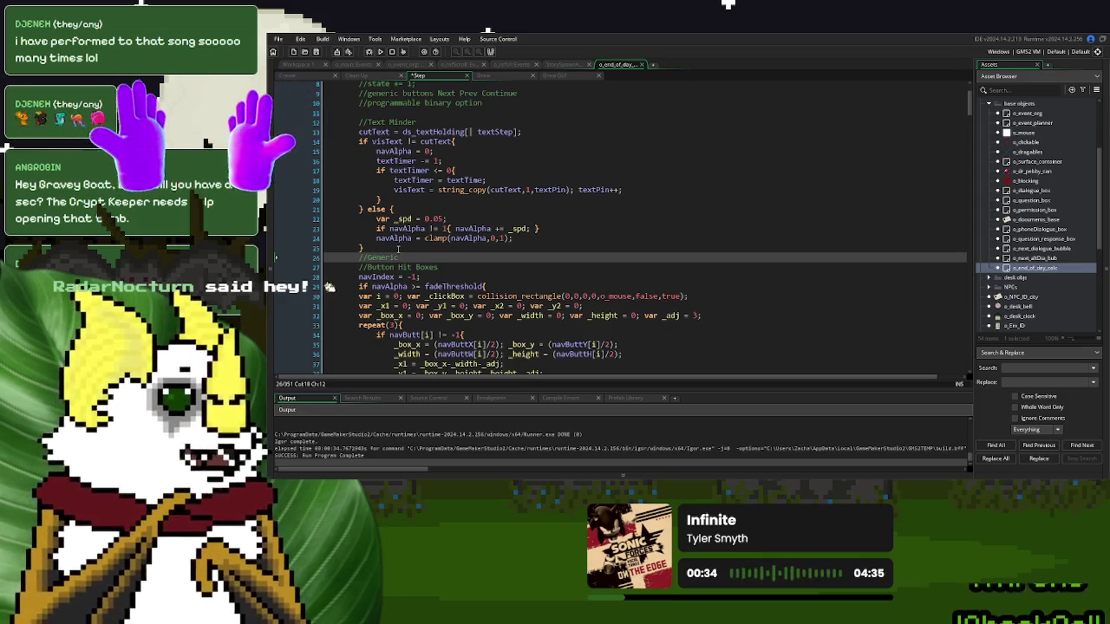
text( Button Check)
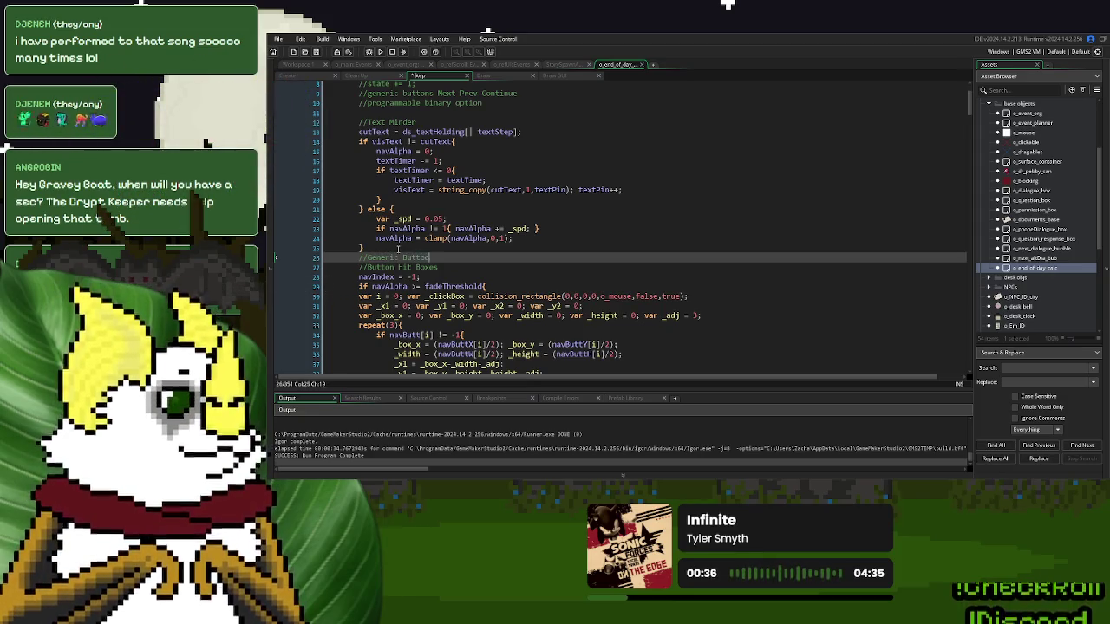
key(Return)
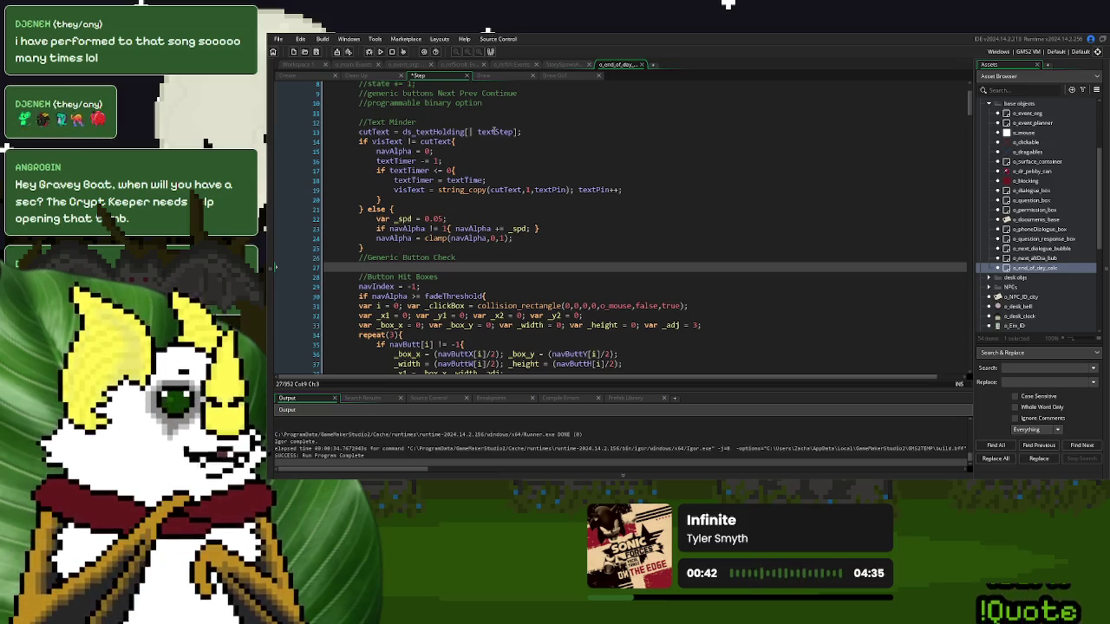
text(var i = 0; navButt[i] = "Next"; i++; navButt[i] = "Previous"; i++; navButt[i] = "Continue"; i++;)
drag(451, 295, 317, 279)
key(Tab)
key(Right)
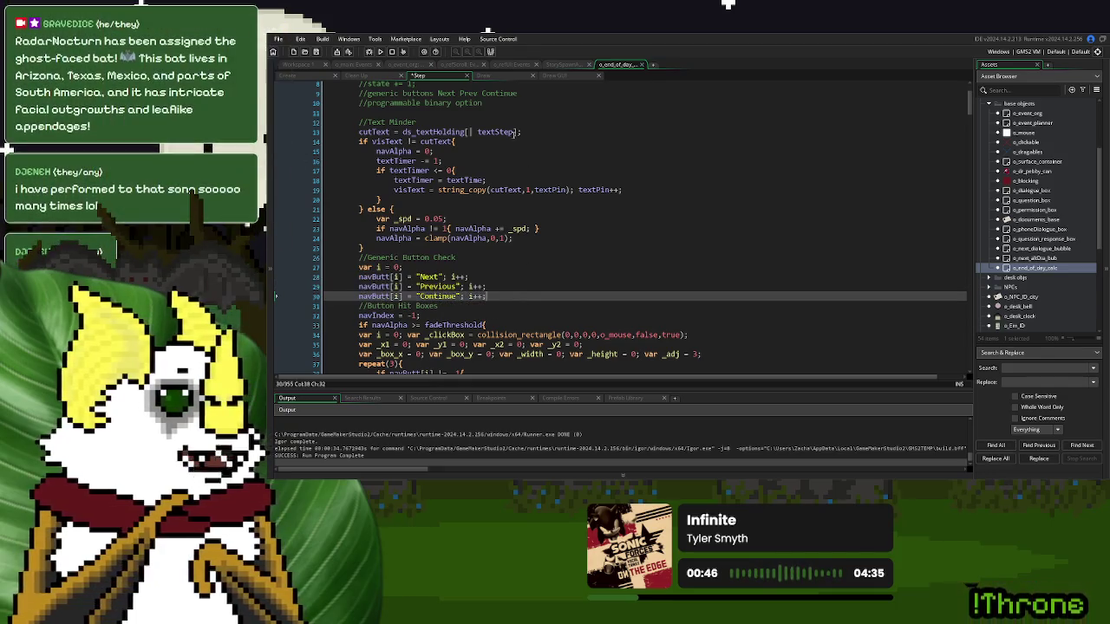
- Insert an 'if textStep = 0{' line above the var i line
double_click(492, 131)
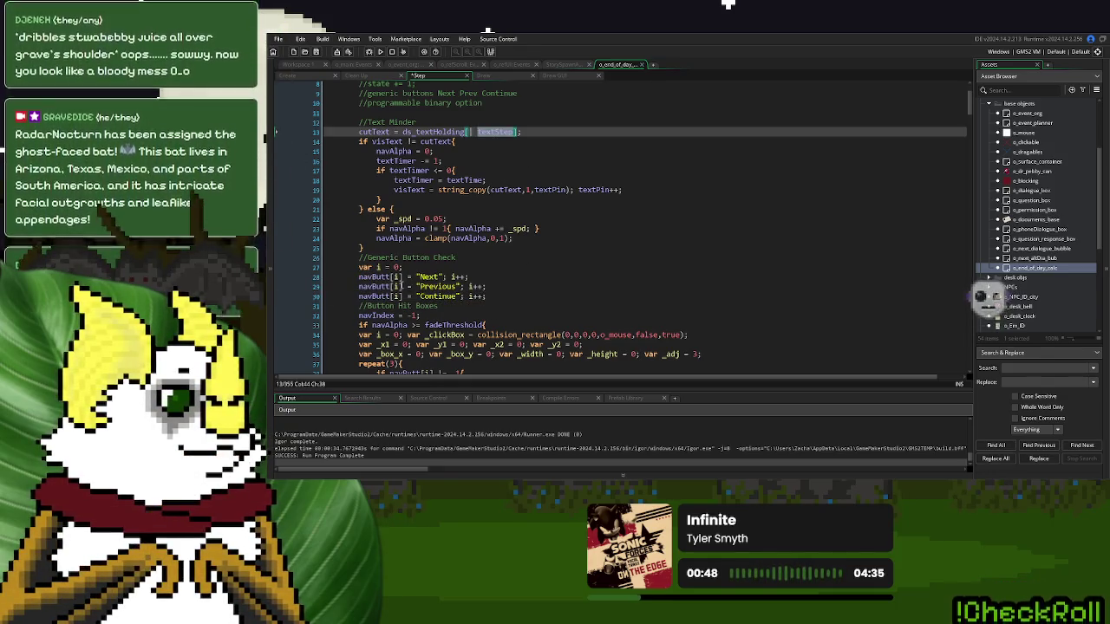
click(357, 267)
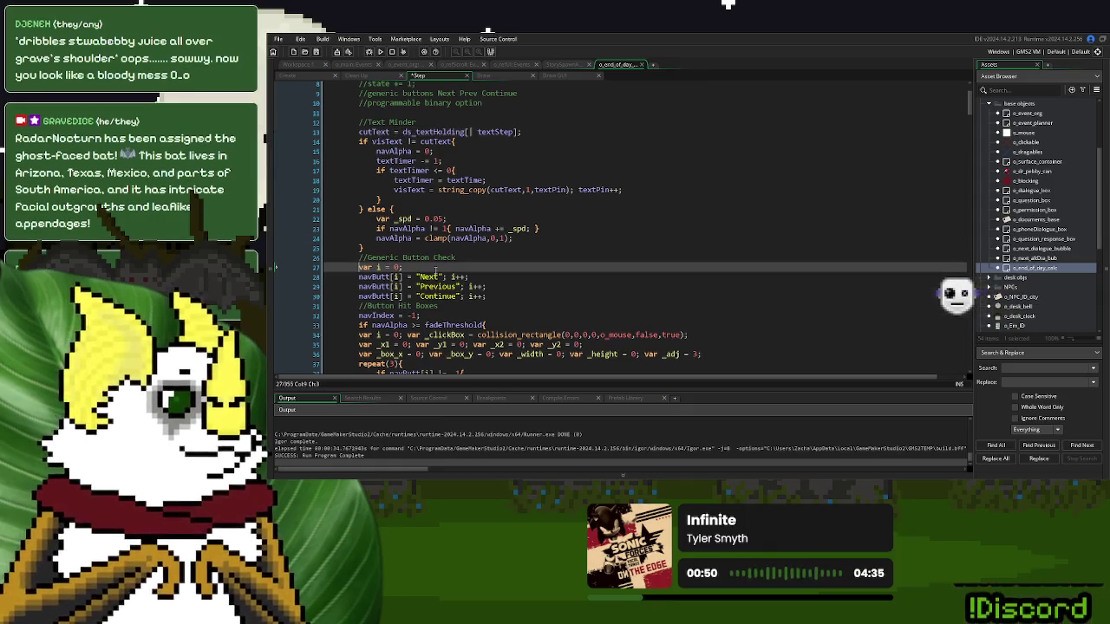
key(Return)
key(Up)
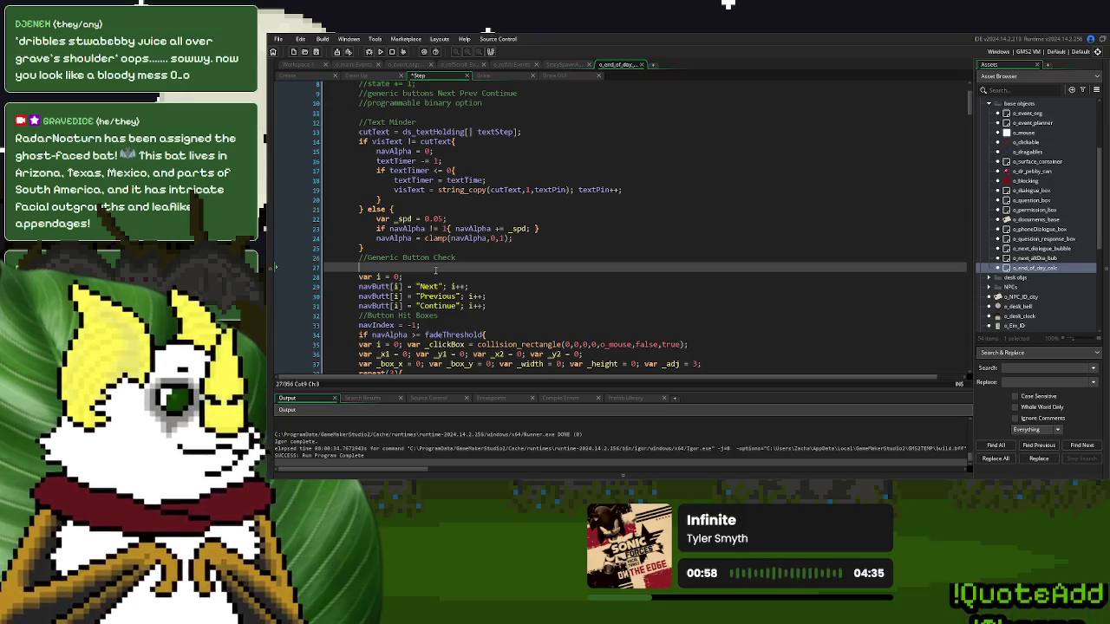
text(if textStep)
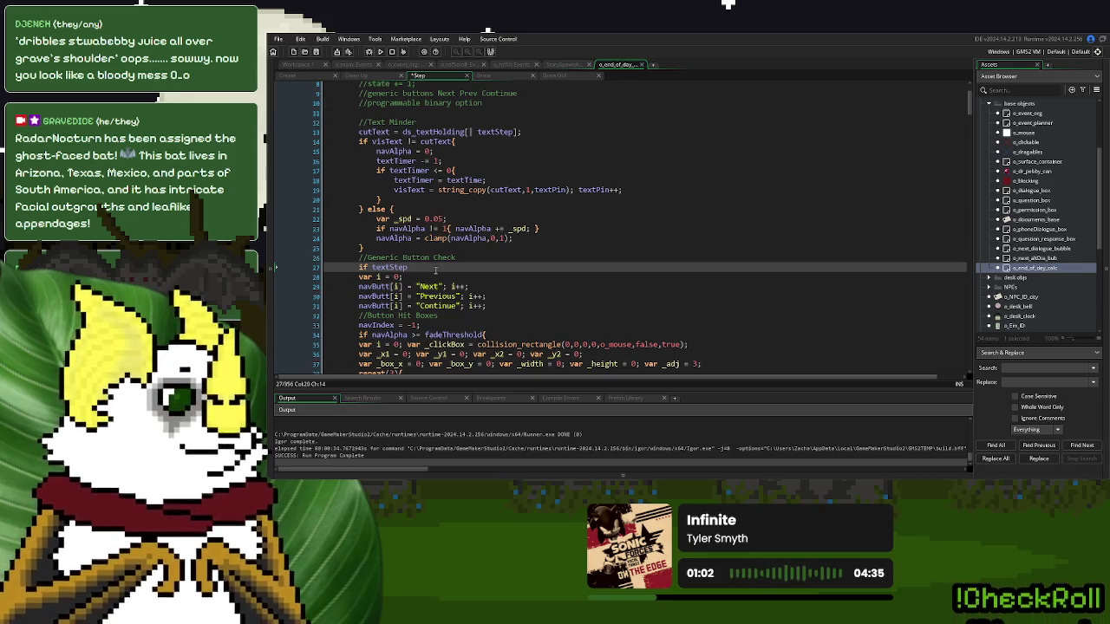
key(BackSpace)
key(BackSpace)
key(BackSpace)
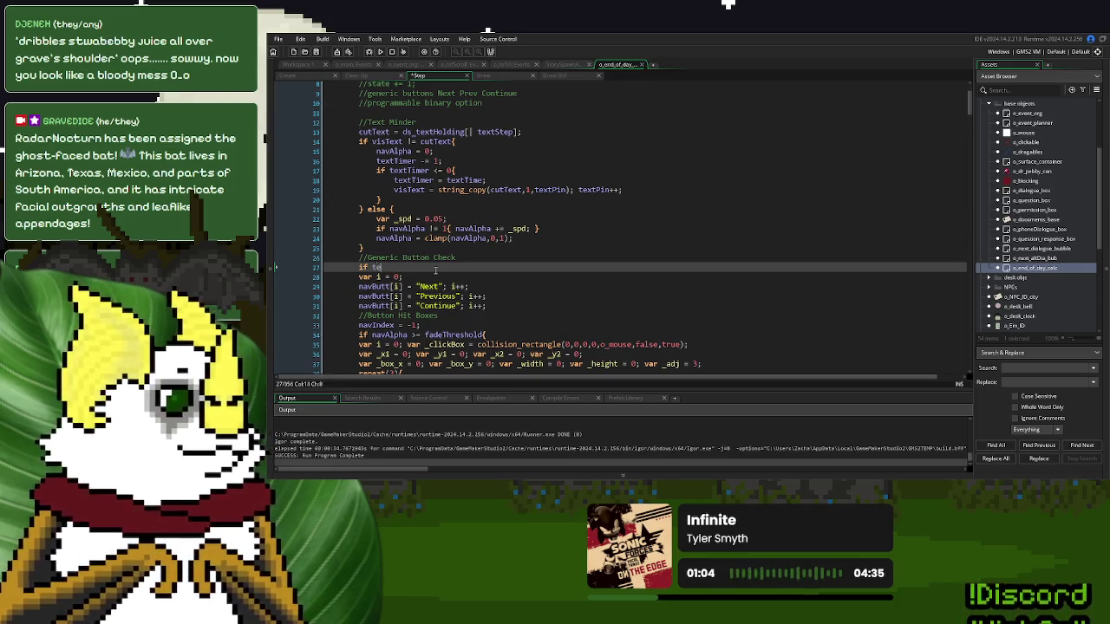
text(if textStep)
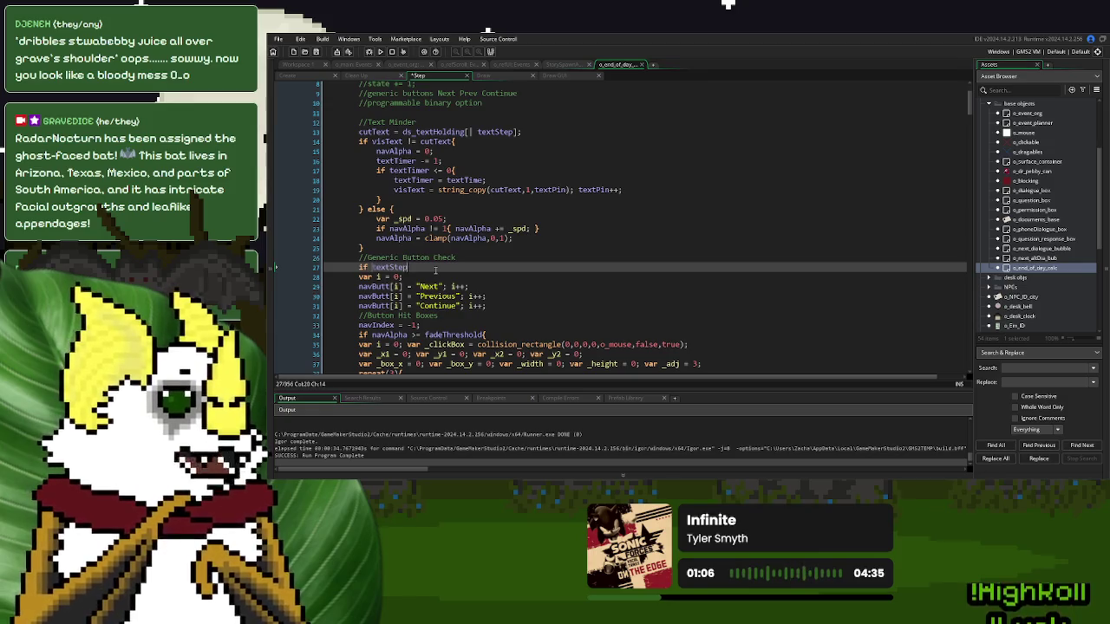
text( = 0{)
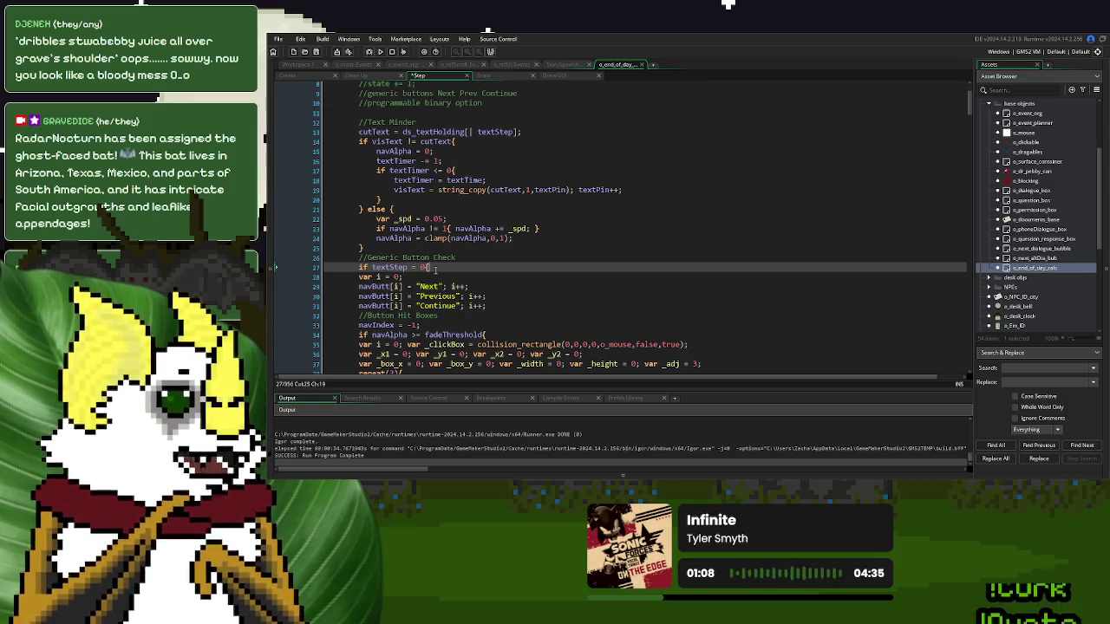
key(Return)
key(Return)
scroll(436, 269, down, 2)
- Move the navButt label lines inside the textStep = 0 block and delete the leftover duplicates
mouse_move(487, 255)
mouse_down()
mouse_move(408, 254)
mouse_move(386, 226)
mouse_move(358, 225)
mouse_up()
key(Tab)
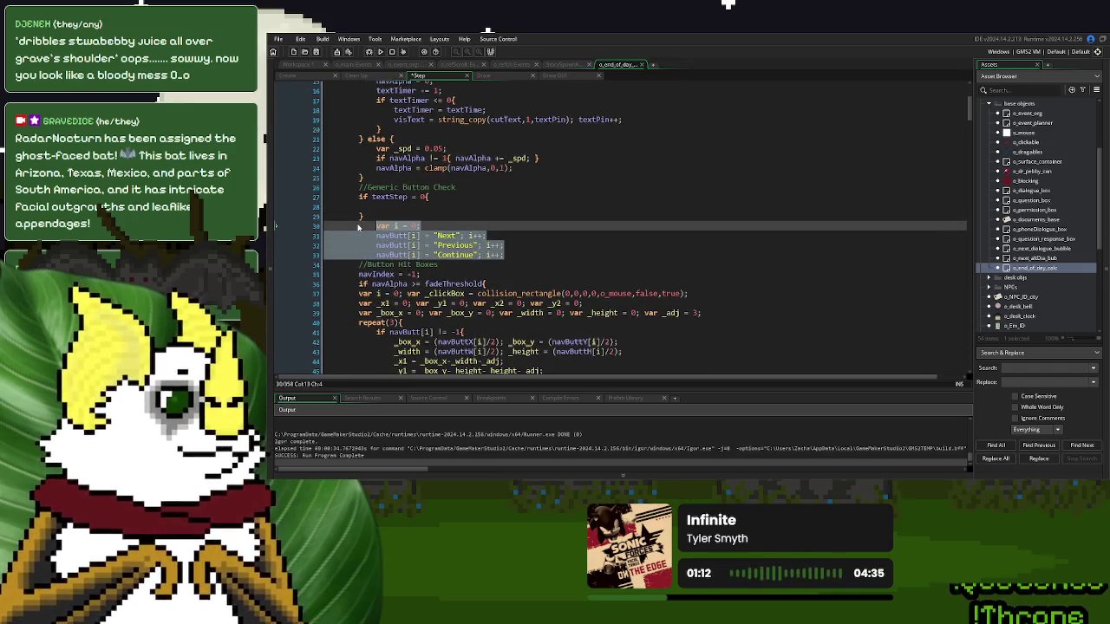
key(ctrl+c)
click(387, 206)
key(ctrl+v)
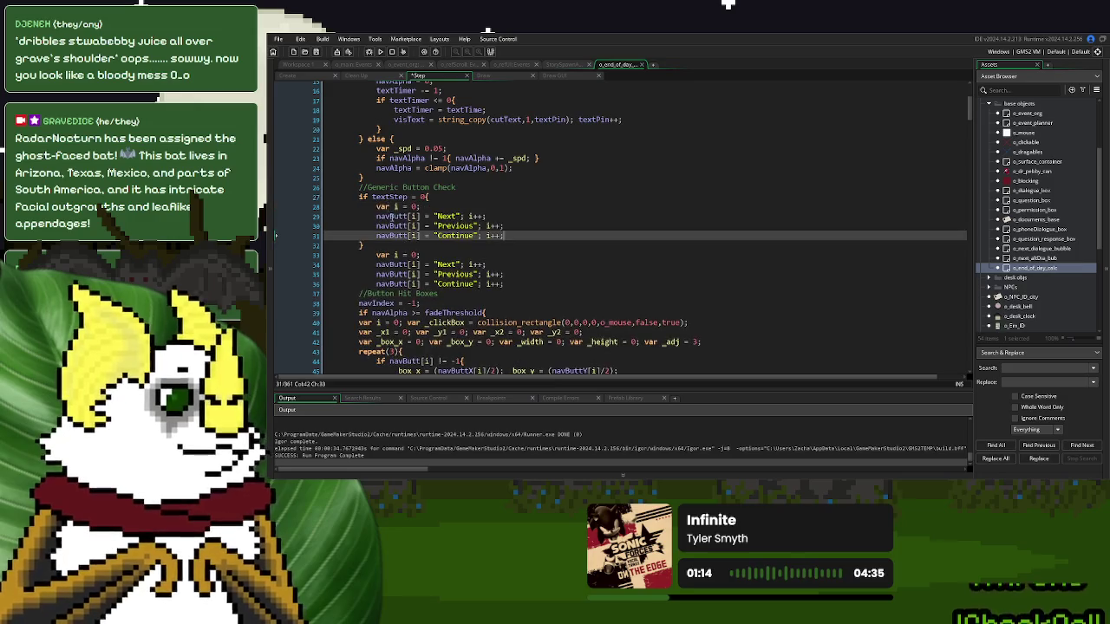
drag(508, 284, 374, 255)
key(BackSpace)
key(BackSpace)
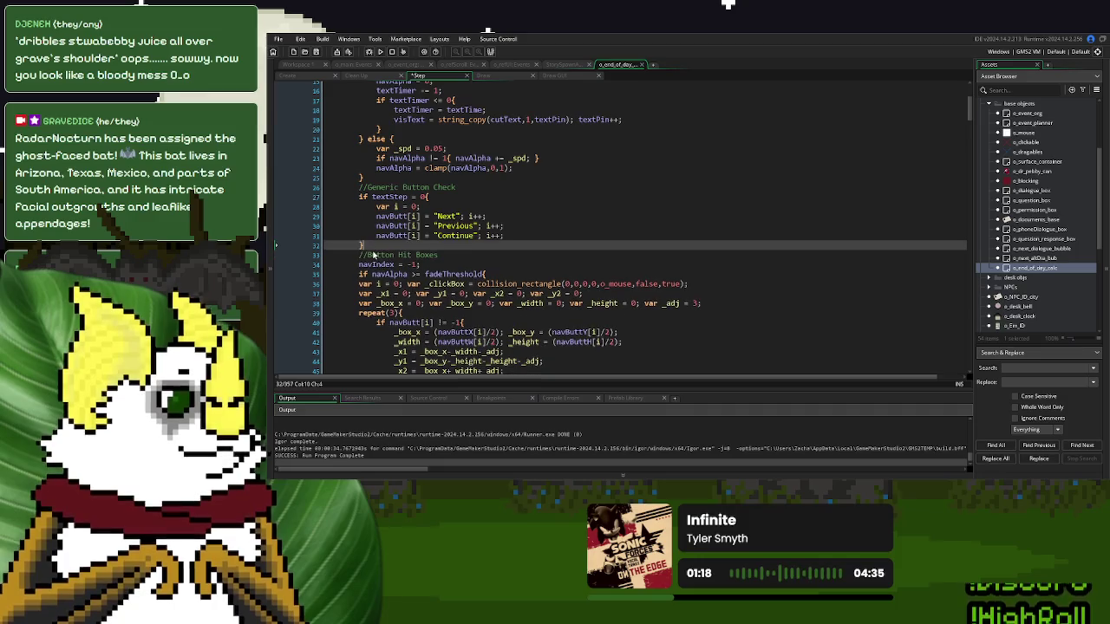
double_click(454, 225)
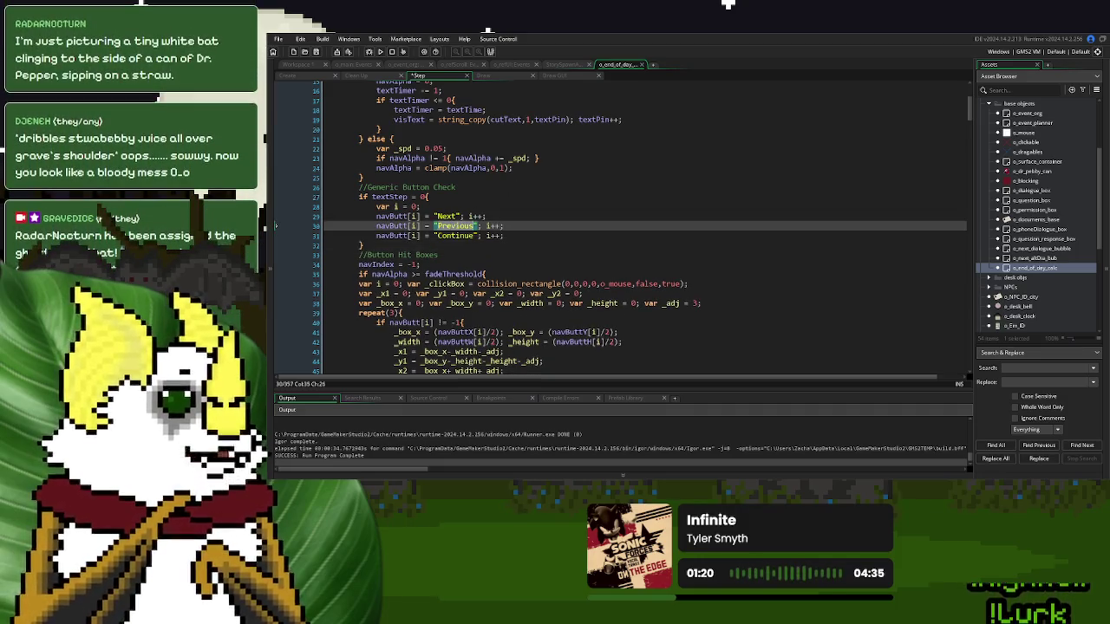
key(BackSpace)
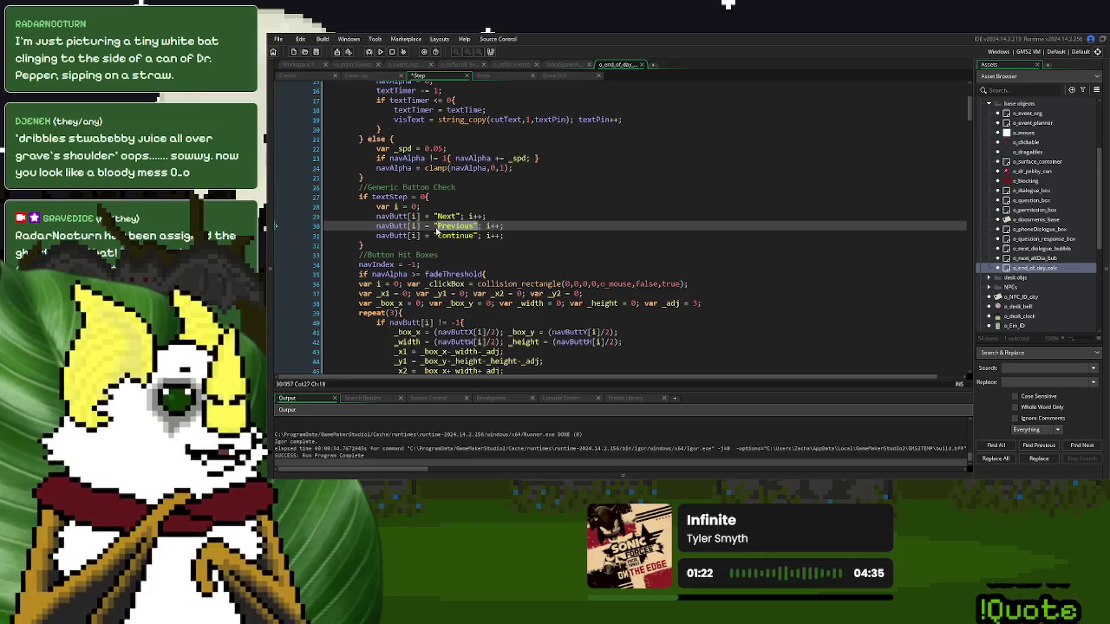
key(BackSpace)
text(-1)
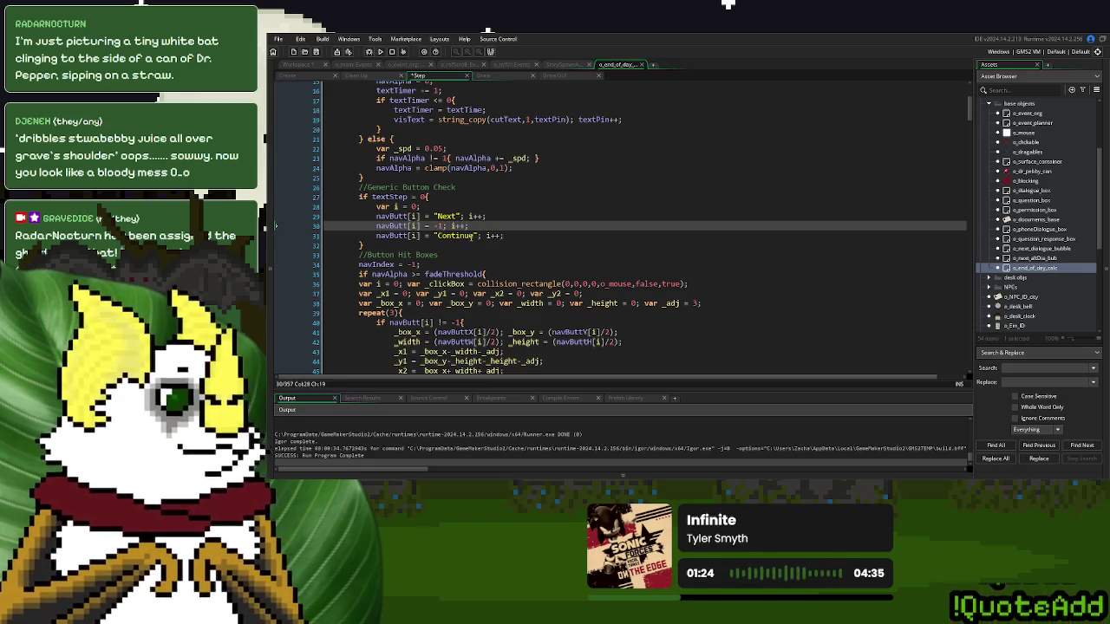
key(ctrl+z)
- Duplicate the textStep = 0 block twice, setting Previous and Continue to -1 in the first
click(473, 236)
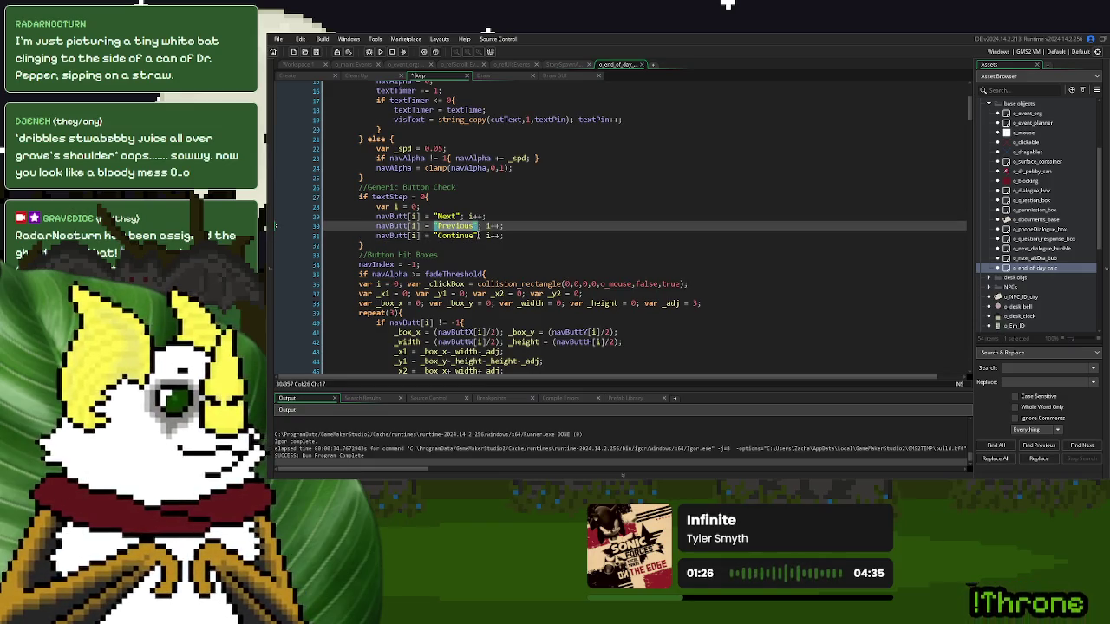
mouse_move(367, 245)
mouse_down()
mouse_move(433, 198)
mouse_move(504, 182)
mouse_up()
key(Right)
key(ctrl+v)
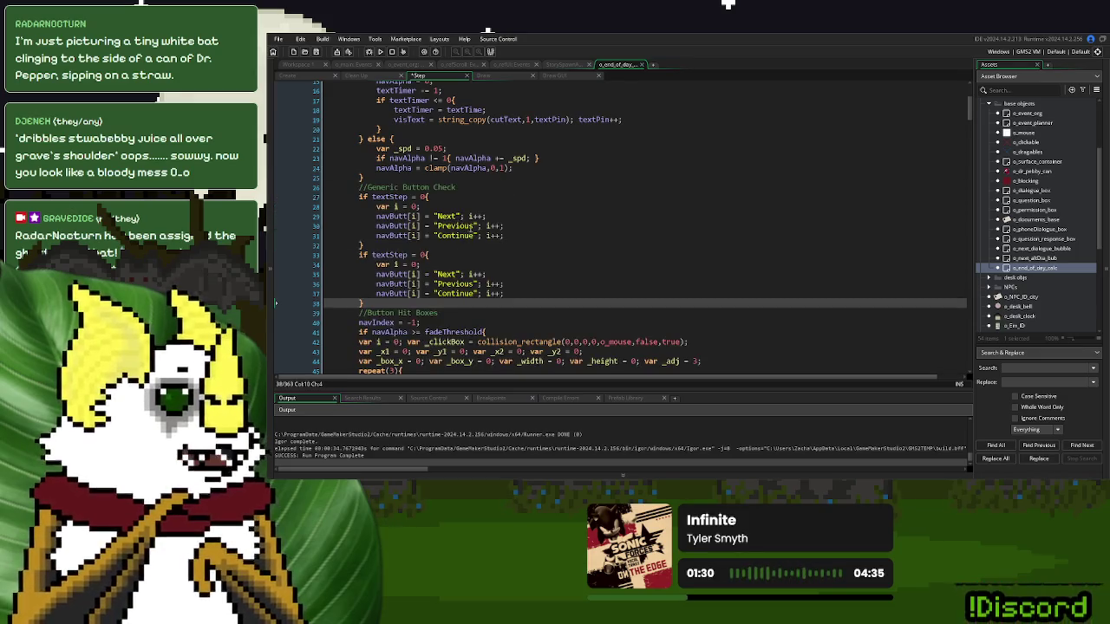
double_click(446, 226)
mouse_move(446, 227)
mouse_down()
mouse_move(435, 227)
mouse_move(455, 236)
mouse_move(433, 238)
mouse_up()
text("B)
text(-1)
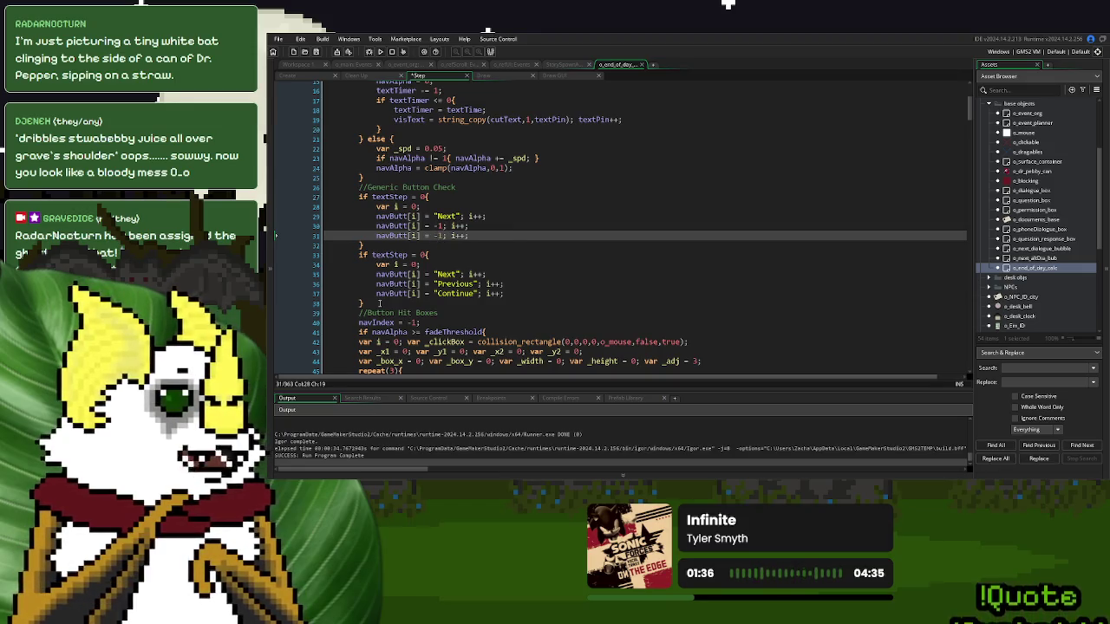
click(365, 302)
key(ctrl+v)
scroll(433, 269, down, 2)
click(455, 251)
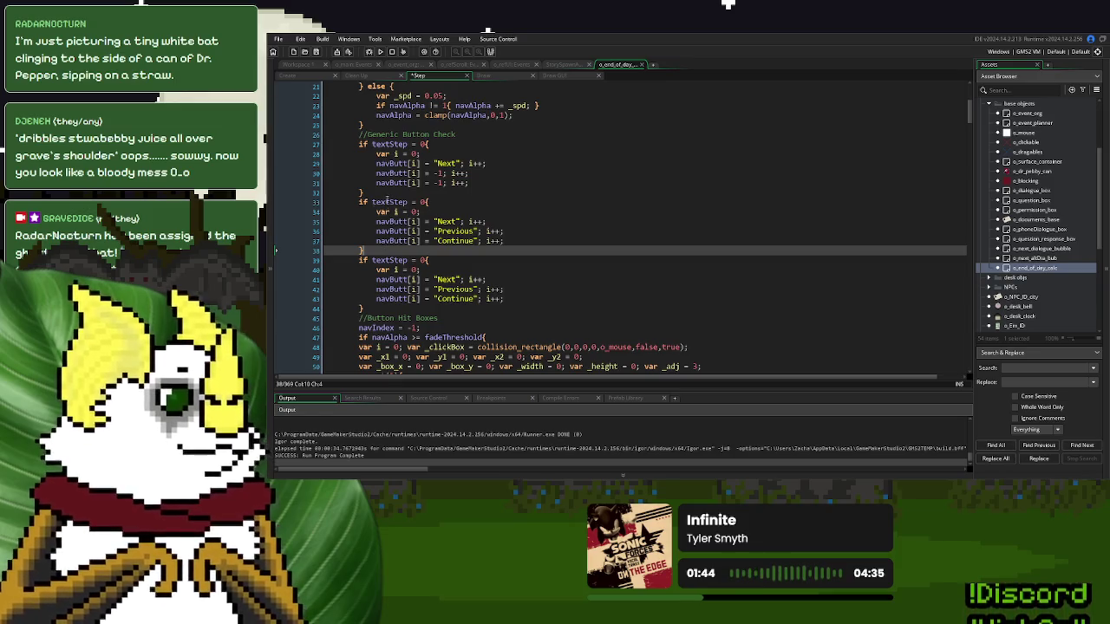
click(414, 202)
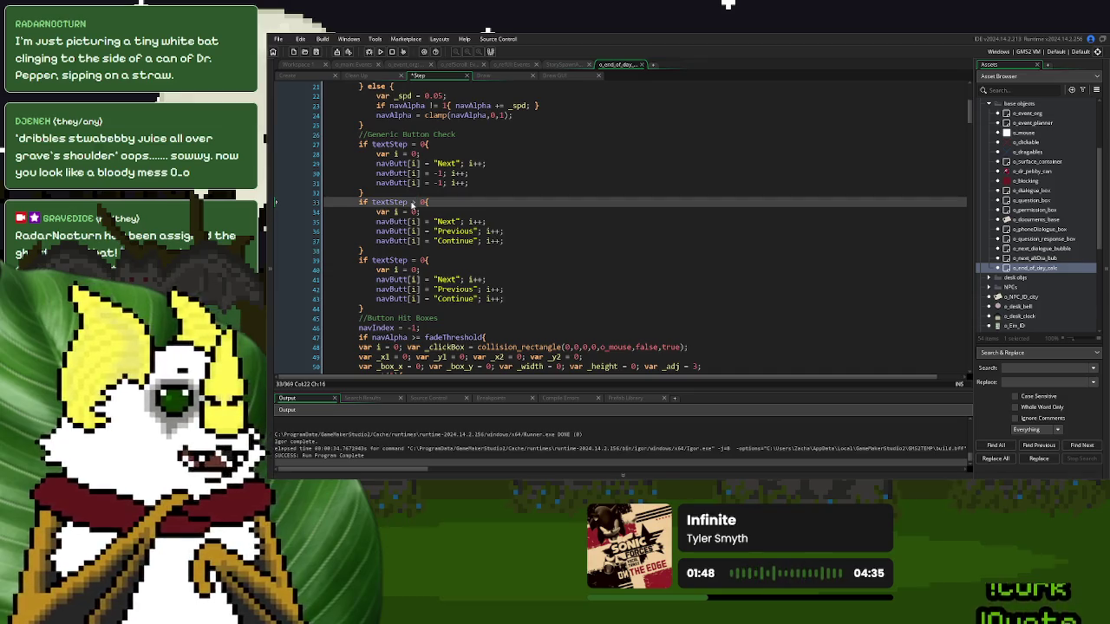
- Change the second block's condition to textStep 1 and textStep < ds_list_size(ds_textHolding)-1
text(1)
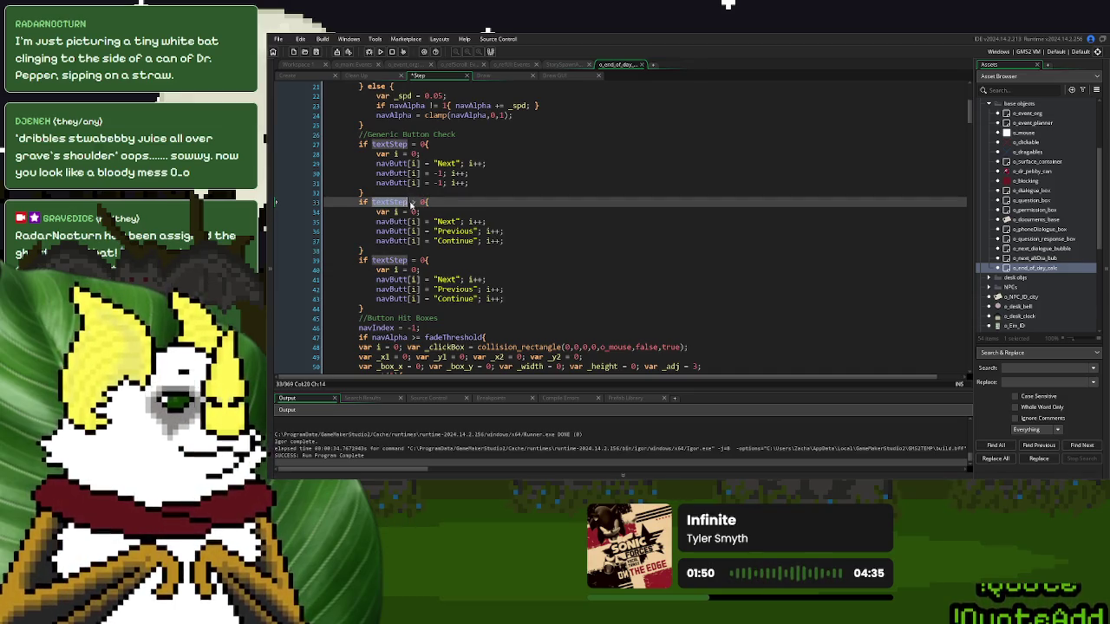
key(Right)
text(and textStep <)
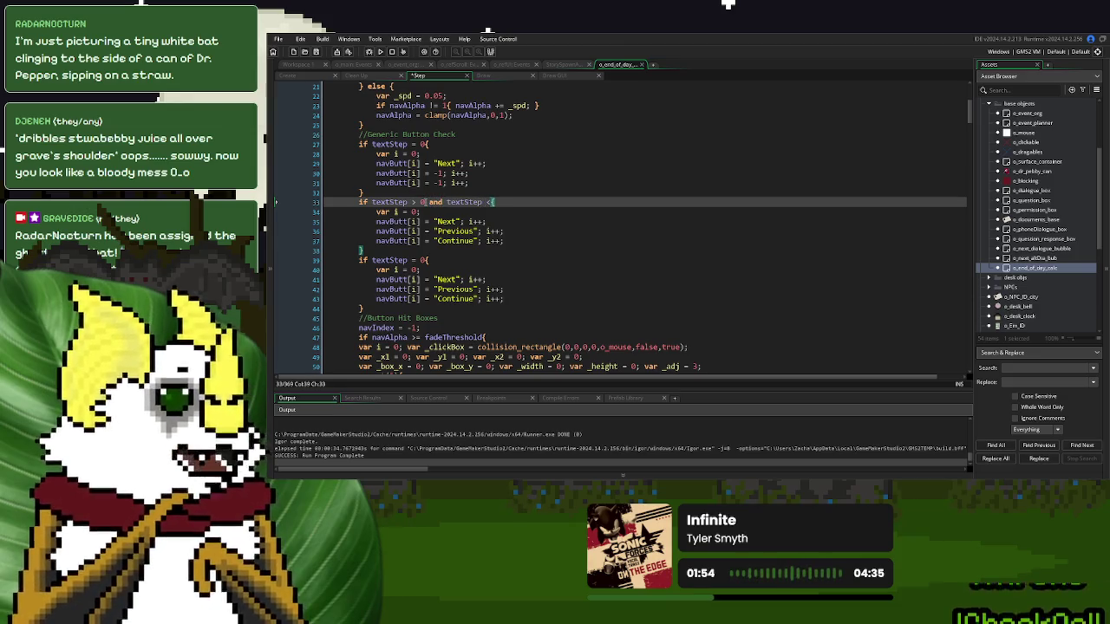
scroll(491, 251, down, 12)
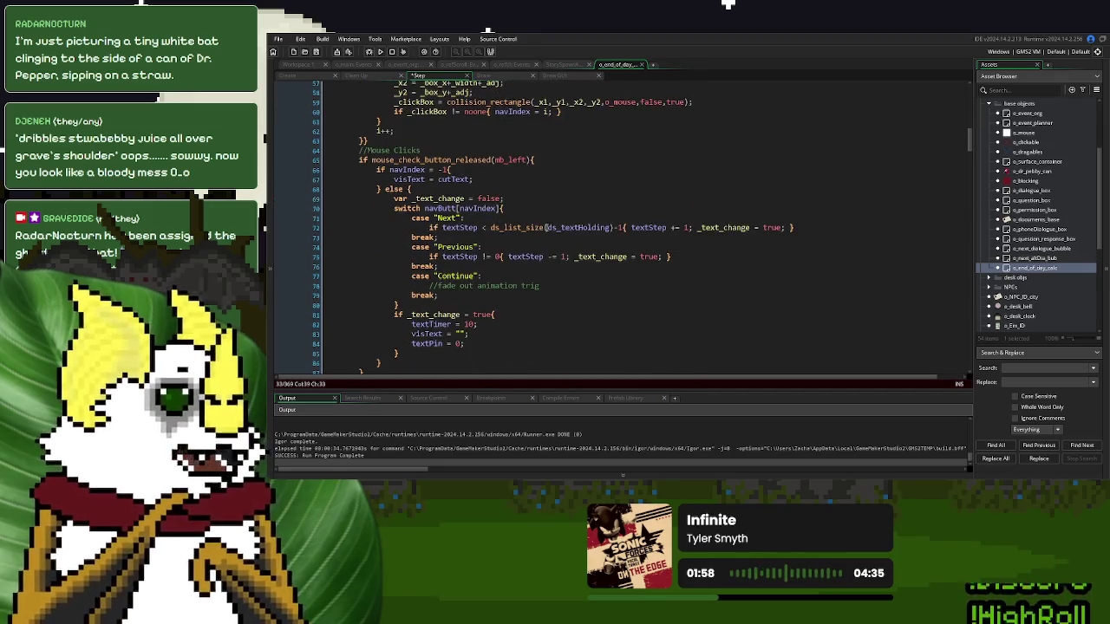
drag(619, 228, 493, 234)
scroll(493, 234, up, 10)
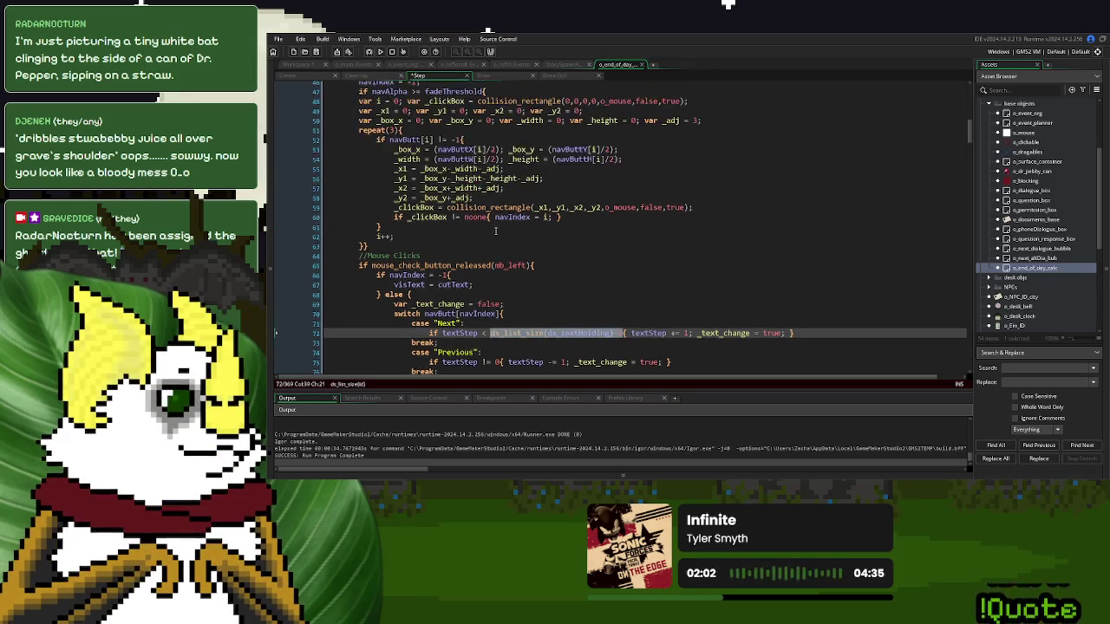
click(490, 149)
key(ctrl+v)
text(-1)
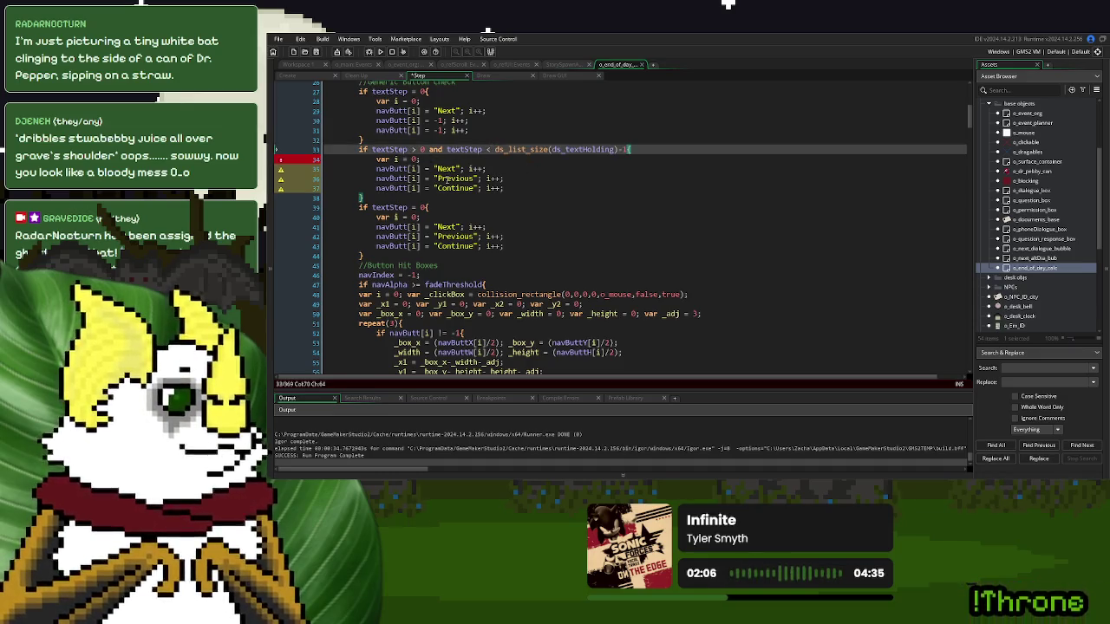
- Set Continue on line 37 to -1 and make line 39's condition textStep = ds_list_size(ds_textHolding)-1
drag(479, 188, 435, 189)
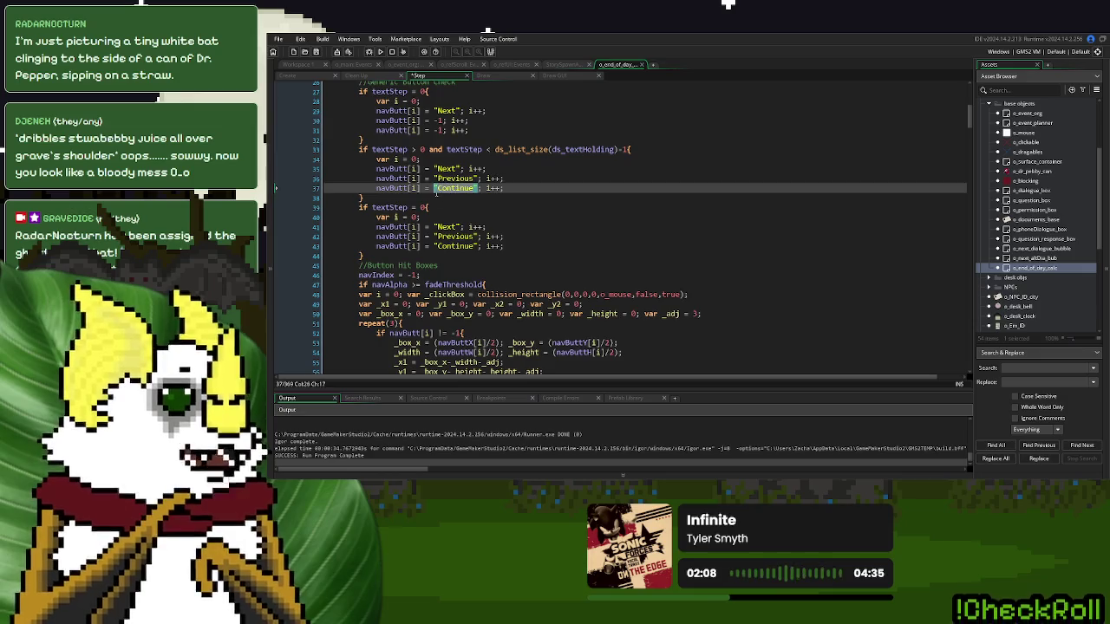
text(-1)
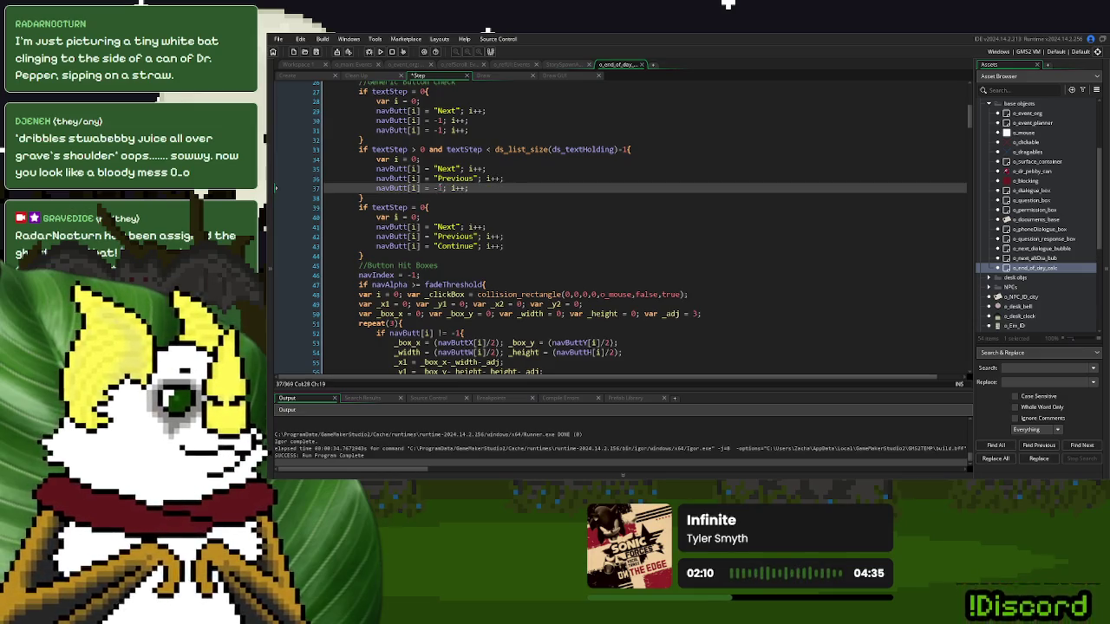
drag(630, 149, 448, 154)
key(ctrl+c)
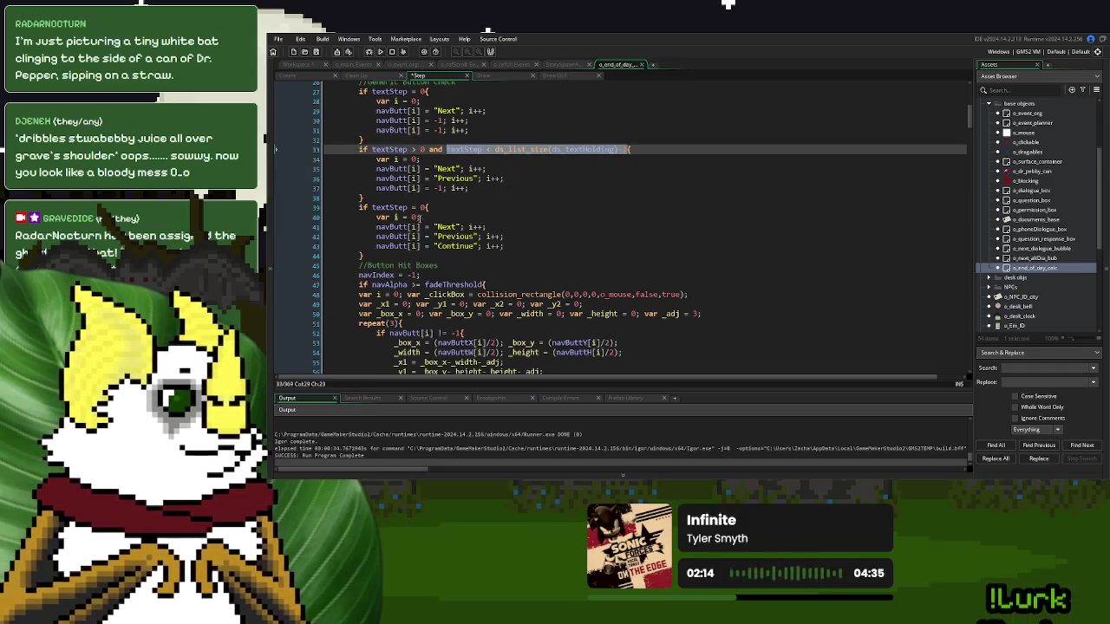
drag(425, 208, 372, 208)
key(ctrl+v)
click(413, 208)
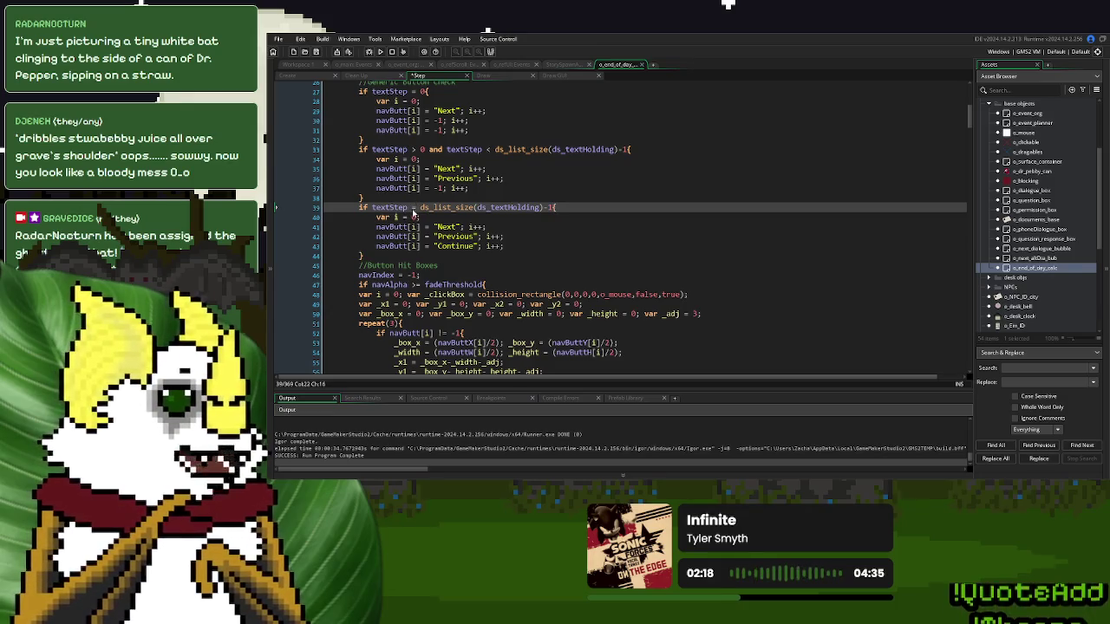
text(=)
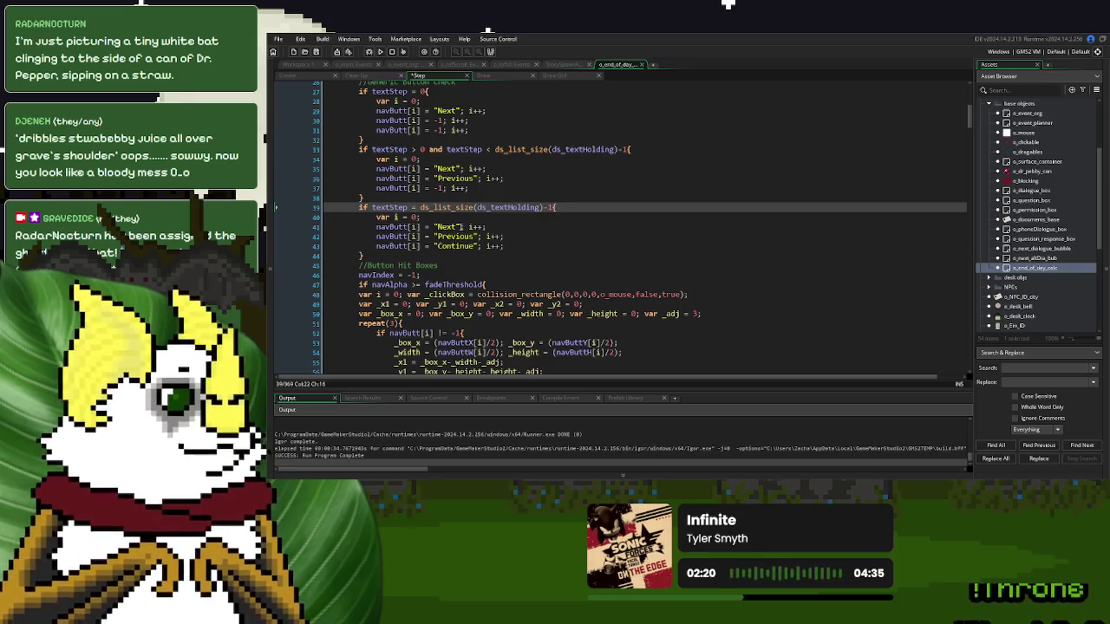
- Replace "Next" on line 41 with -1 and launch a test run with F5
double_click(448, 227)
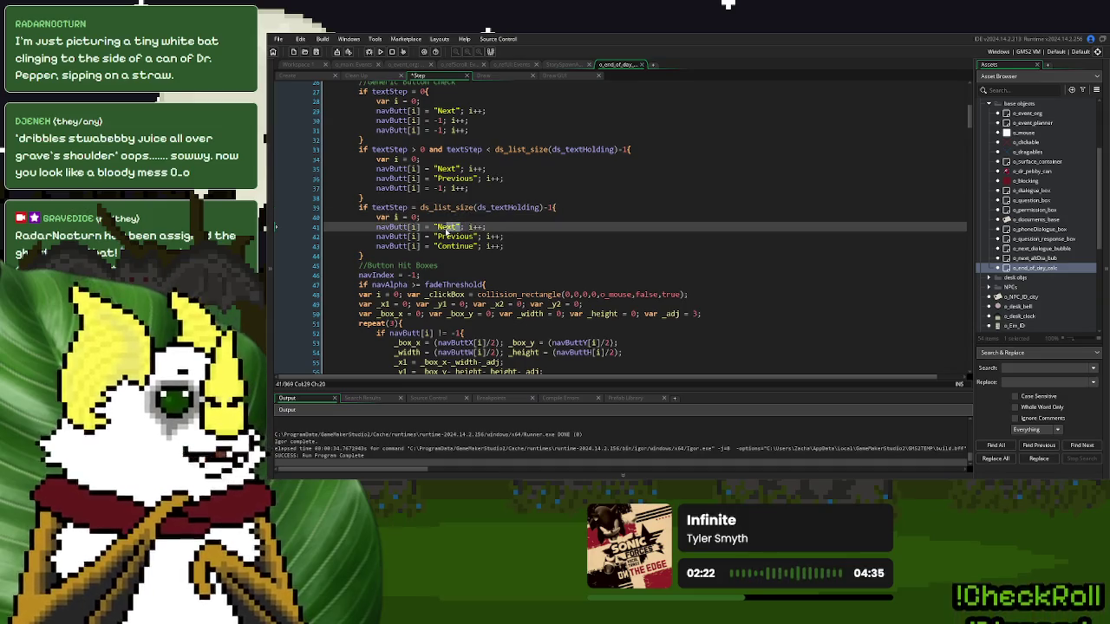
drag(438, 233, 436, 234)
text(-1)
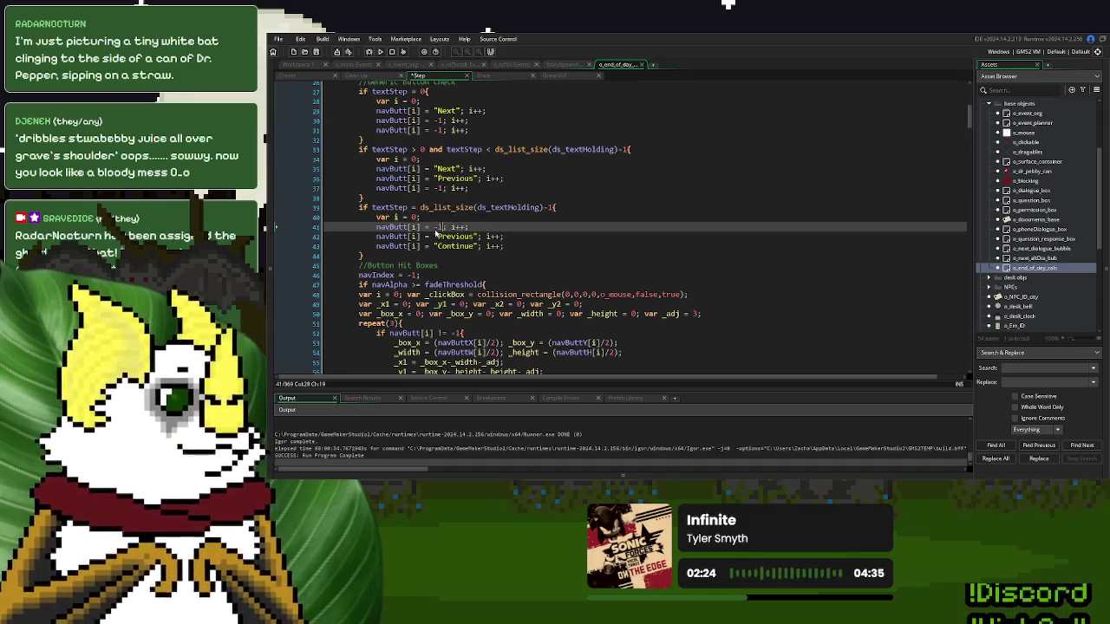
key(F5)
click(607, 186)
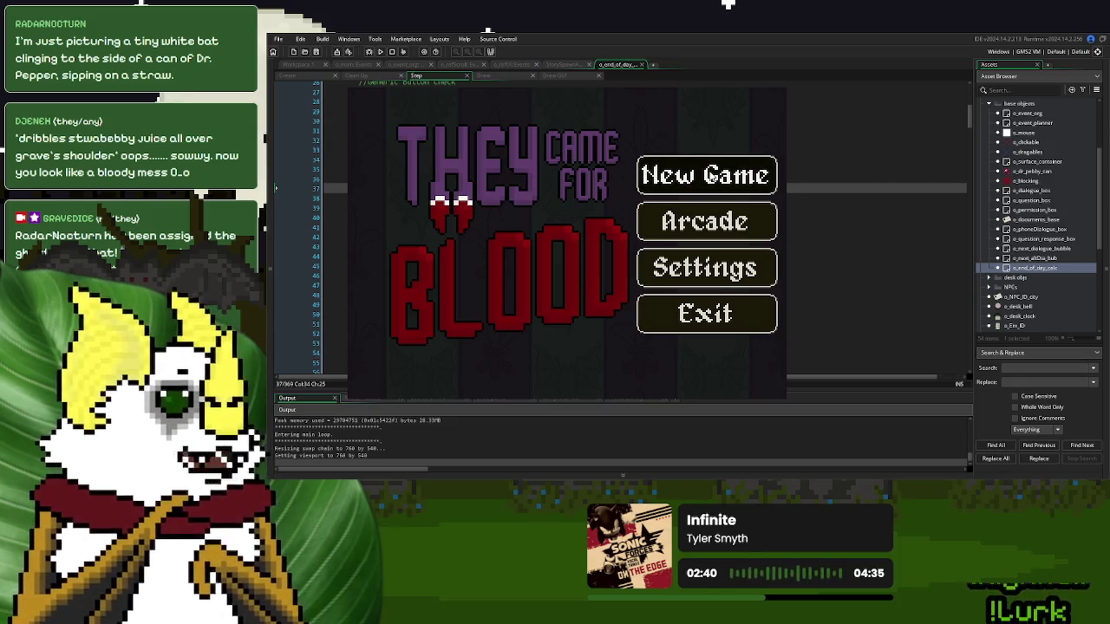
- Start a New Game, serve the Day 1 donors and end the day
click(648, 182)
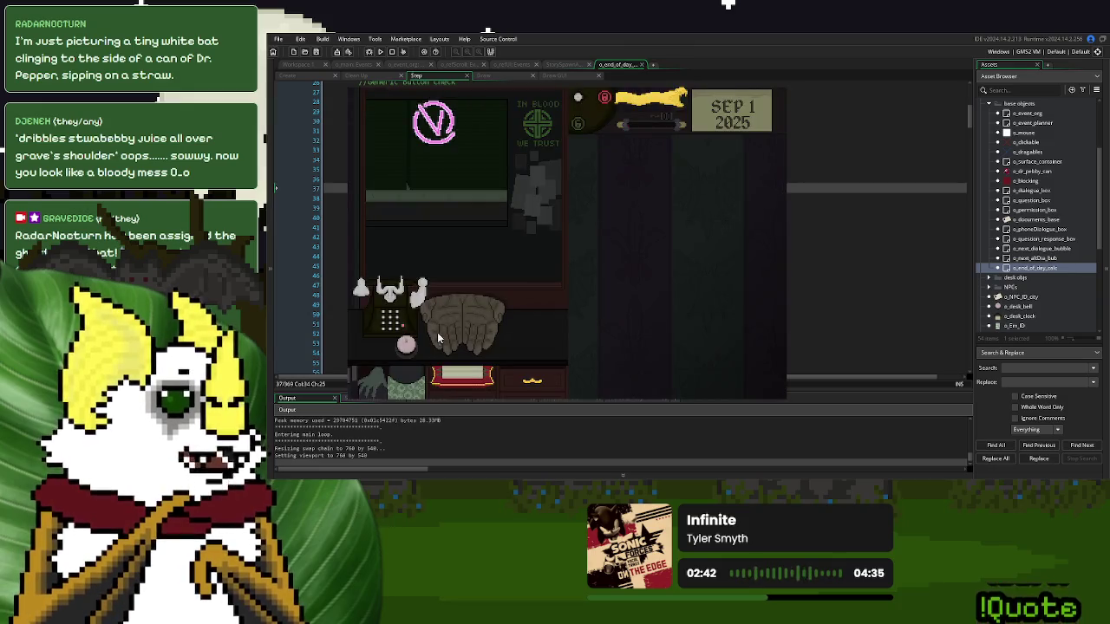
click(657, 104)
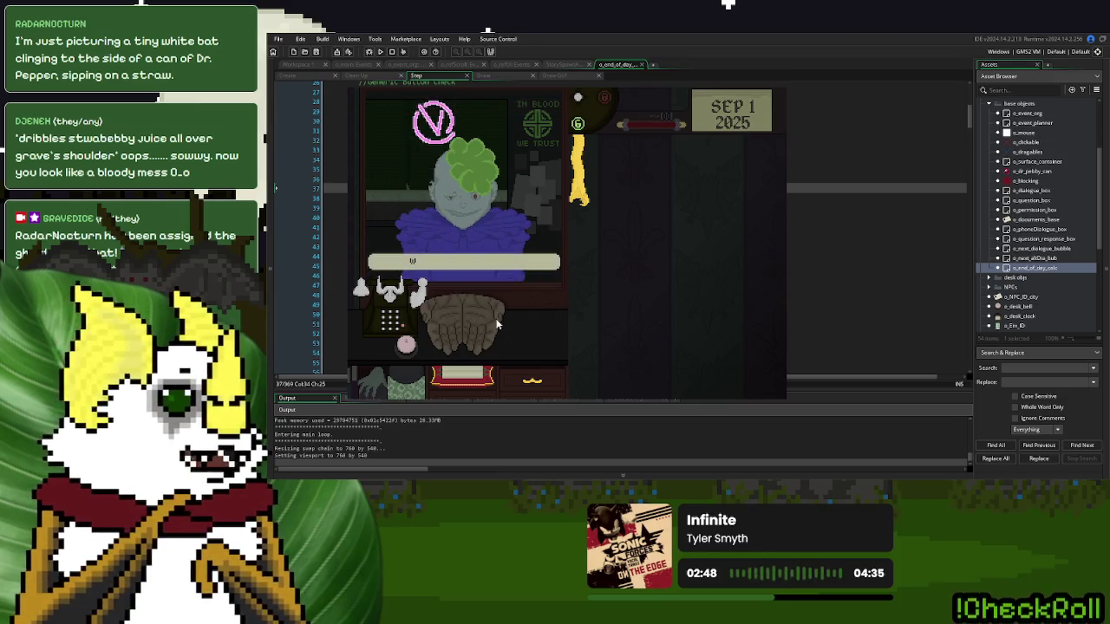
click(403, 346)
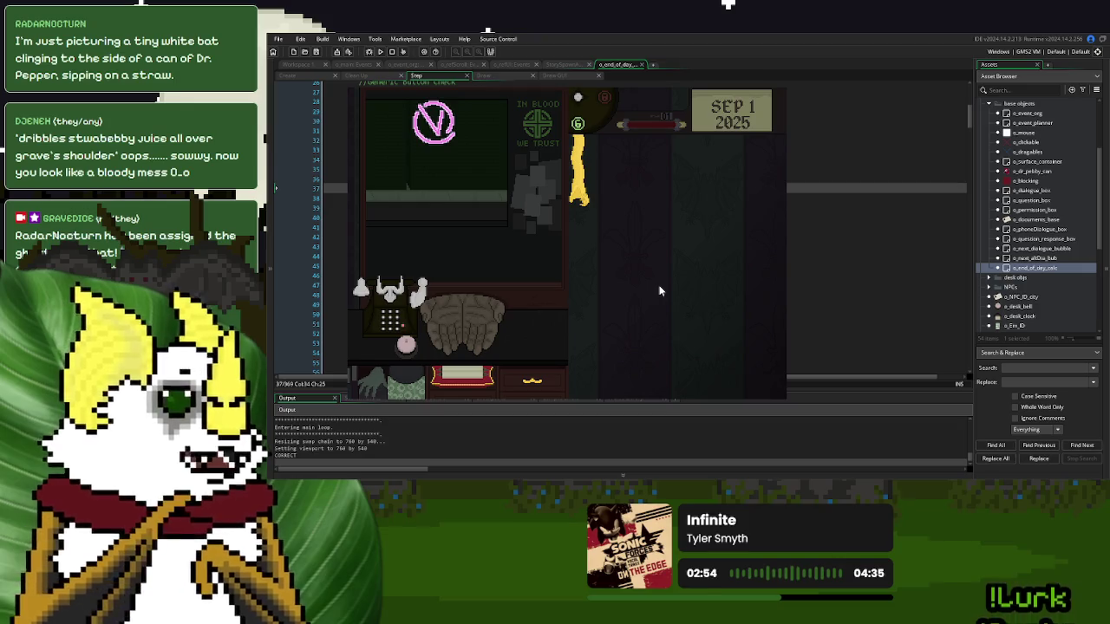
click(594, 321)
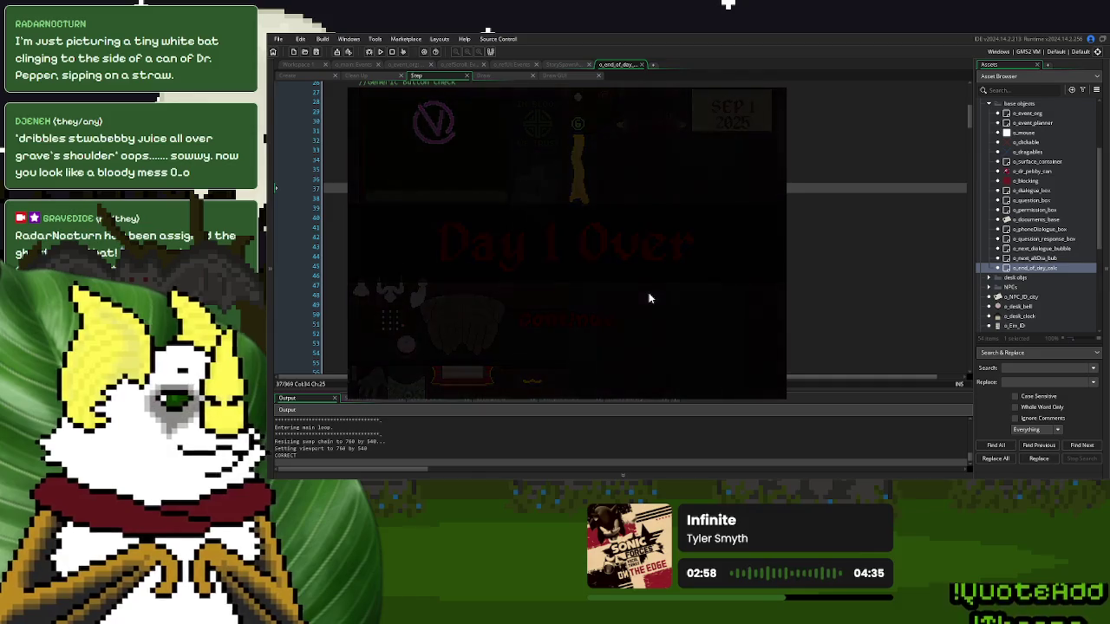
- Page through the three-page summary with Next and Previous, then close the game
click(564, 196)
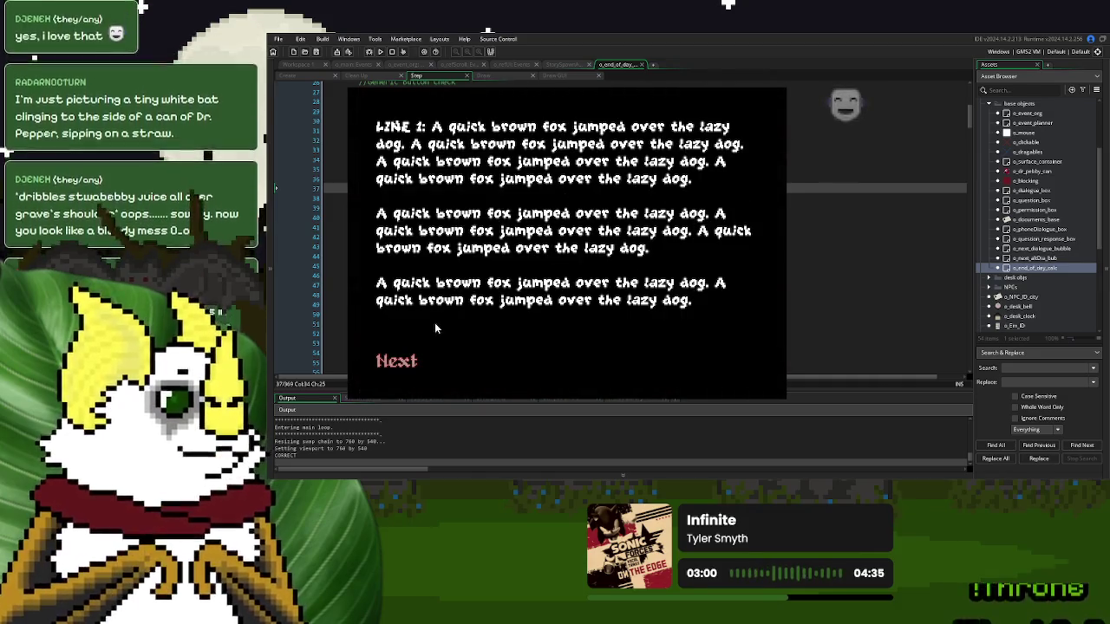
click(408, 361)
click(474, 303)
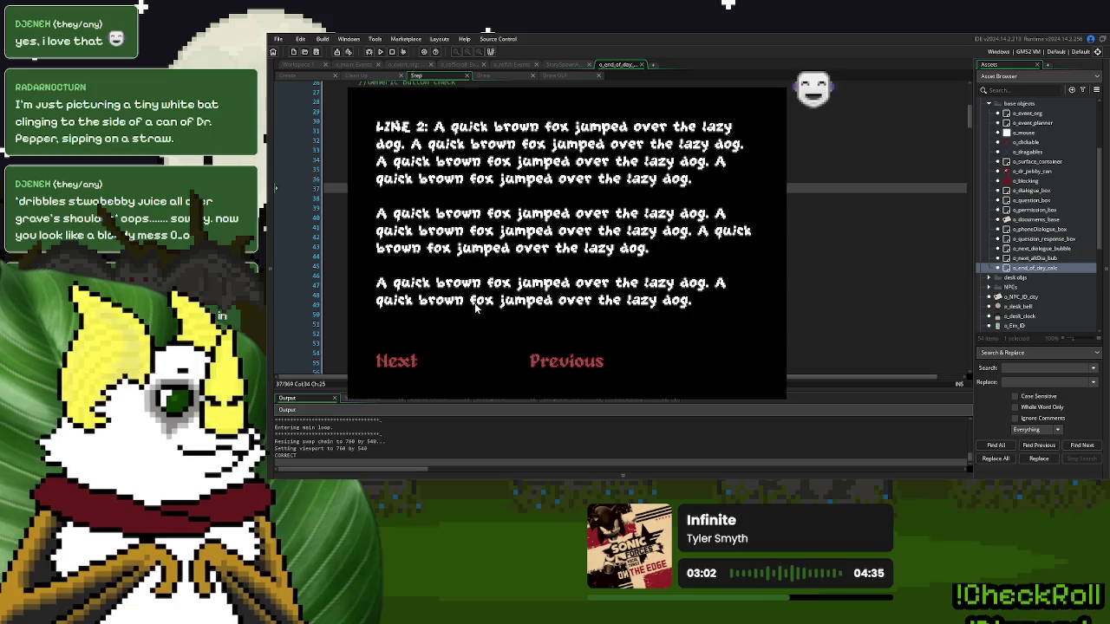
click(560, 359)
click(532, 240)
click(419, 367)
click(455, 342)
click(412, 359)
click(516, 274)
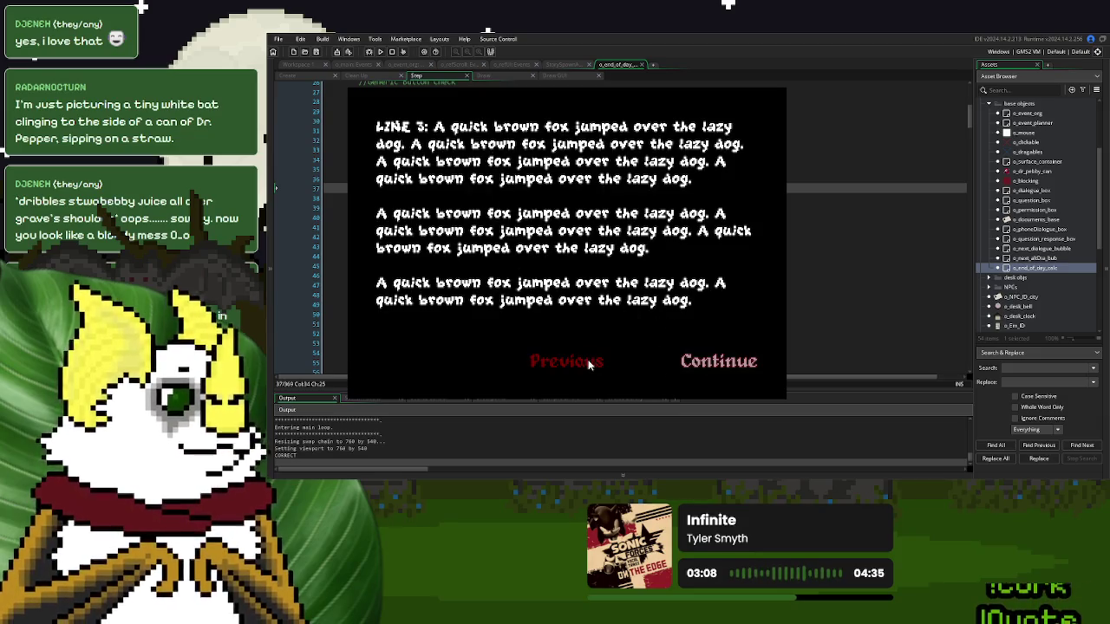
click(588, 363)
click(558, 261)
click(575, 257)
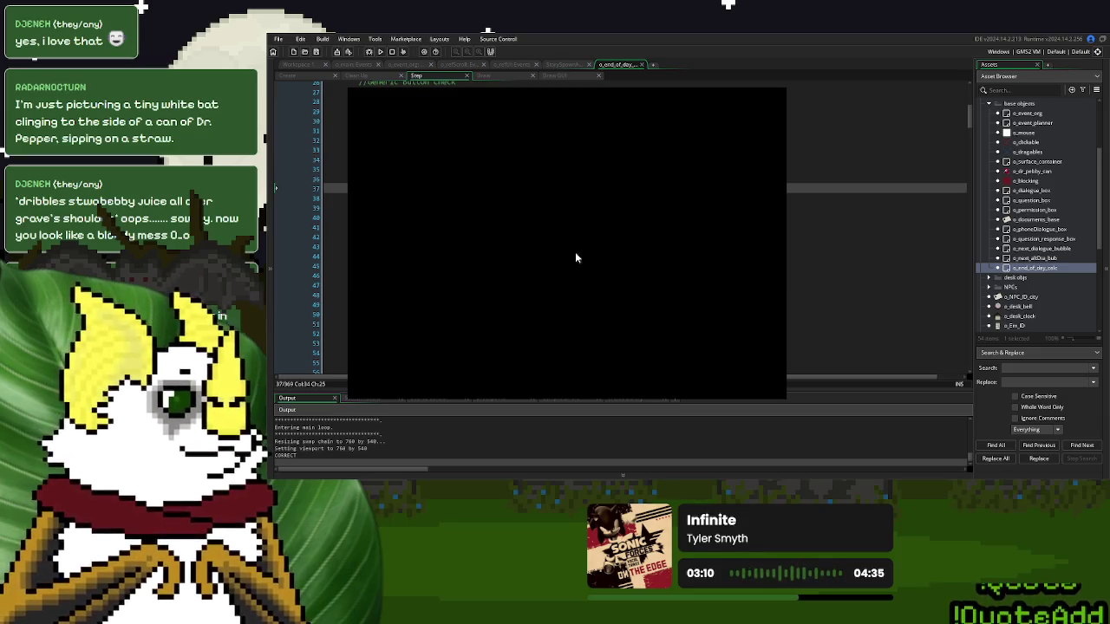
click(575, 258)
click(777, 88)
- Add a //Fade Out Animation comment below the closing brace on line 87
scroll(806, 260, down, 10)
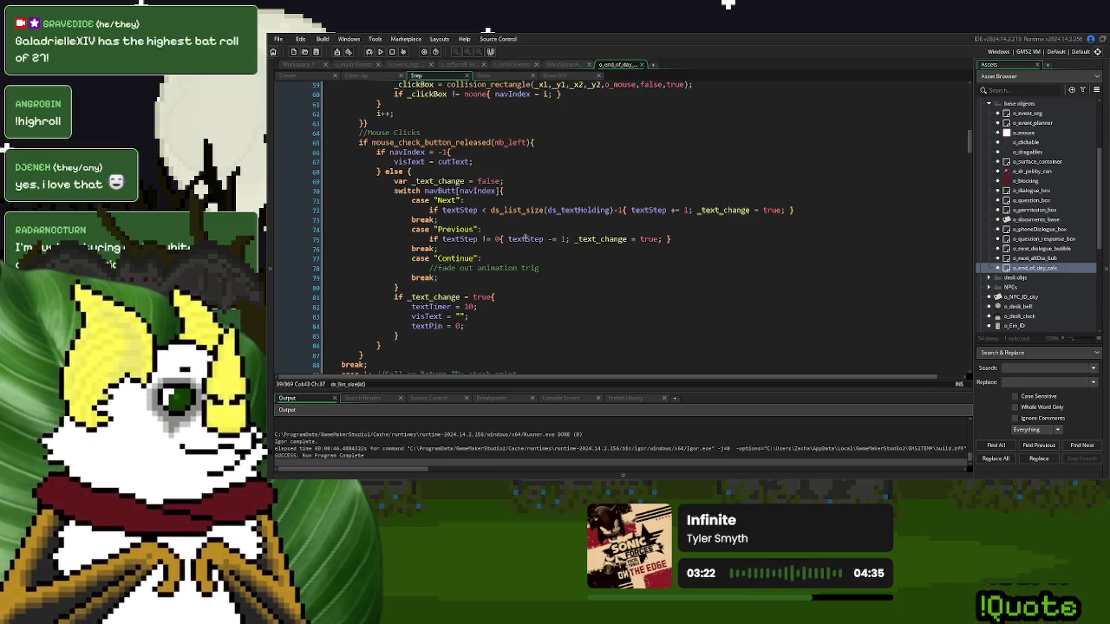
scroll(524, 238, down, 1)
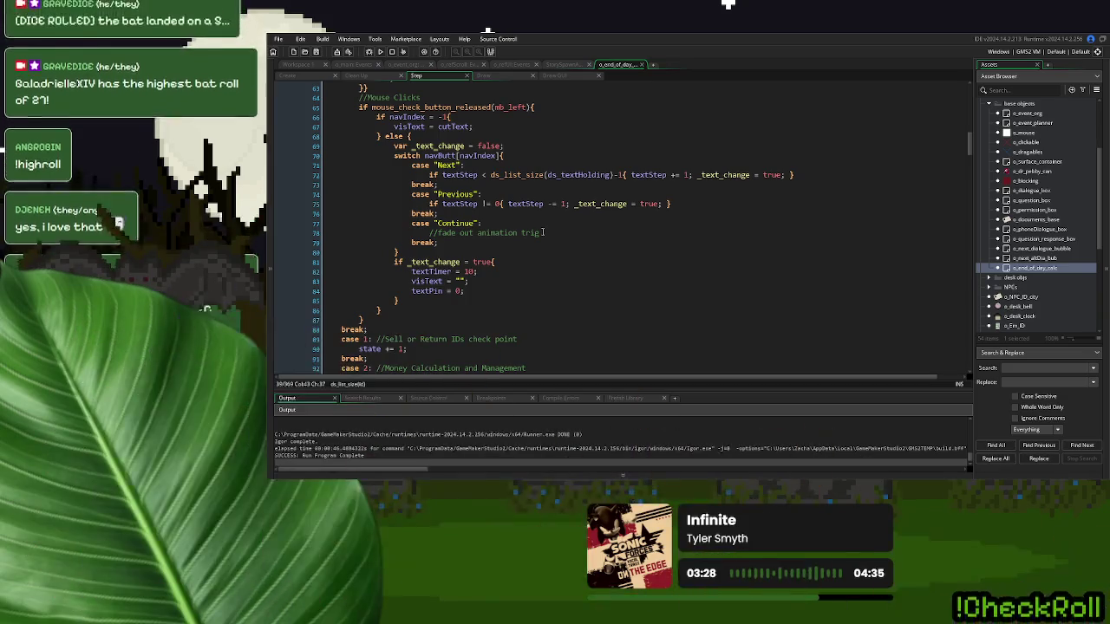
click(544, 232)
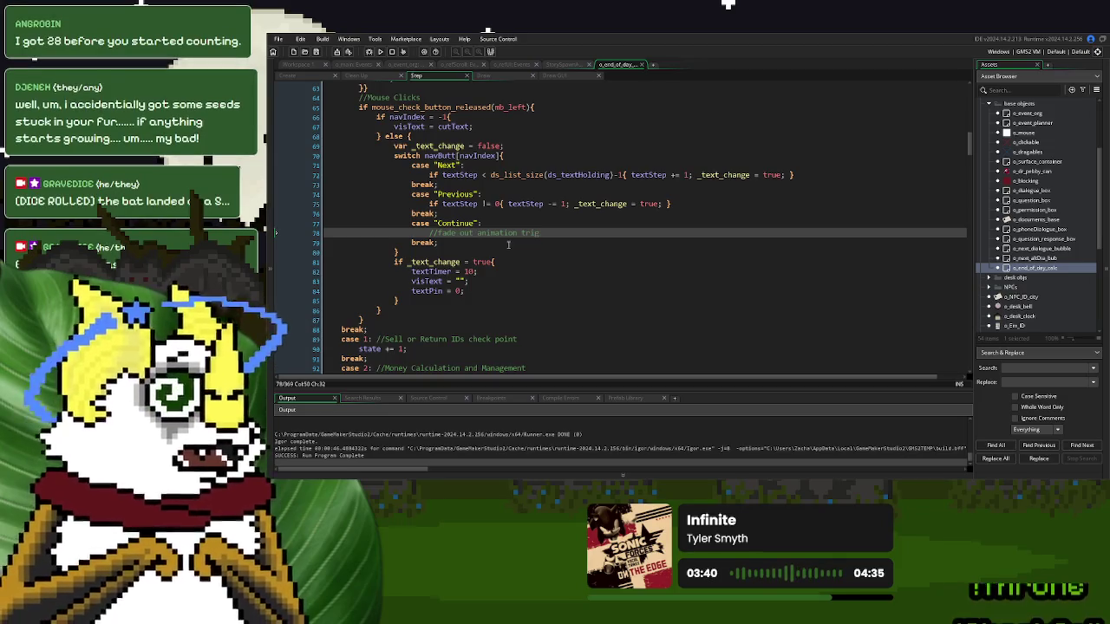
click(404, 317)
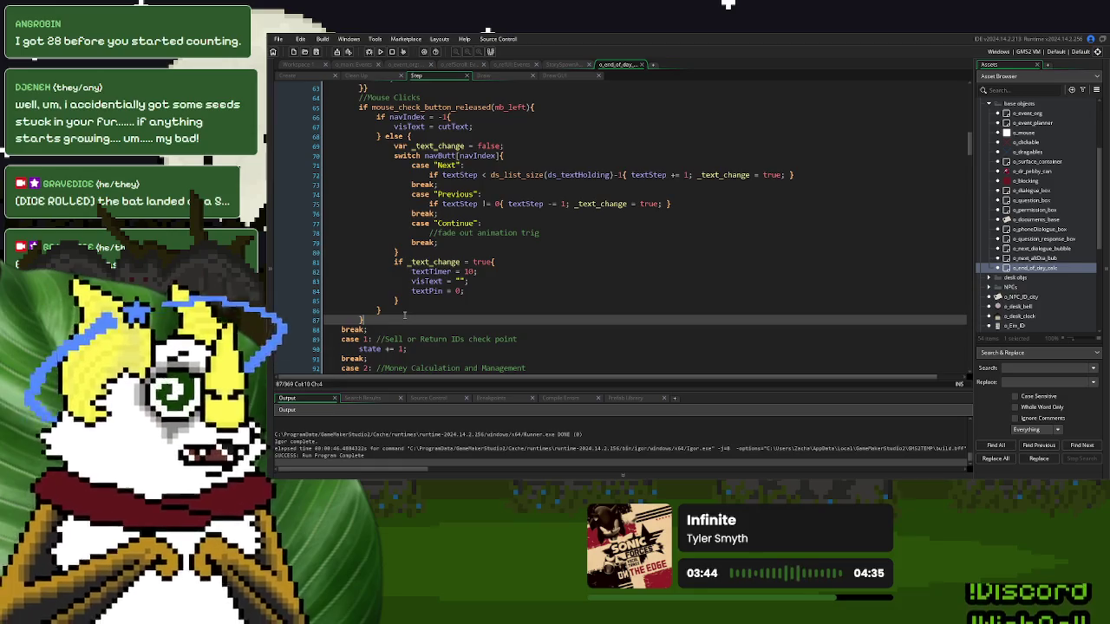
key(Return)
text(//Fan)
key(BackSpace)
text(de O)
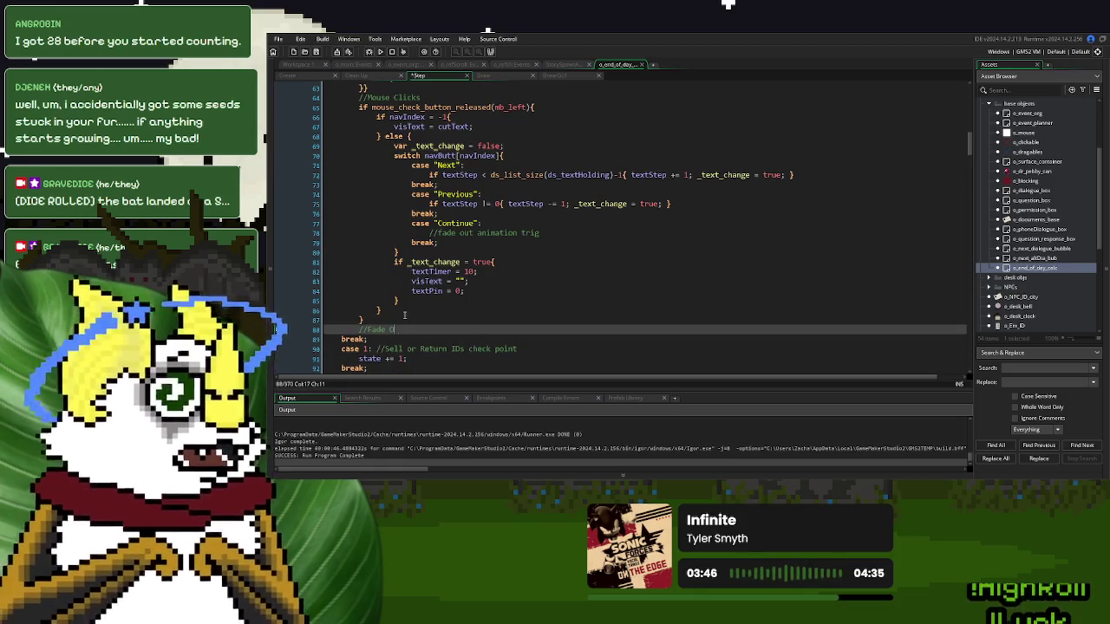
text(ut Animation)
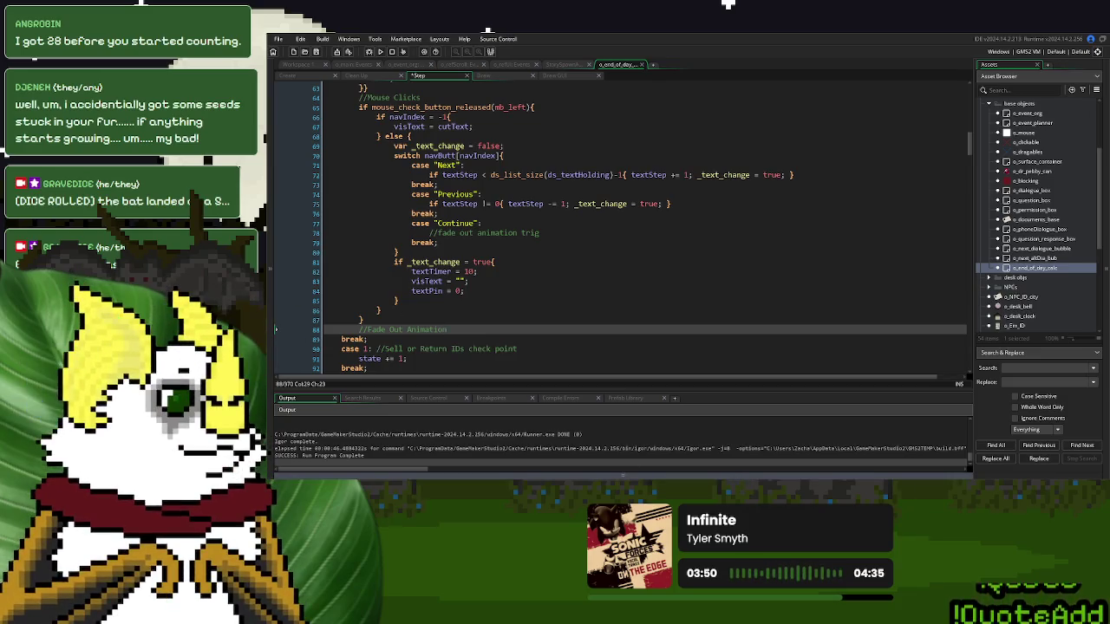
click(634, 272)
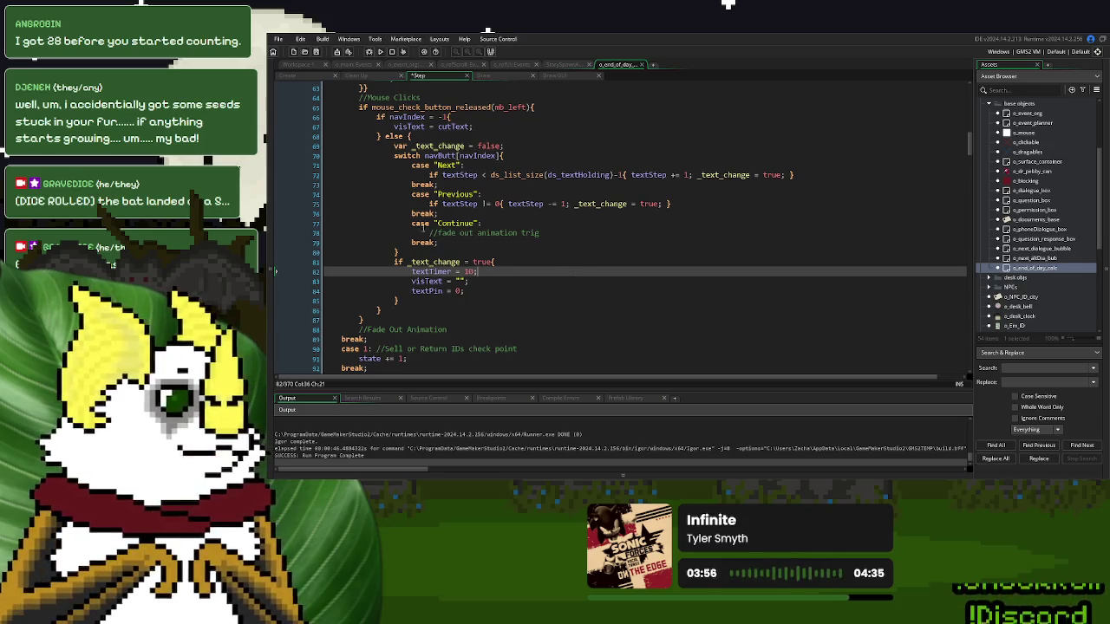
click(297, 76)
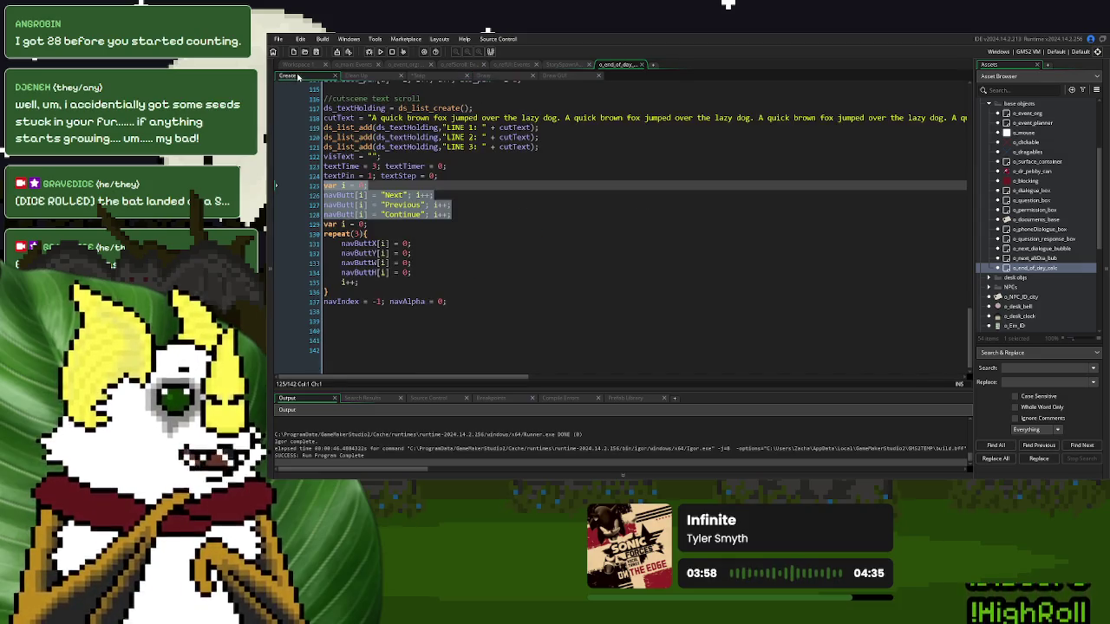
- Write a textFadeOut = false; line in the Create event after navIndex
click(445, 241)
click(464, 311)
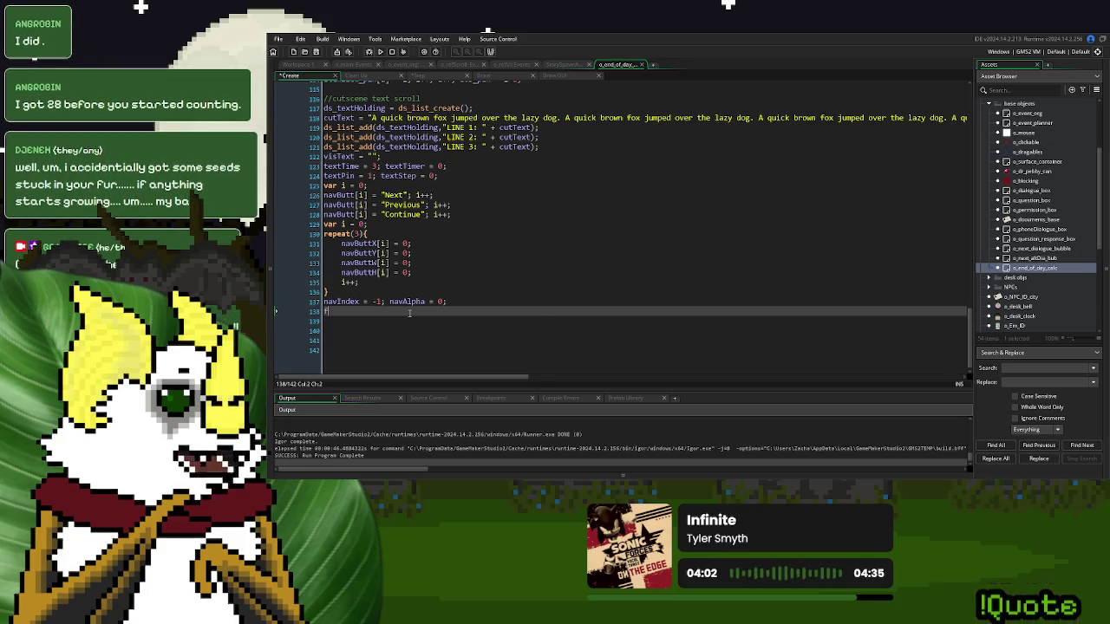
text(fd)
key(BackSpace)
key(BackSpace)
text(text)
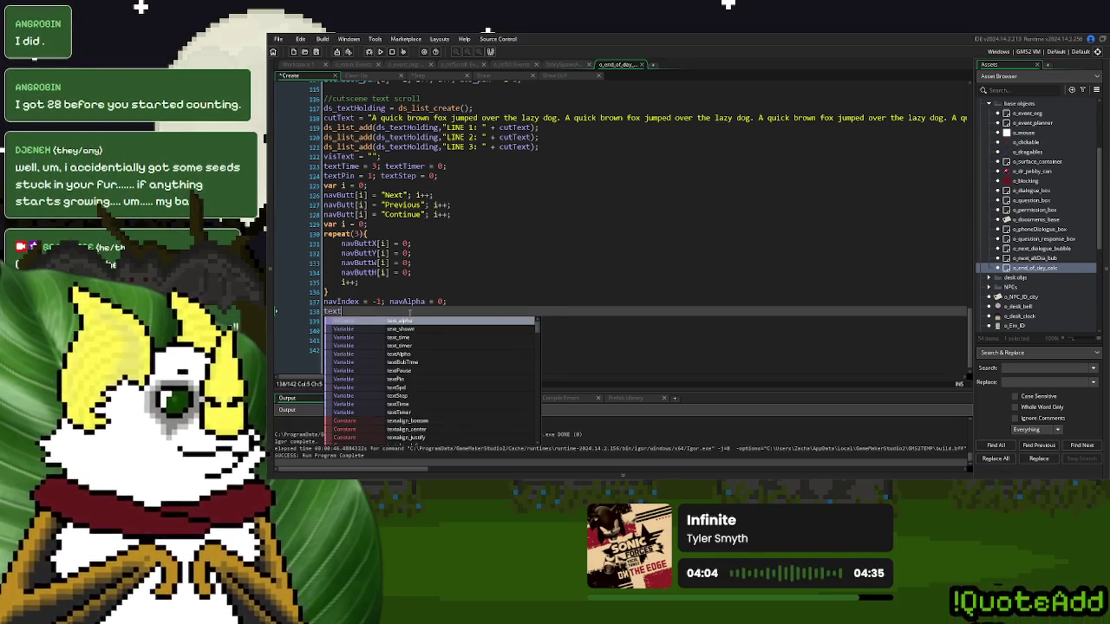
text(DeOu)
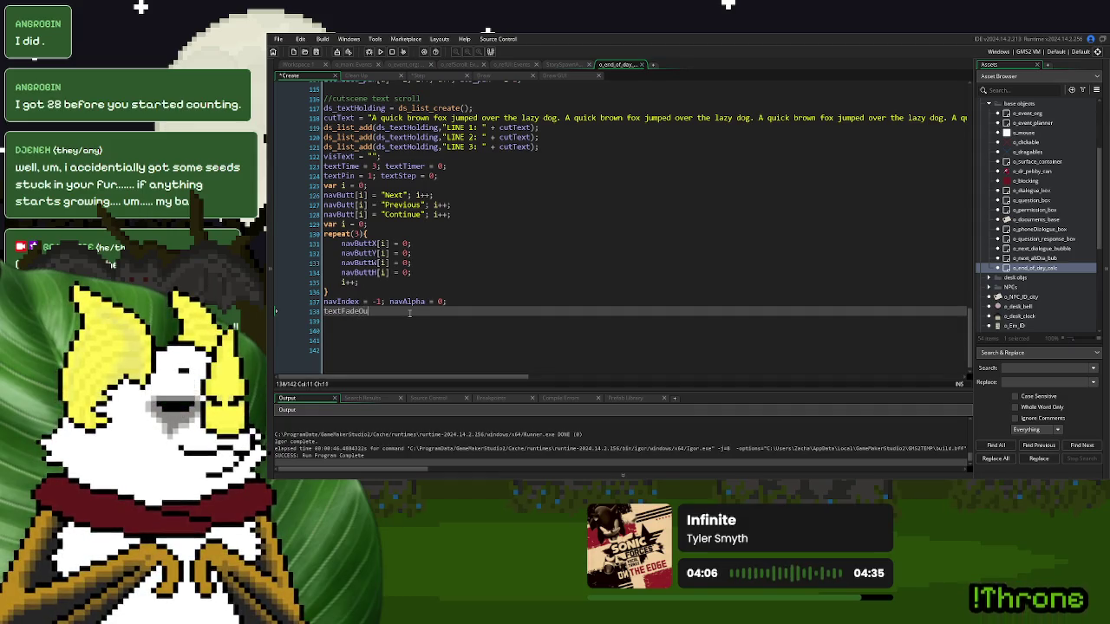
text(t = false;)
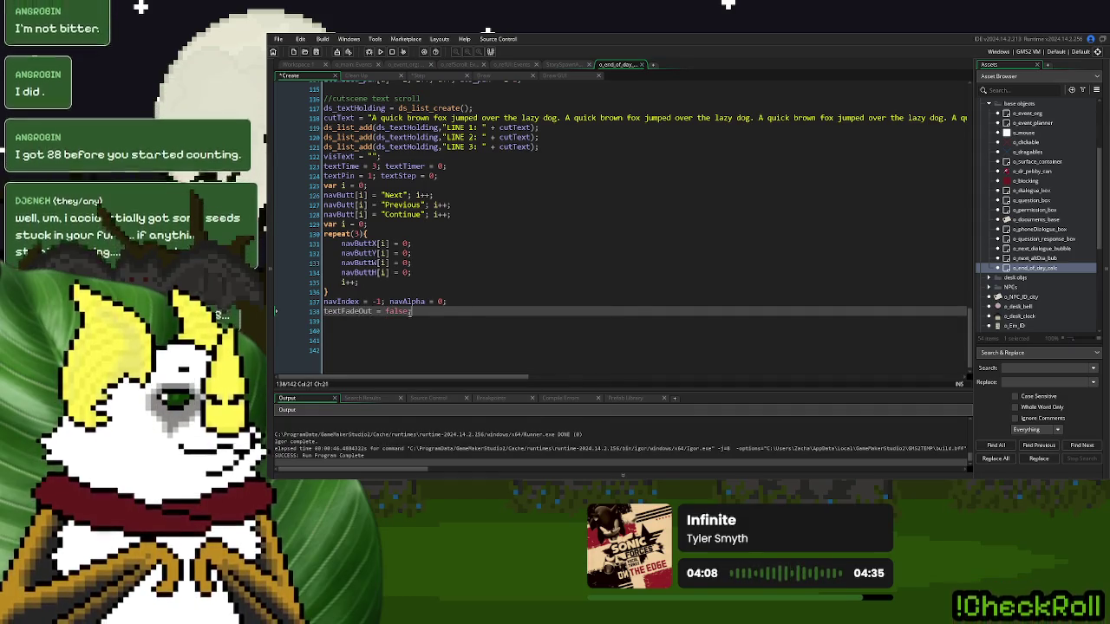
drag(411, 311, 322, 312)
key(ctrl+c)
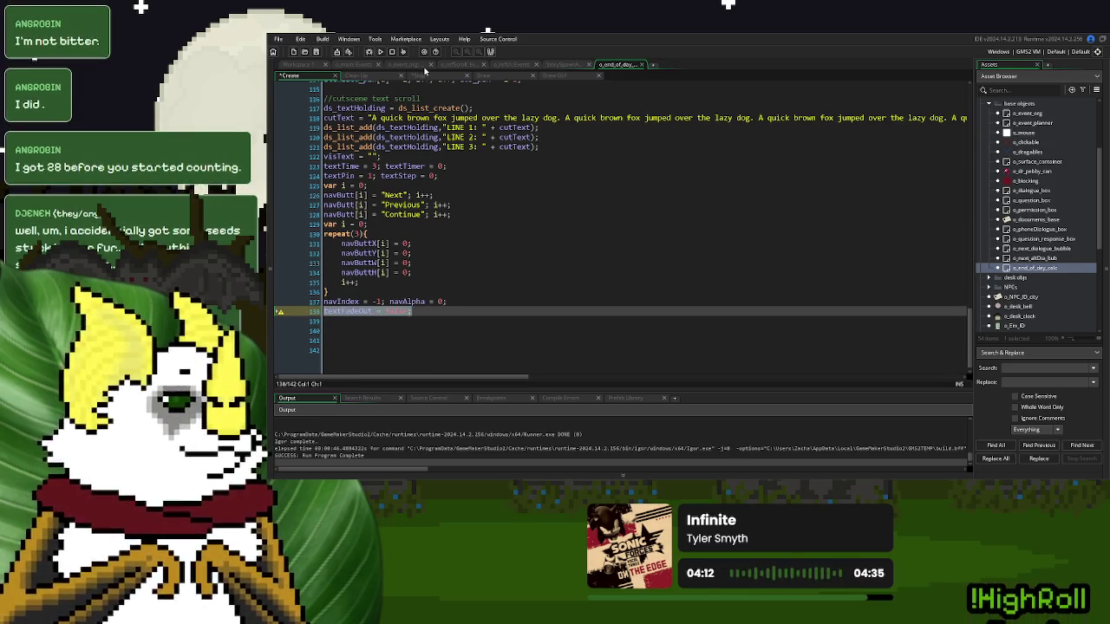
- Replace the fade-out comment on Step line 78 with textFadeOut = true
click(427, 75)
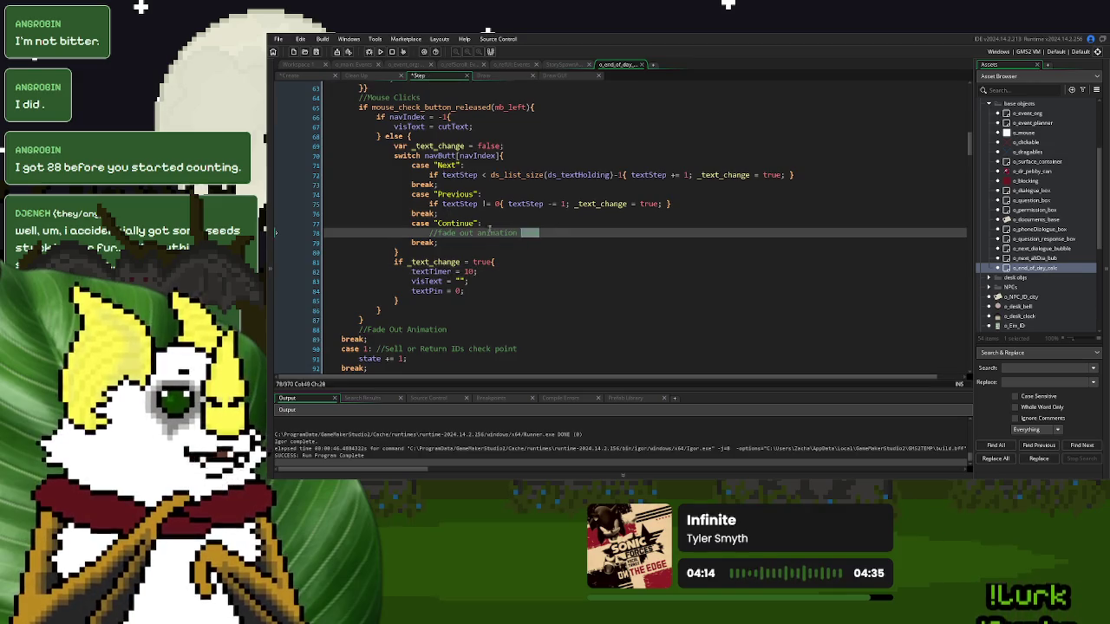
drag(536, 234, 429, 233)
key(ctrl+v)
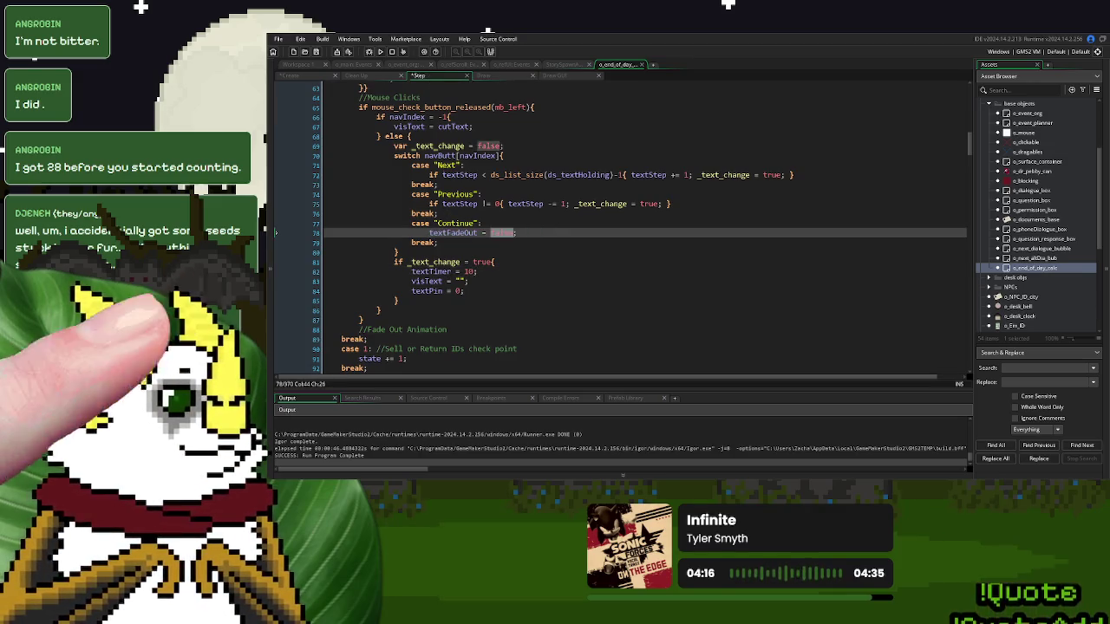
text(true)
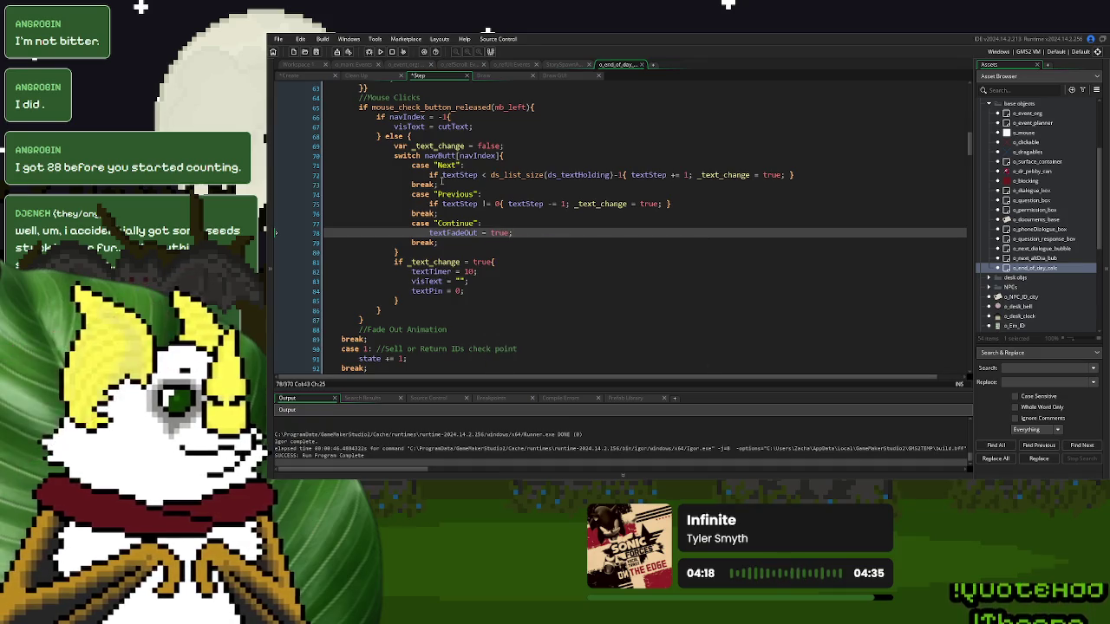
click(319, 78)
click(479, 265)
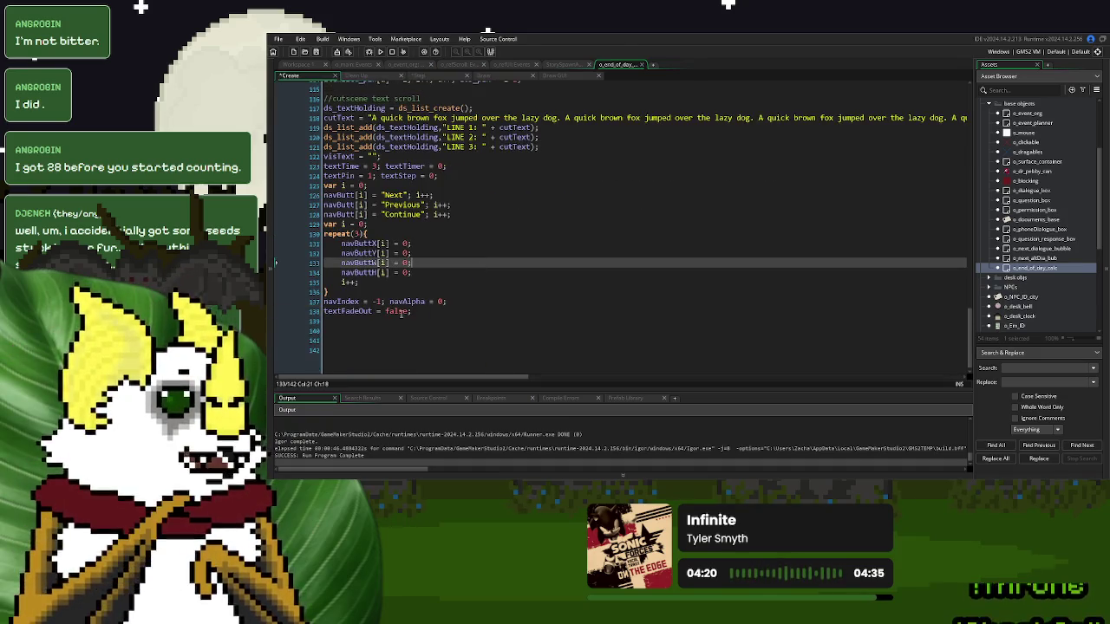
drag(410, 311, 321, 312)
key(ctrl+c)
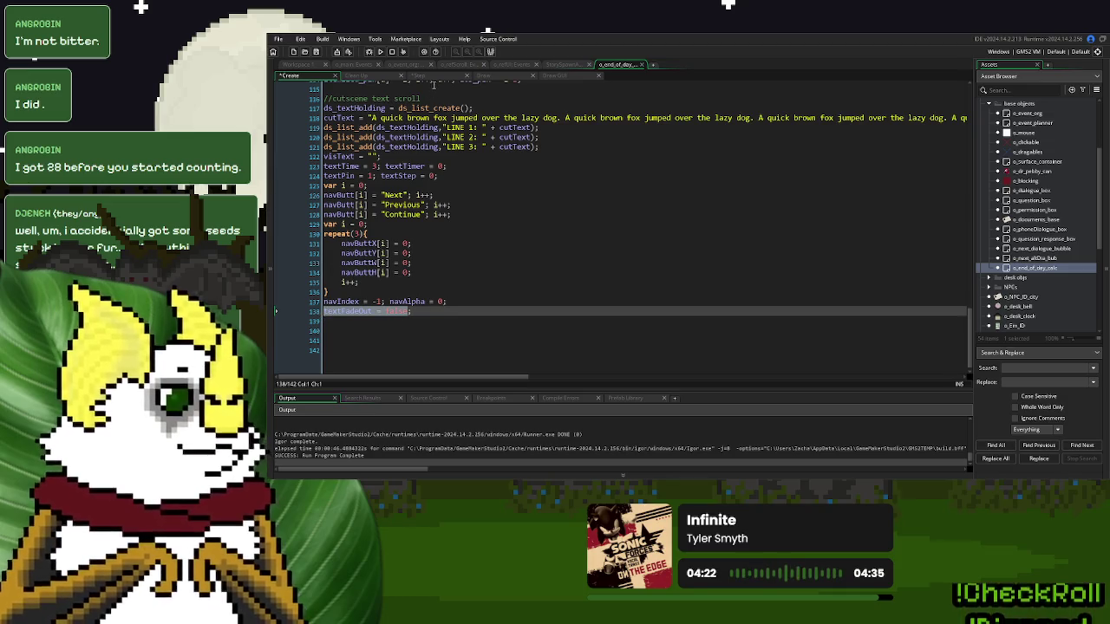
click(421, 77)
scroll(642, 226, up, 1)
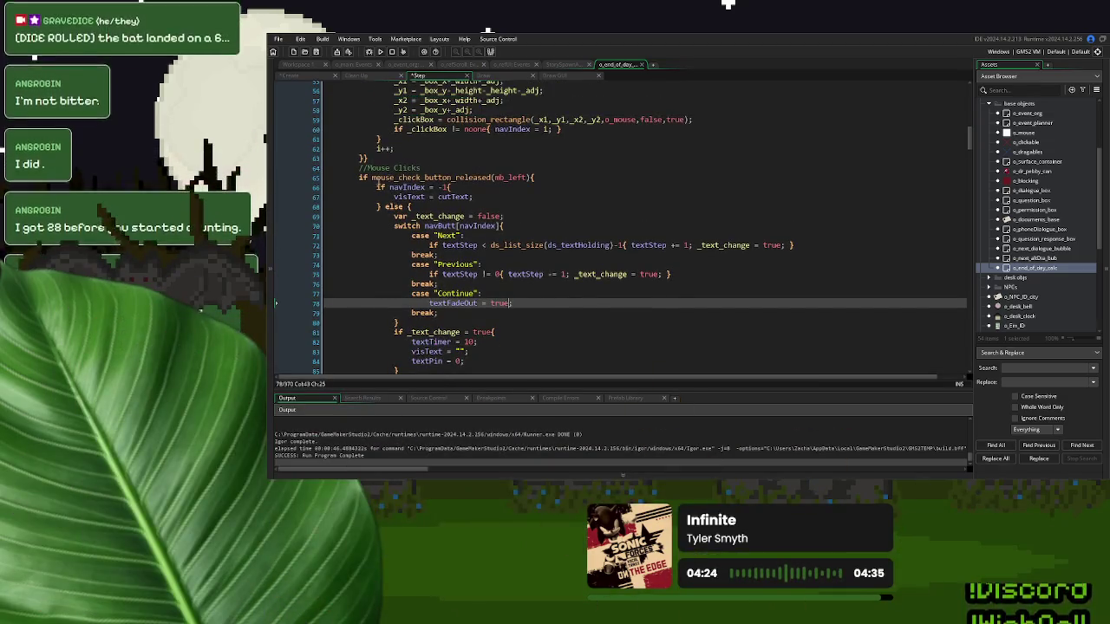
- Wrap the mouse-click block in if textFadeOut = false{ … }
click(358, 177)
key(Return)
key(Up)
key(ctrl+v)
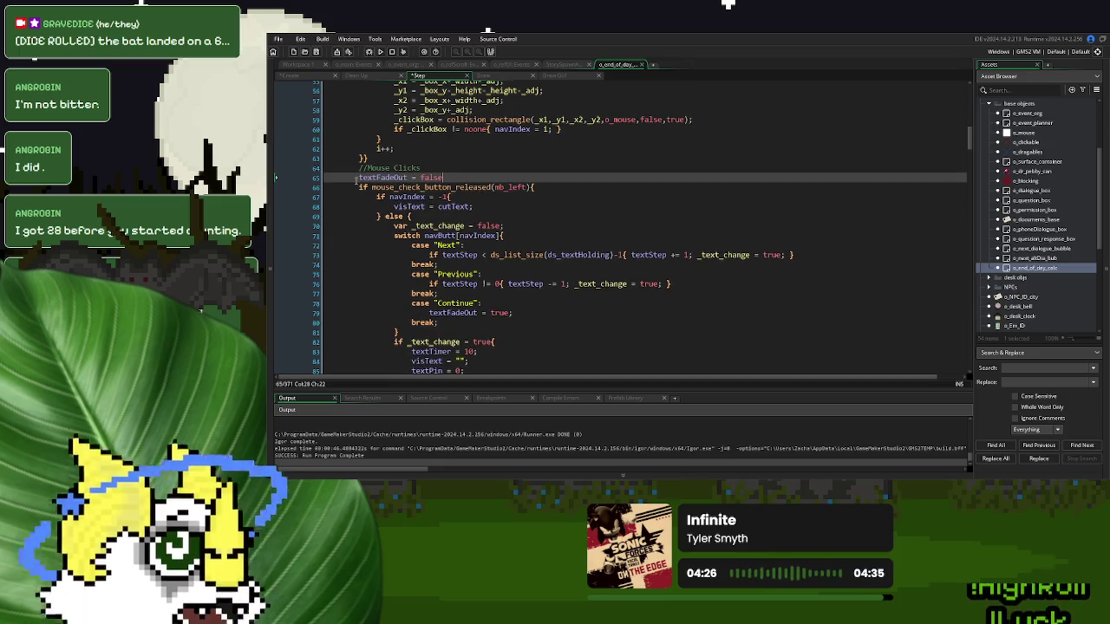
key(ctrl+z)
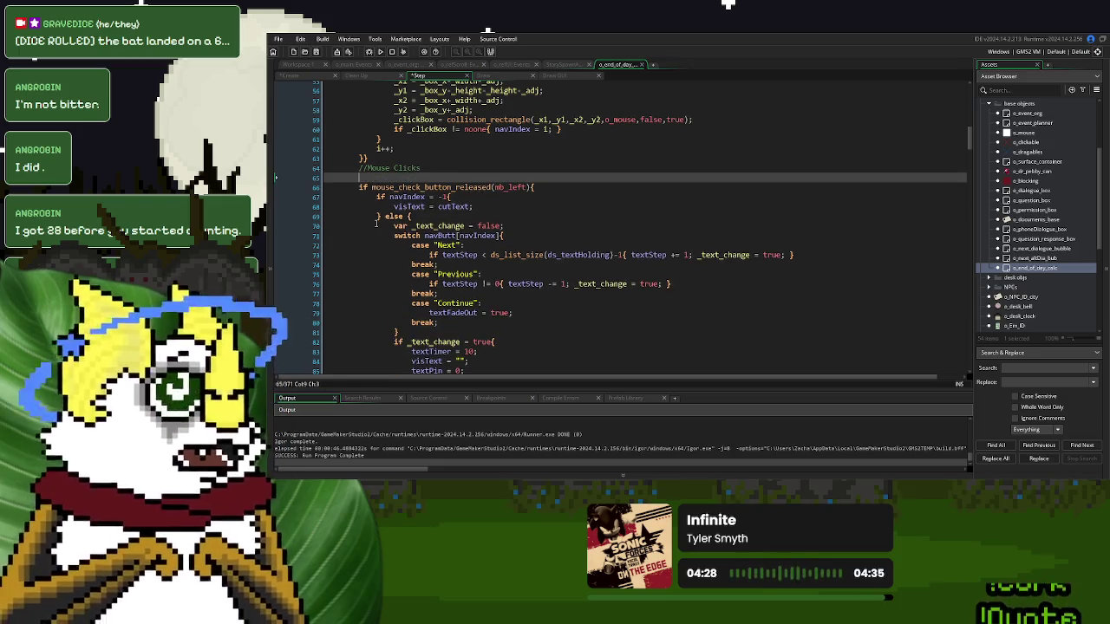
text(if)
key(ctrl+v)
text({)
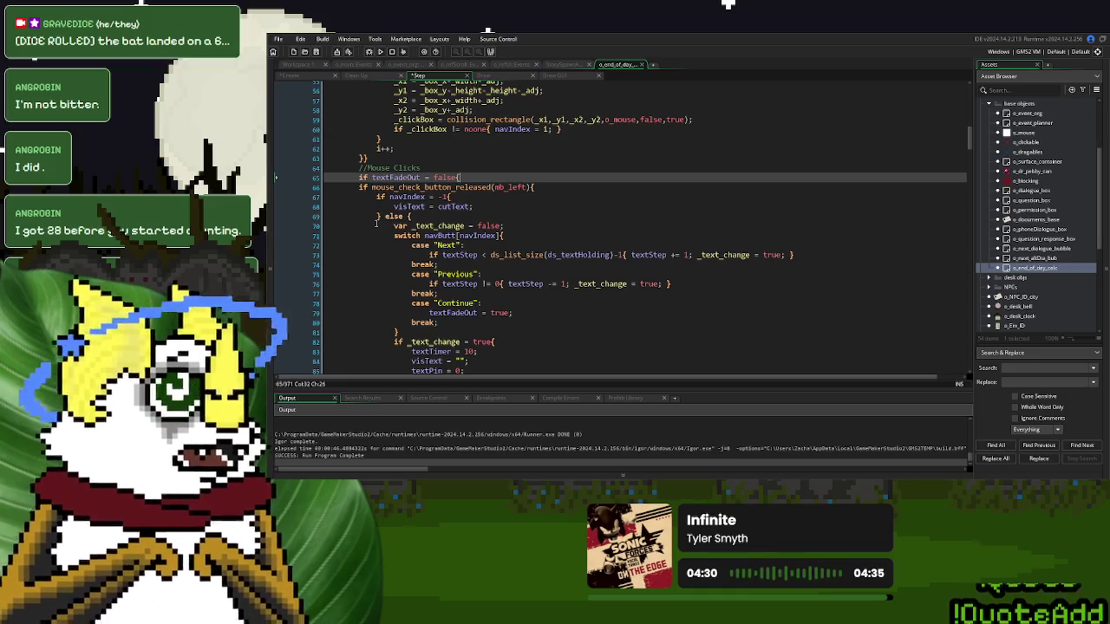
scroll(375, 224, down, 3)
click(394, 311)
text(})
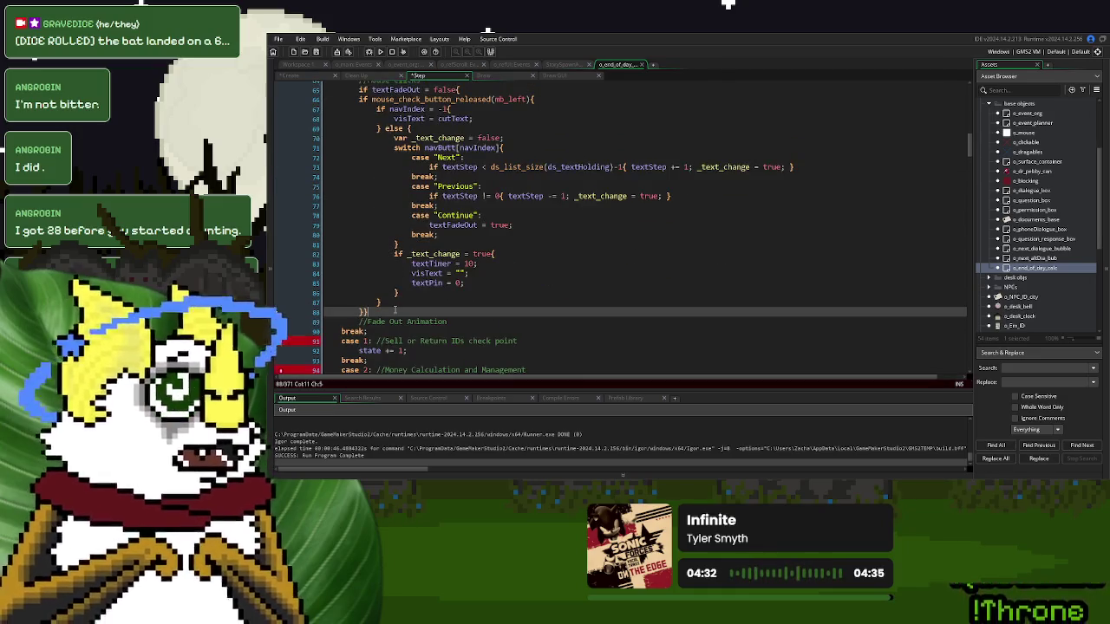
scroll(395, 310, up, 7)
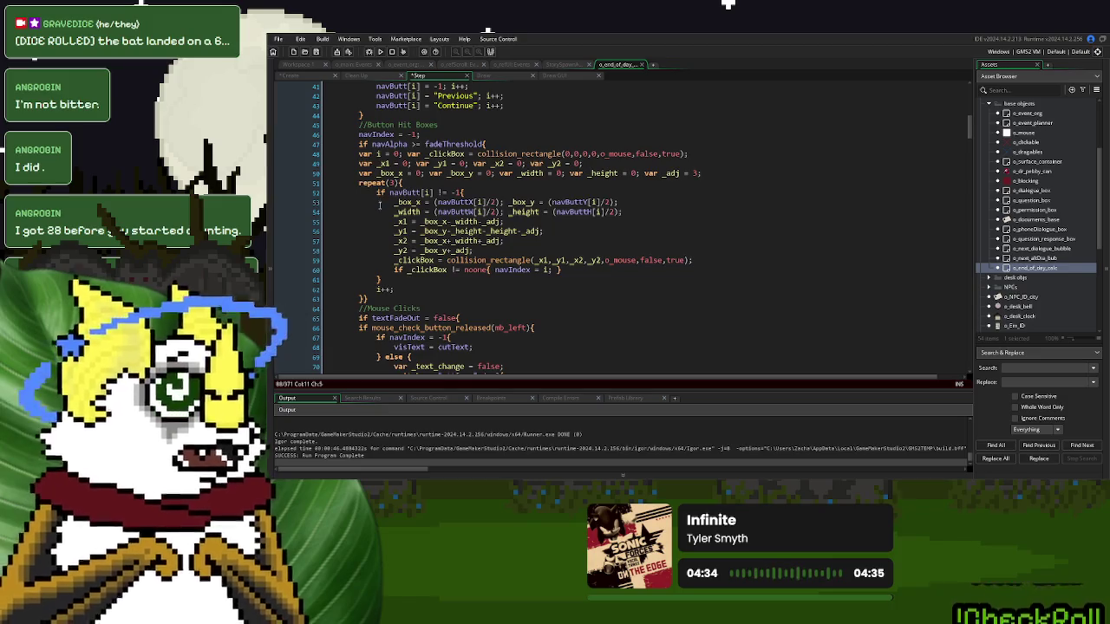
- Gate the line 60 hit-box check behind if textFadeOut = false{
click(384, 268)
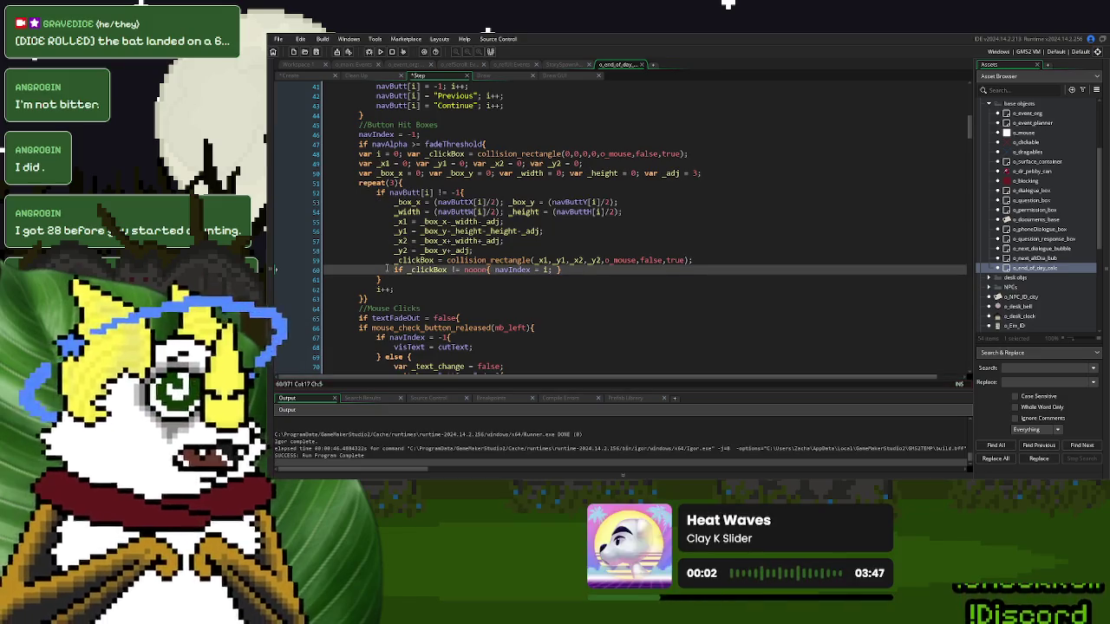
text(if textFadeOut = false)
text(= false{)
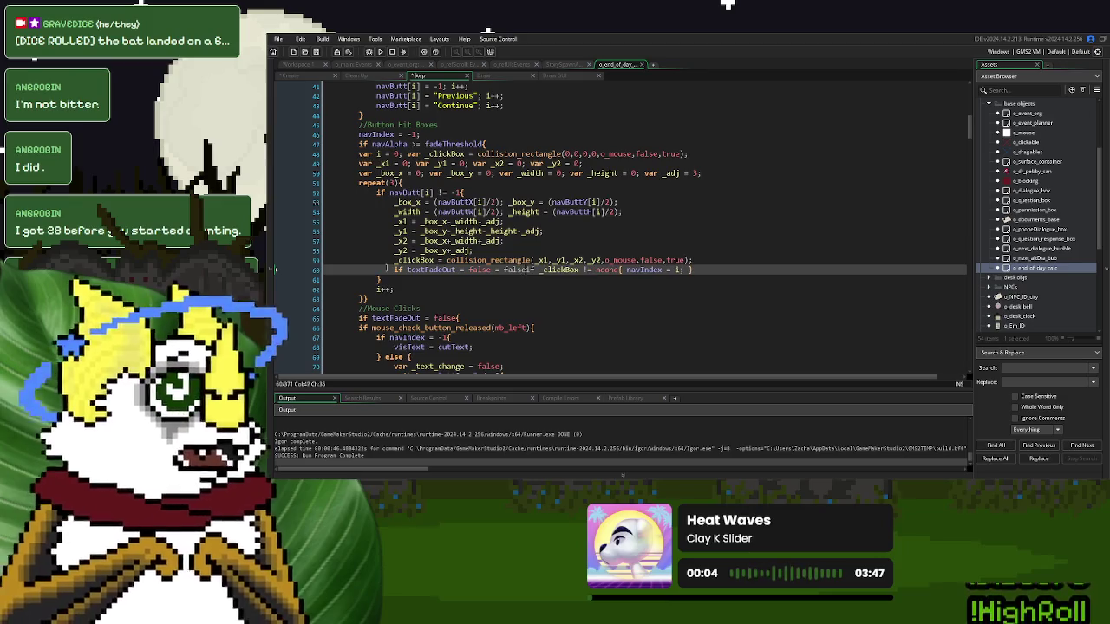
key(BackSpace)
key(BackSpace)
key(BackSpace)
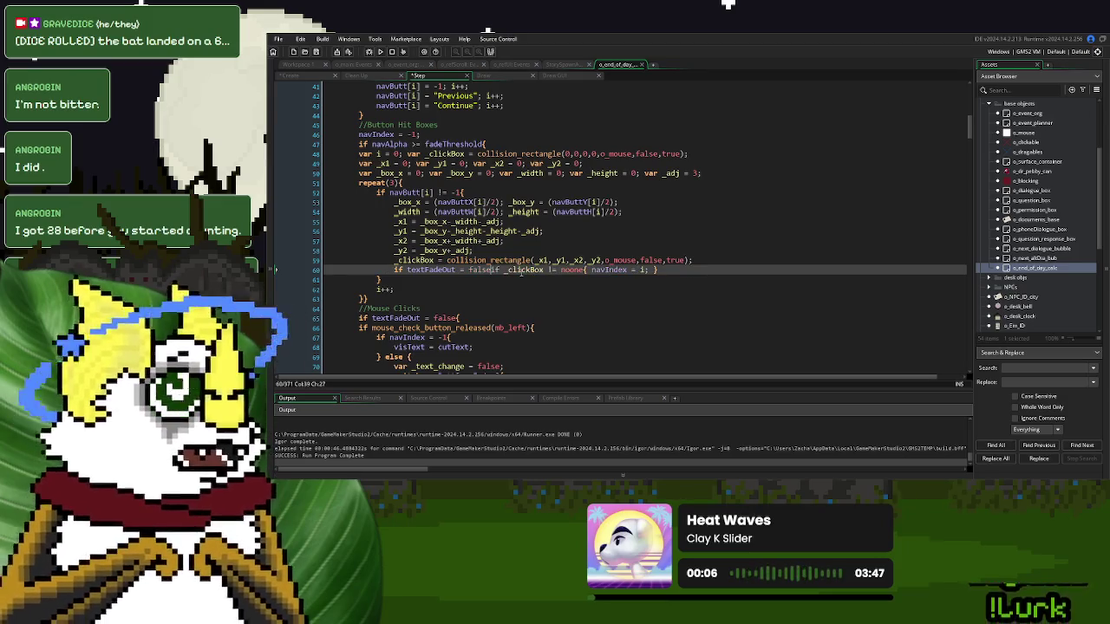
text({)
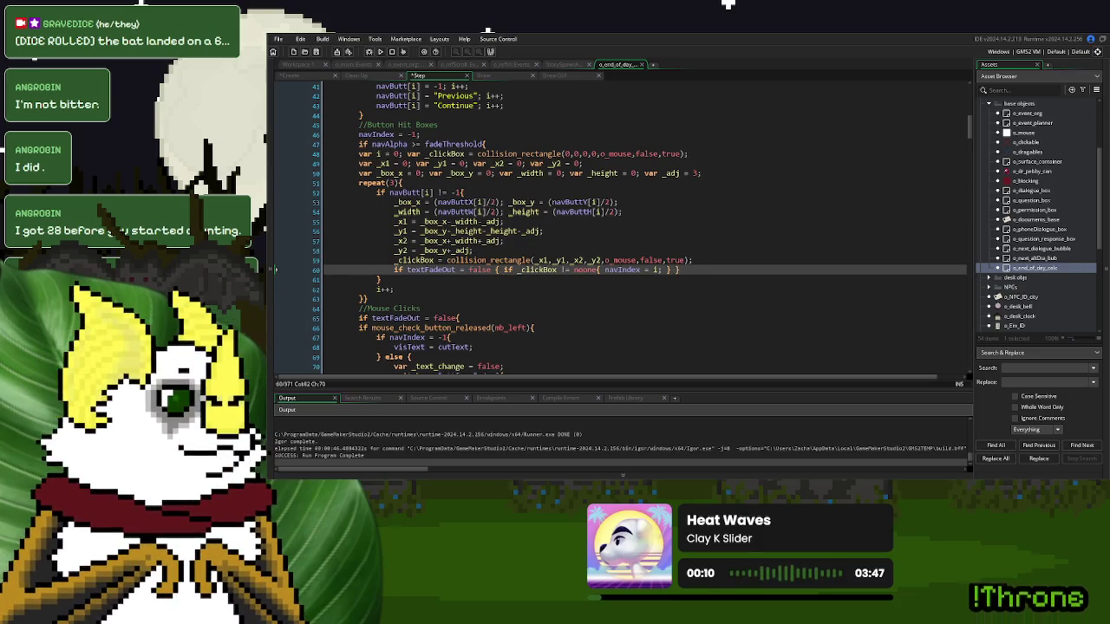
scroll(461, 277, down, 10)
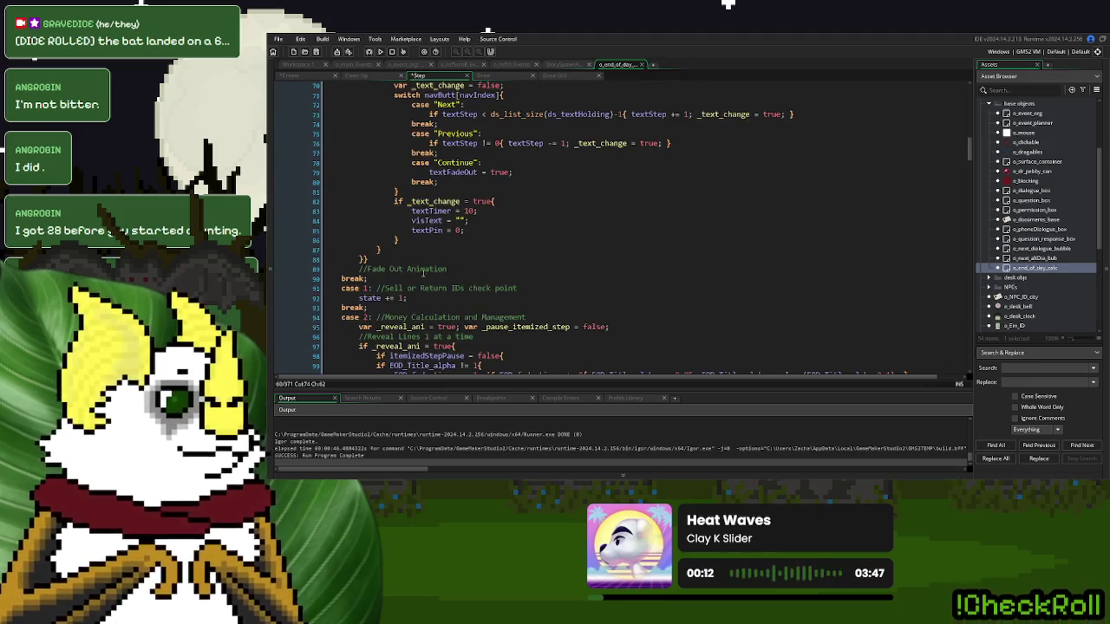
scroll(385, 269, up, 3)
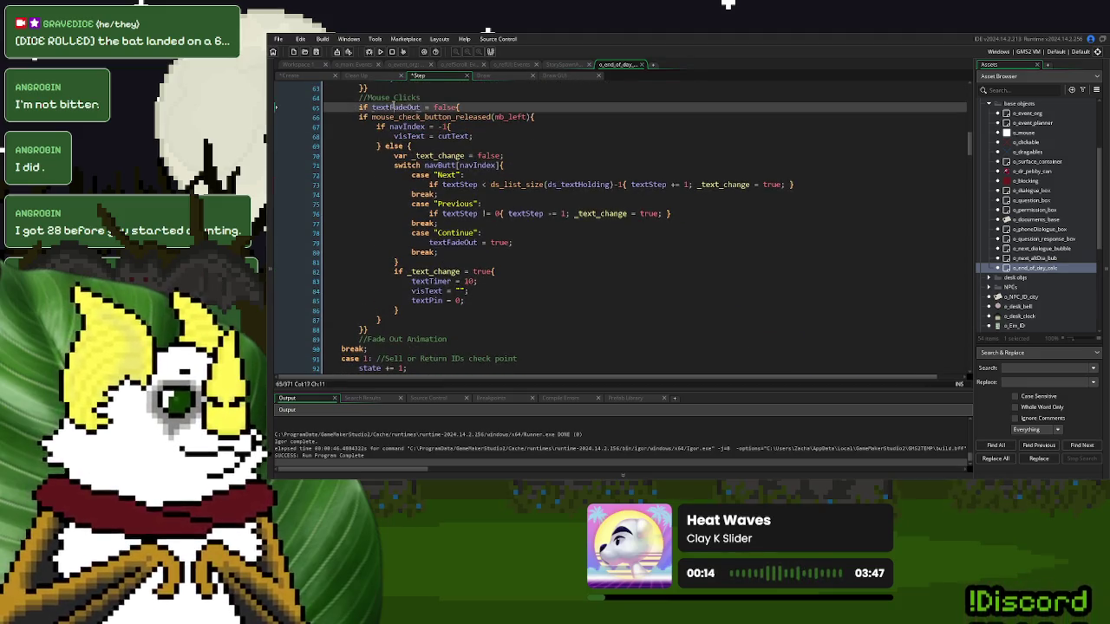
click(491, 79)
click(407, 269)
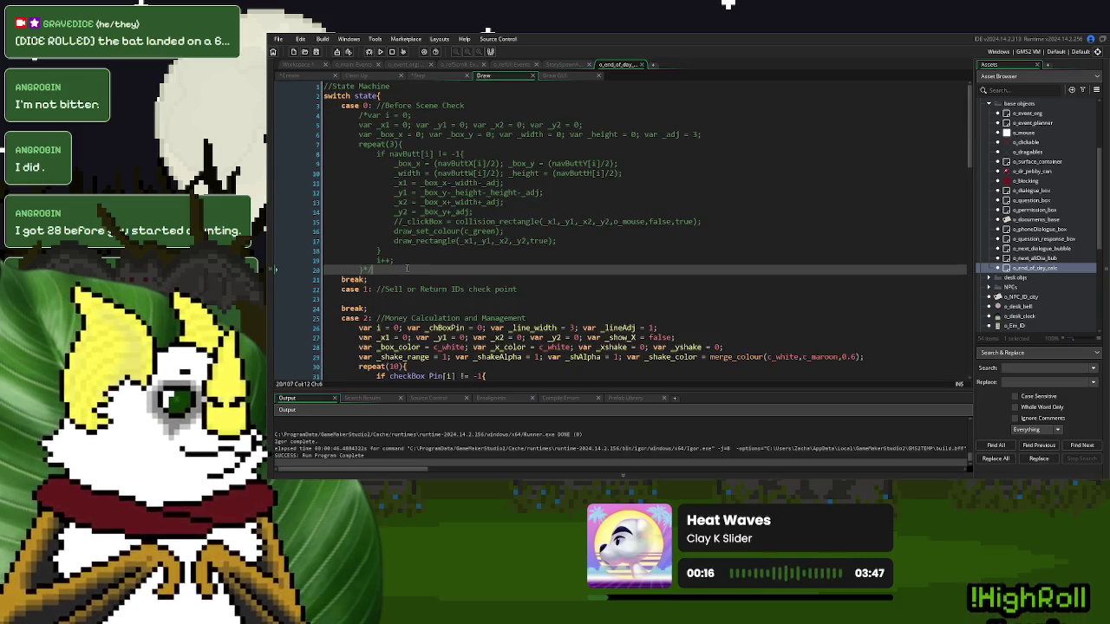
- In Draw GUI, add an if textFadeOut = true block containing draw_set_alpha(1)
click(561, 77)
scroll(435, 284, down, 4)
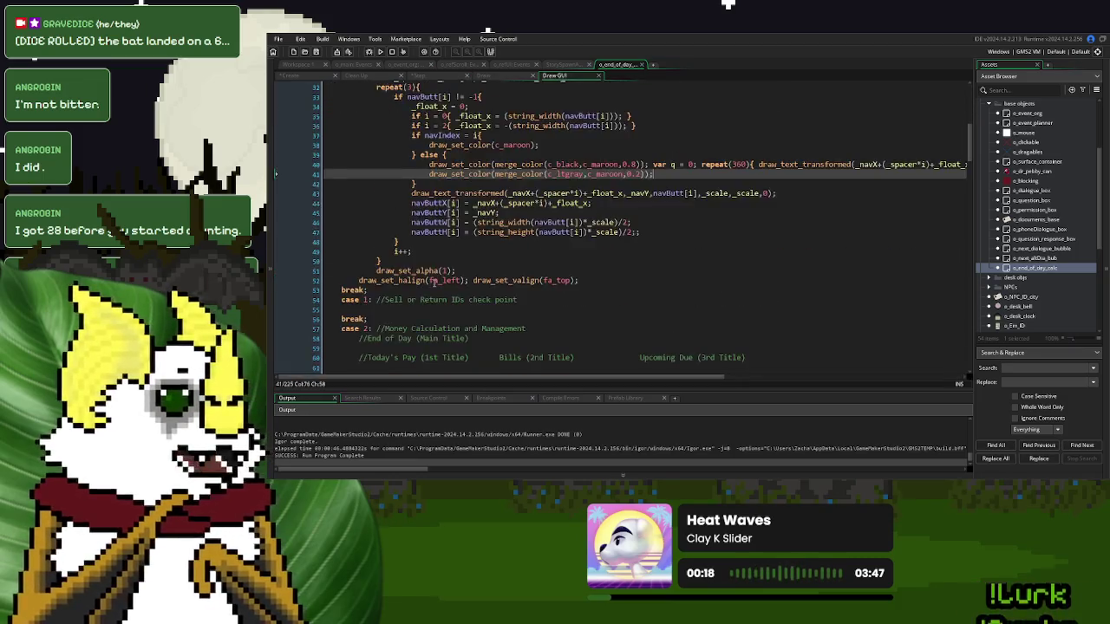
scroll(434, 284, up, 1)
click(599, 298)
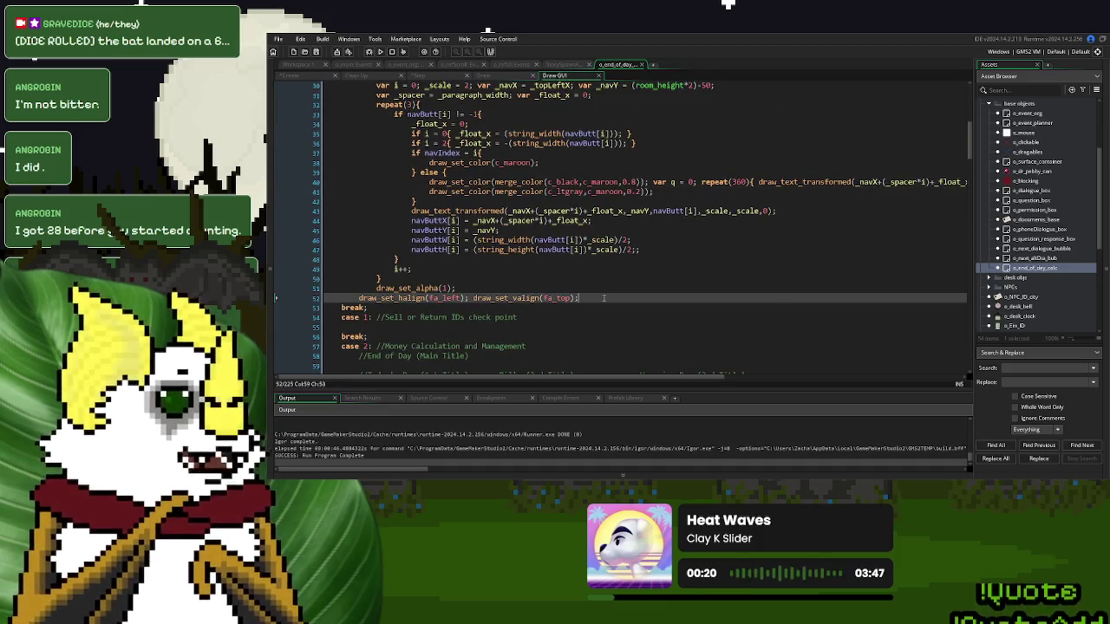
key(Return)
text(if textFadeOut)
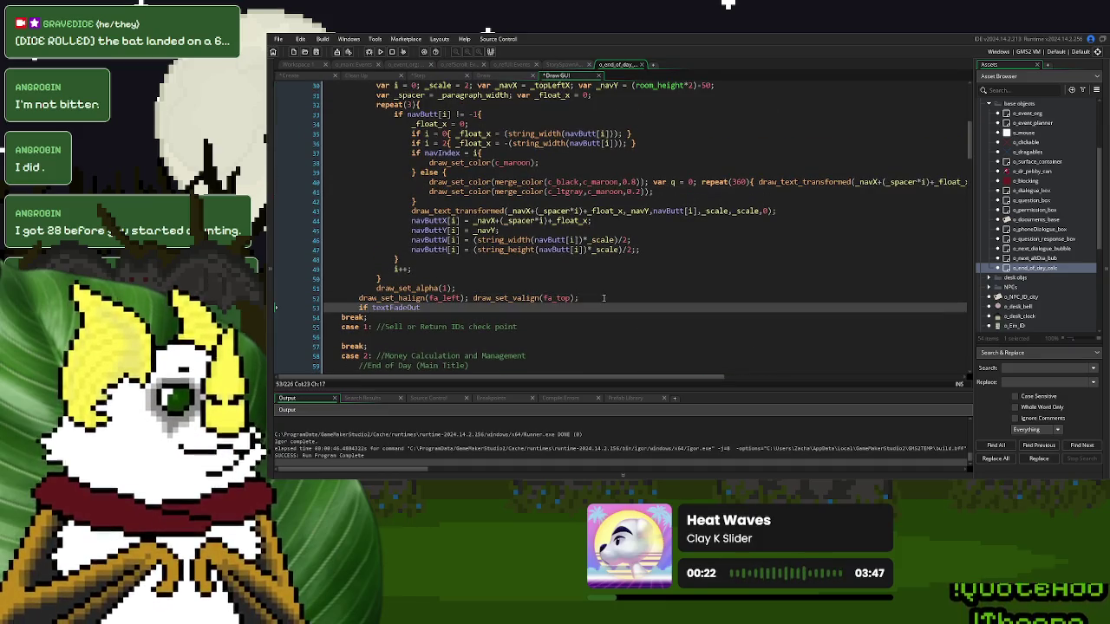
text( = true{)
key(Return)
key(Return)
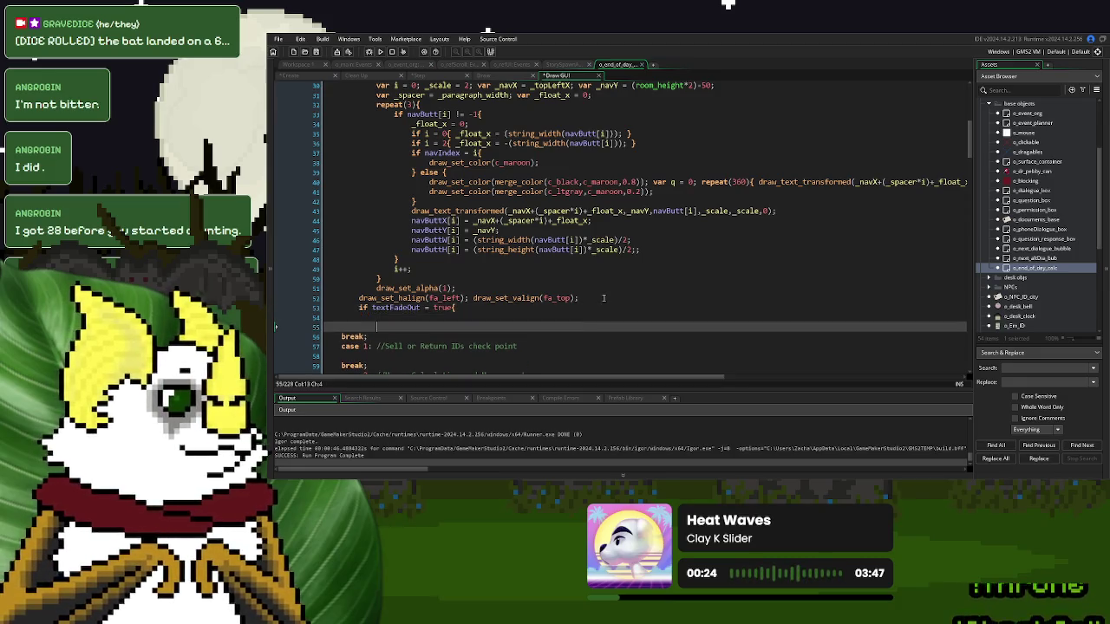
key(Up)
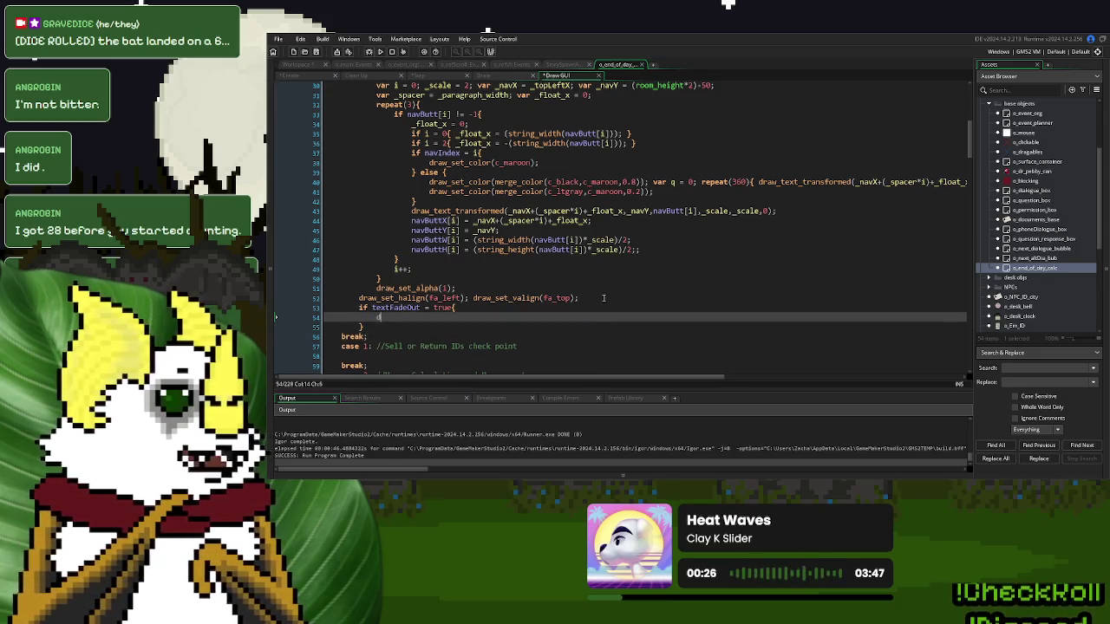
text(raw_set_alpha()
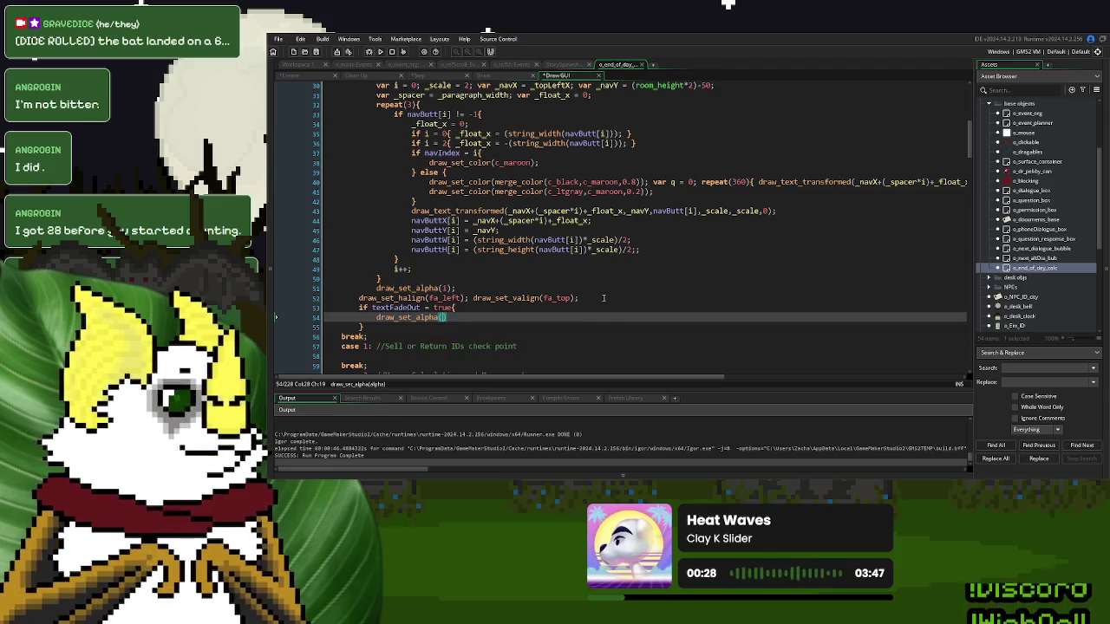
text(1))
key(Return)
key(Return)
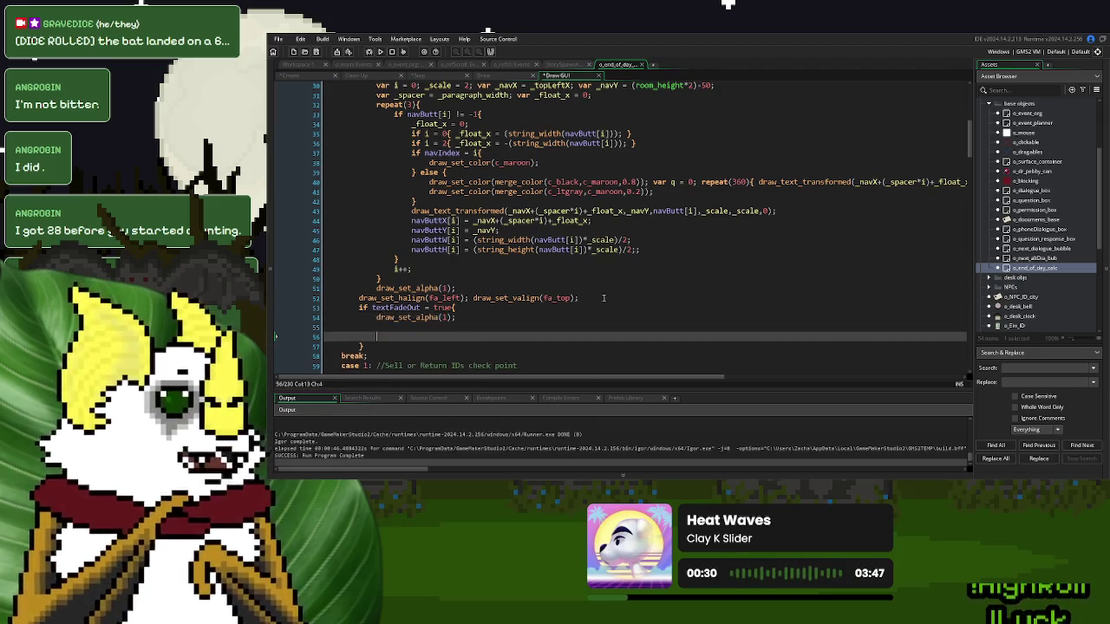
- Duplicate the draw_set_alpha(1) line and insert draw_set_color(c_black); between the two copies
drag(457, 317, 377, 317)
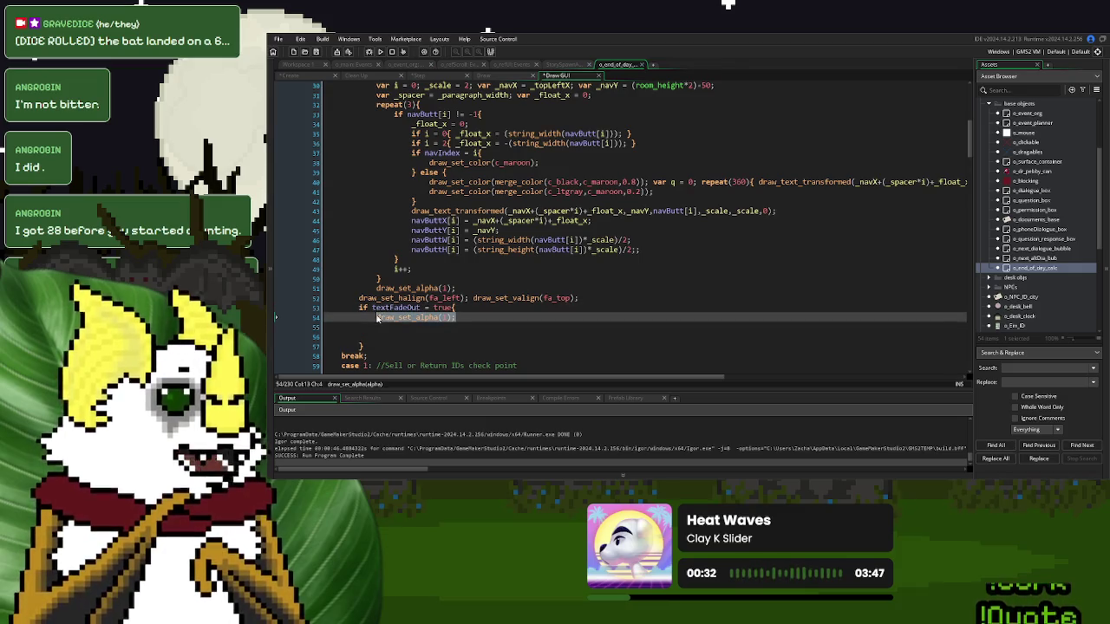
key(ctrl+c)
click(398, 339)
key(ctrl+v)
click(396, 326)
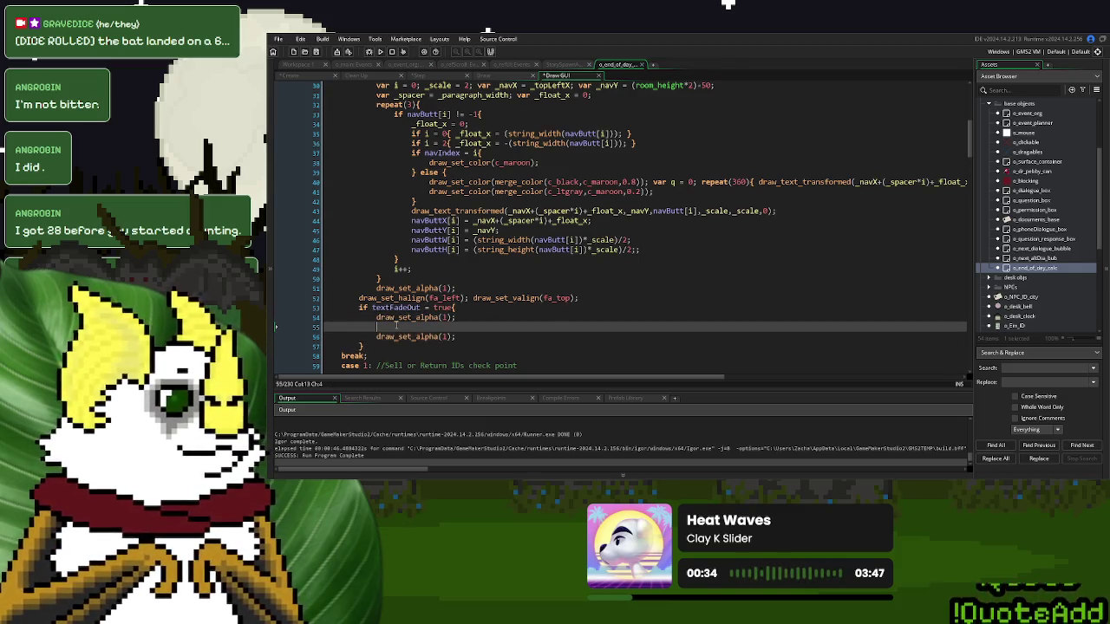
text(draw_set_c)
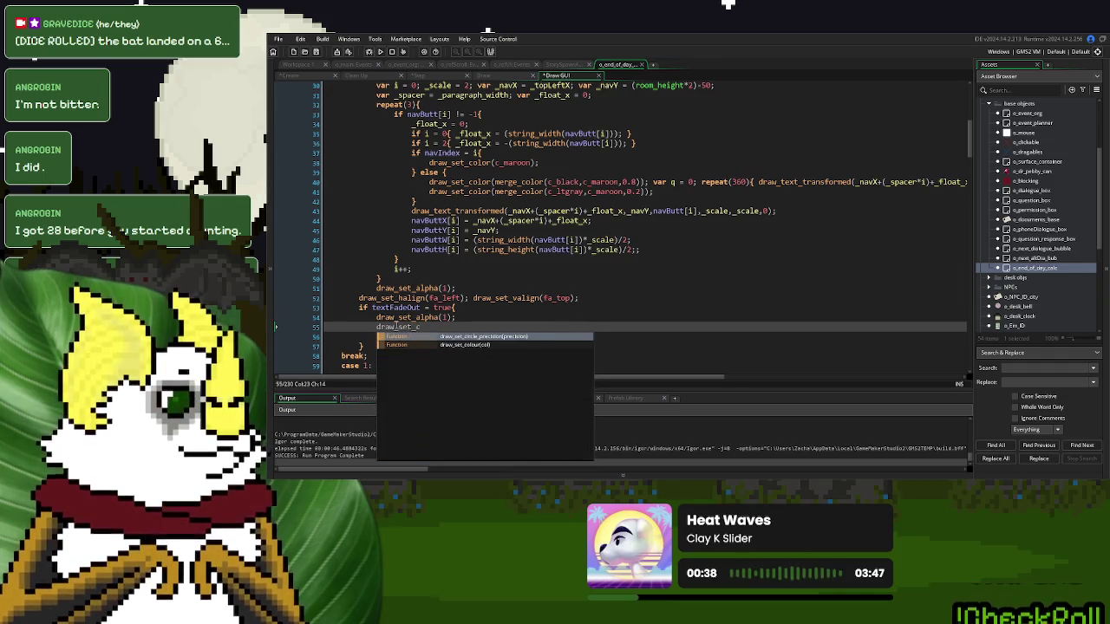
text(o)
key(Return)
text(c_)
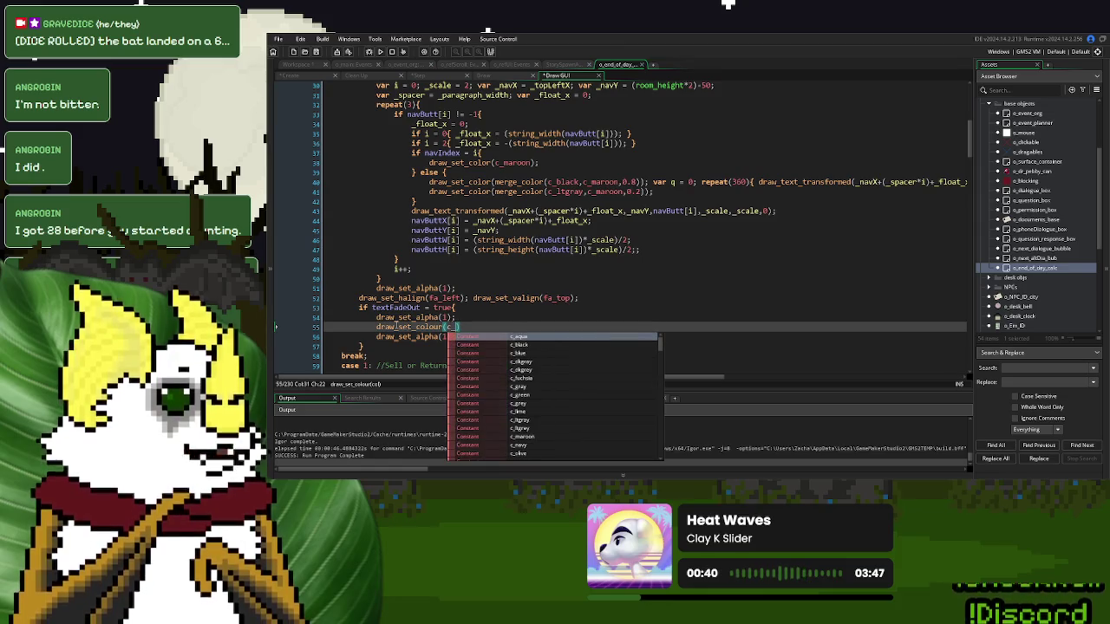
text(bl)
key(Return)
text();)
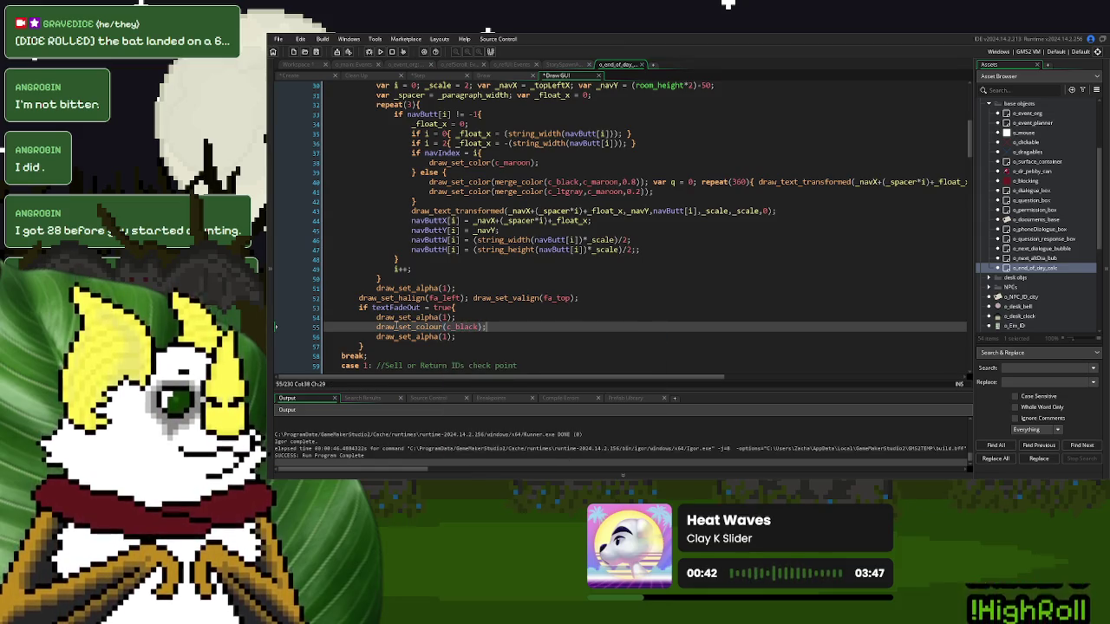
click(436, 326)
key(BackSpace)
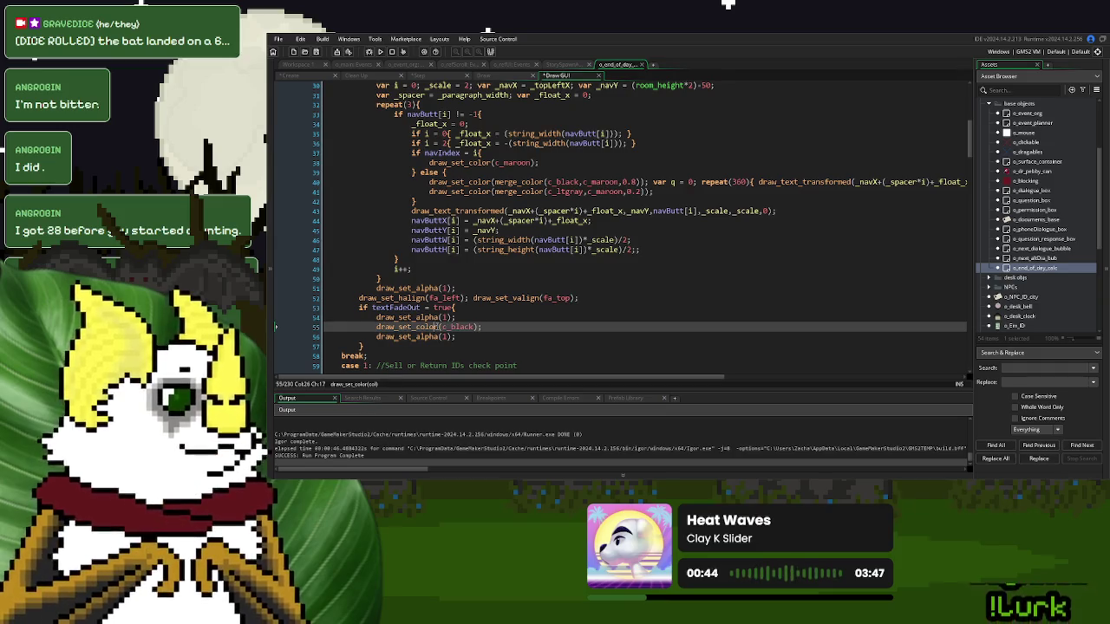
- Add draw_rectangle(-10,-10,(room_width*2)+10,(room_height*2)+10,false) so the black covers the whole room
click(500, 330)
key(Return)
text(draw_set_r)
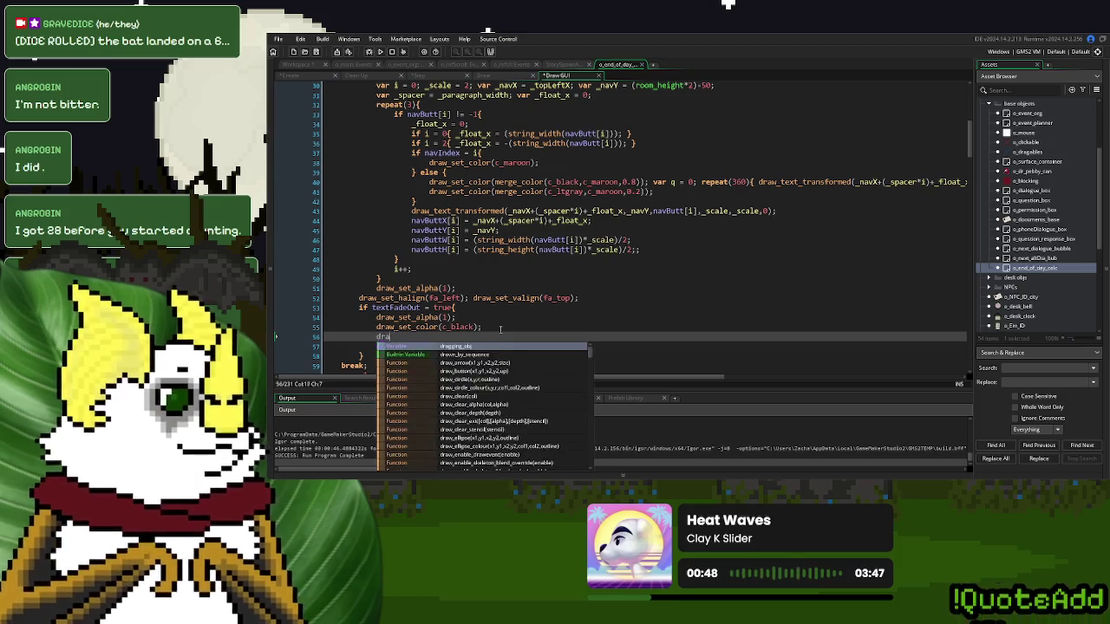
text(e)
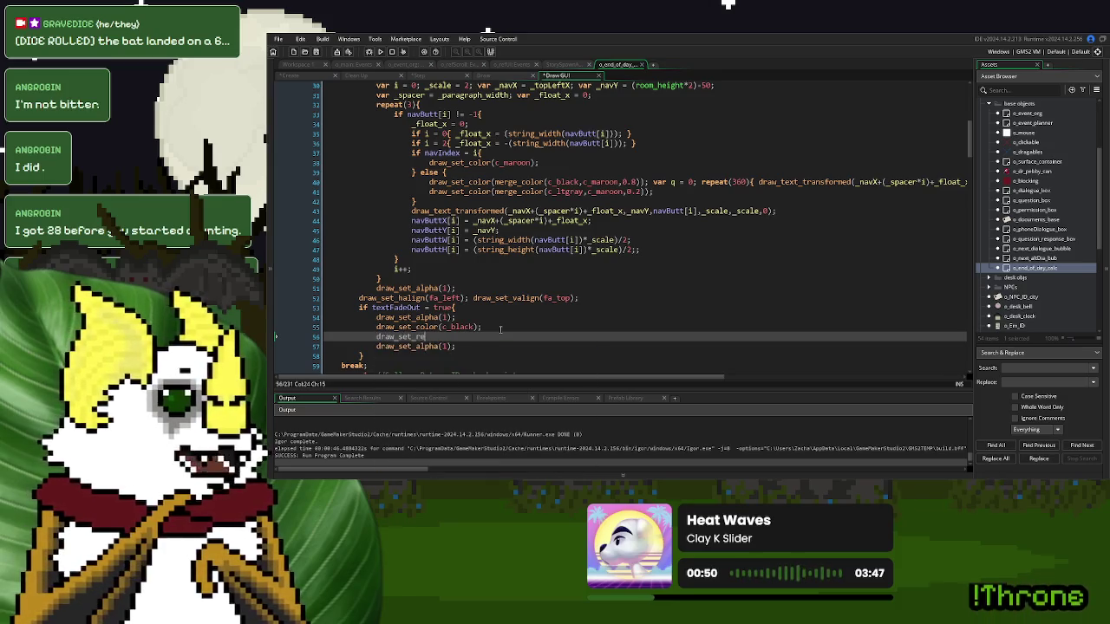
text(ct)
key(BackSpace)
key(BackSpace)
key(BackSpace)
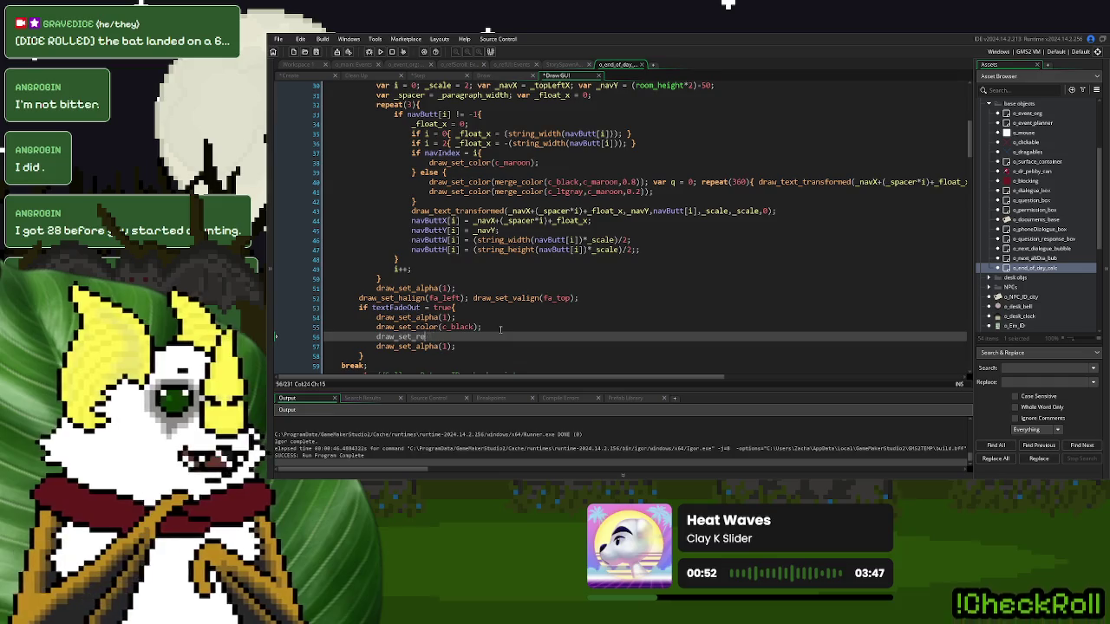
text(re)
key(Return)
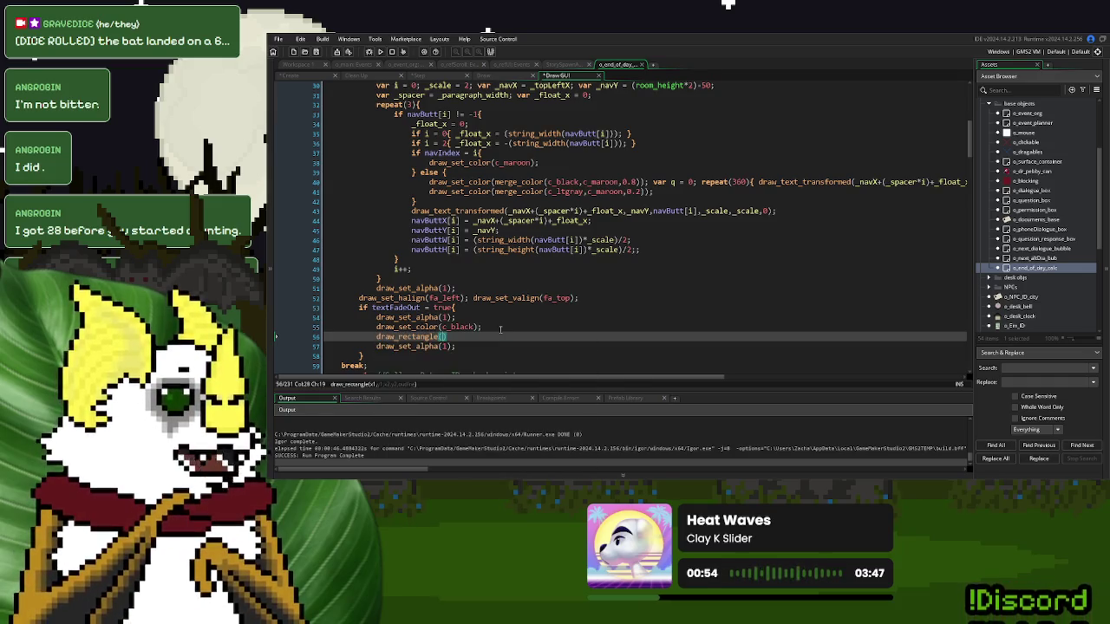
text(-10,-10,)
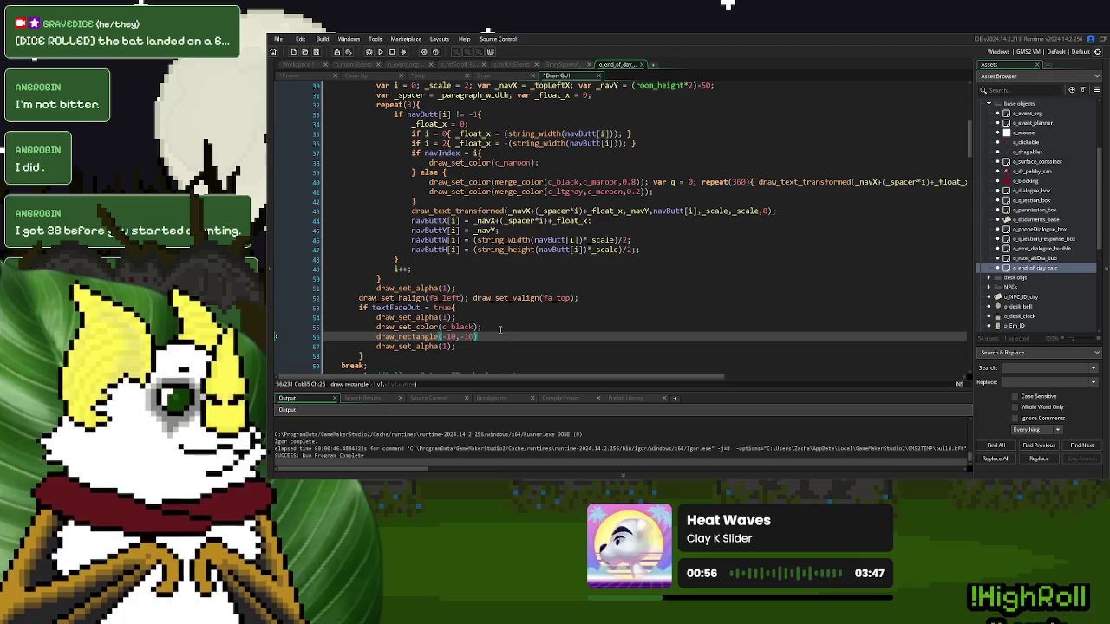
text(room)w)
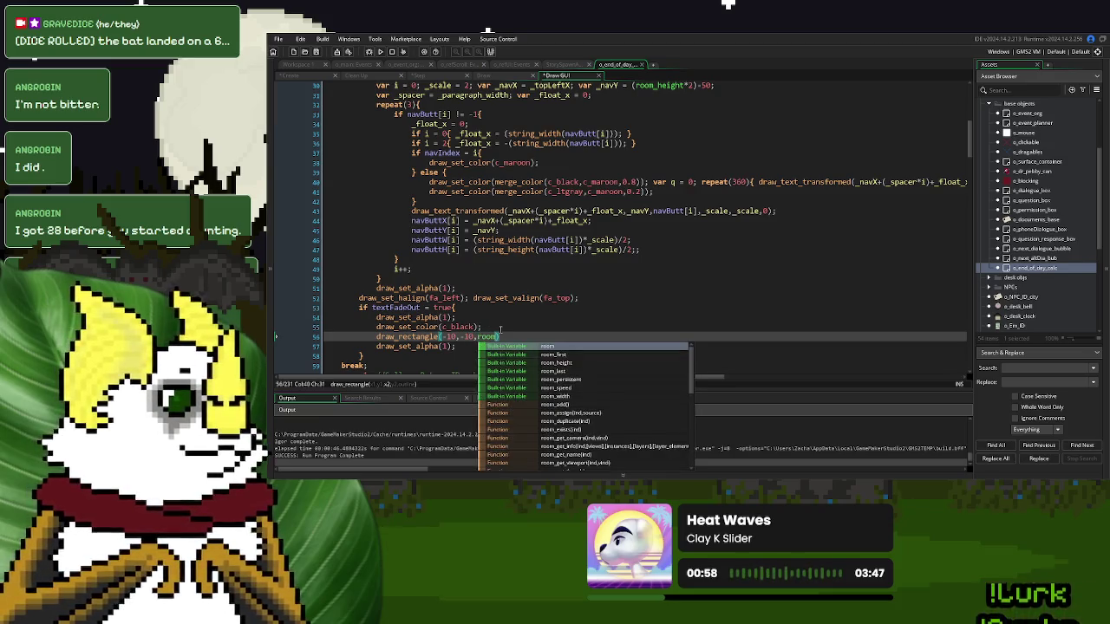
text(idth)
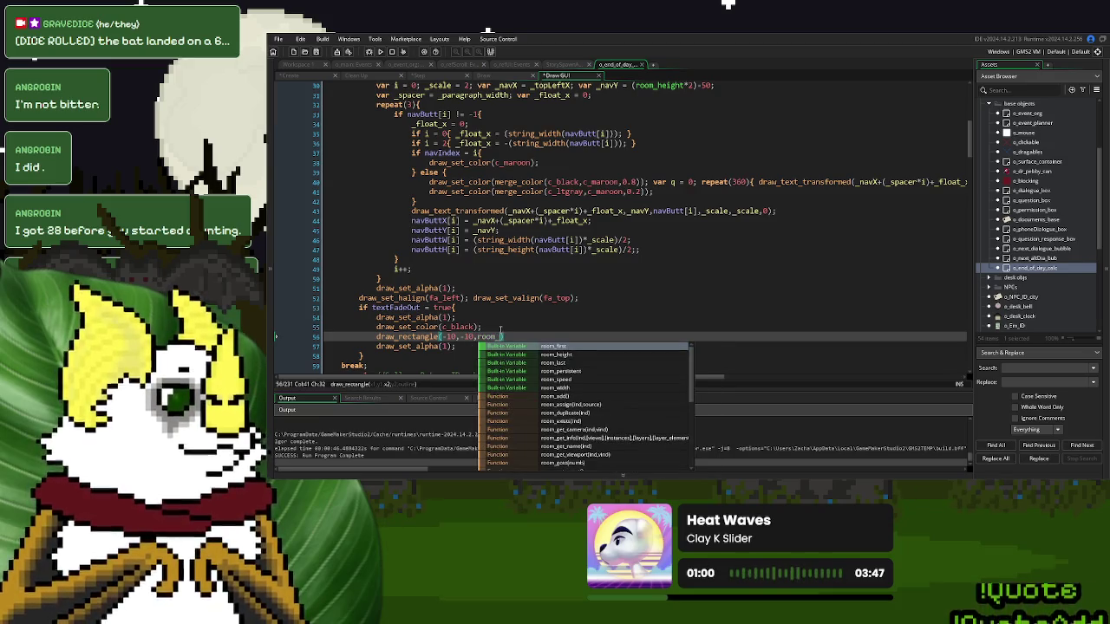
text(*2)
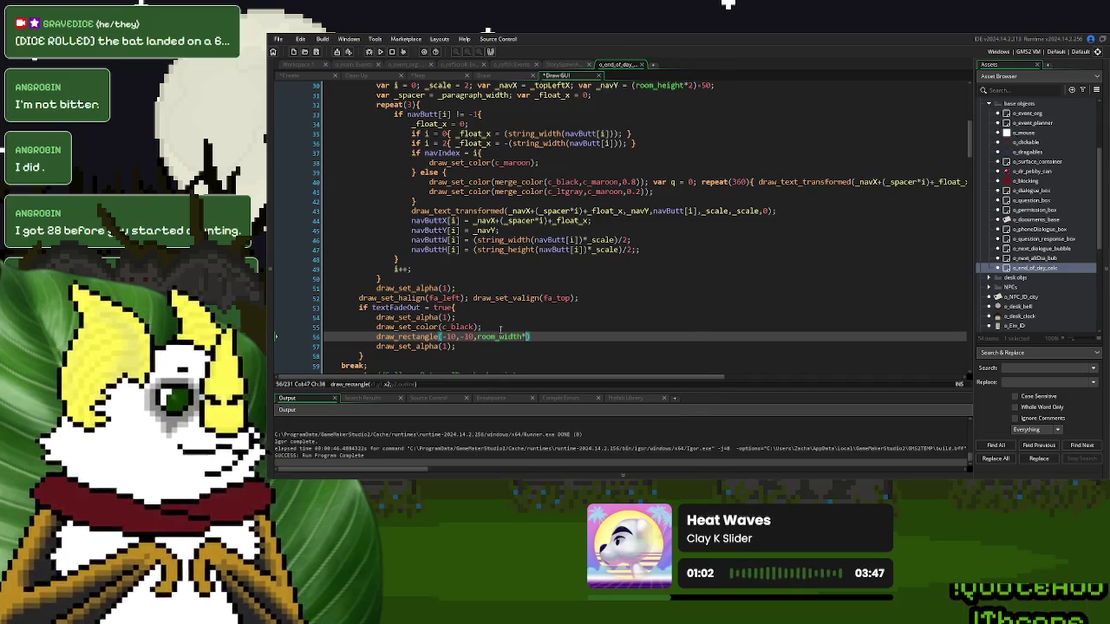
text())
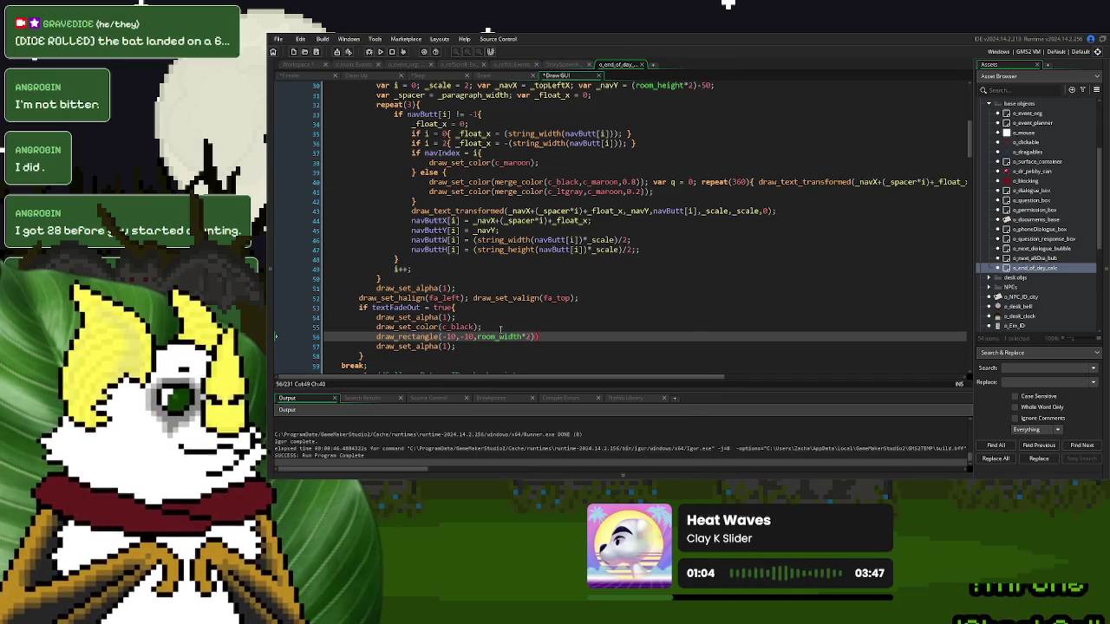
click(472, 337)
text(()
click(538, 336)
text(+10,room_)
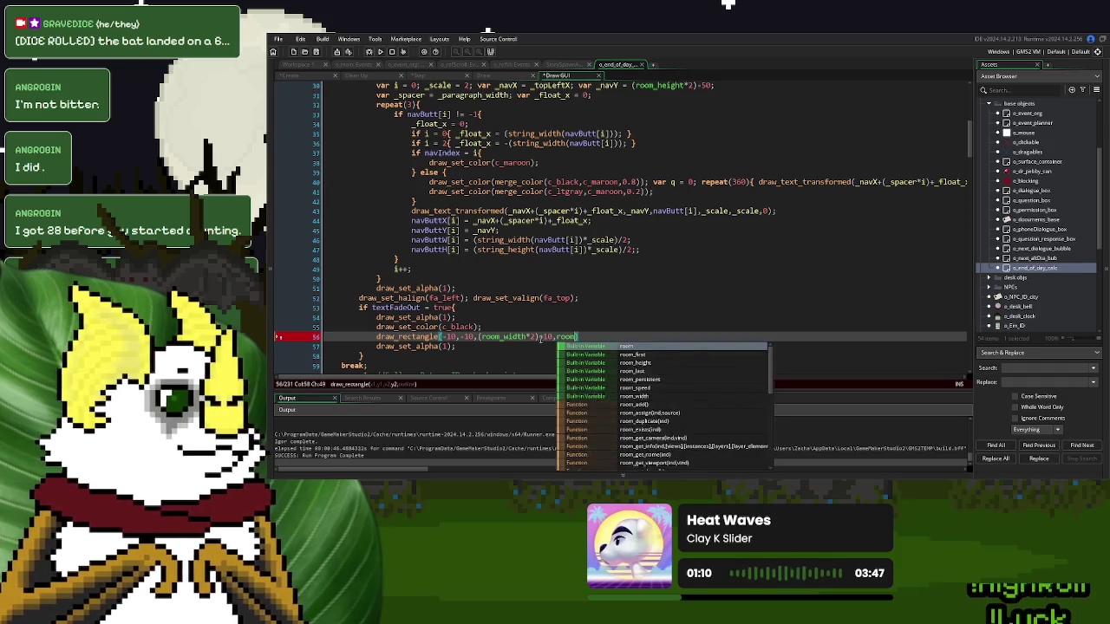
key(BackSpace)
key(BackSpace)
key(BackSpace)
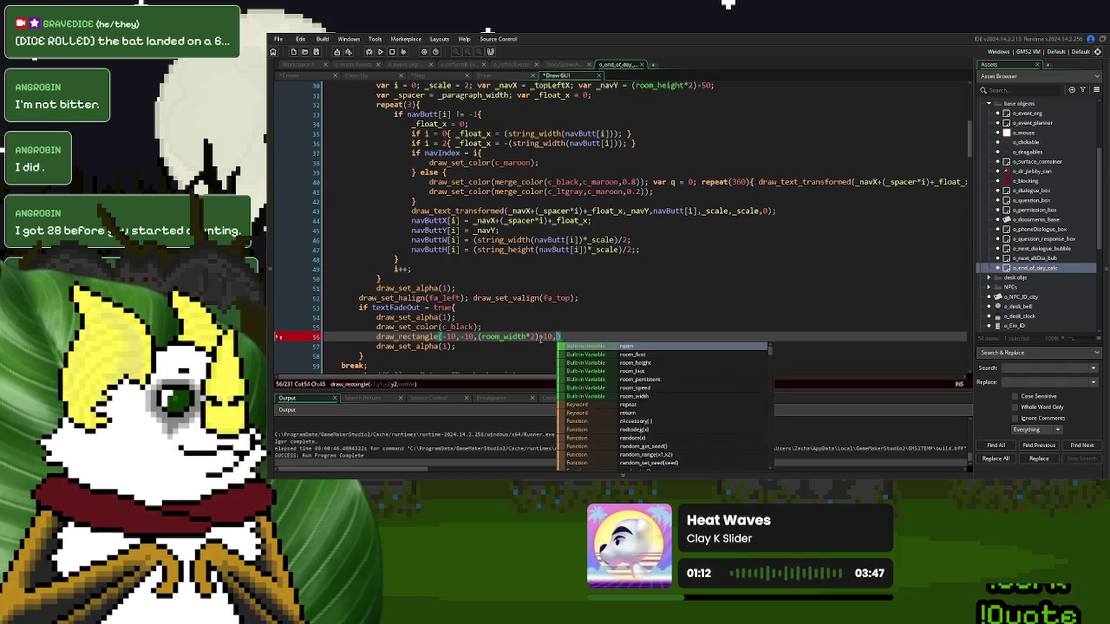
text((room_height)
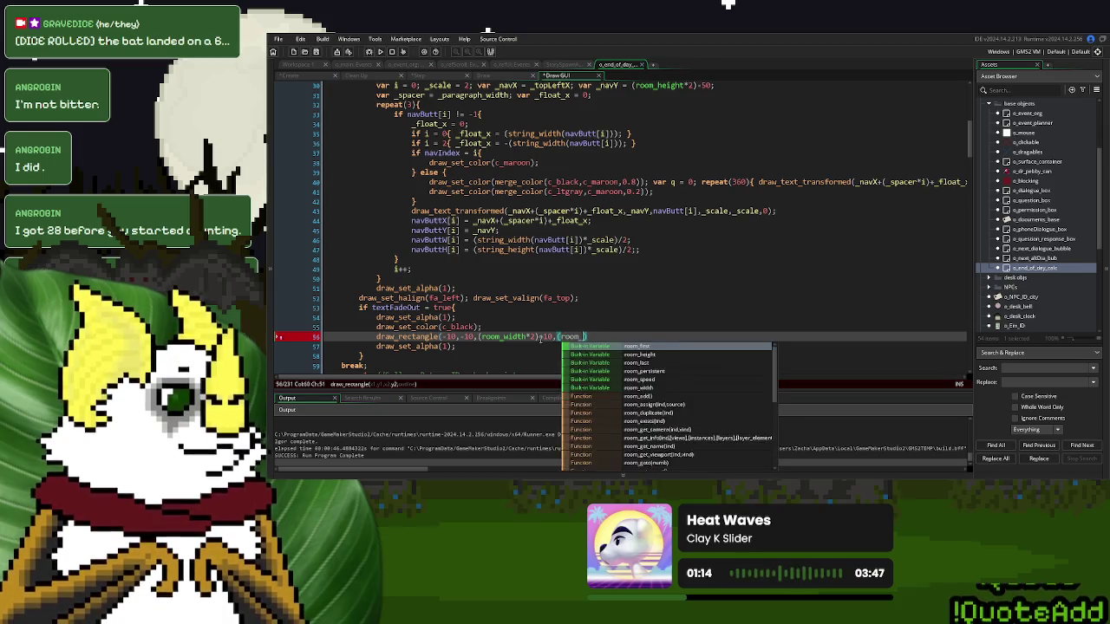
text(*2)
key(Right)
text(+10)
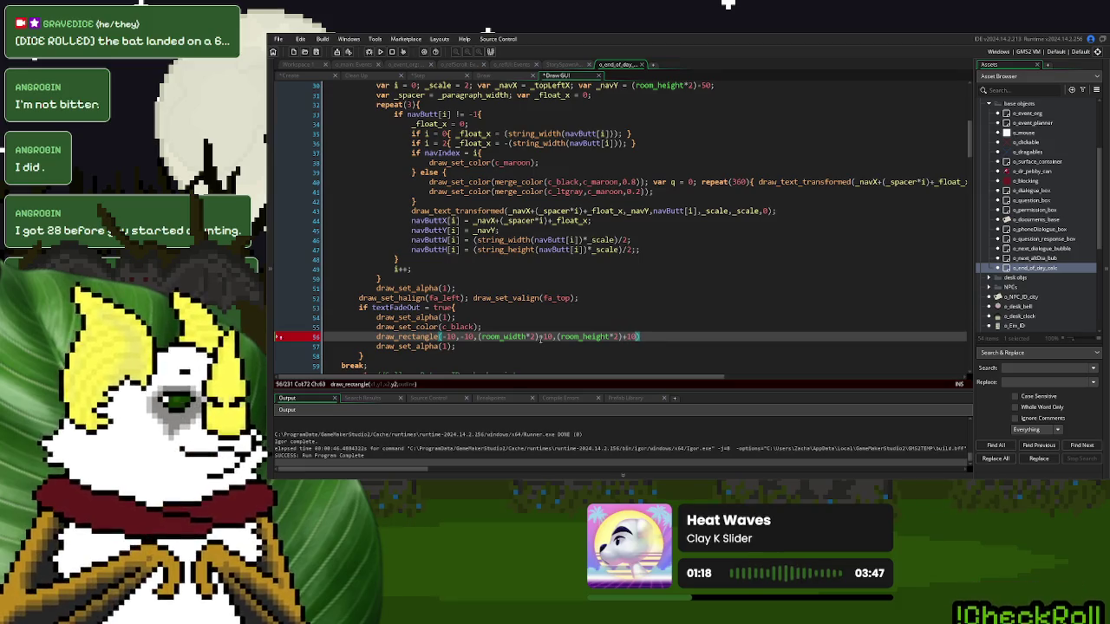
text(,false)
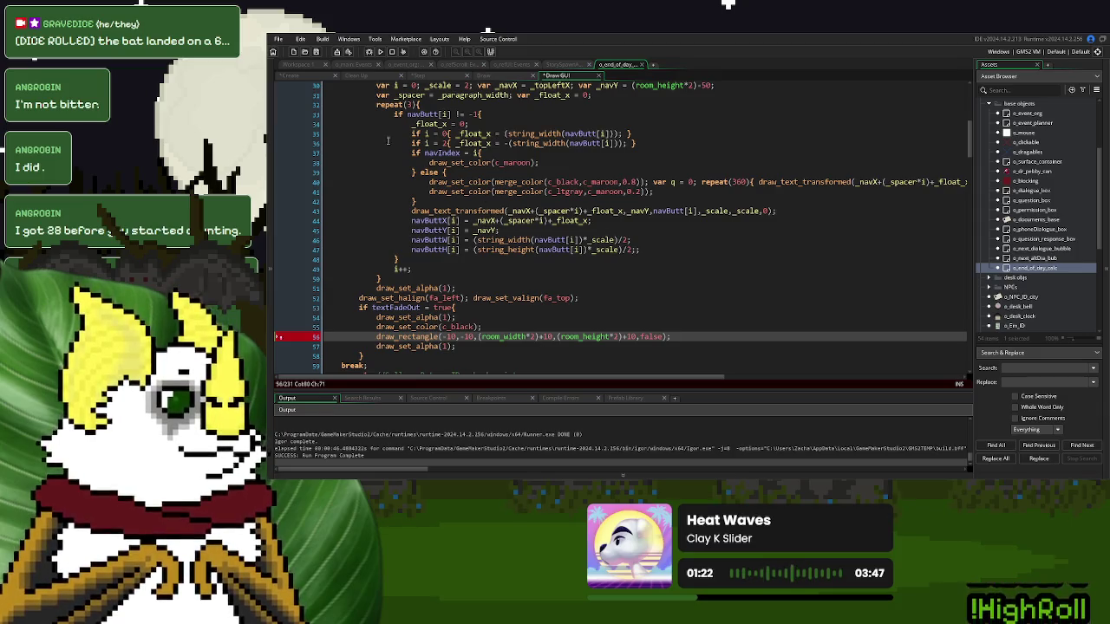
click(291, 75)
click(434, 315)
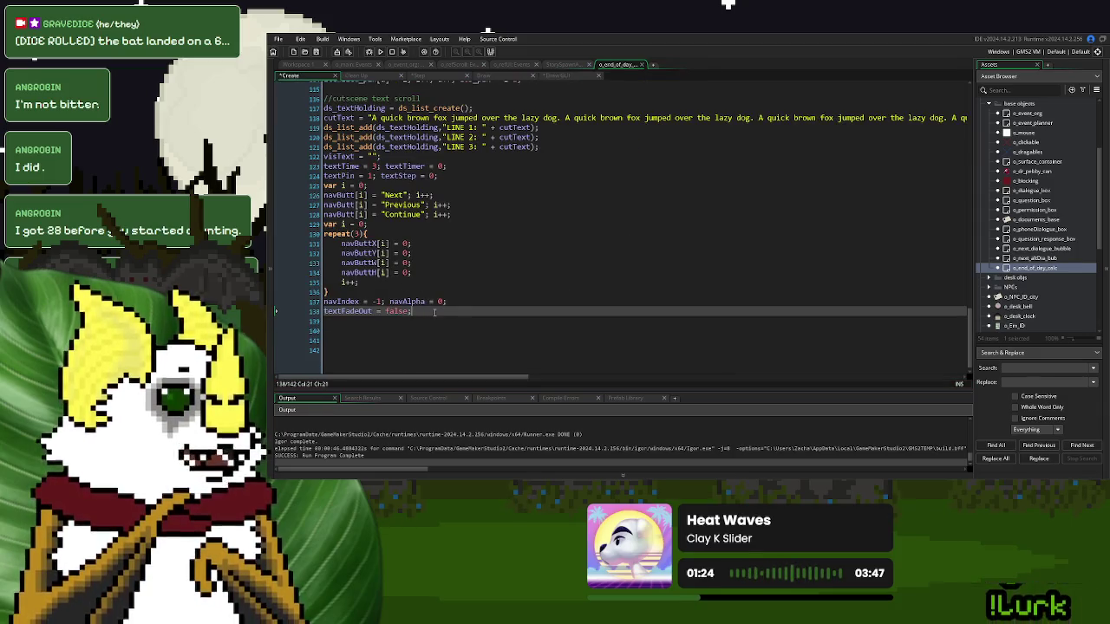
- Add textFadeAlpha = 0; below textFadeOut in the Create event, then move on to the Step event
key(Return)
text(textFadeAlpha )
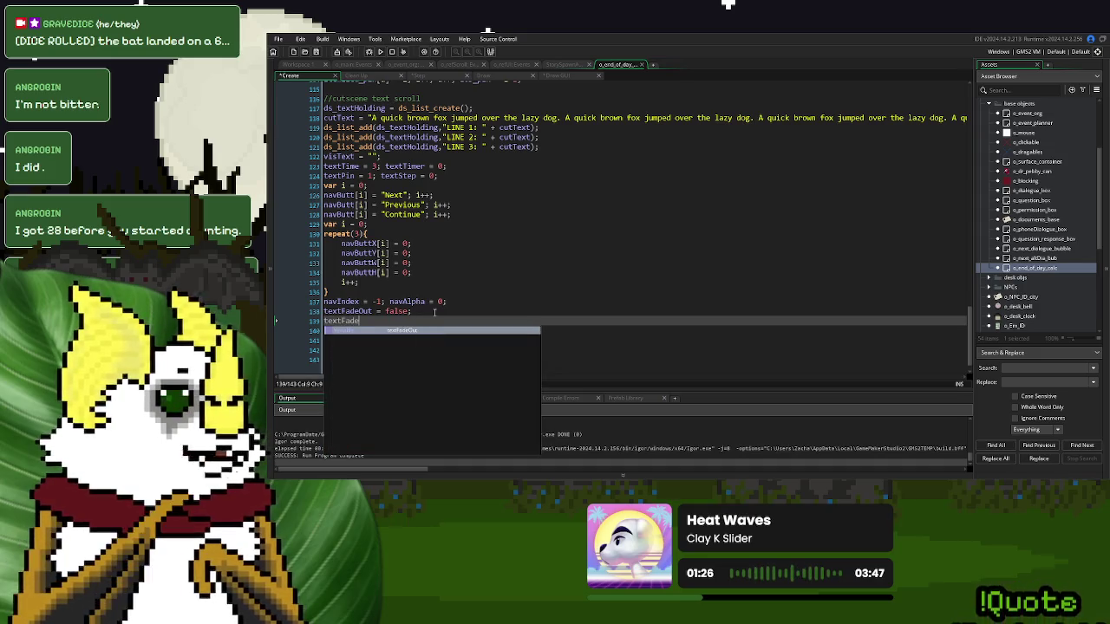
text(= 0;)
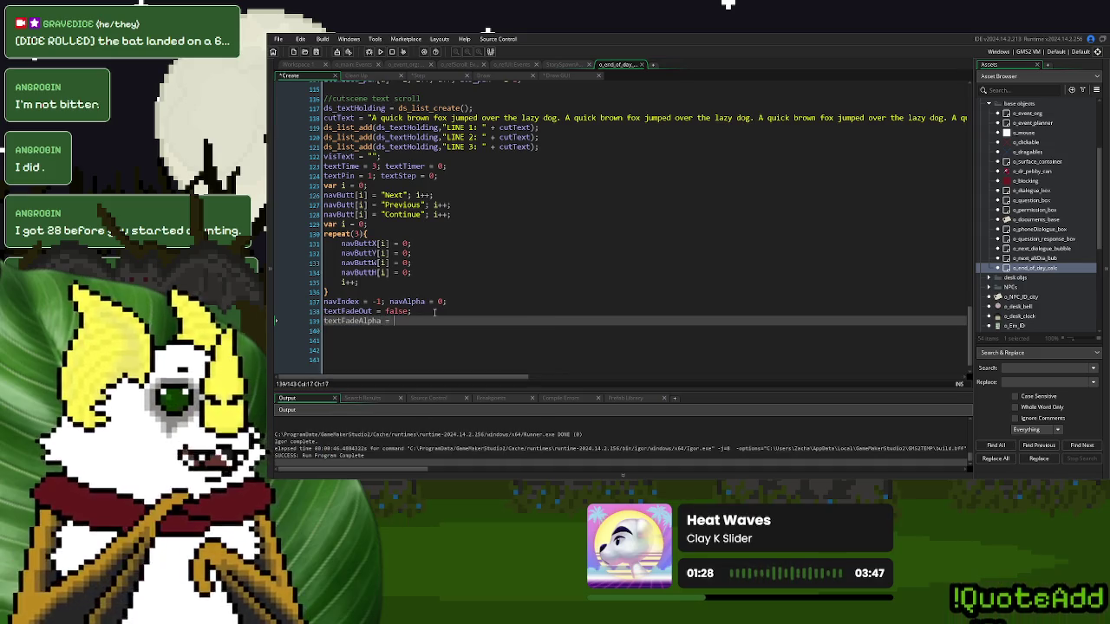
double_click(372, 321)
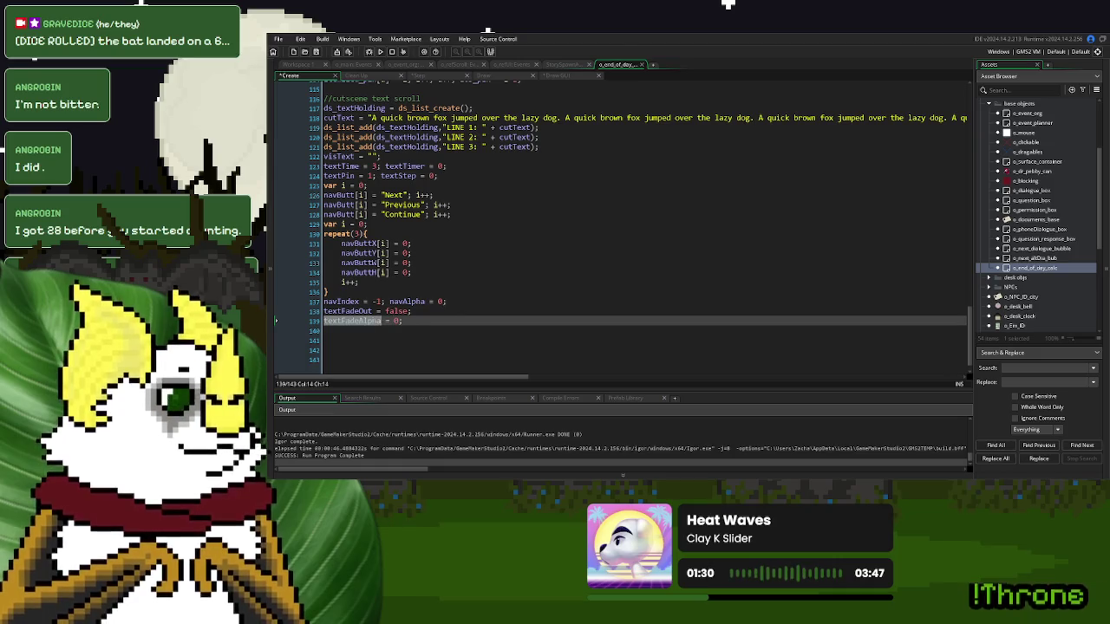
click(572, 76)
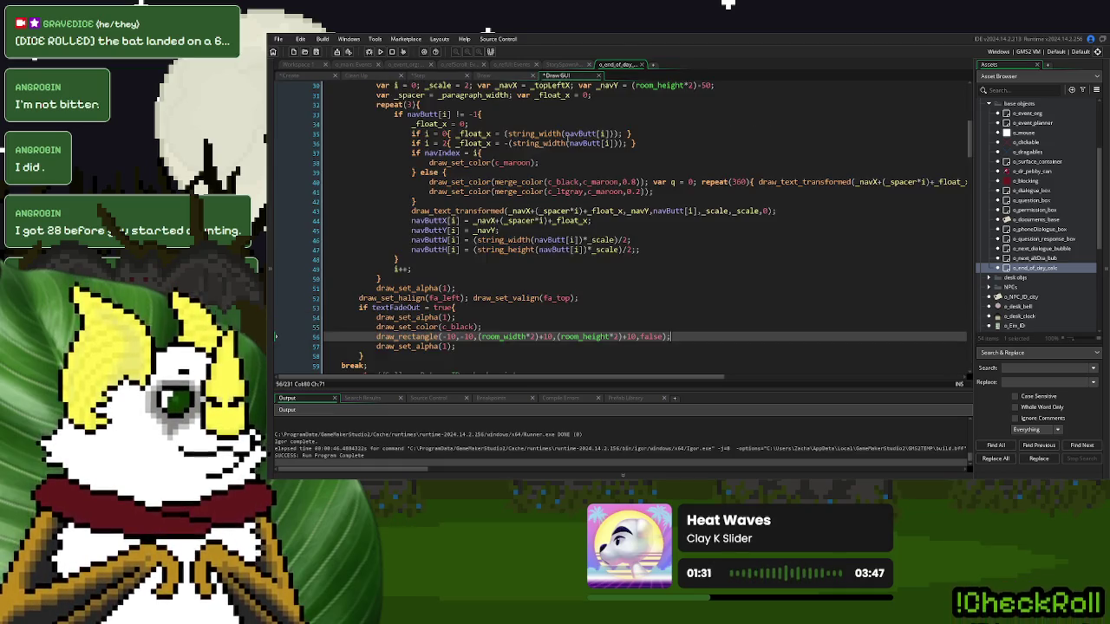
click(442, 318)
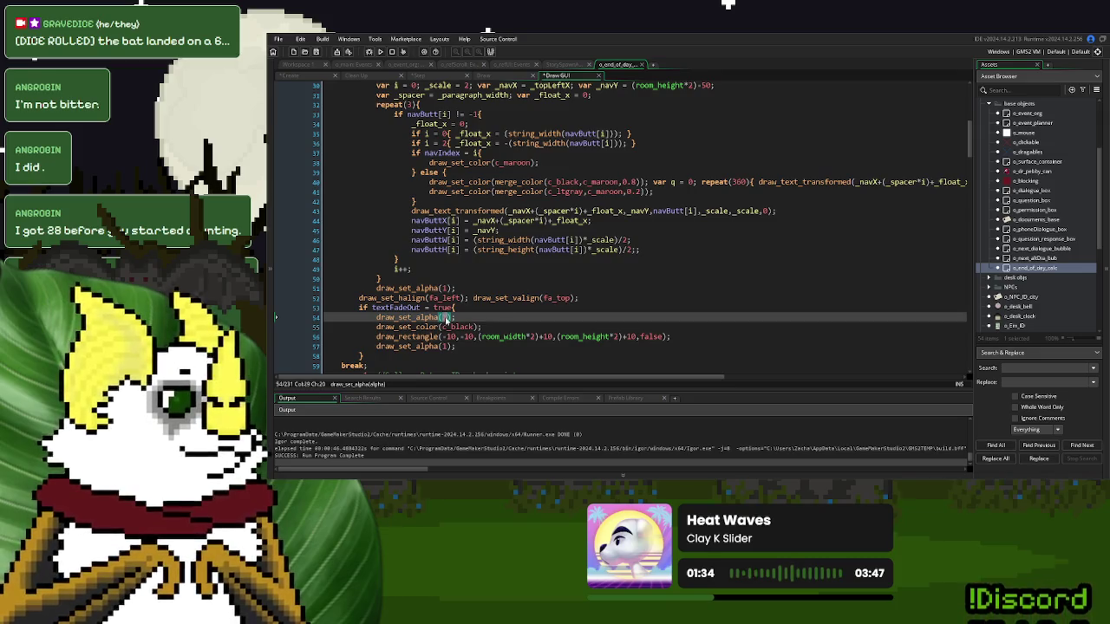
text(textFadeAlpha)
click(417, 78)
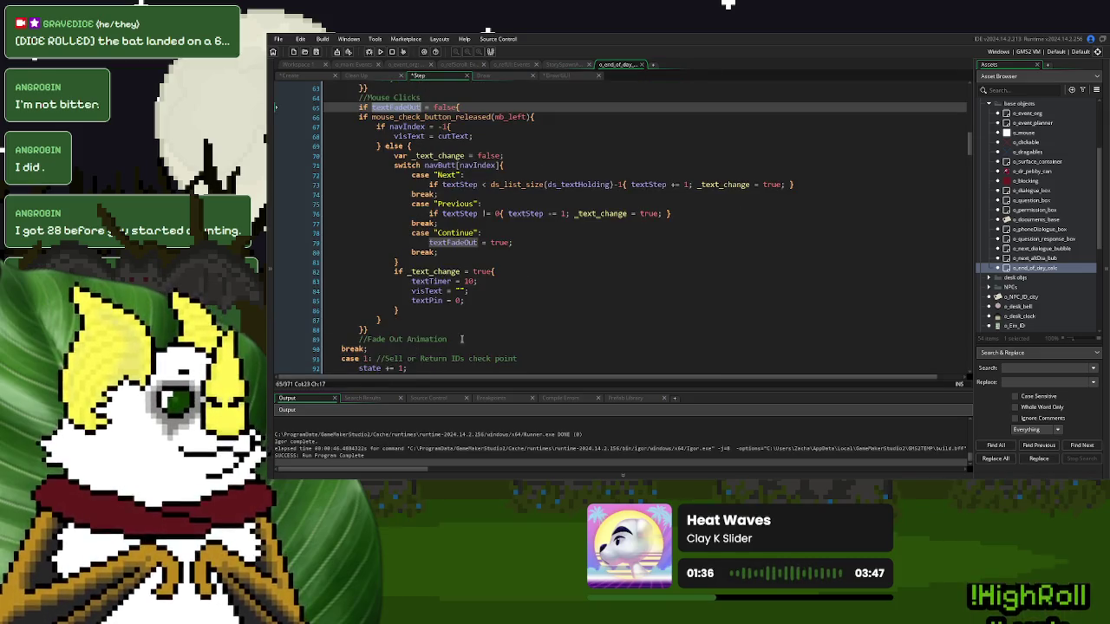
- Under Fade Out Animation, add a textFadeOut = true check that changes textFadeAlpha while it isn't 1
click(462, 339)
key(Return)
text(if te)
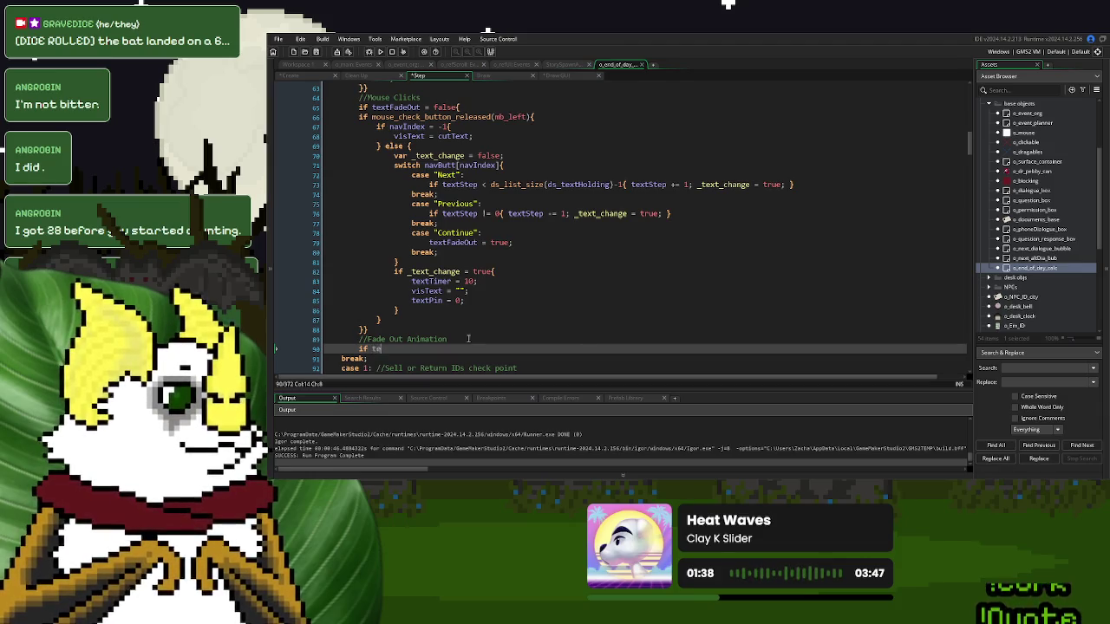
text(xtFad)
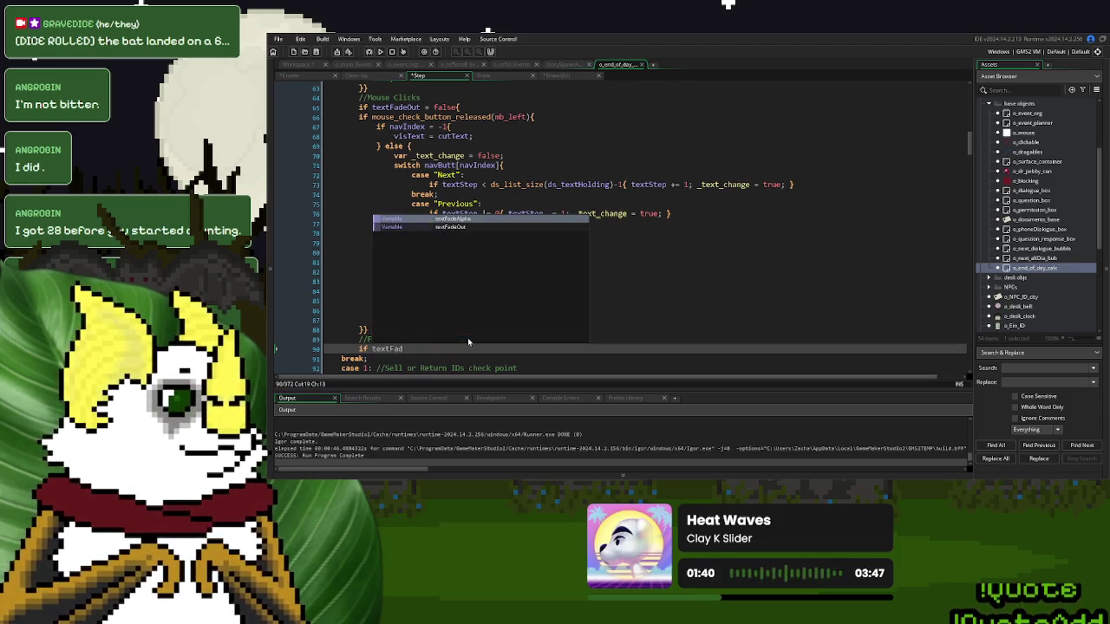
key(Return)
text(= true)
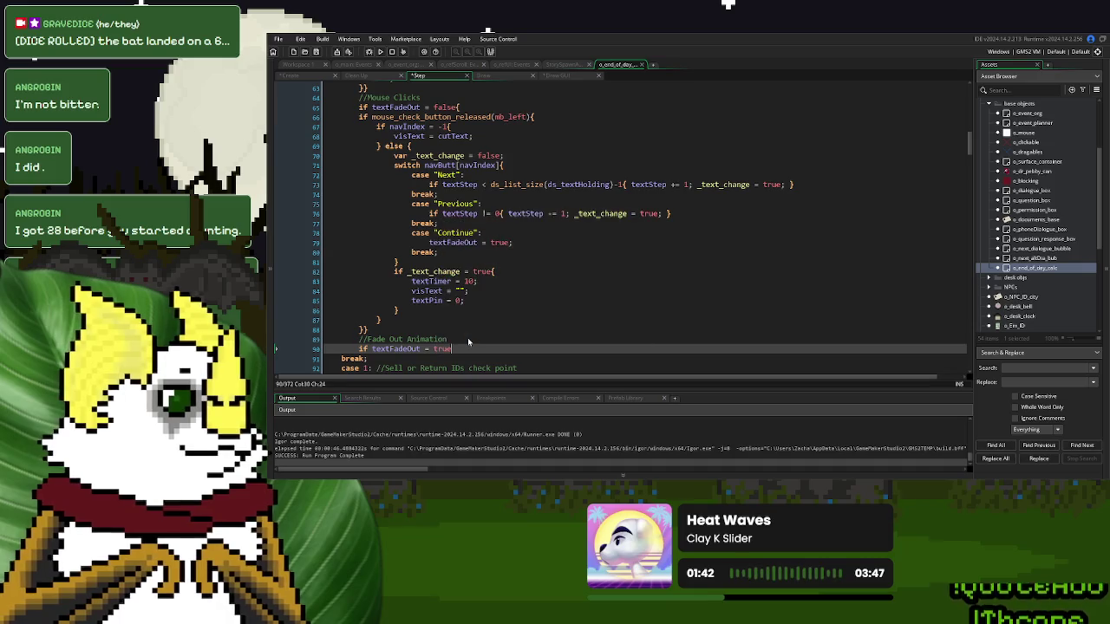
text({)
key(Return)
text(if textFadeAlpha != 1)
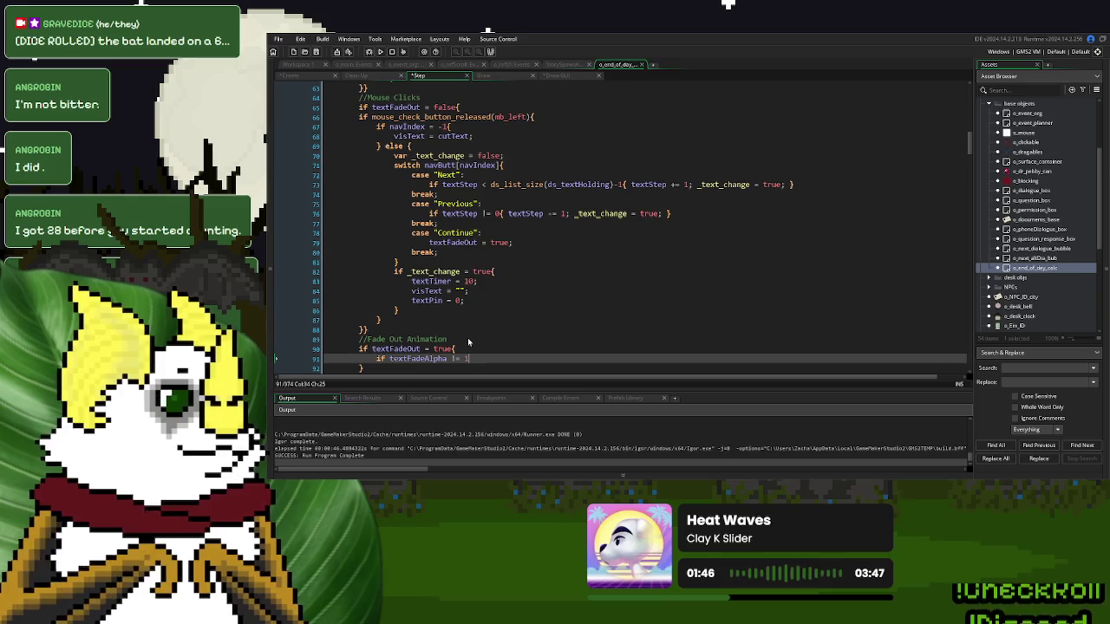
text({)
key(Return)
text(textFadeAlpha)
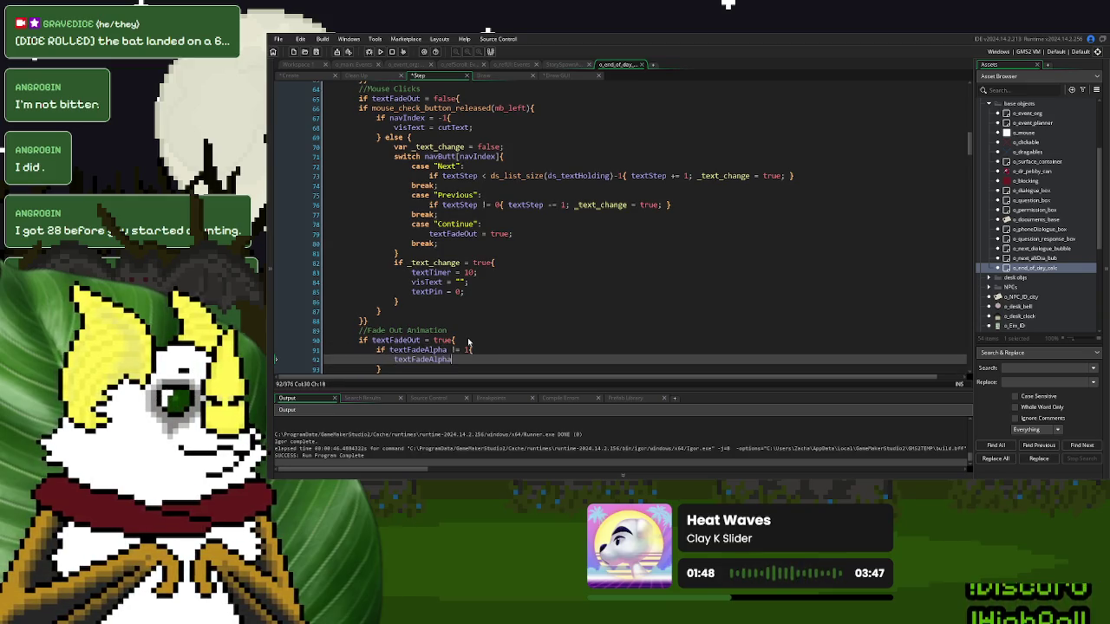
text(-= 0.)
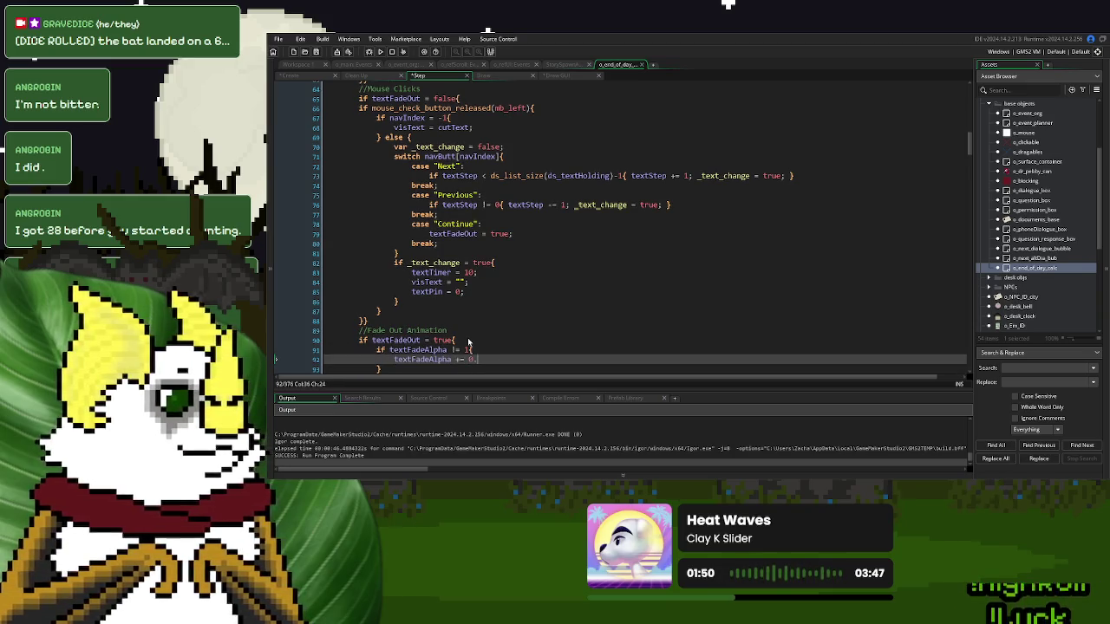
text(;)
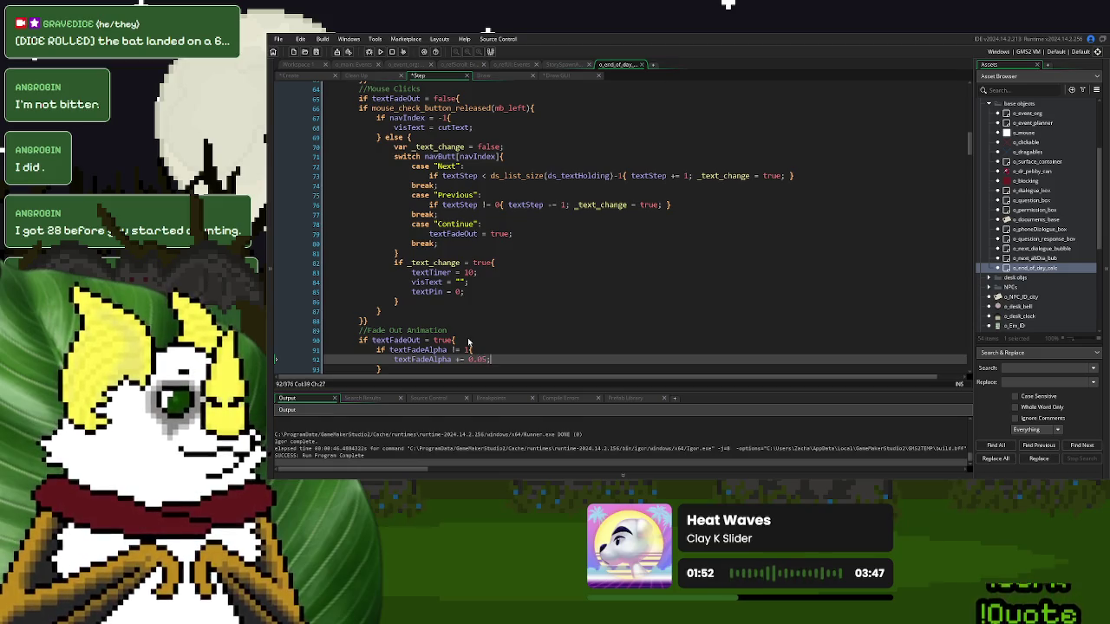
- Add an else branch with step += 1; and jump to textFadeAlpha's declaration in Create
scroll(468, 343, down, 3)
click(419, 282)
text(else {)
key(Return)
key(Return)
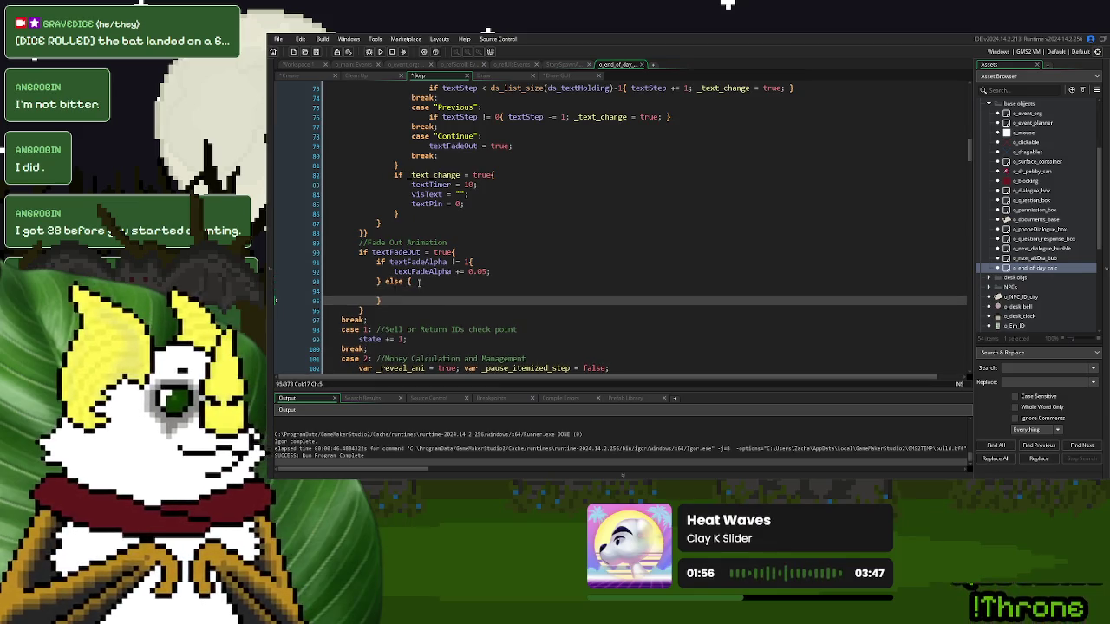
key(Up)
text(step += 1;)
scroll(415, 277, up, 1)
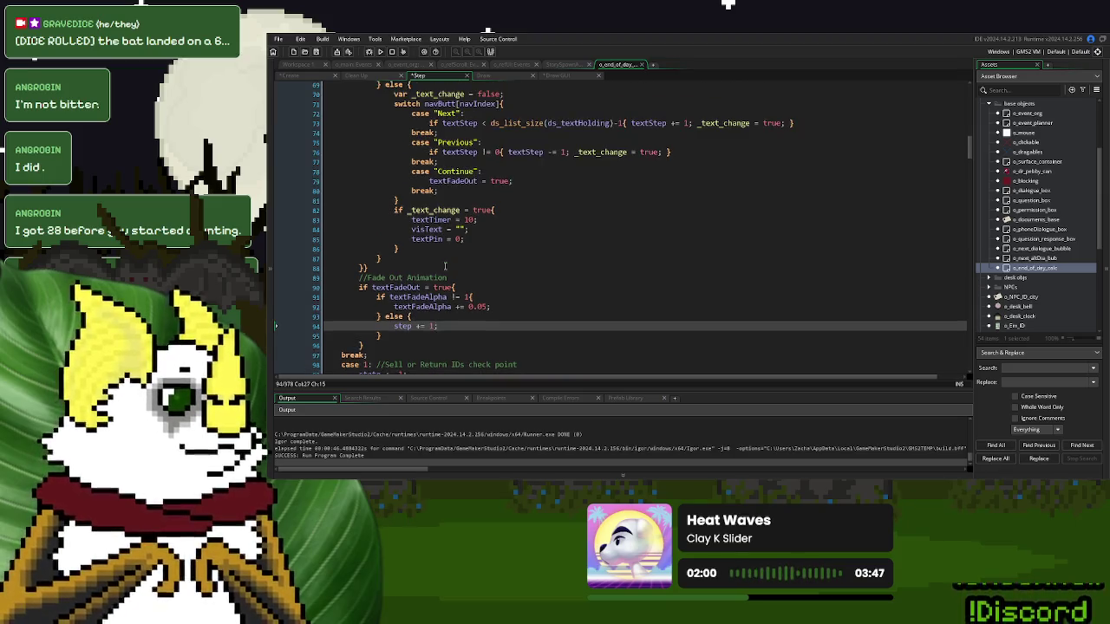
scroll(416, 277, down, 2)
middle_click(382, 247)
key(Down)
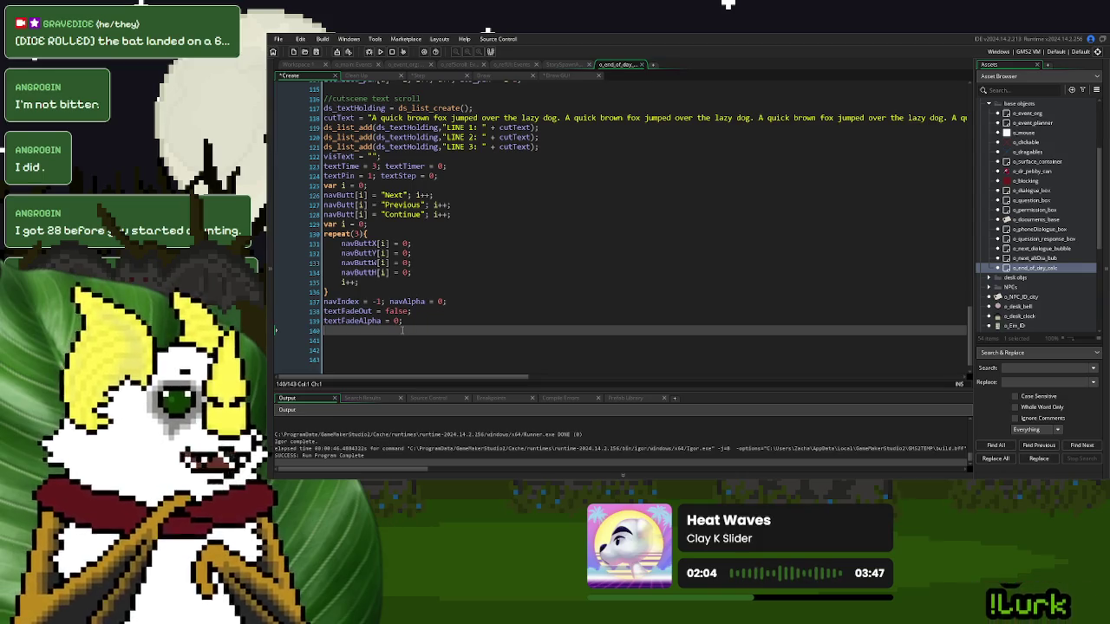
- Declare textFadeTimer = 0; in Create and add an else branch resetting textFadeTimer to 20
text(text)
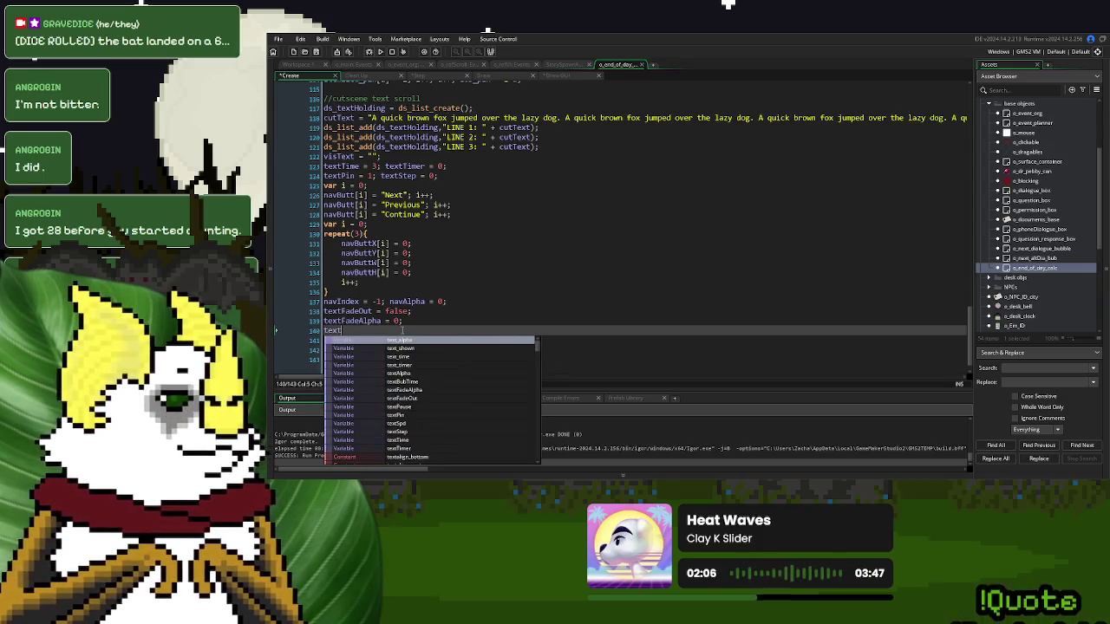
text(FadeTimer = )
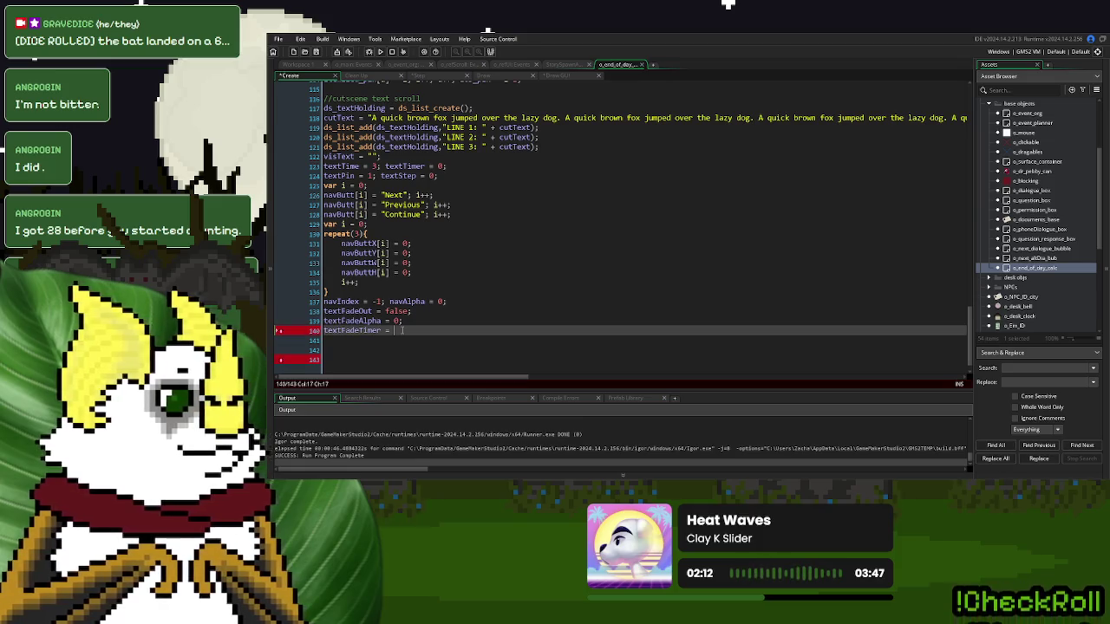
text( 0;)
drag(404, 330, 324, 330)
click(436, 79)
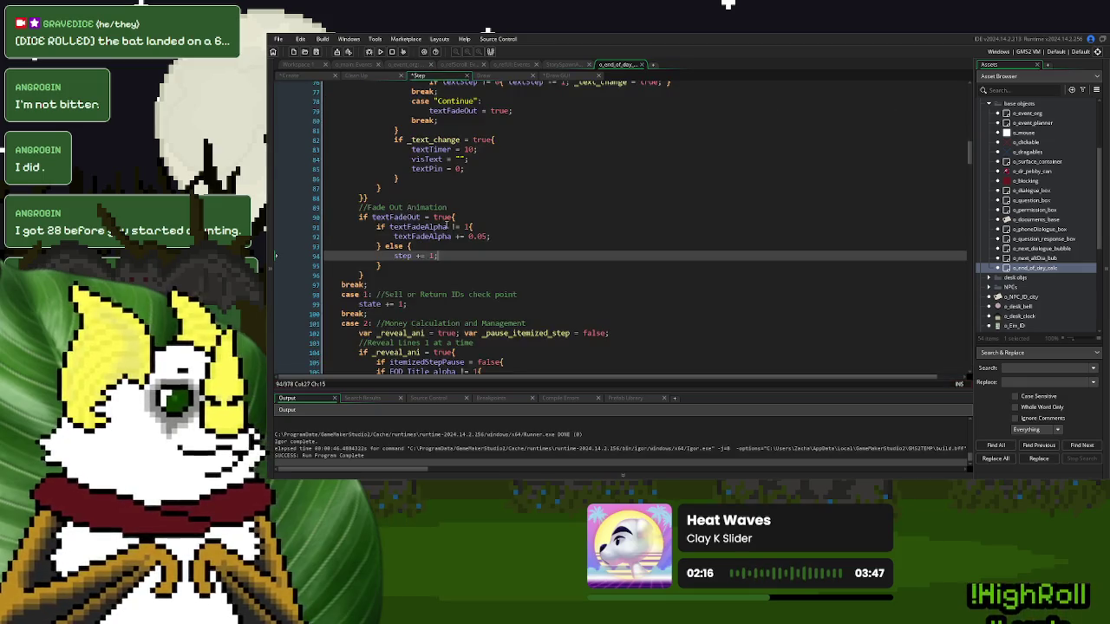
click(454, 217)
click(407, 275)
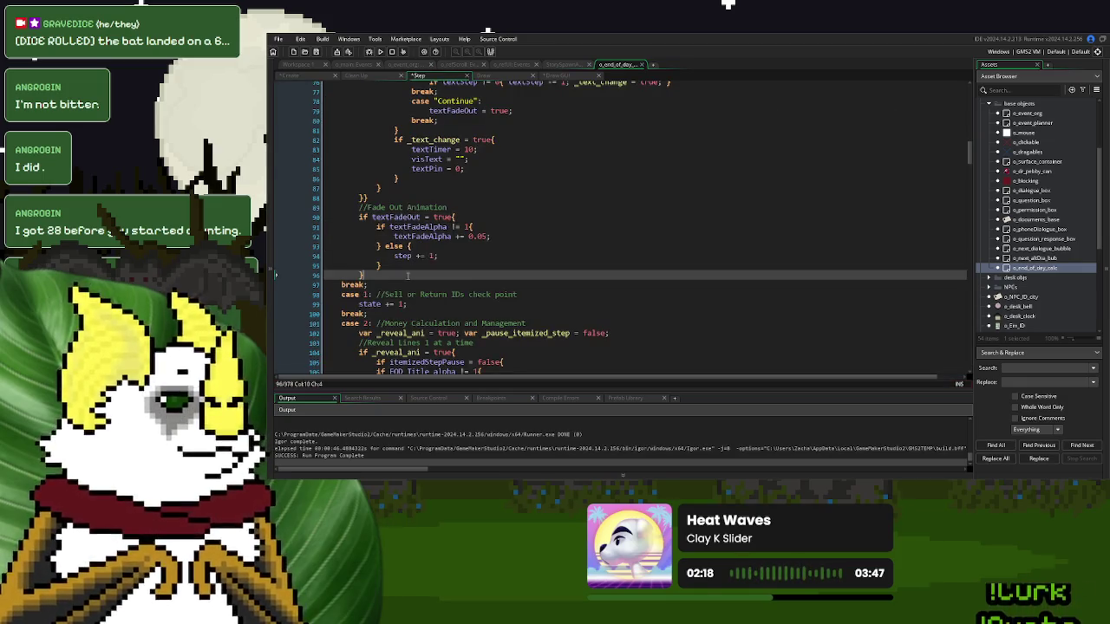
text( else {  })
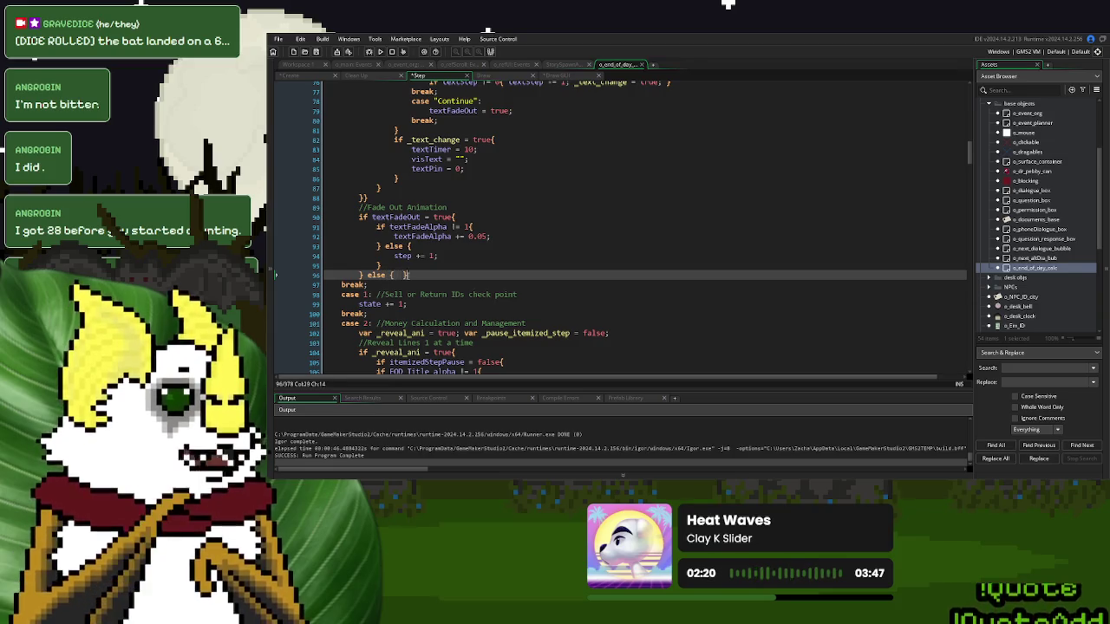
text(textFadeTimer = 0;)
click(468, 275)
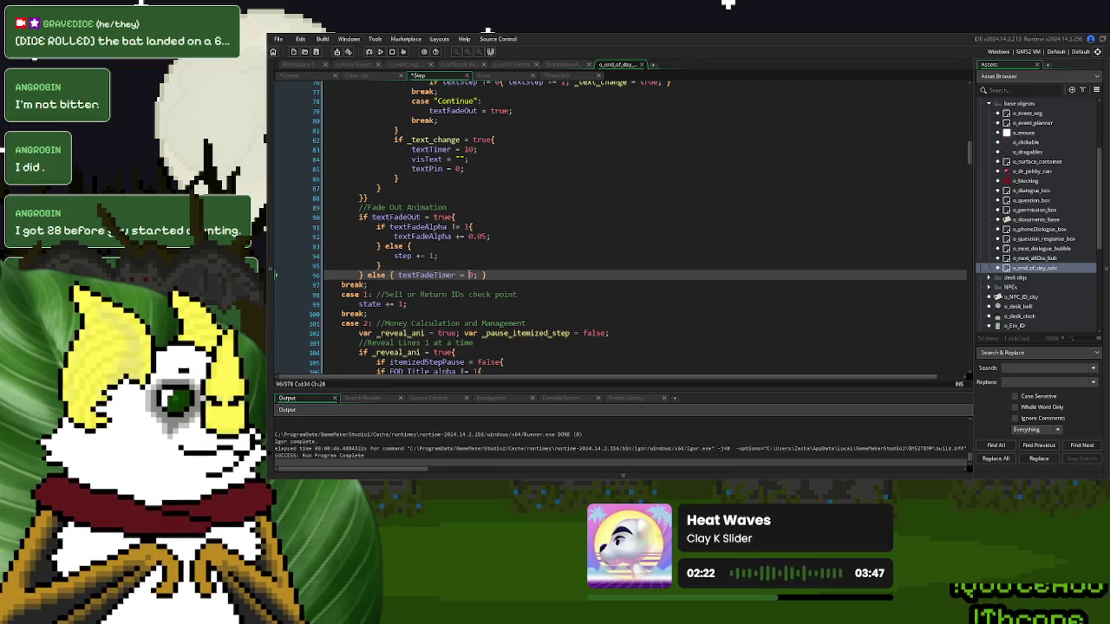
text(1)
- Count textFadeTimer down by 1, move step += 1 into an if textFadeTimer <= 0 check, and run the game
double_click(432, 275)
key(ctrl+c)
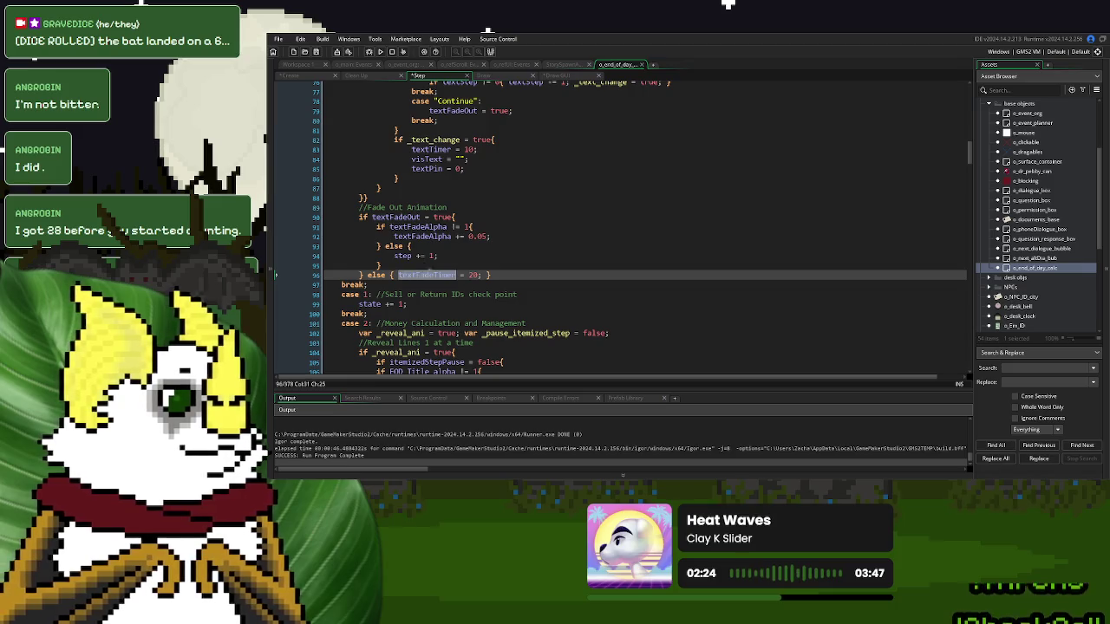
click(395, 256)
key(Return)
key(Up)
key(ctrl+v)
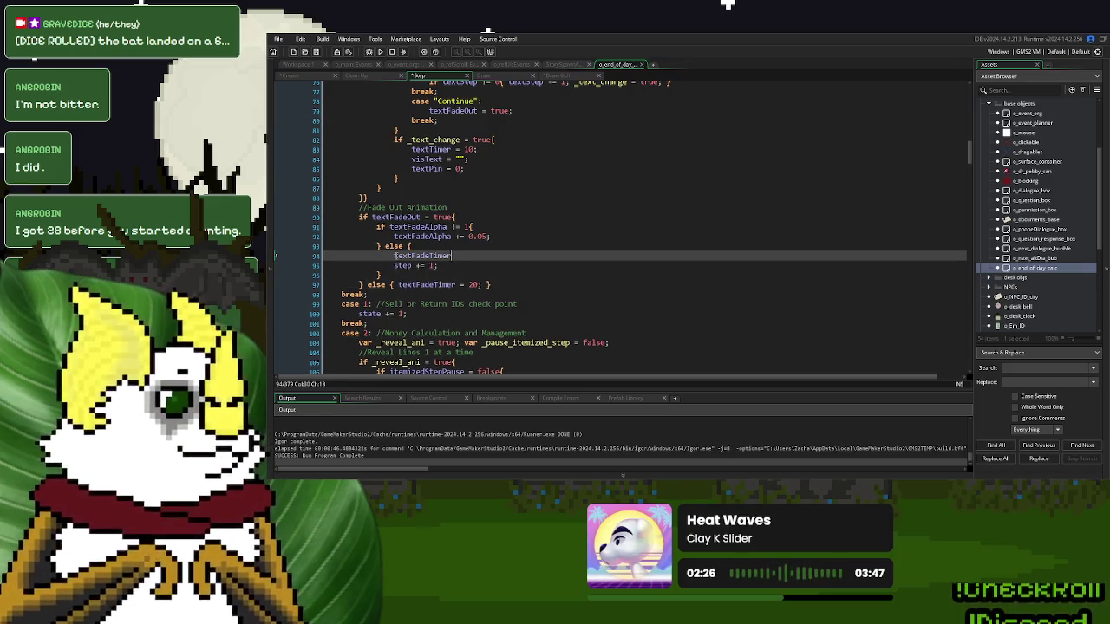
text( -= 1;)
key(Return)
text(if)
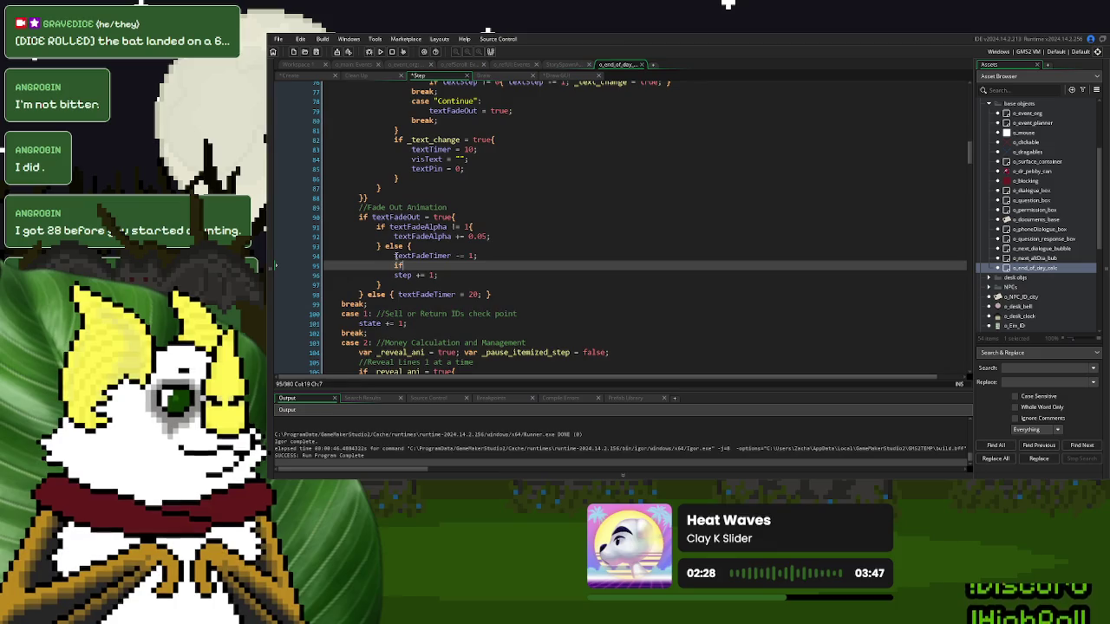
text( textFadeTimer <= 0{  })
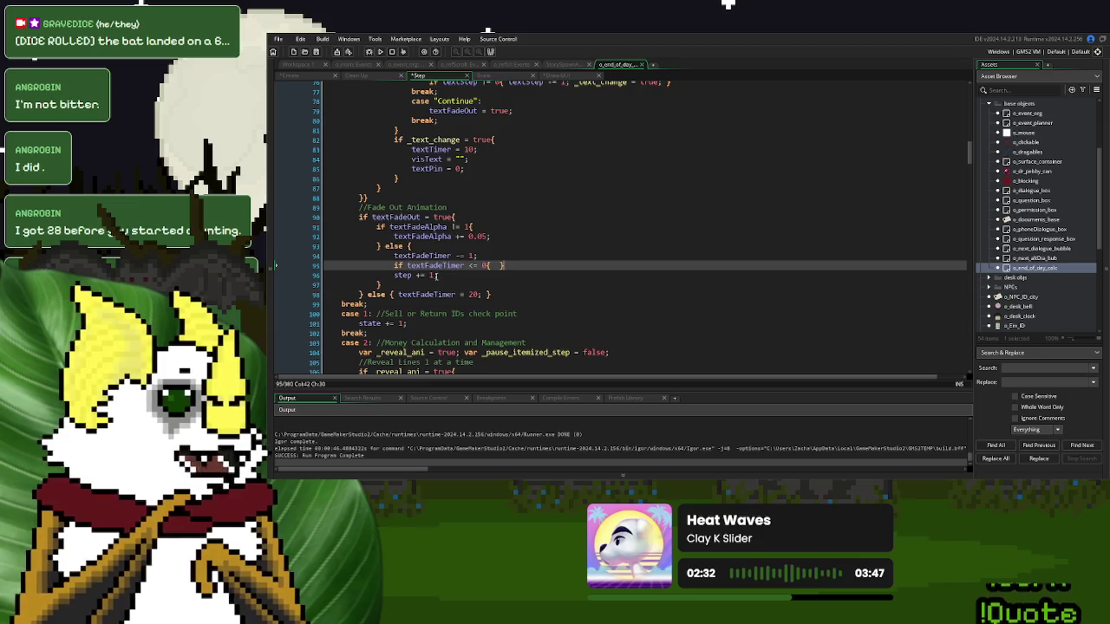
drag(393, 275, 439, 275)
key(ctrl+x)
click(491, 265)
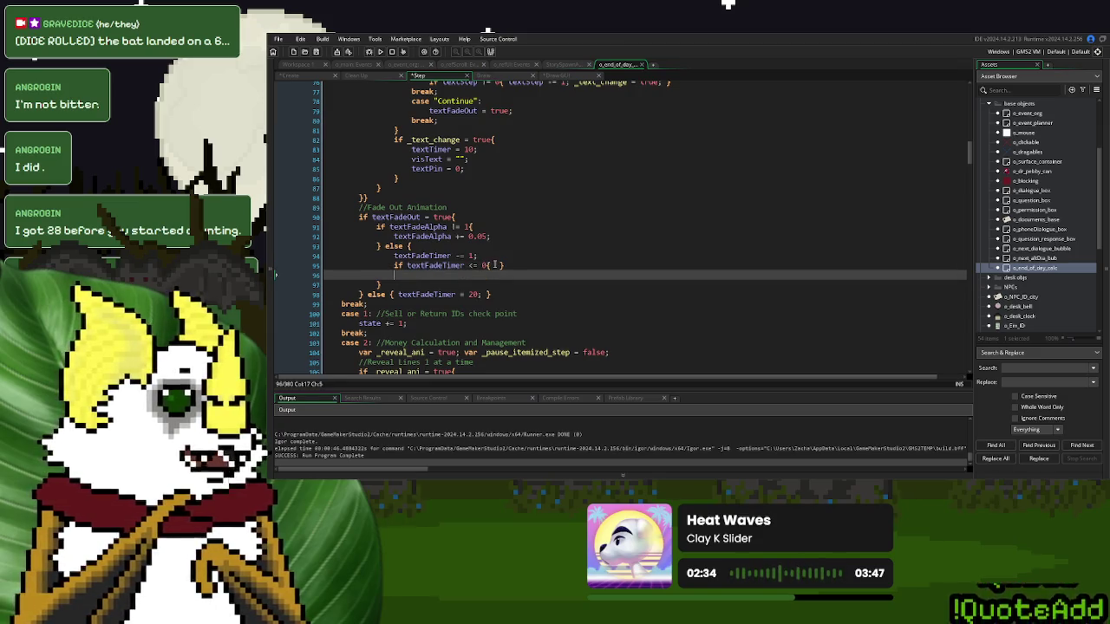
key(ctrl+v)
click(585, 269)
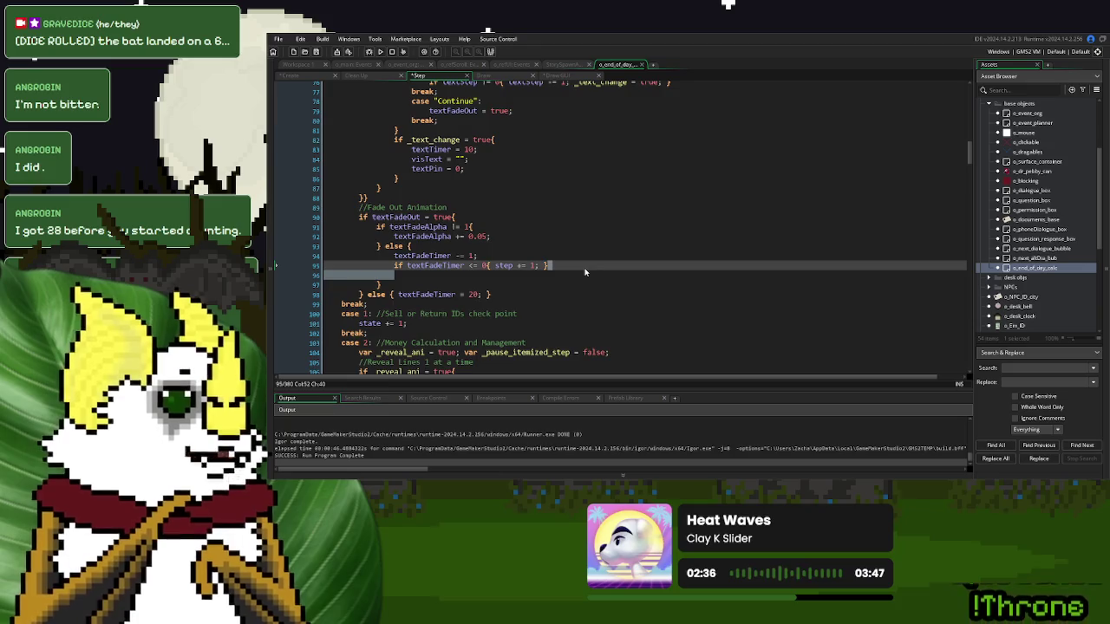
key(Delete)
click(494, 285)
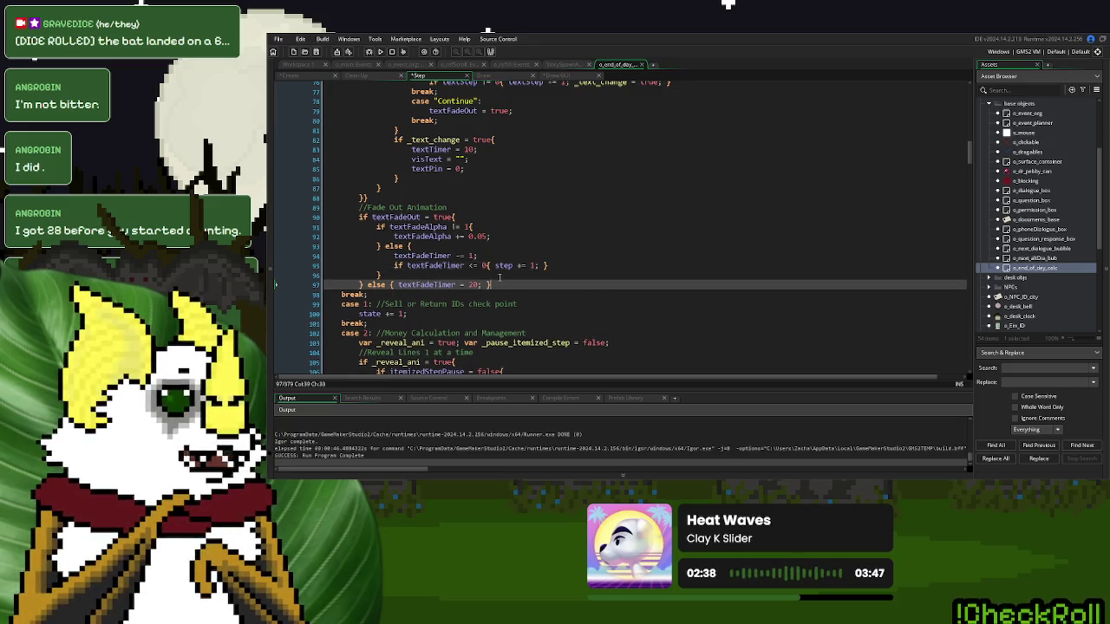
scroll(489, 221, up, 5)
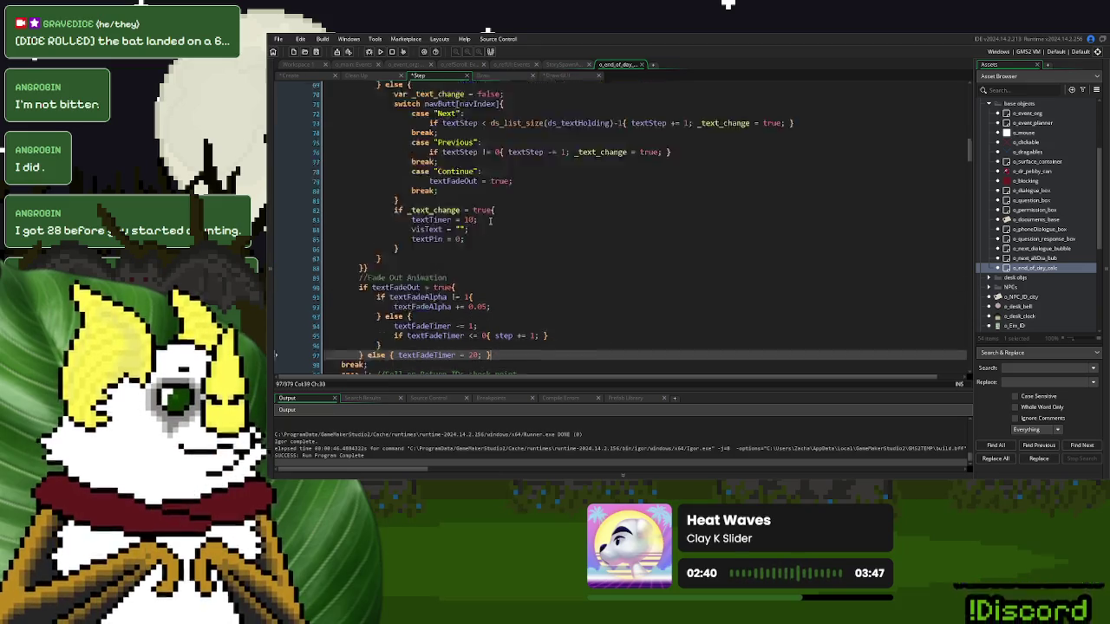
click(380, 51)
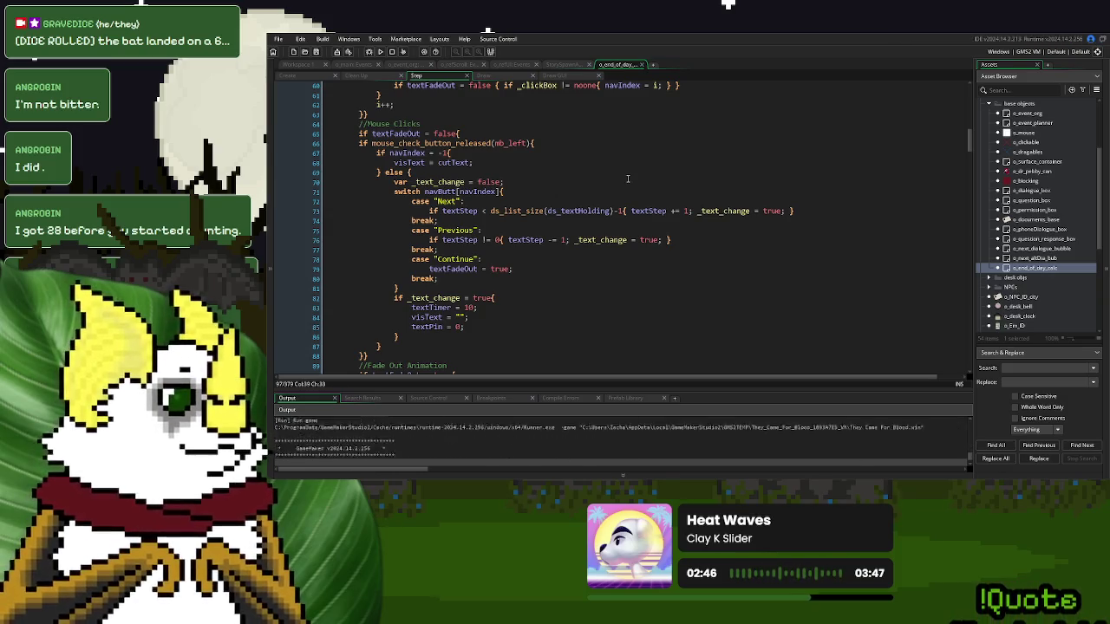
- Play from New Game through one donor to Day 1 Over, then click through the end-of-day text until it fades out
click(688, 184)
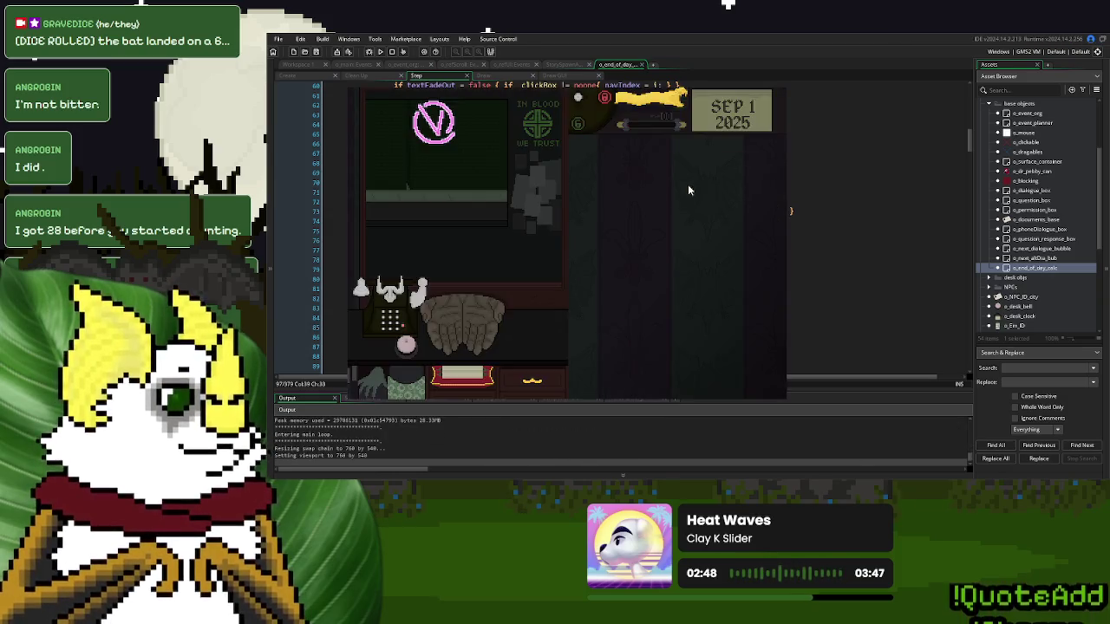
click(648, 102)
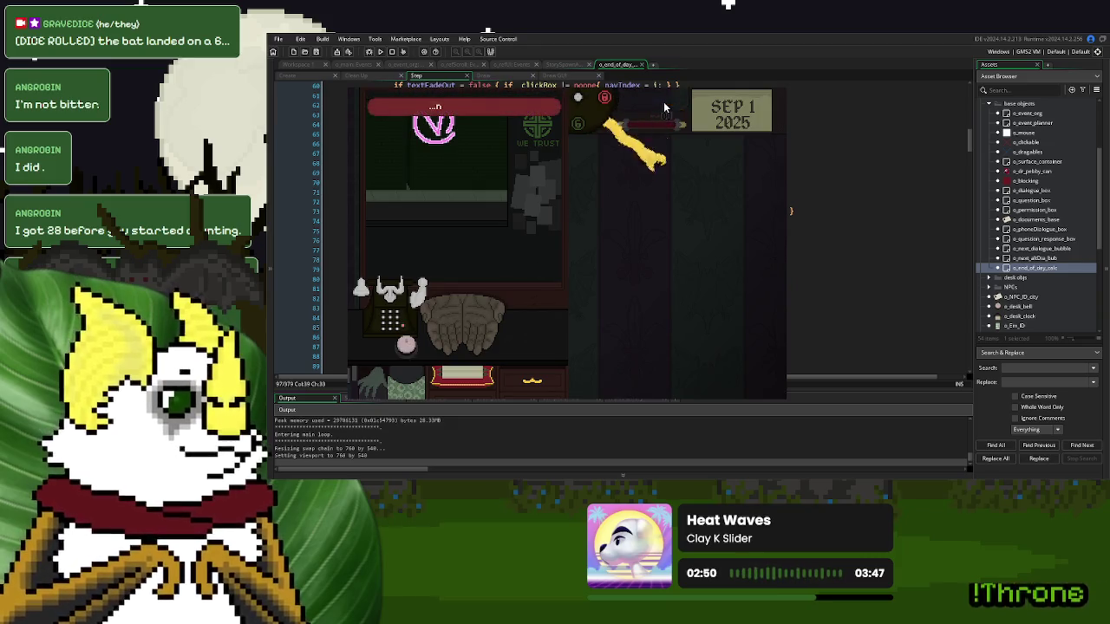
scroll(669, 220, up, 4)
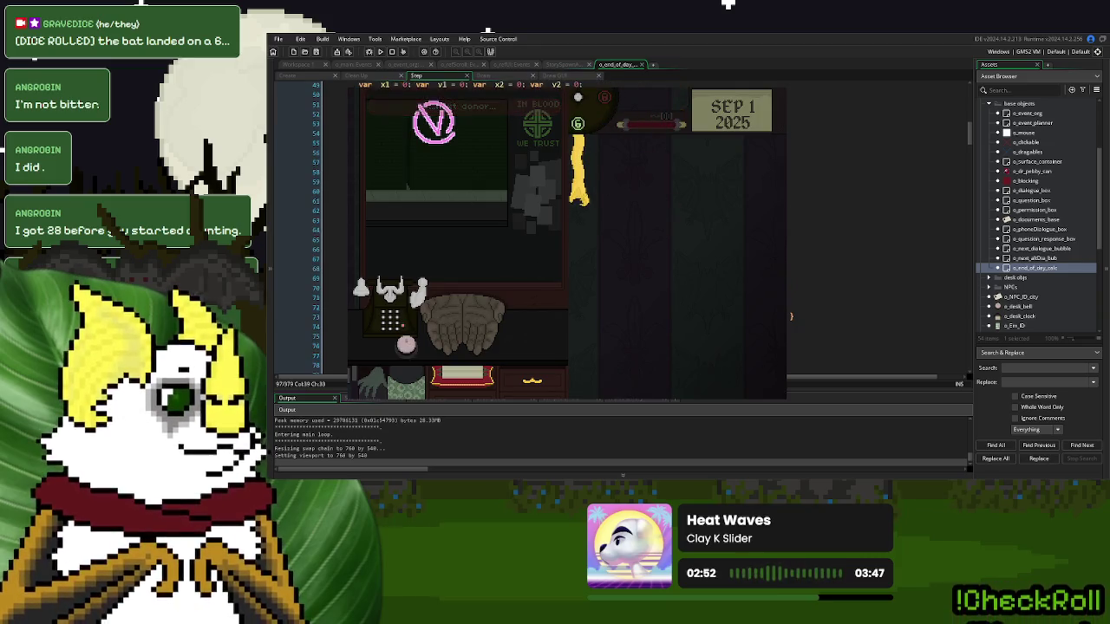
scroll(544, 230, up, 2)
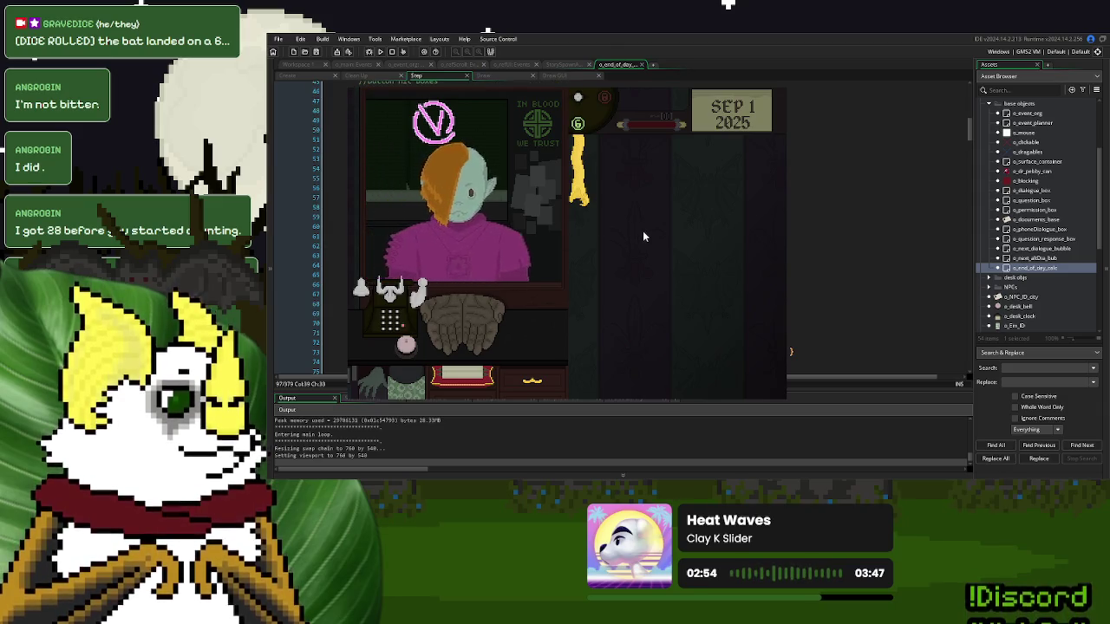
click(431, 349)
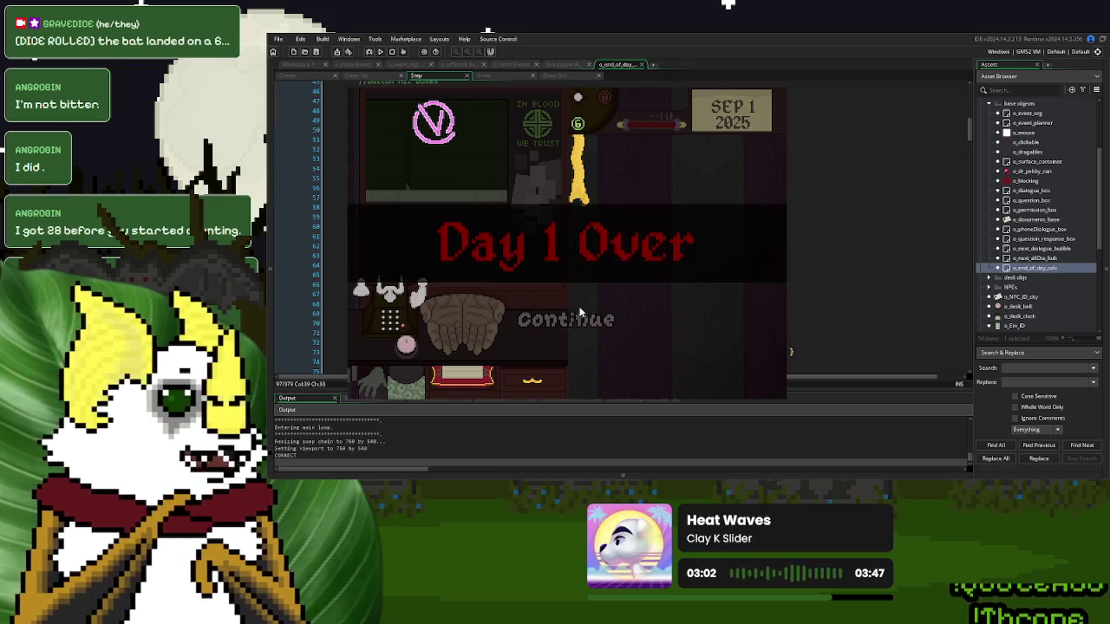
click(575, 320)
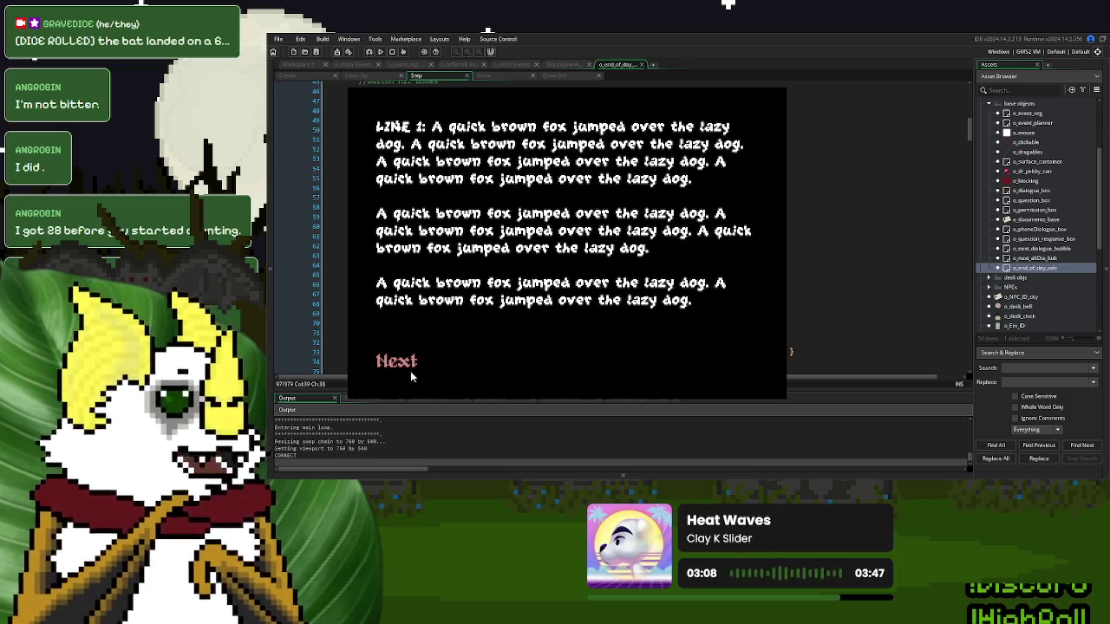
click(405, 368)
click(417, 356)
click(717, 358)
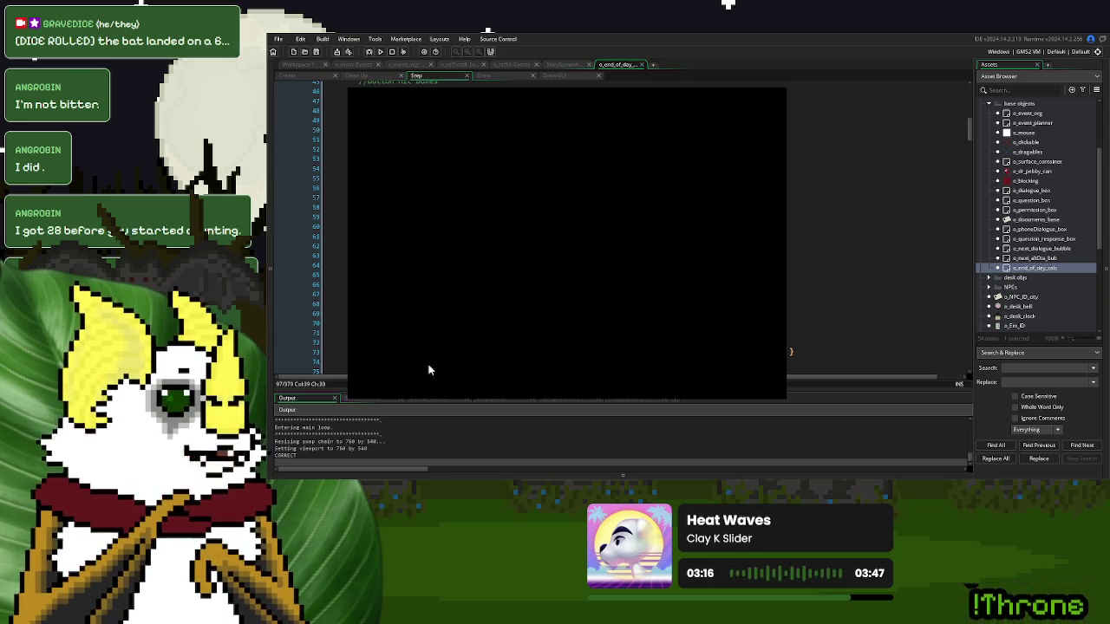
scroll(501, 265, down, 10)
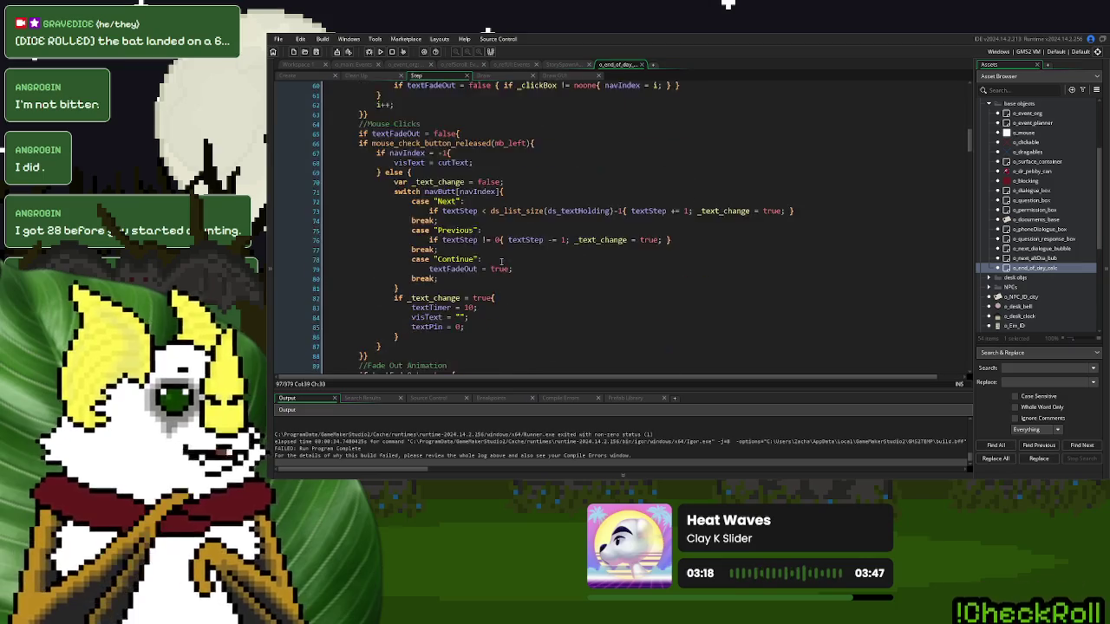
- Replace step with state in the fade timer check on line 95
scroll(502, 264, down, 3)
double_click(370, 208)
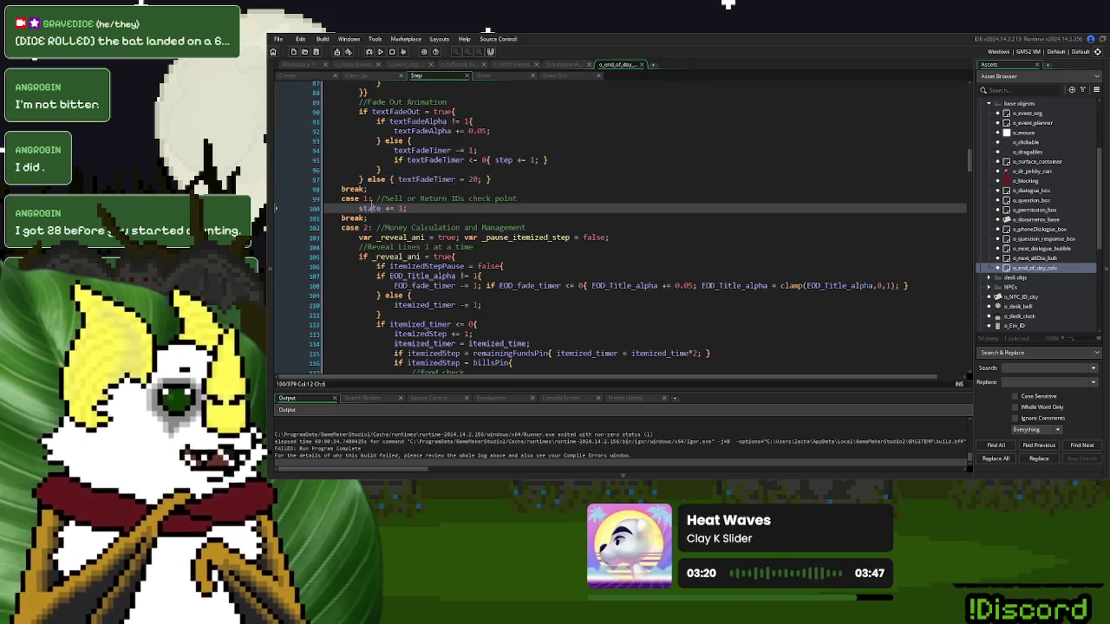
double_click(499, 159)
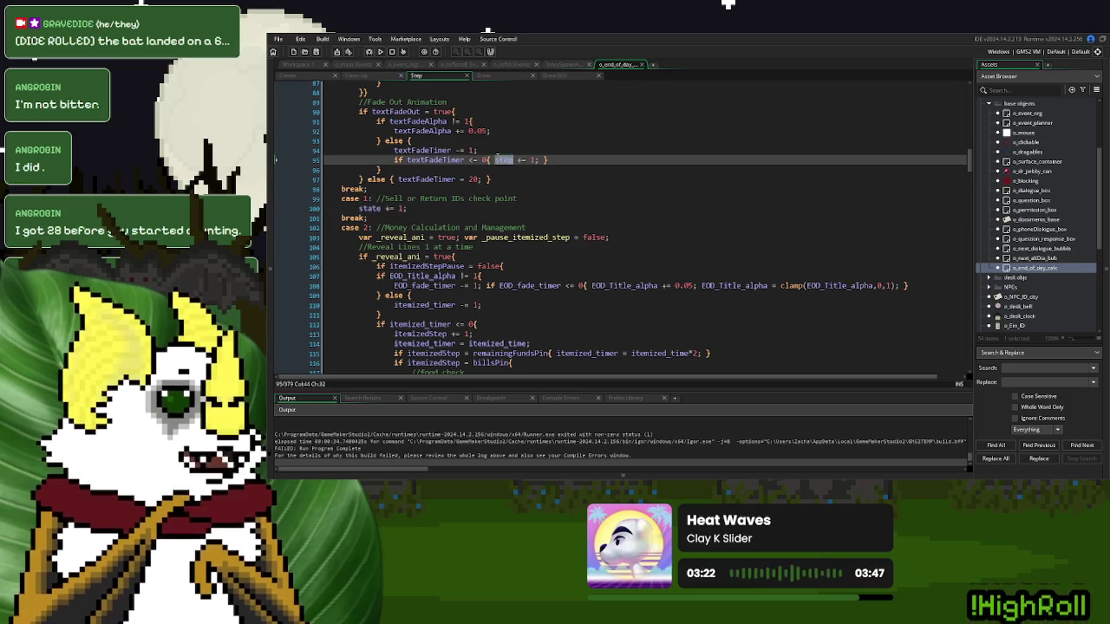
key(ctrl+v)
click(529, 191)
- Delete the generic buttons comment line from the Step event
scroll(550, 251, up, 4)
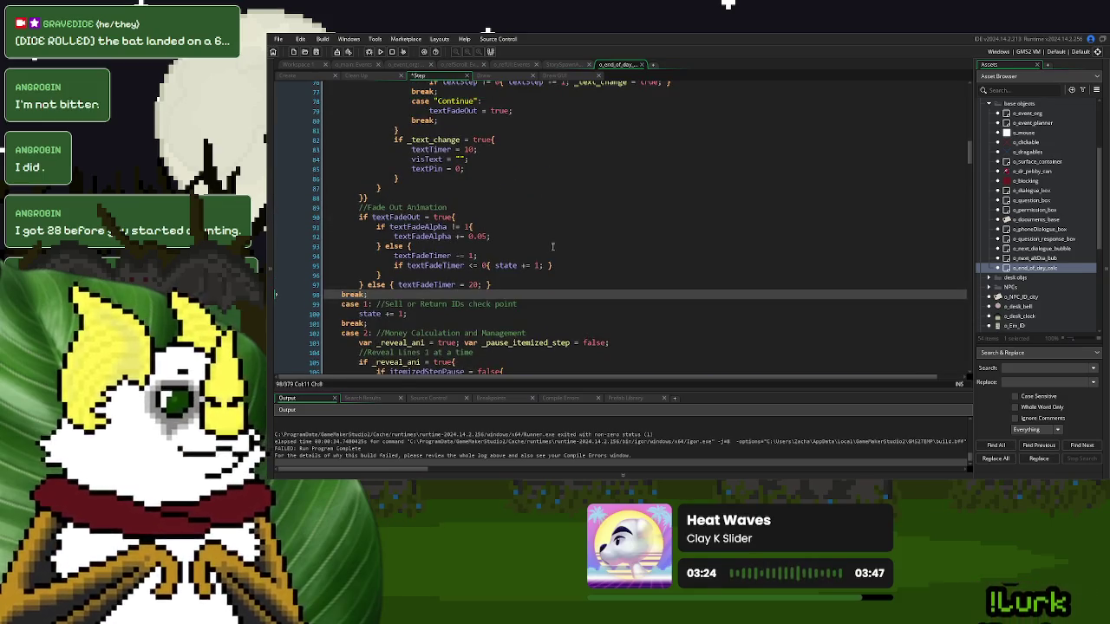
scroll(503, 258, up, 12)
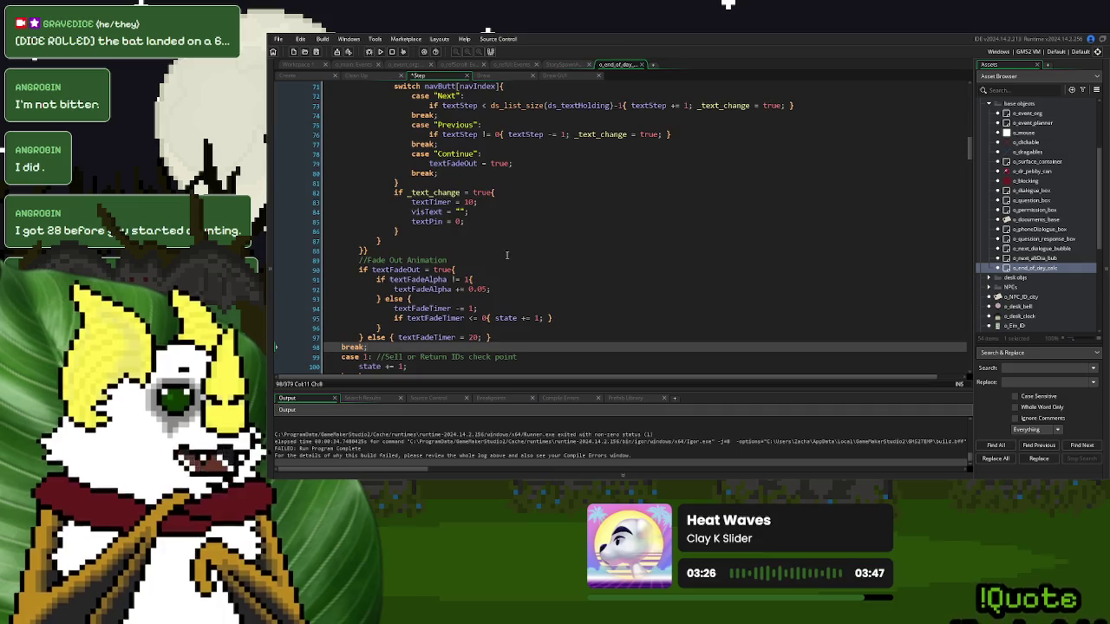
scroll(511, 250, up, 13)
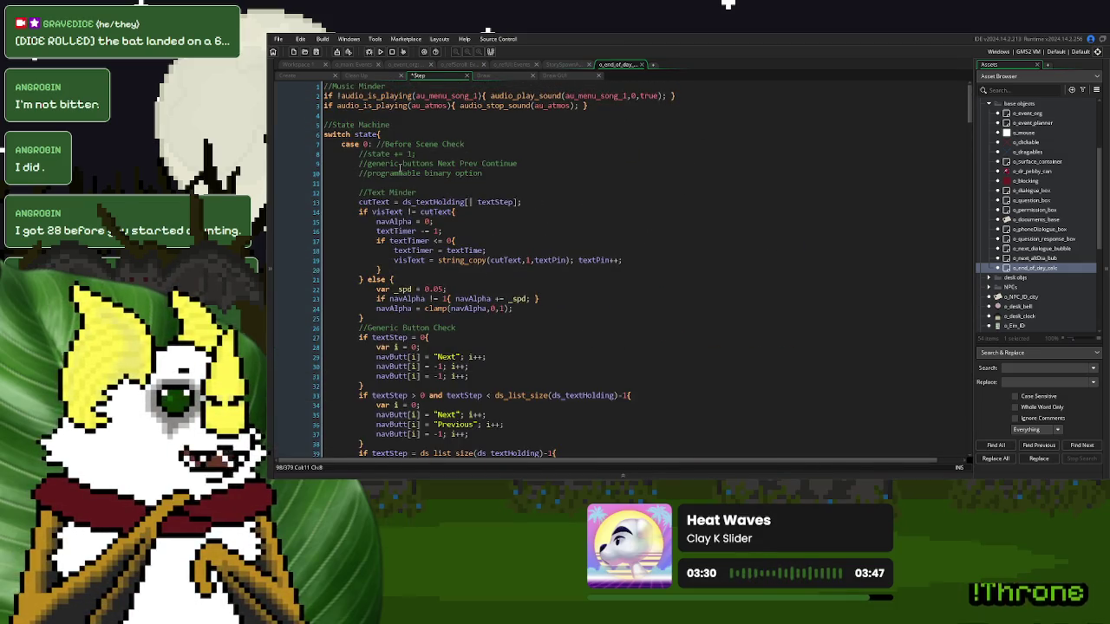
mouse_move(536, 161)
mouse_down()
mouse_move(438, 163)
mouse_move(434, 152)
mouse_up()
key(BackSpace)
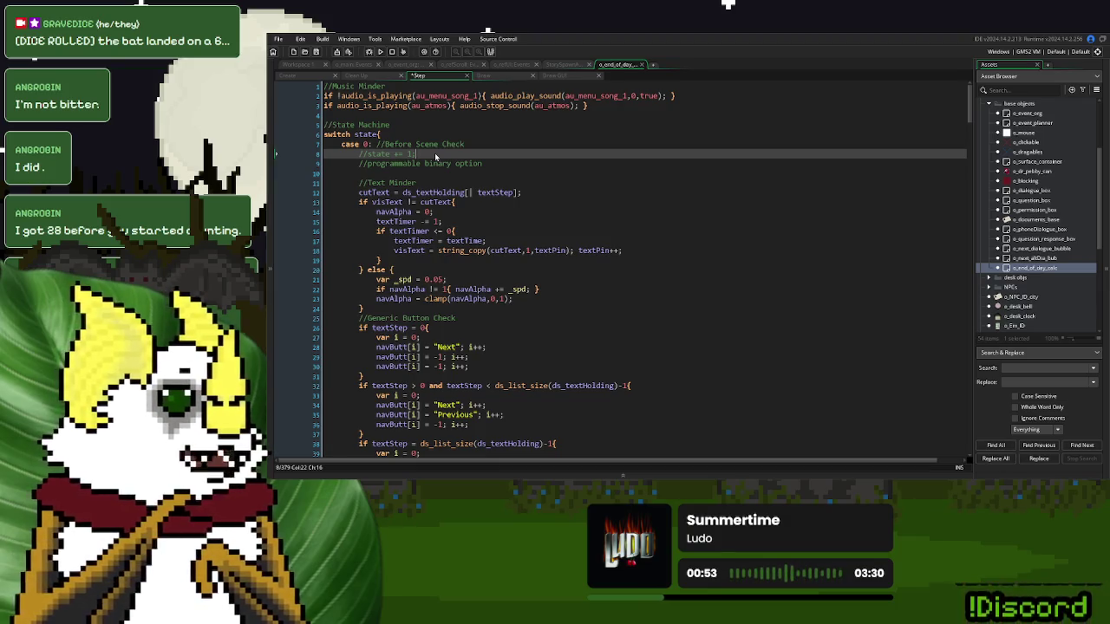
click(289, 77)
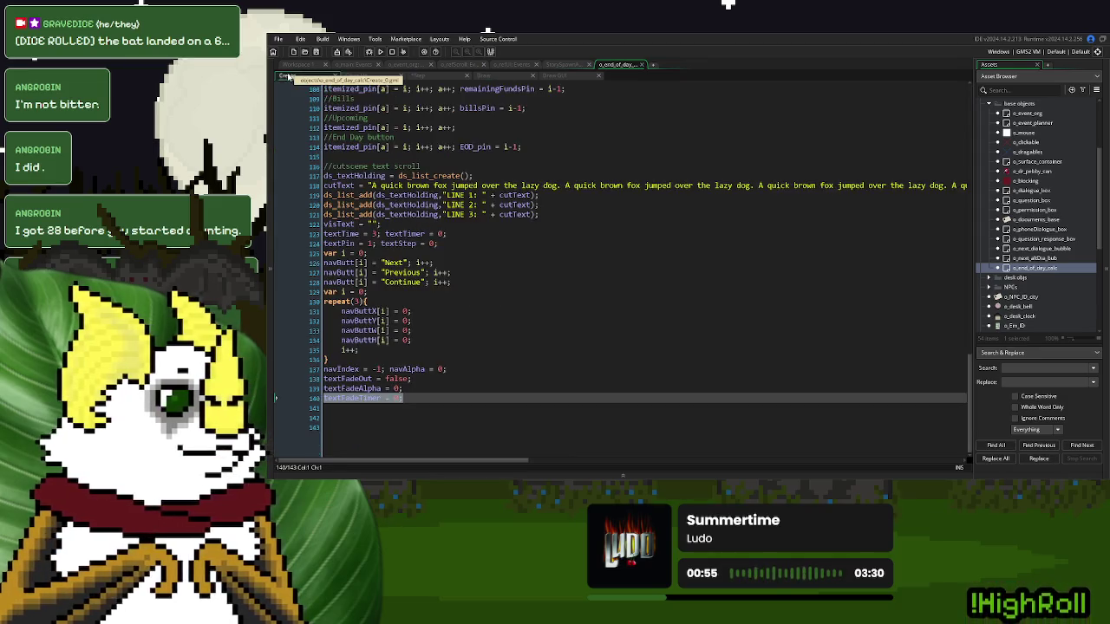
- Rename the LINE 2 and LINE 3 text entries to QUESTION and Opt 1
scroll(630, 309, down, 1)
click(455, 291)
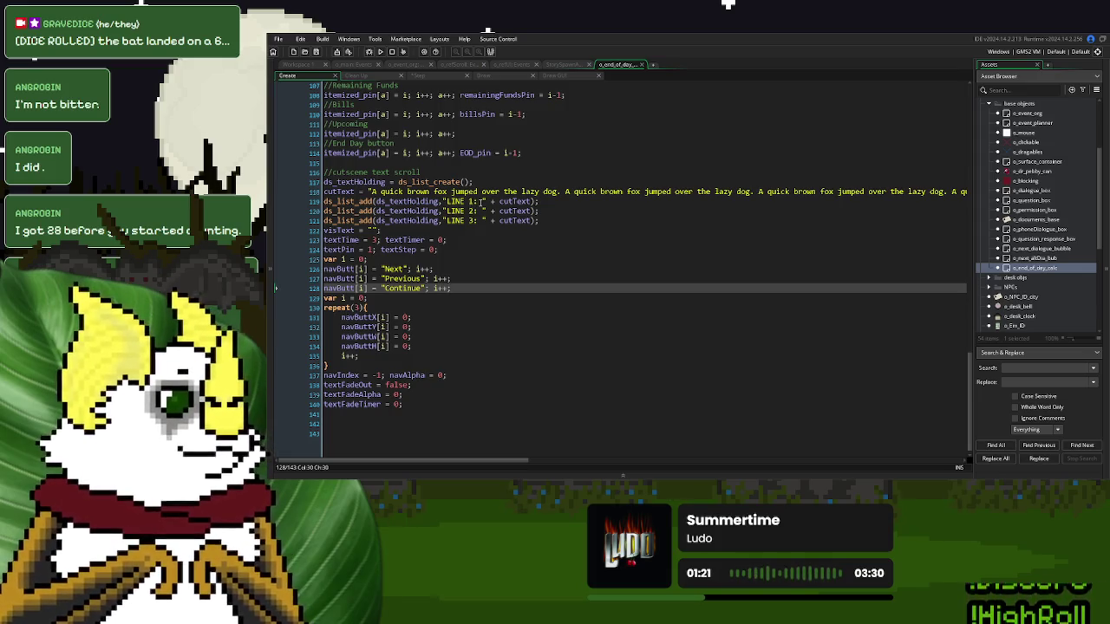
drag(539, 201, 333, 201)
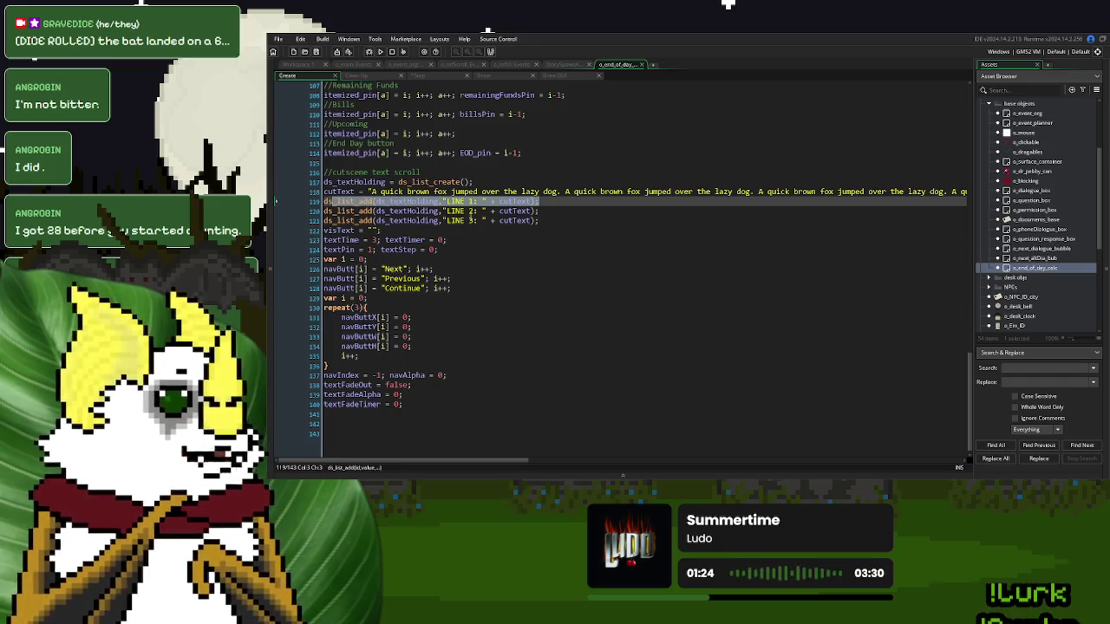
click(538, 210)
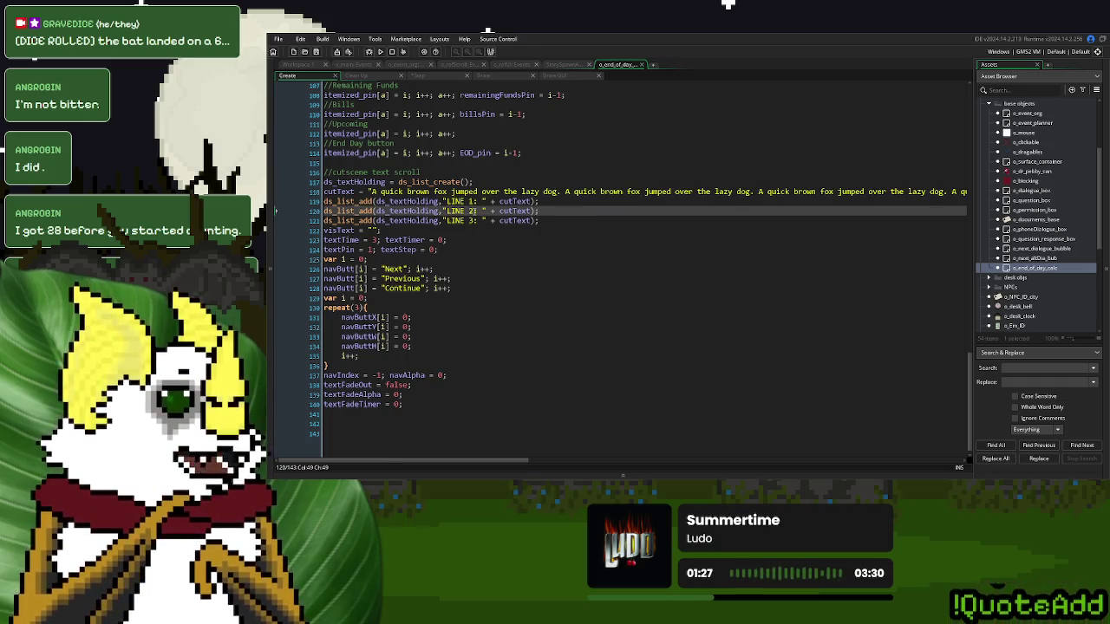
drag(478, 211, 447, 213)
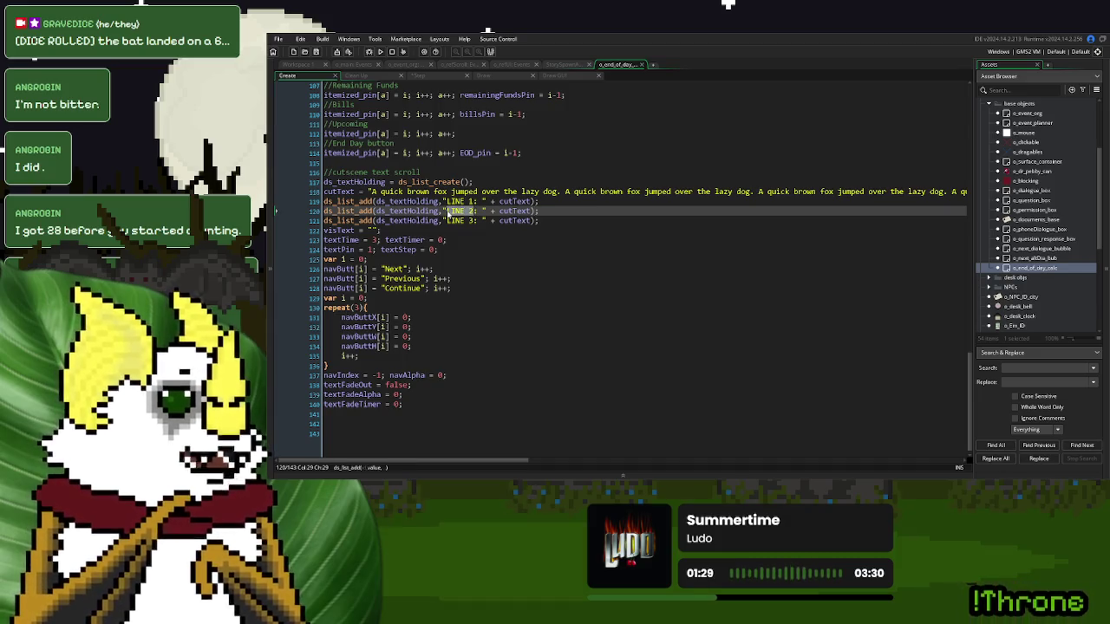
text(QUESTIO)
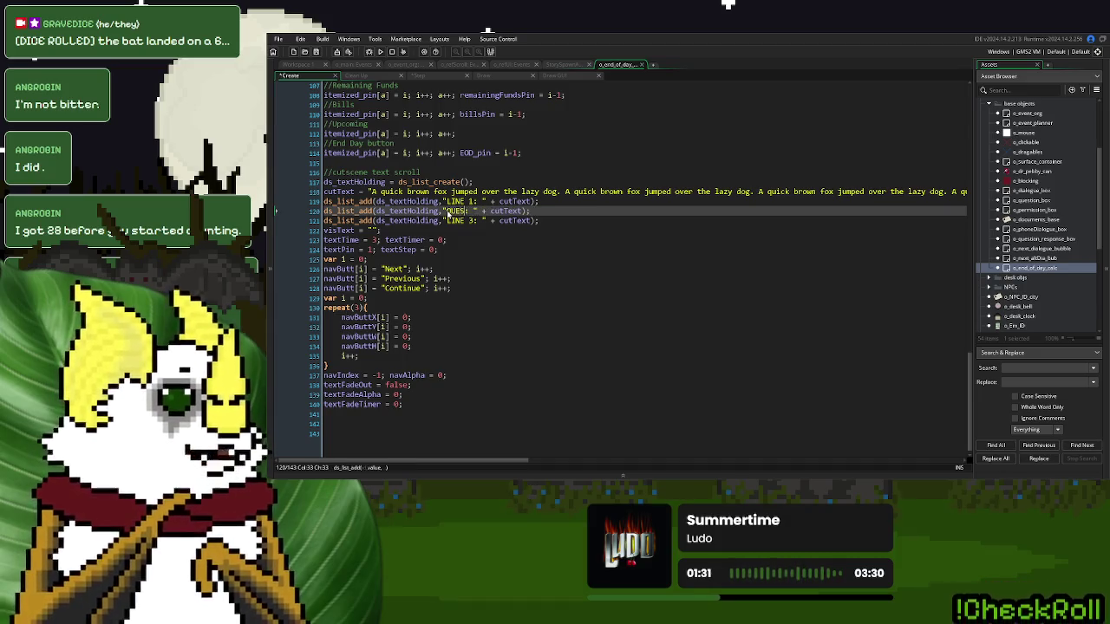
text(N)
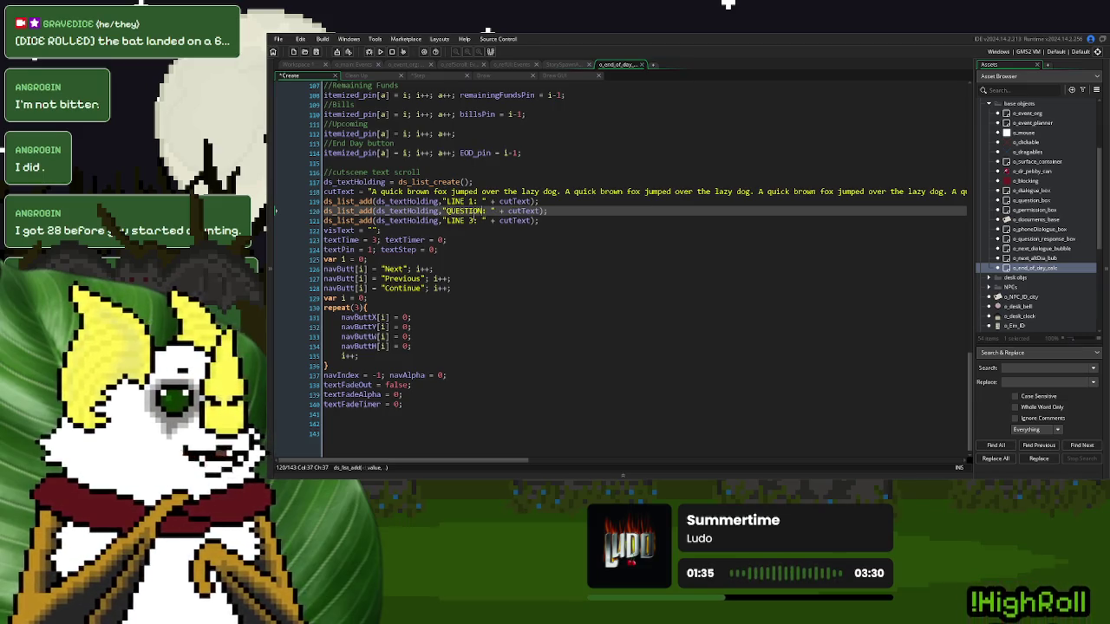
drag(474, 220, 448, 224)
text(Opt 1)
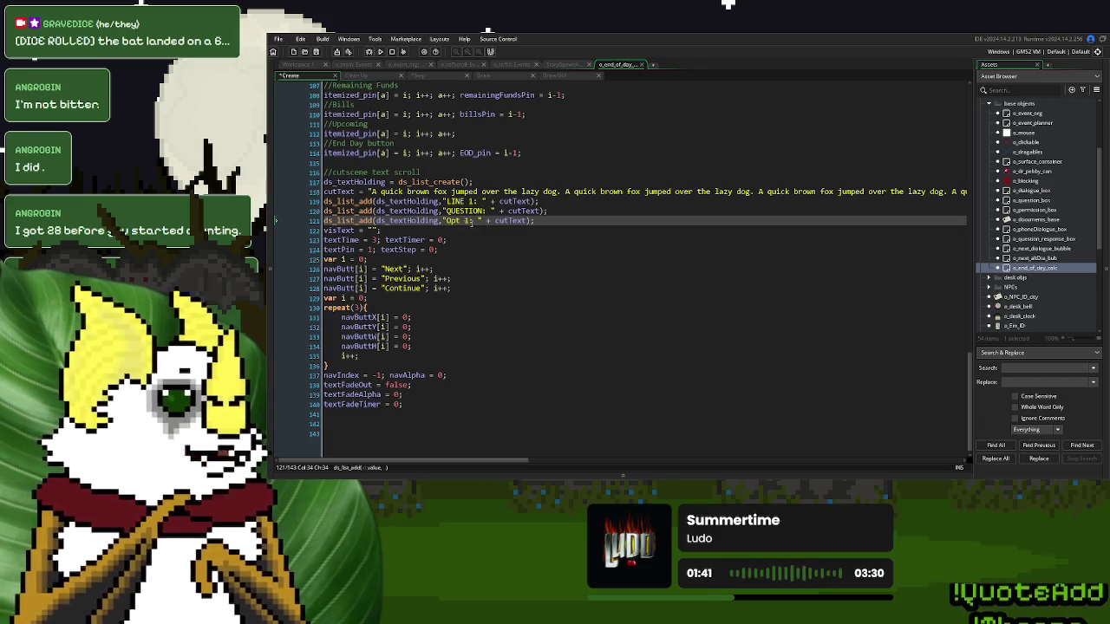
- Duplicate the Opt 1 entry into Opt 1 Continued 1 and Opt 1 Continued 2
drag(535, 221, 583, 215)
key(ctrl+c)
key(ctrl+d)
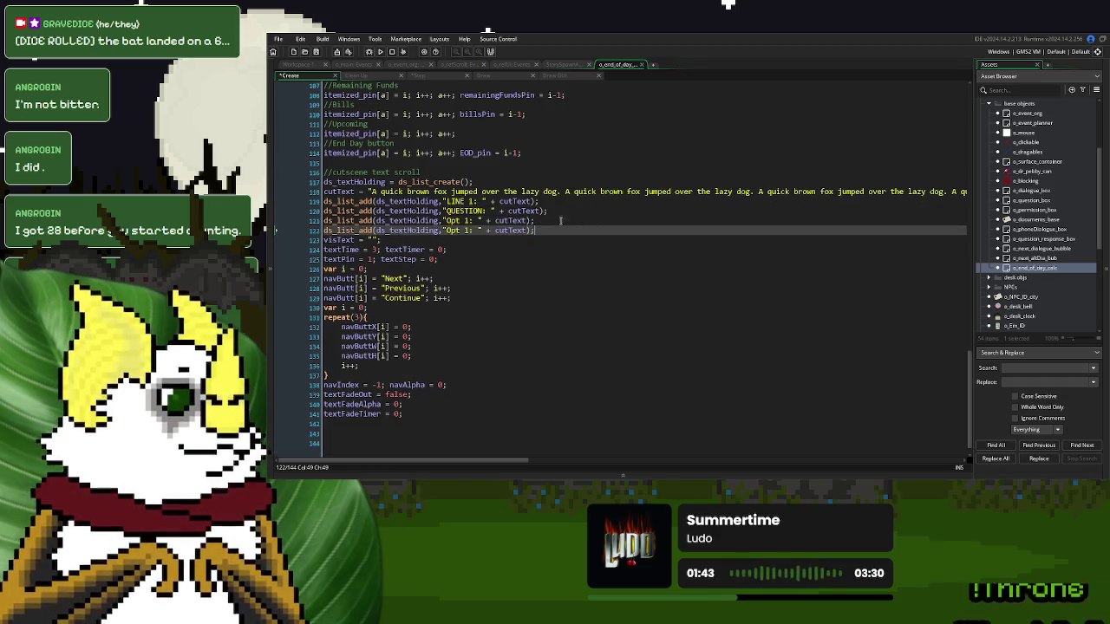
click(469, 230)
text(Continued)
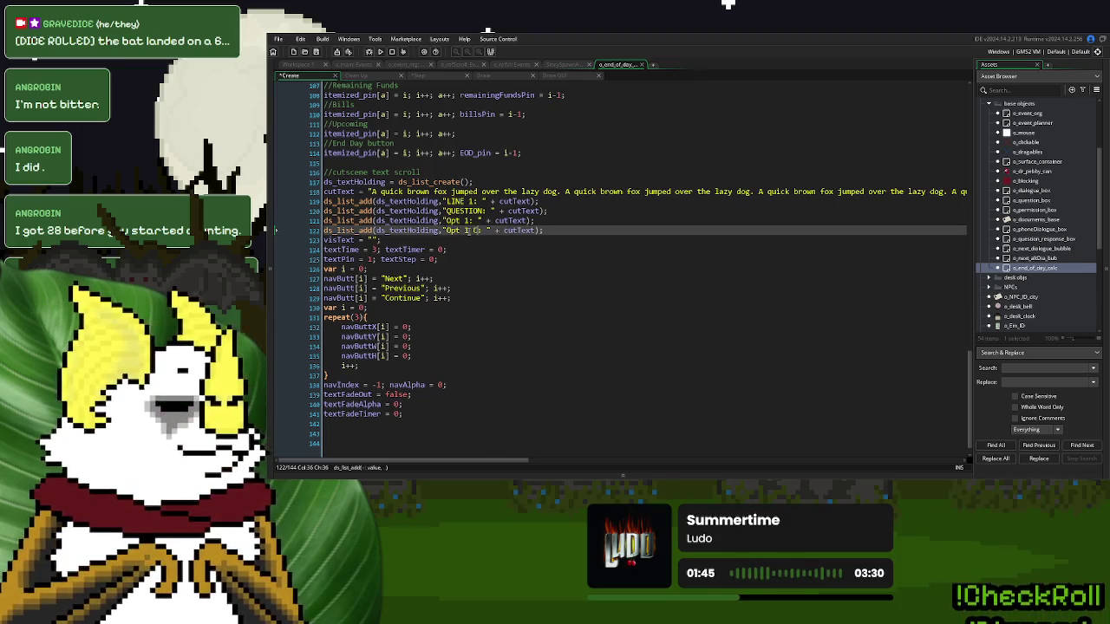
text( 1)
key(End)
key(ctrl+v)
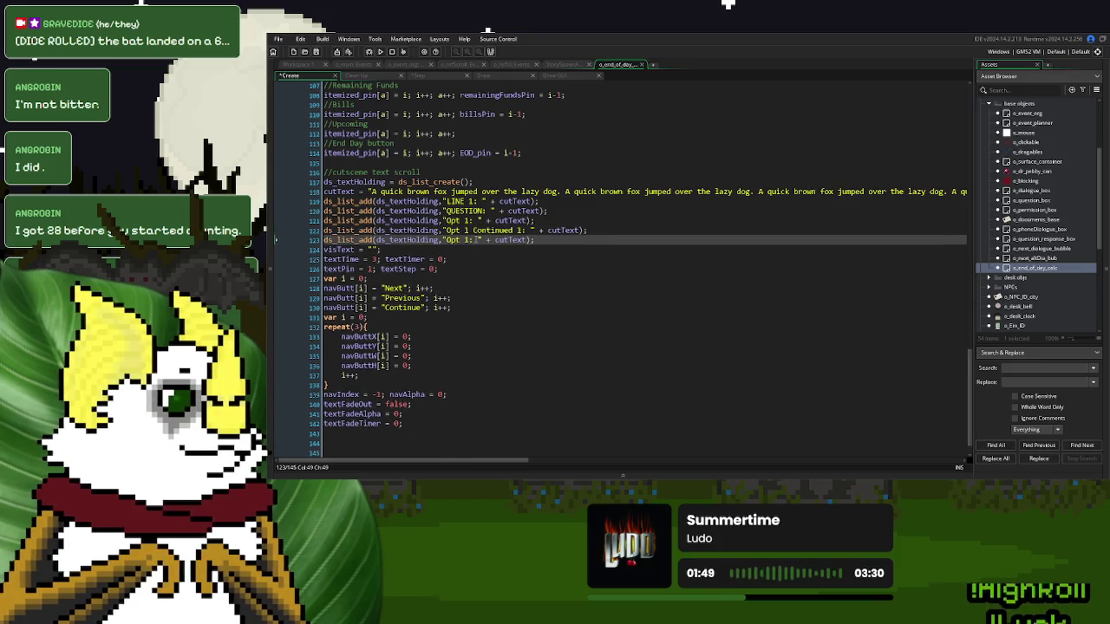
click(467, 239)
text(Continue 2)
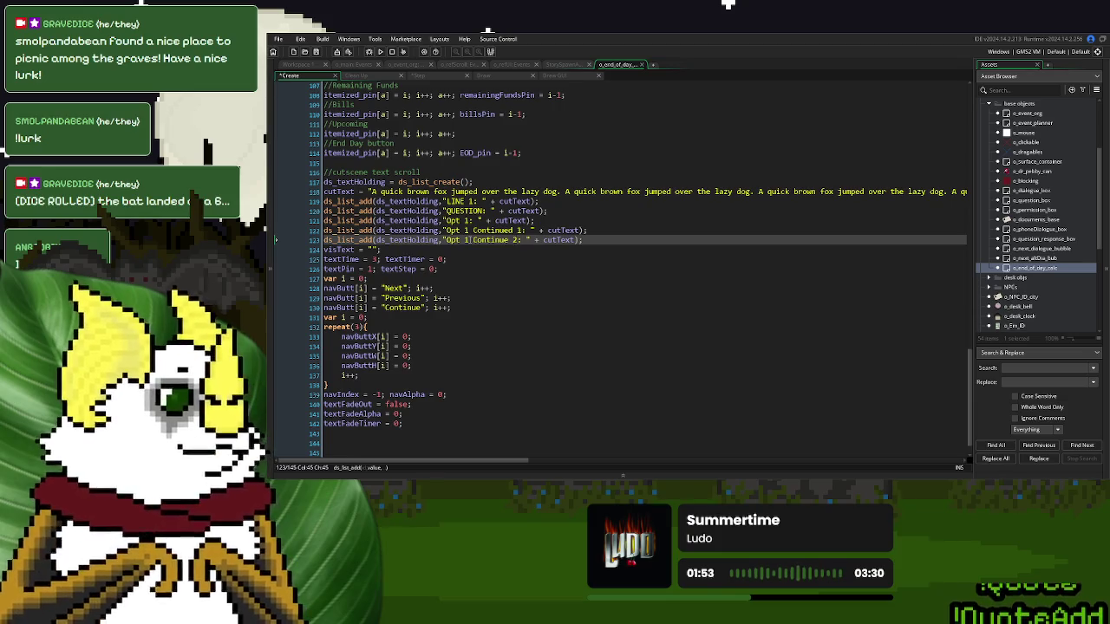
click(510, 241)
text(d)
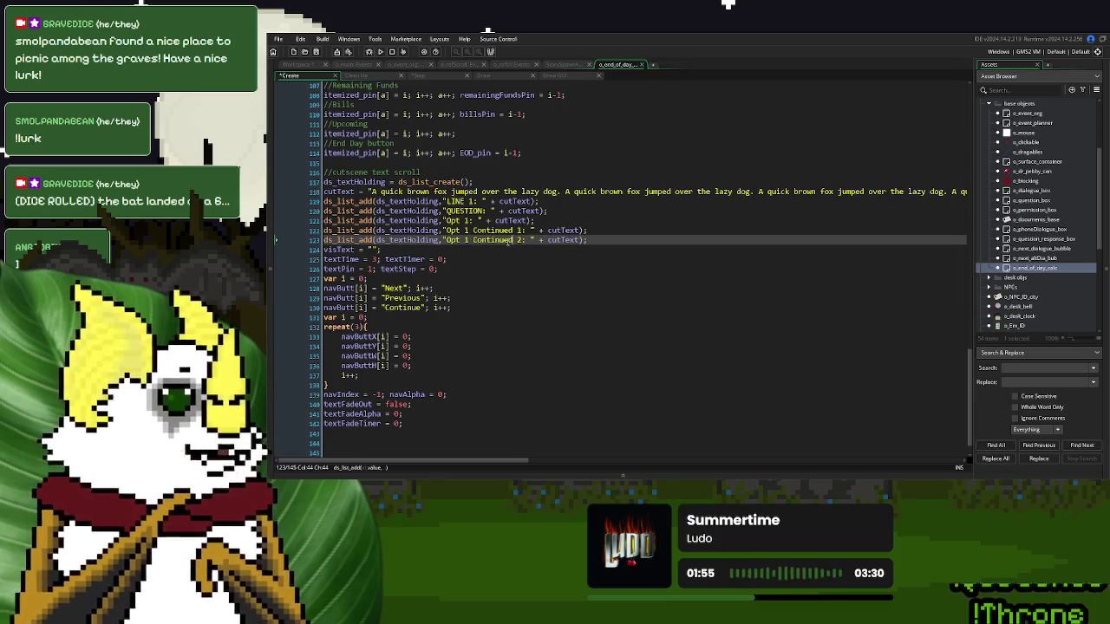
click(598, 240)
key(Return)
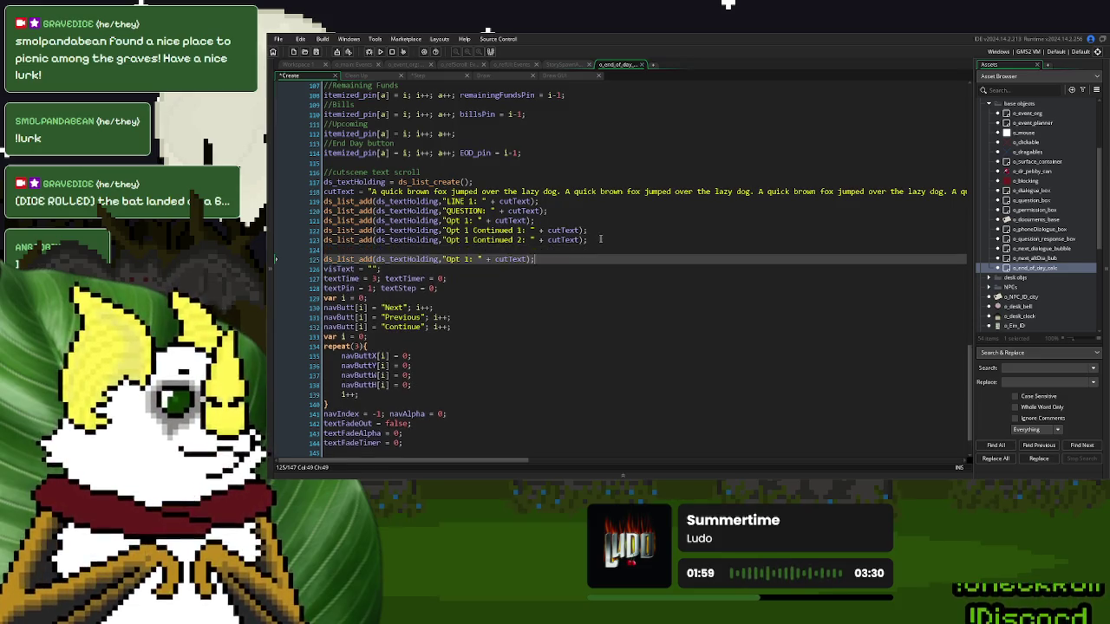
- Add an 'Opt 2' entry by pasting a copy of the Opt 1 line and changing its number to 2
key(Return)
key(ctrl+v)
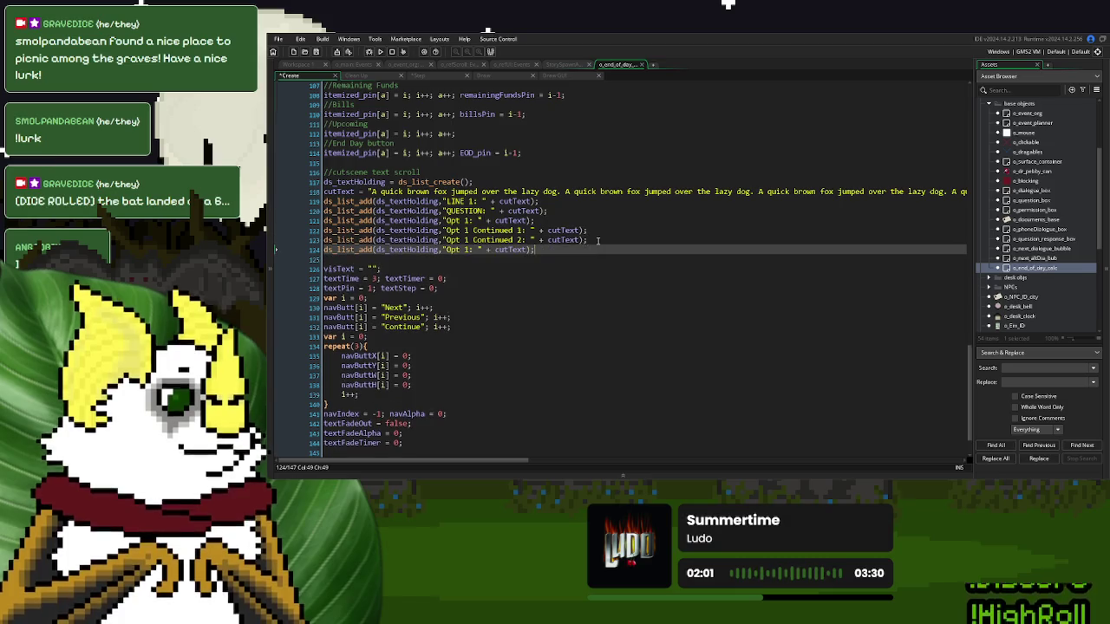
double_click(469, 249)
text(2)
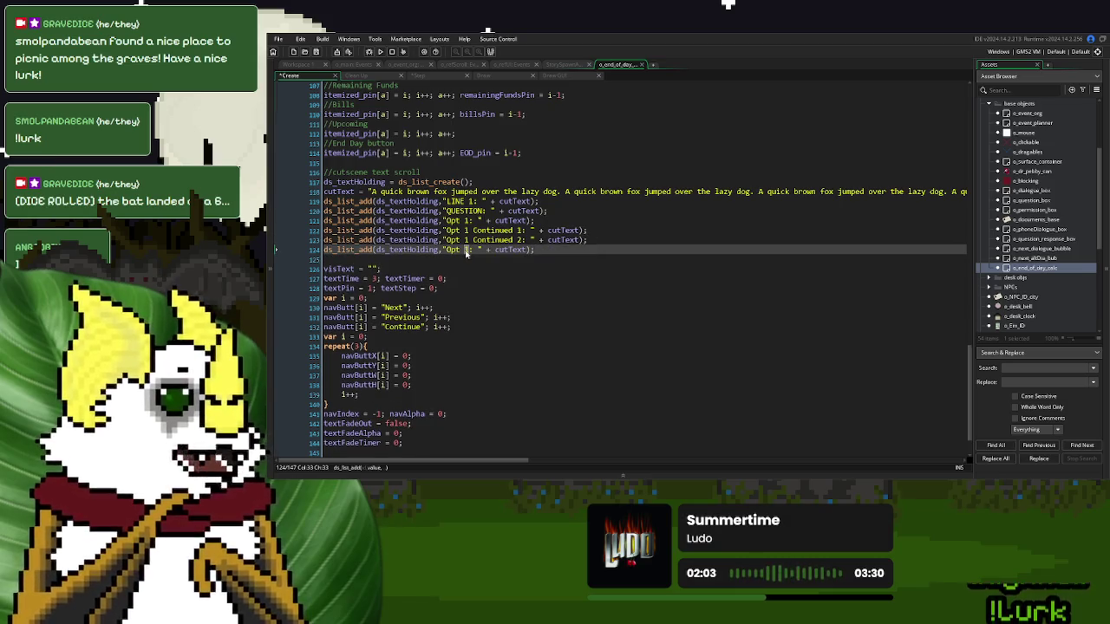
- Duplicate the Opt 2 line as an 'Opt 2 Continued 1' entry
triple_click(560, 250)
key(ctrl+c)
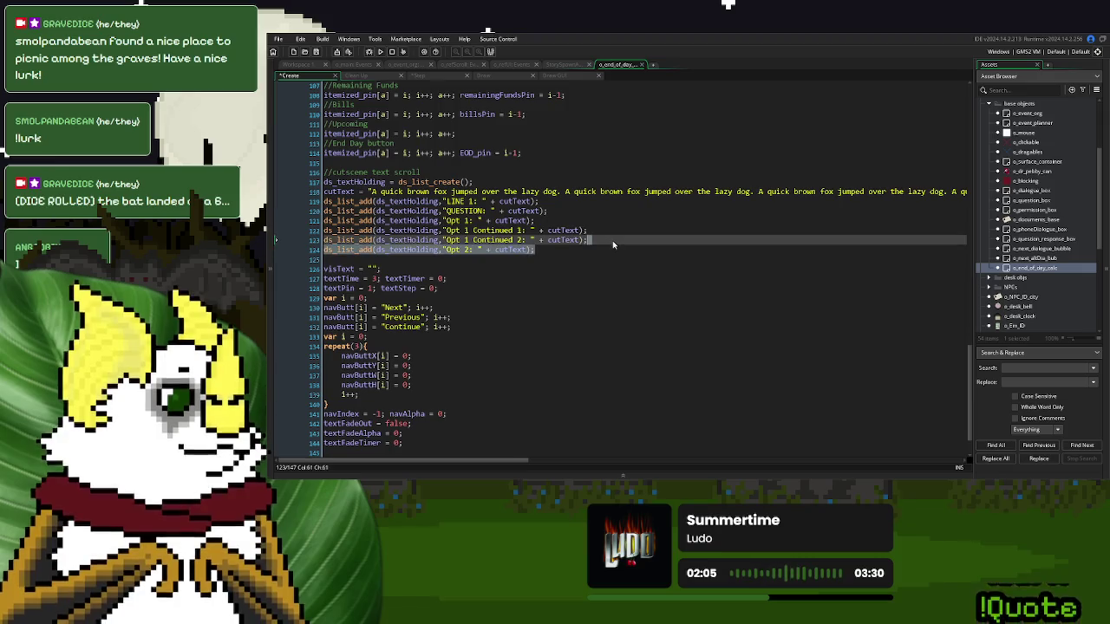
click(560, 249)
key(Return)
key(ctrl+v)
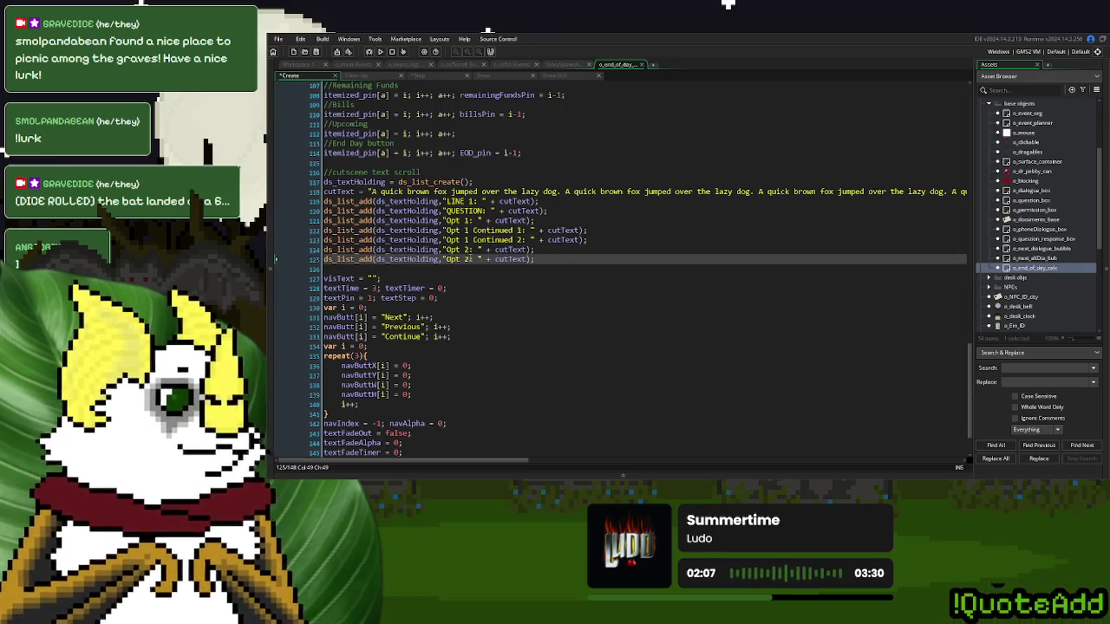
click(469, 260)
text(Continue)
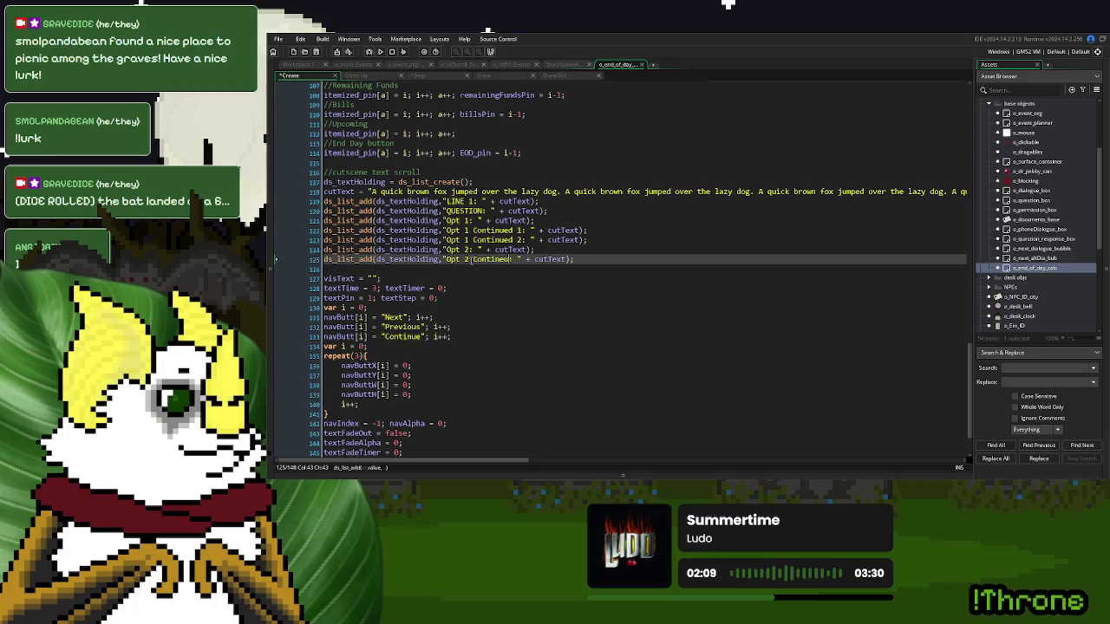
text(d 1)
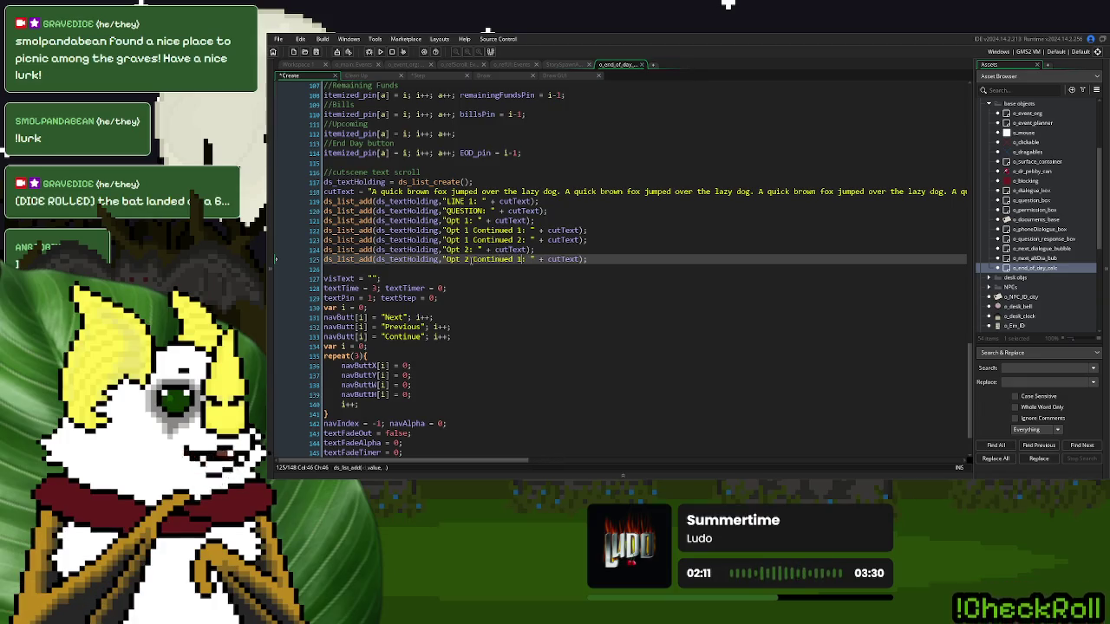
- Duplicate that line and renumber the copy to 'Opt 2 Continued 2'
drag(612, 260, 612, 253)
key(ctrl+d)
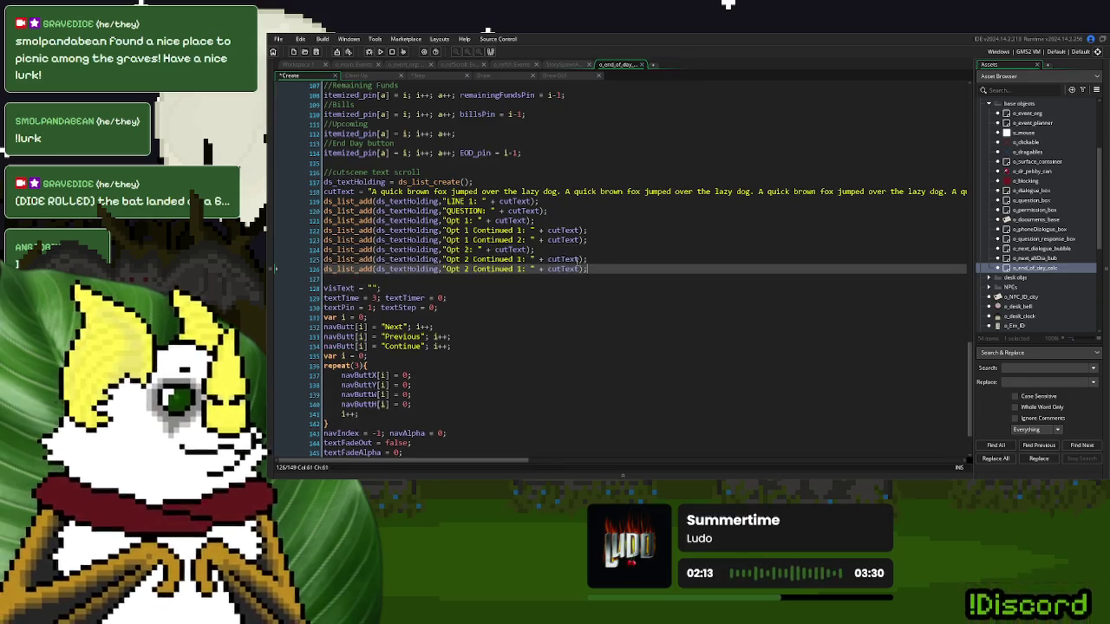
click(518, 270)
key(Delete)
text(2)
key(End)
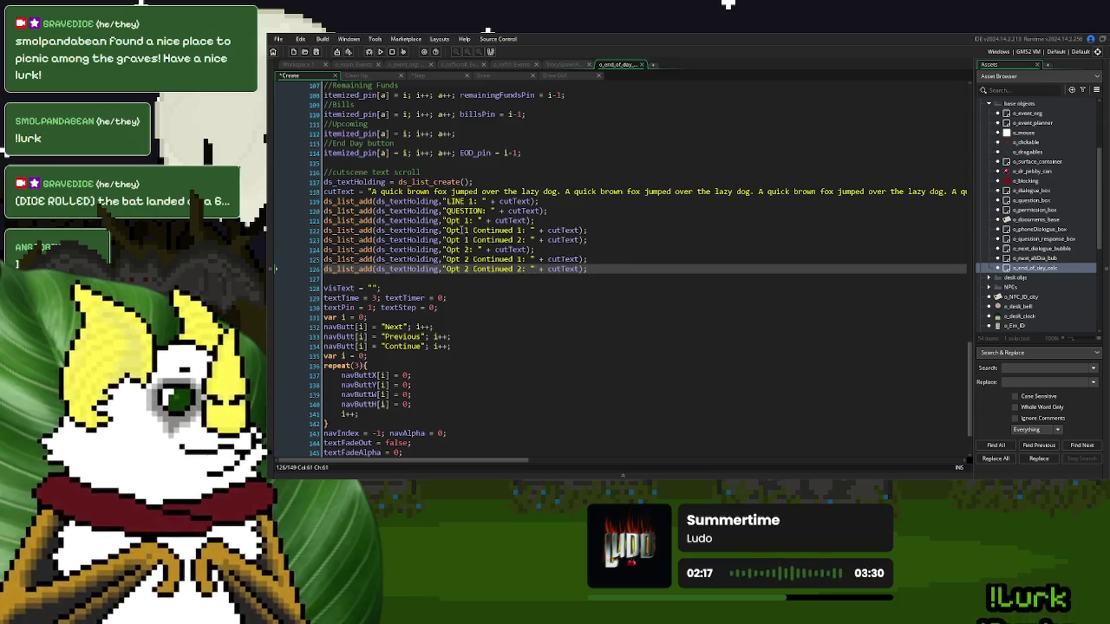
- Insert an empty string joined with + before 'QUESTION: ' on the question line
key(Up)
key(Up)
key(Up)
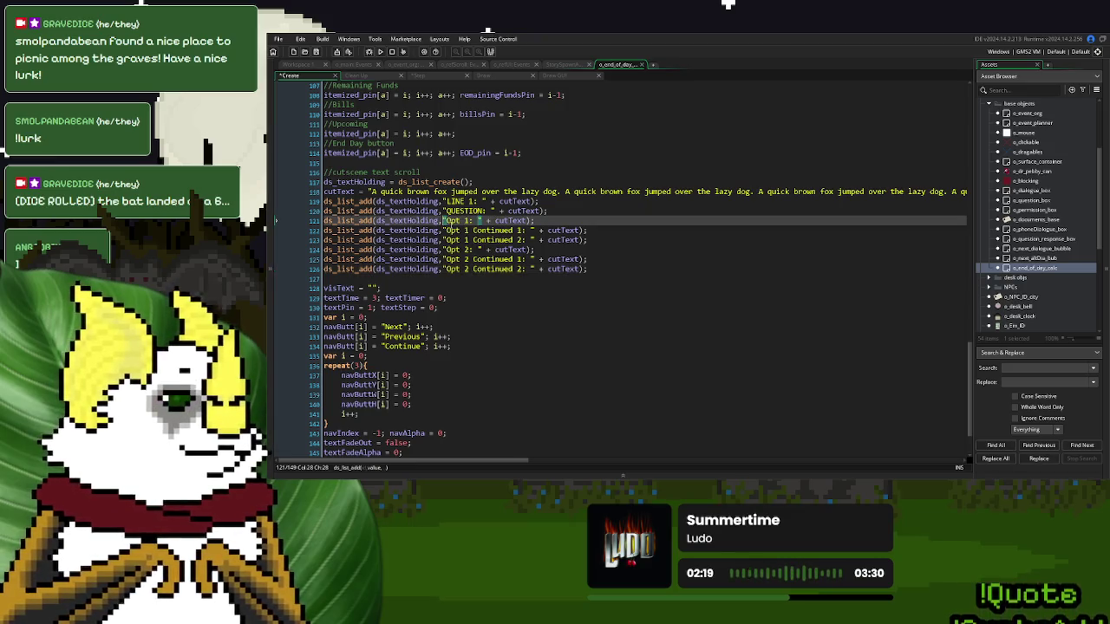
key(Down)
click(442, 220)
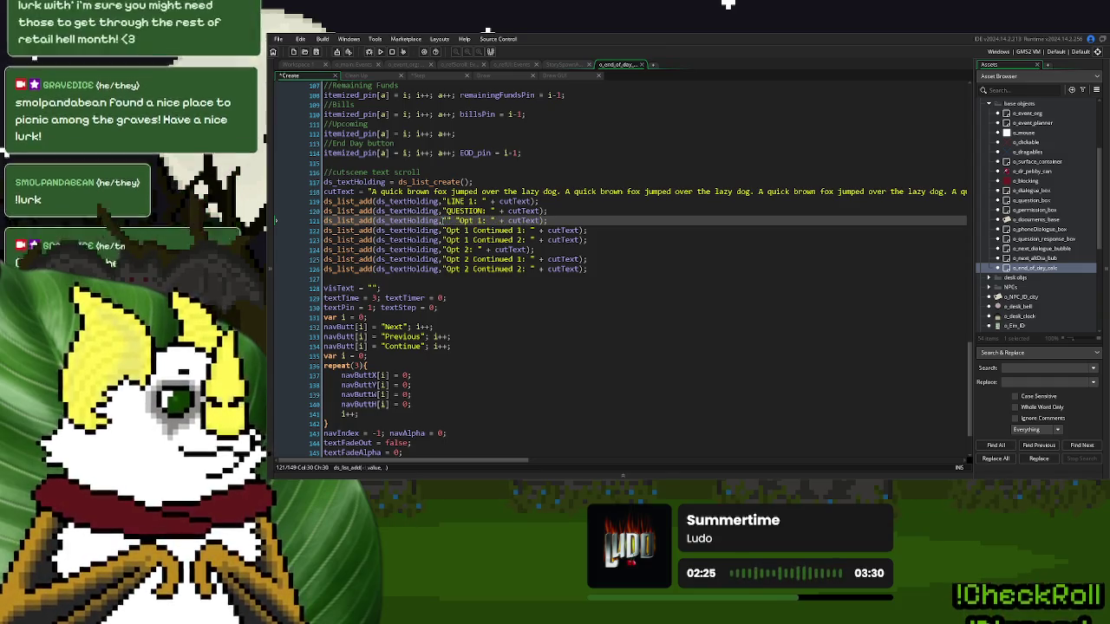
click(679, 241)
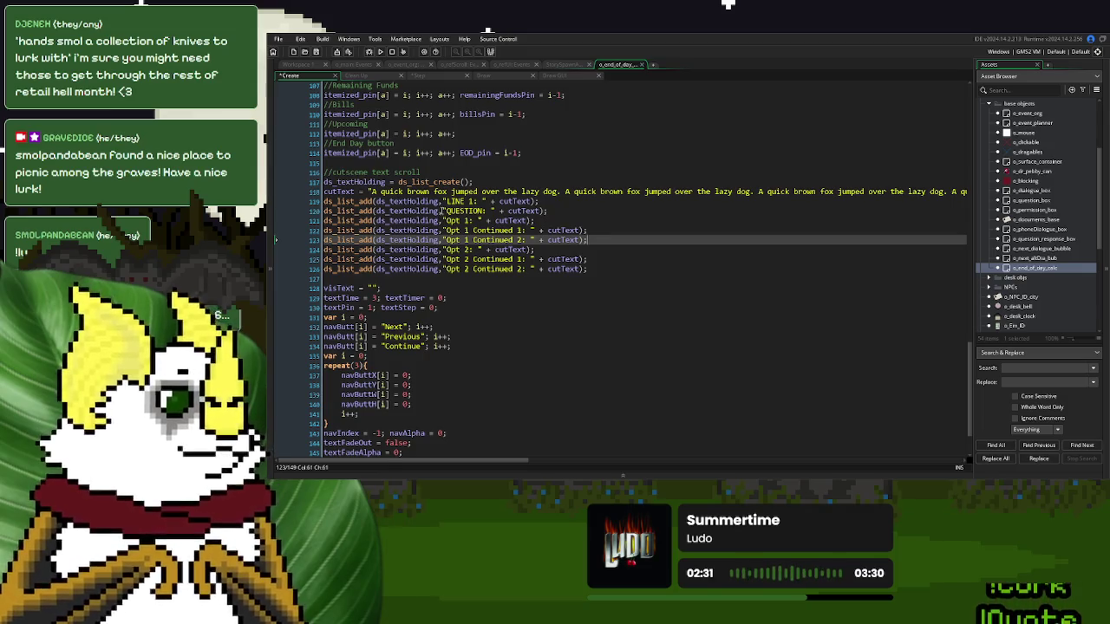
click(442, 211)
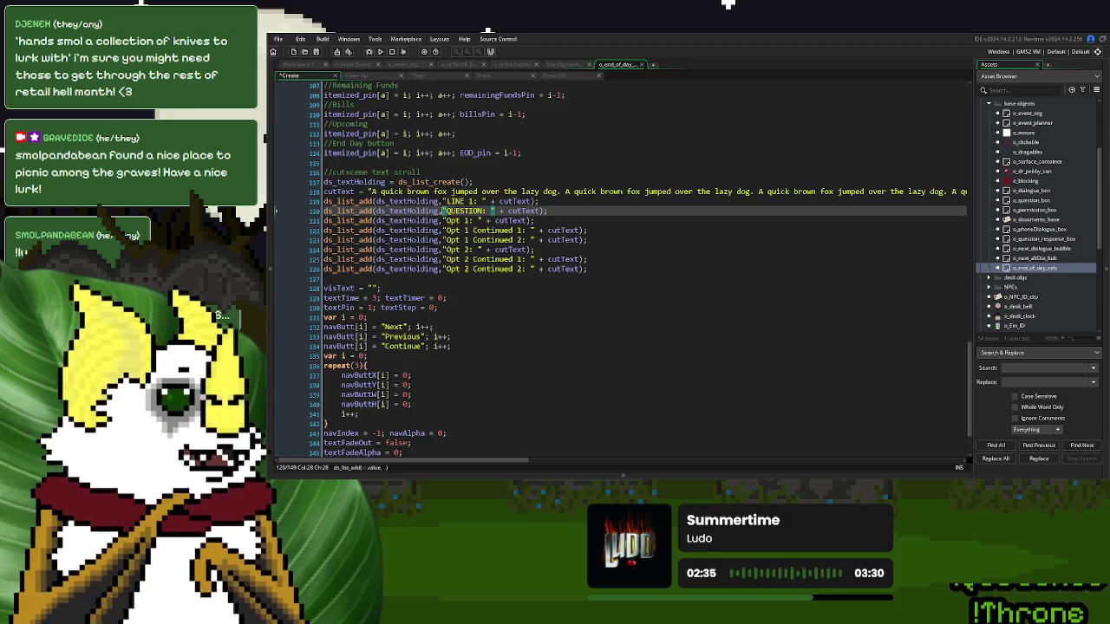
text("" +)
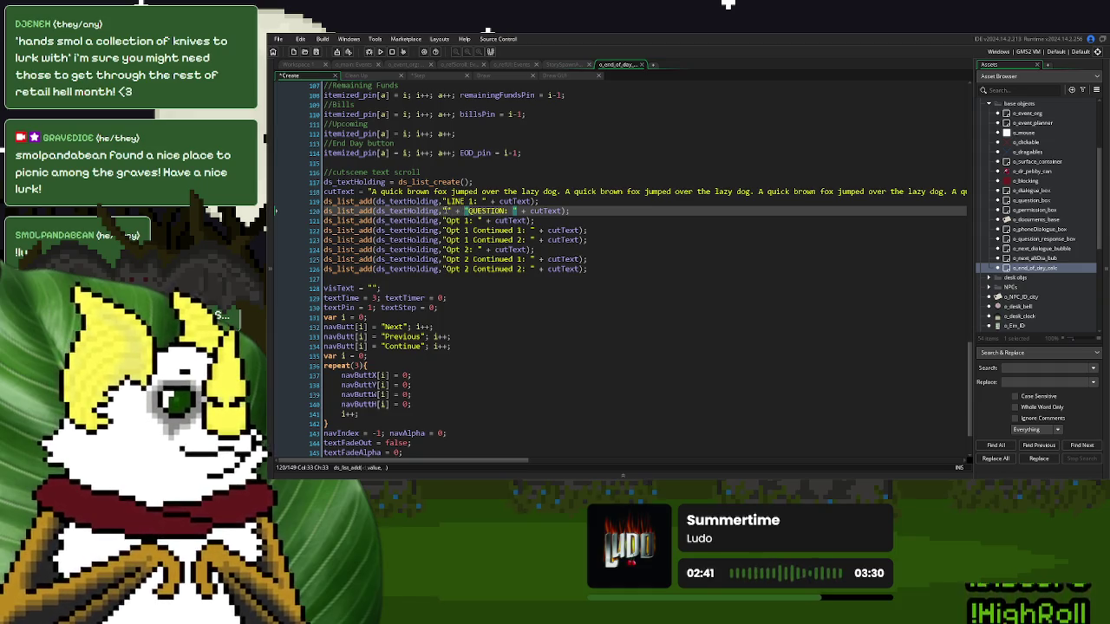
key(Left)
key(Left)
key(Left)
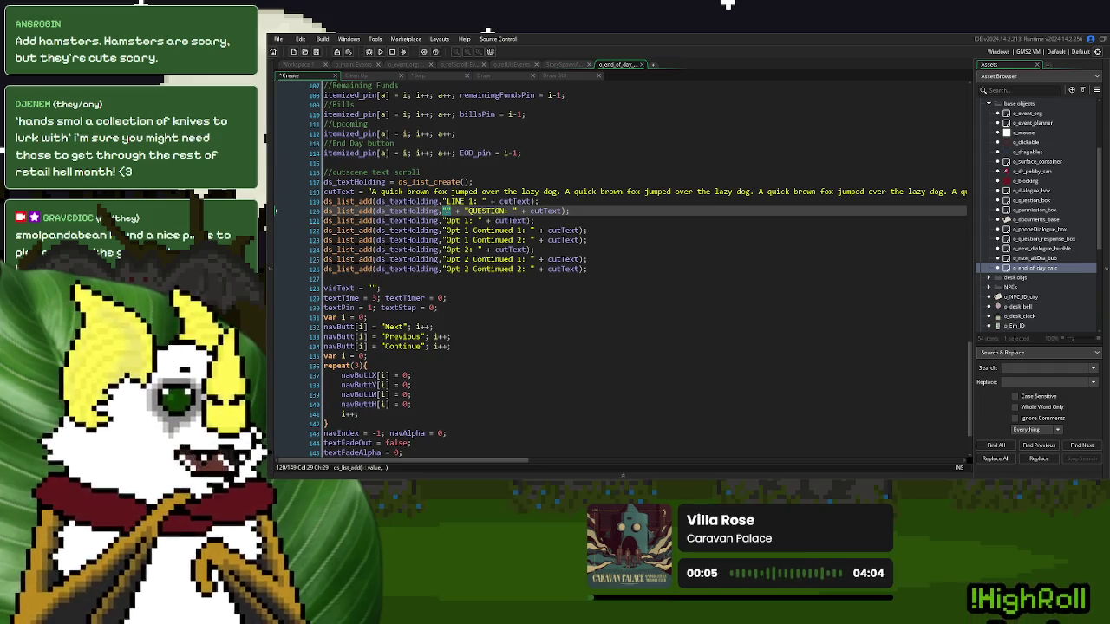
text(*)
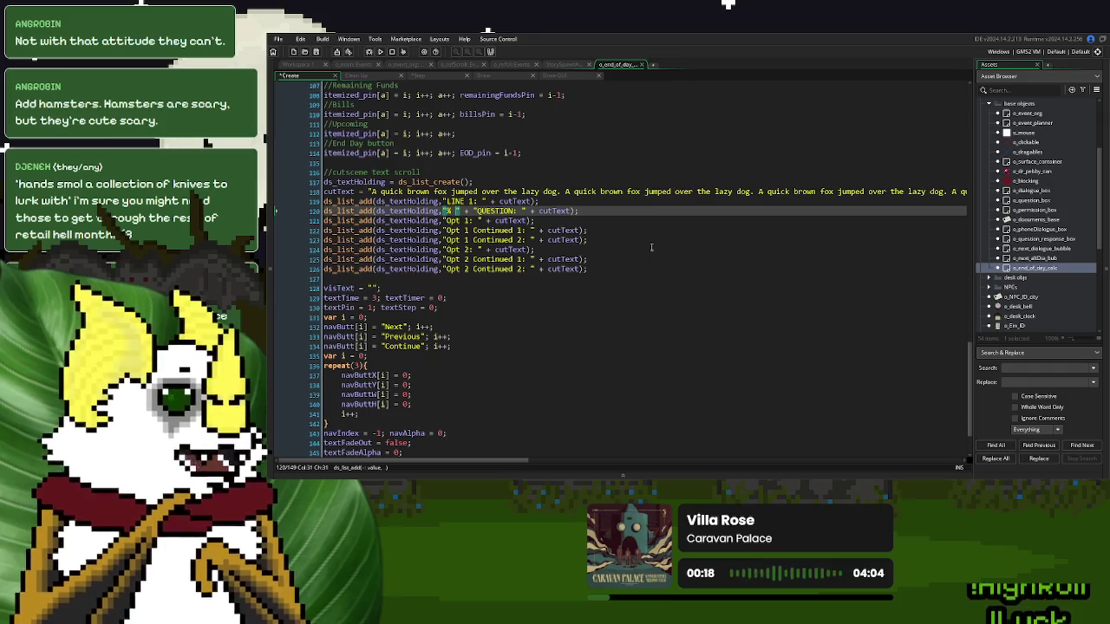
- Complete the question line's prefix as '% 1:Option One 2:Option 2 @'
text(1)
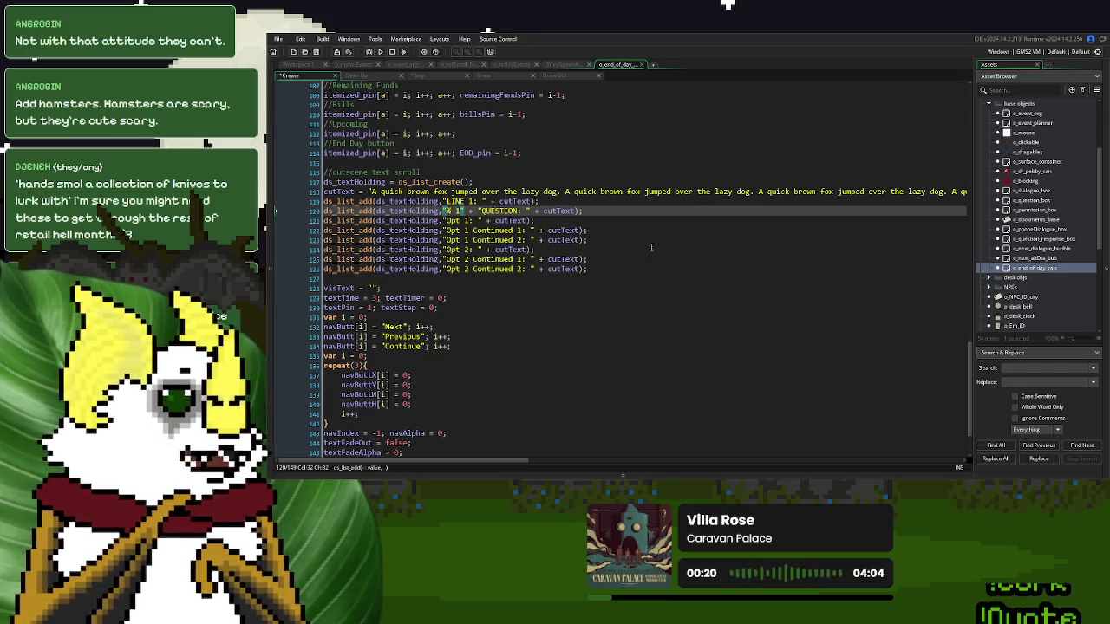
text(:)
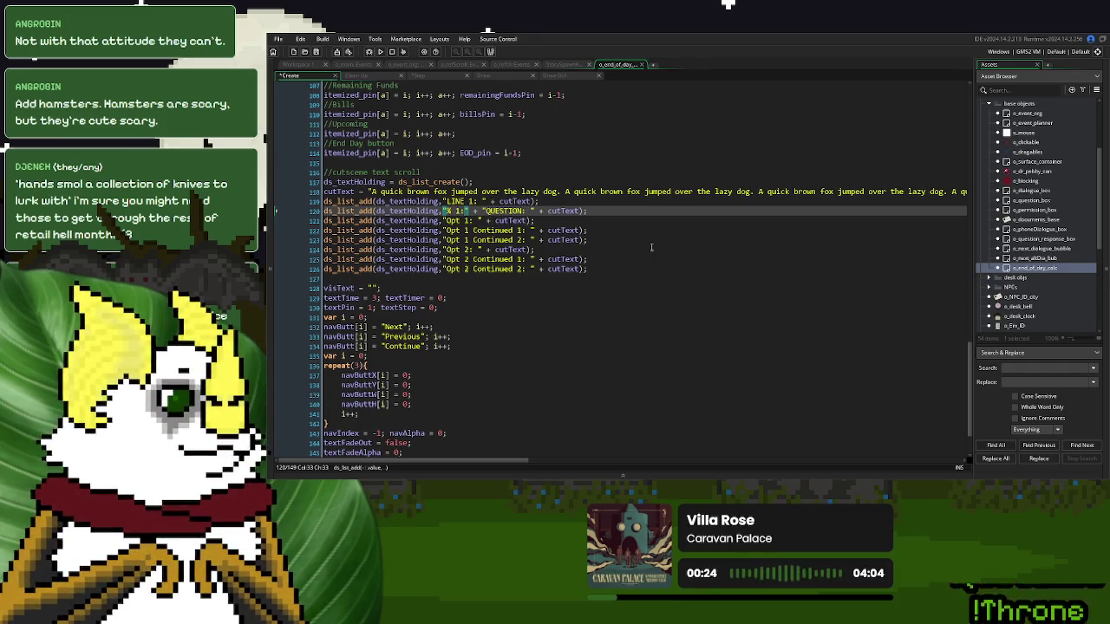
text(Option )
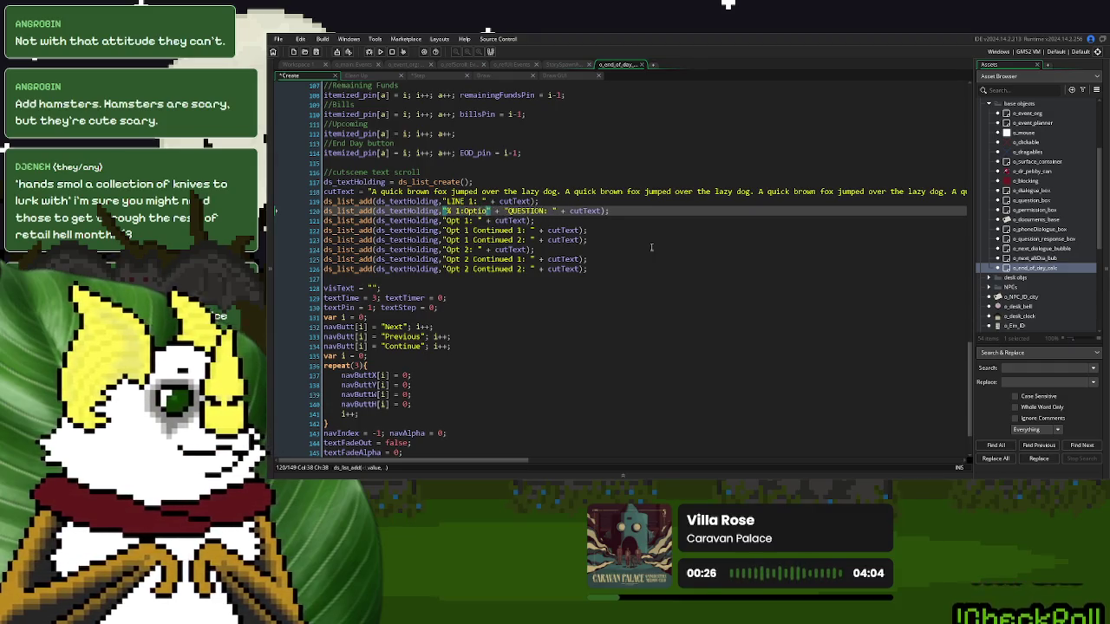
text(One)
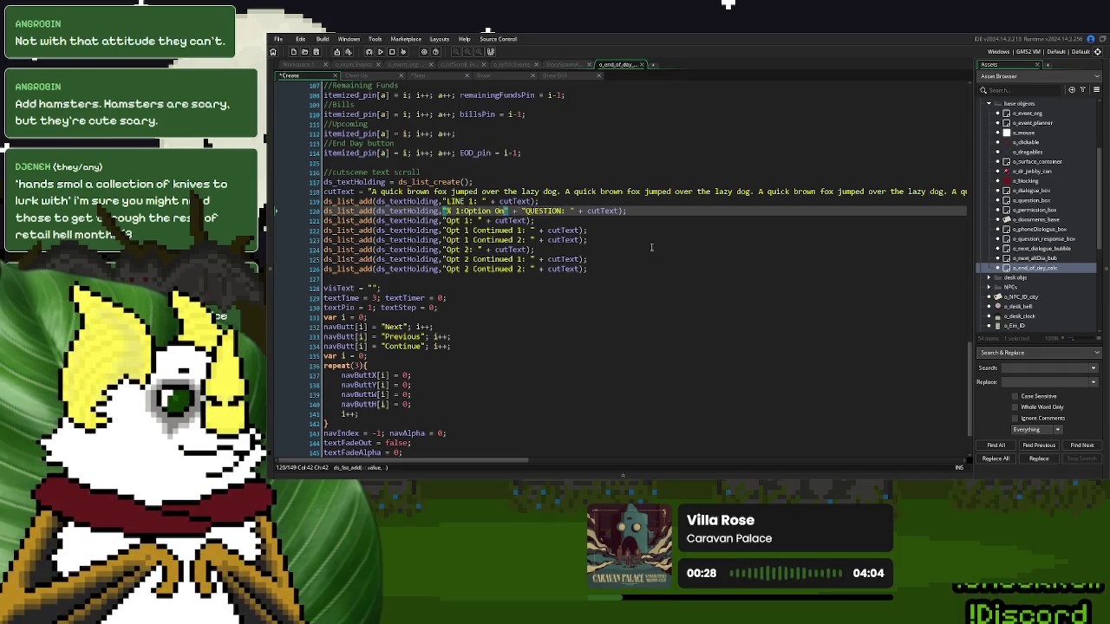
text( 2:)
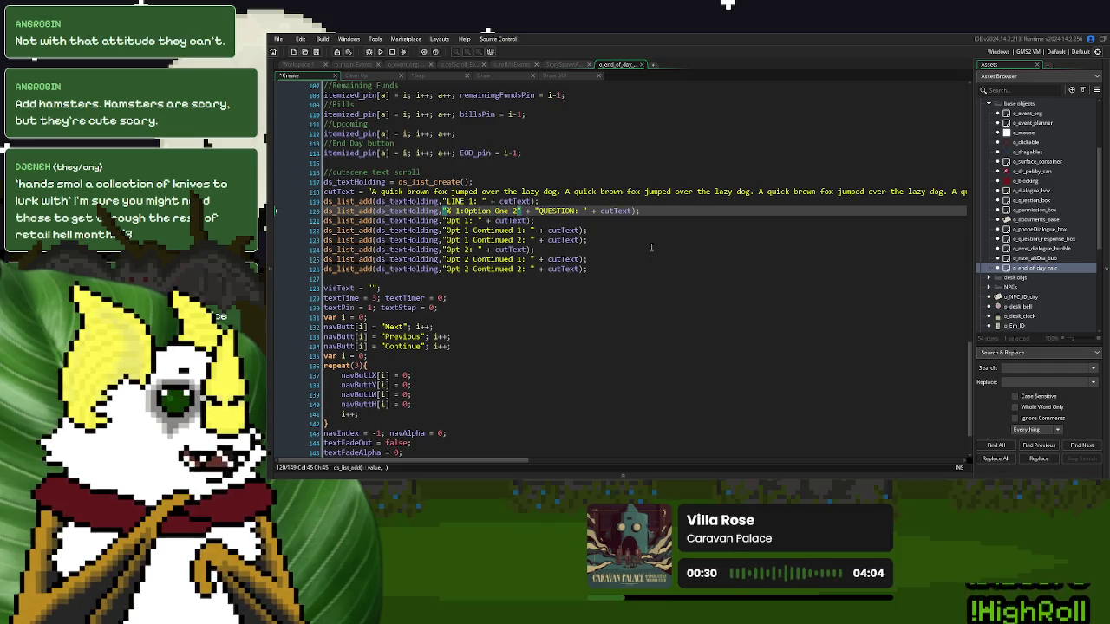
text(Optio)
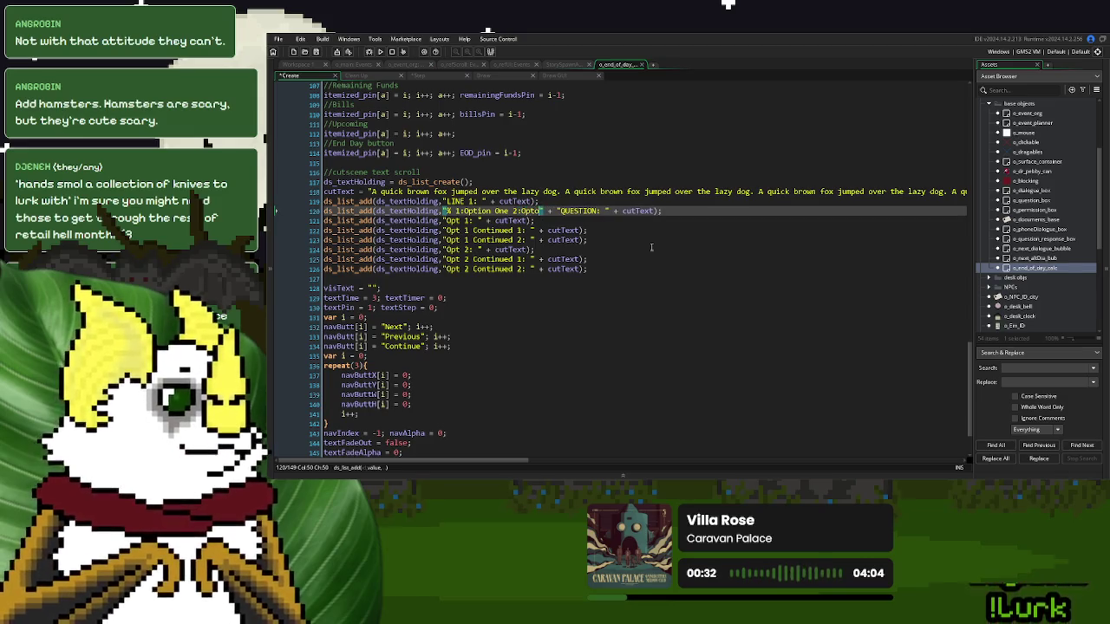
text(n 2)
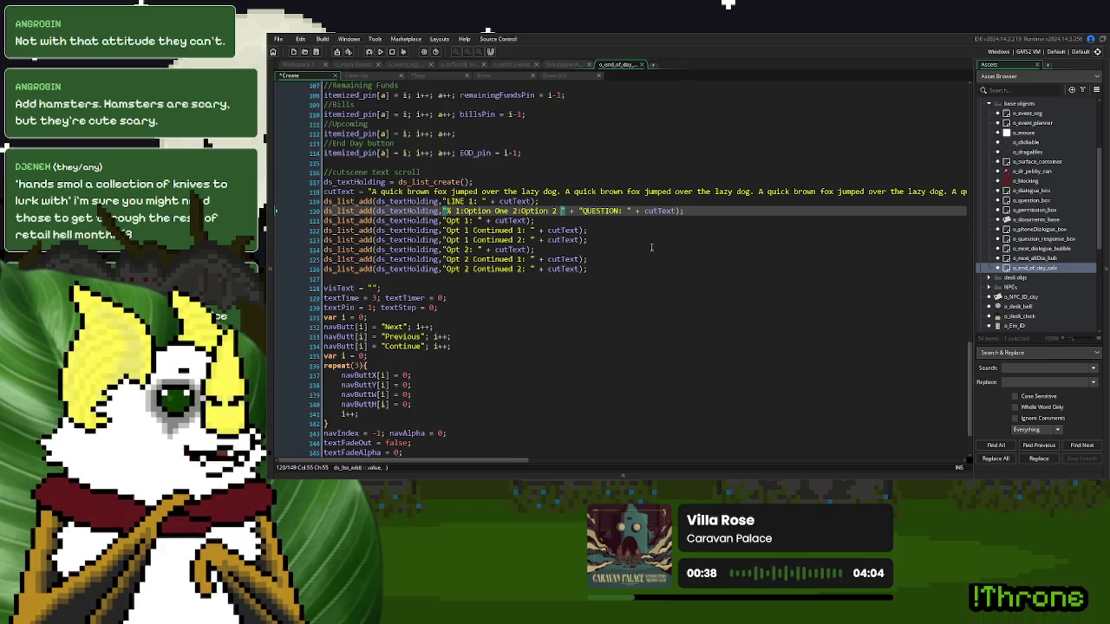
text( @)
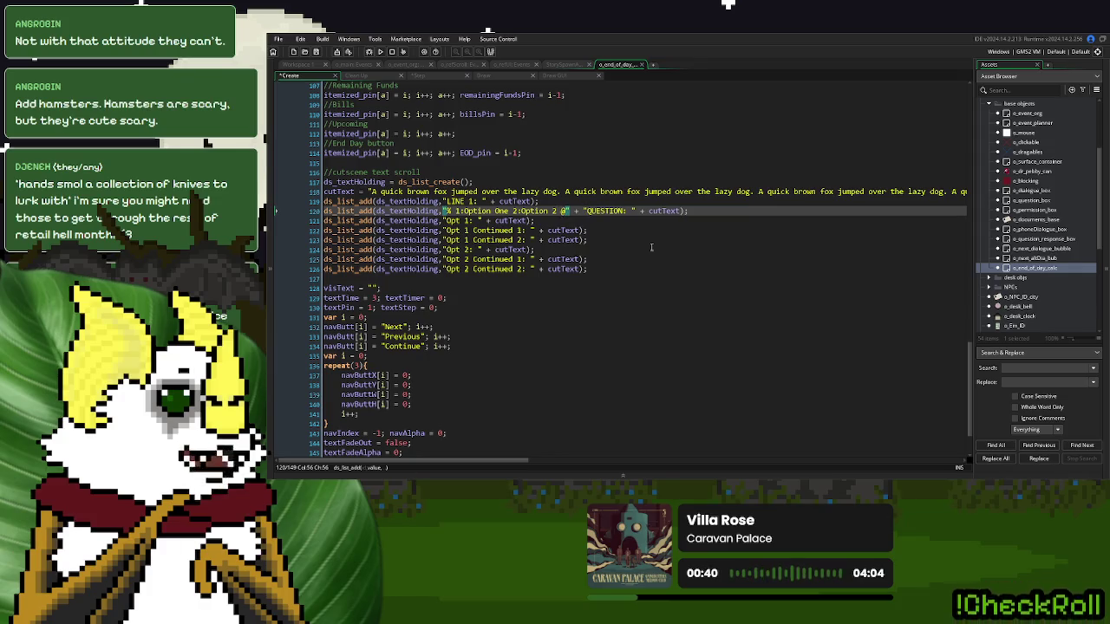
click(551, 211)
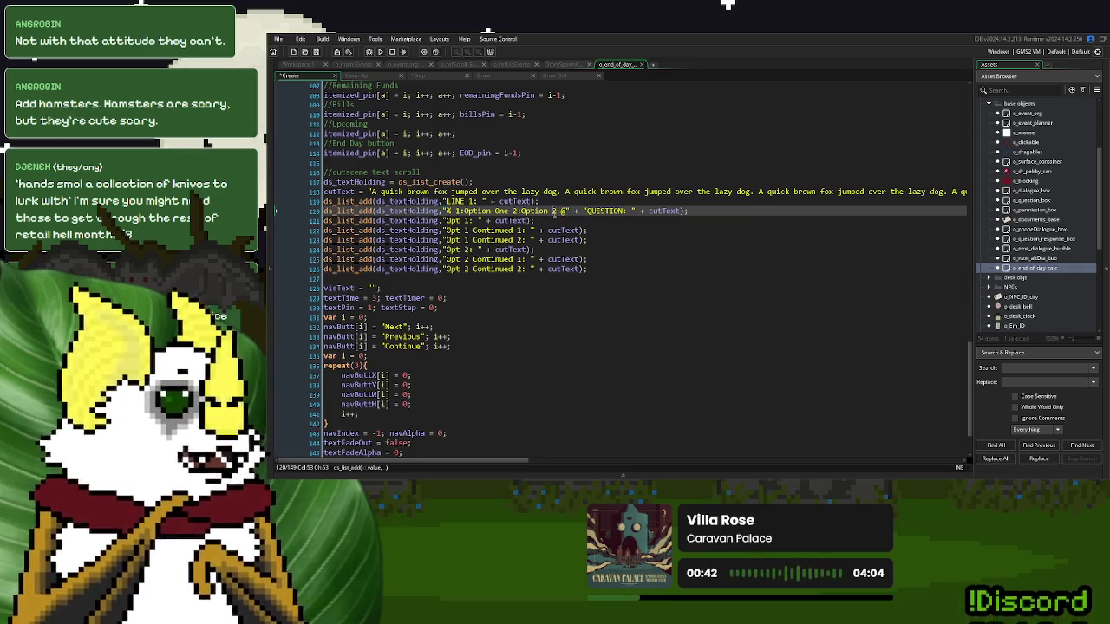
drag(569, 211, 450, 219)
drag(572, 212, 443, 220)
- Copy that option prefix onto the start of the Opt 1 entry
key(ctrl+c)
click(444, 220)
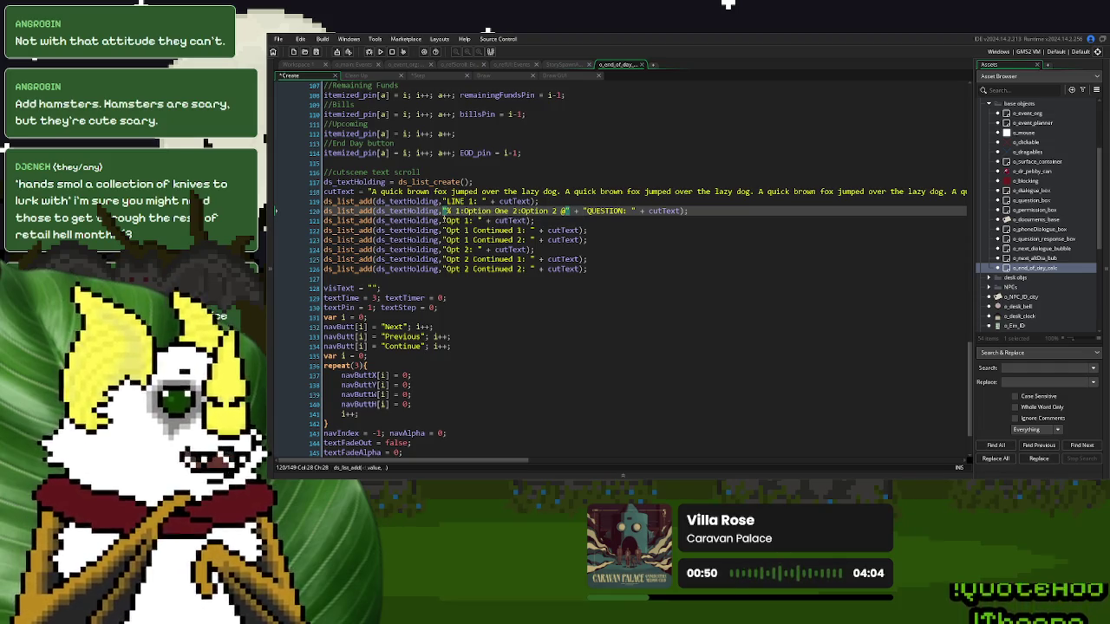
key(ctrl+v)
click(539, 221)
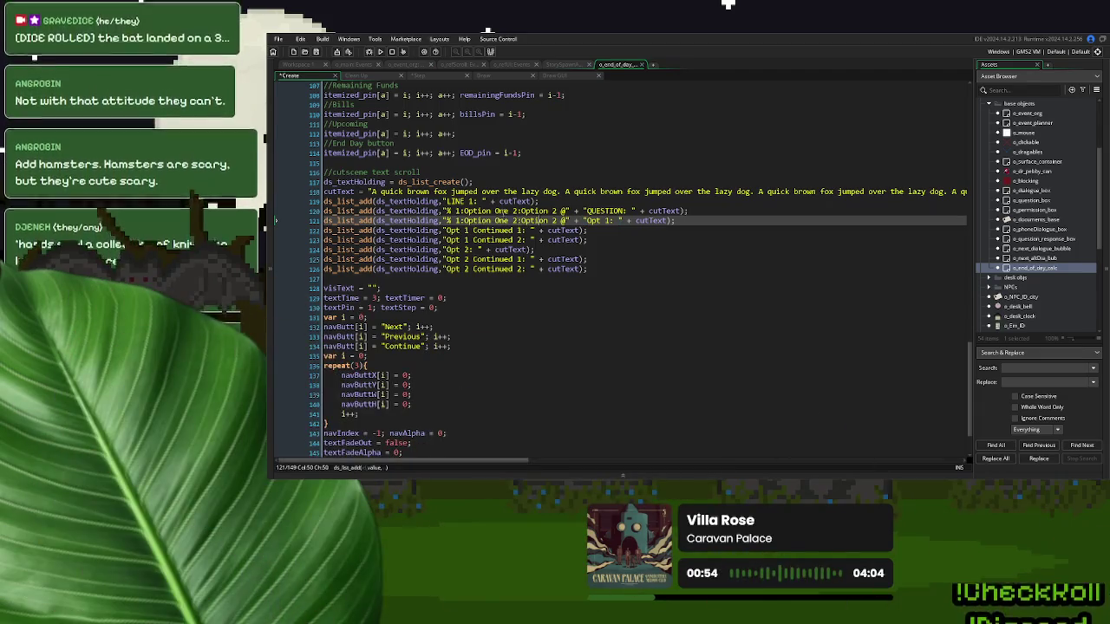
click(418, 75)
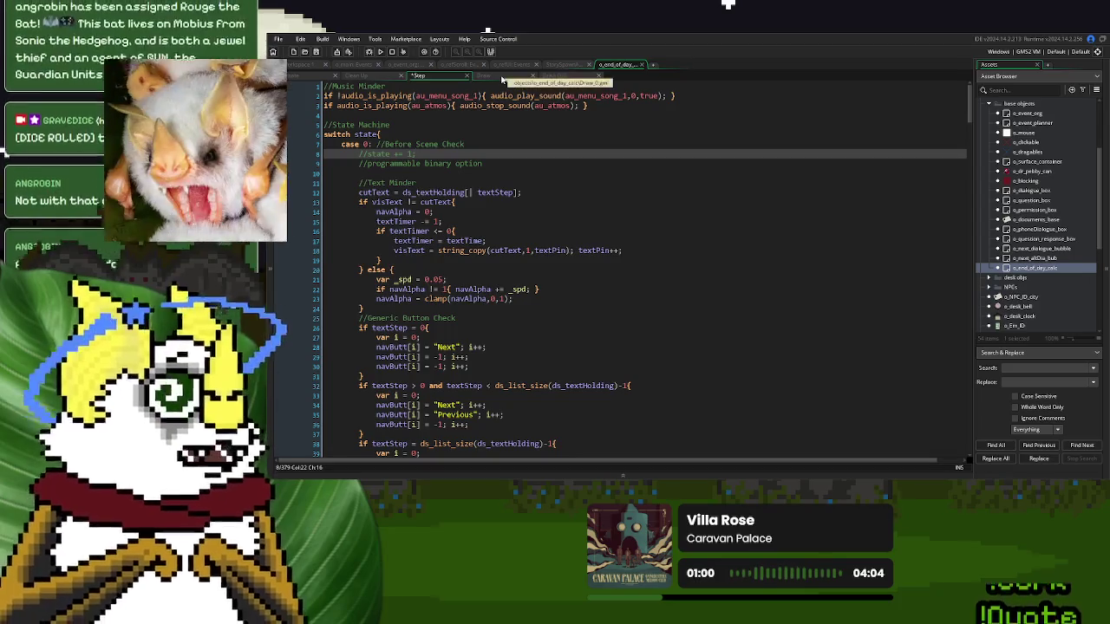
- Glance at the Draw event, scroll through the Step event code, then return to the Create event
click(502, 80)
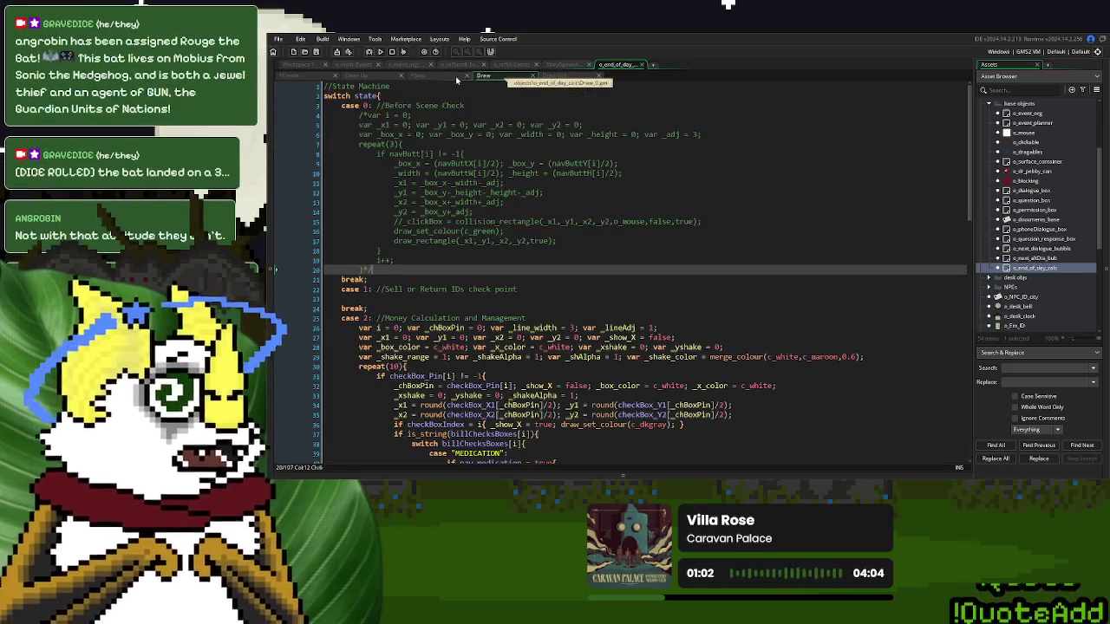
click(439, 77)
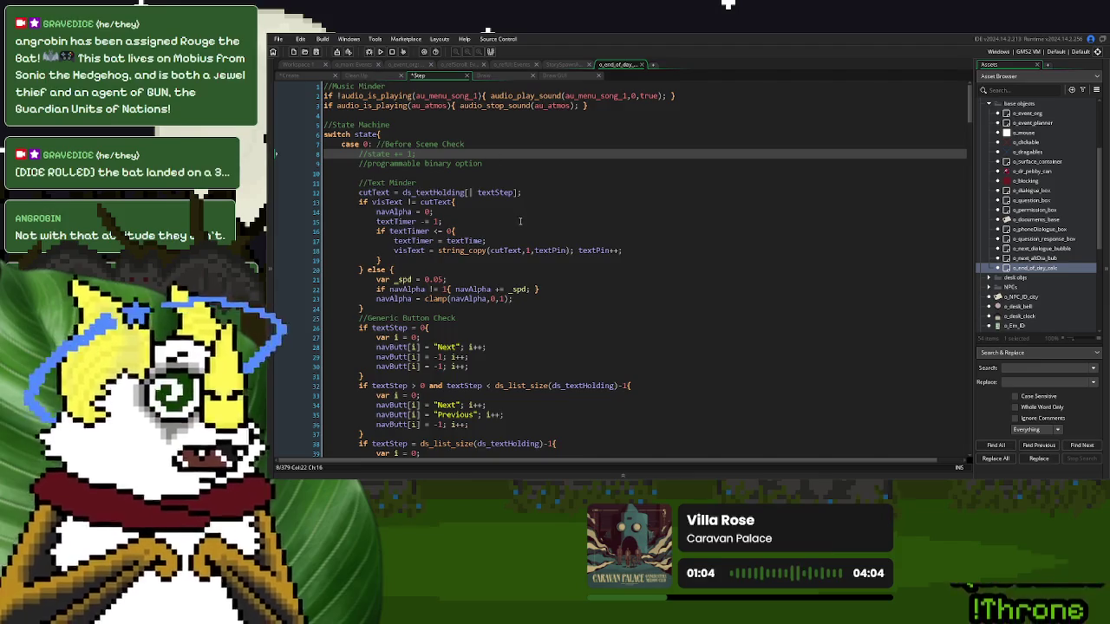
scroll(520, 222, down, 5)
scroll(520, 222, down, 2)
scroll(520, 222, up, 2)
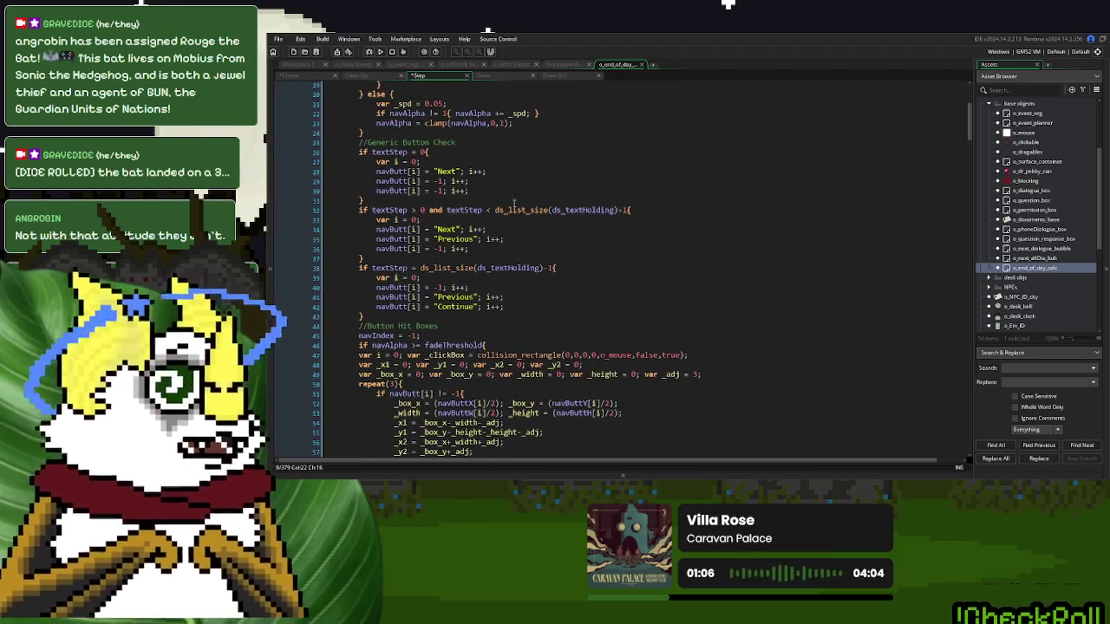
click(305, 78)
click(503, 240)
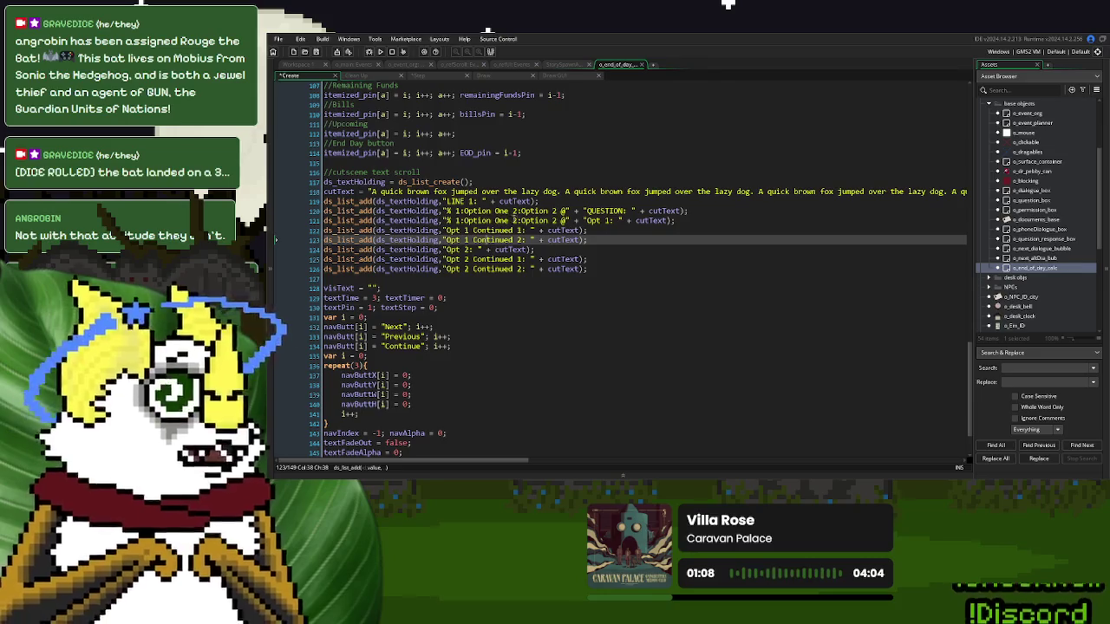
- Change the Opt 1 line's prefix choices from Option One and Option 2 to Next and -1
drag(508, 220, 463, 220)
text(Next)
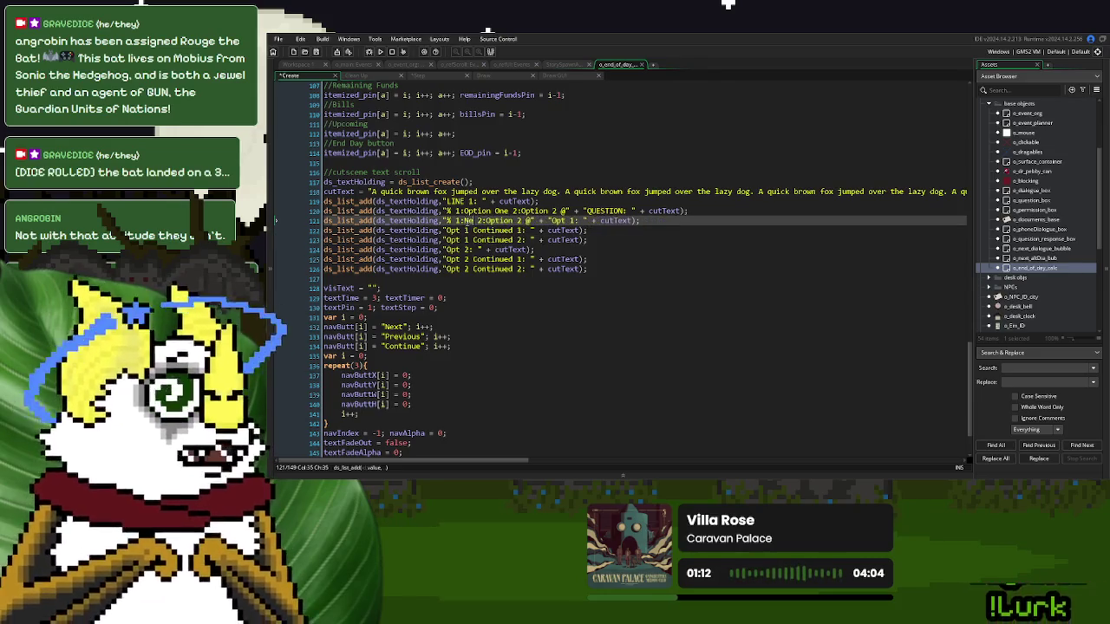
drag(532, 220, 496, 223)
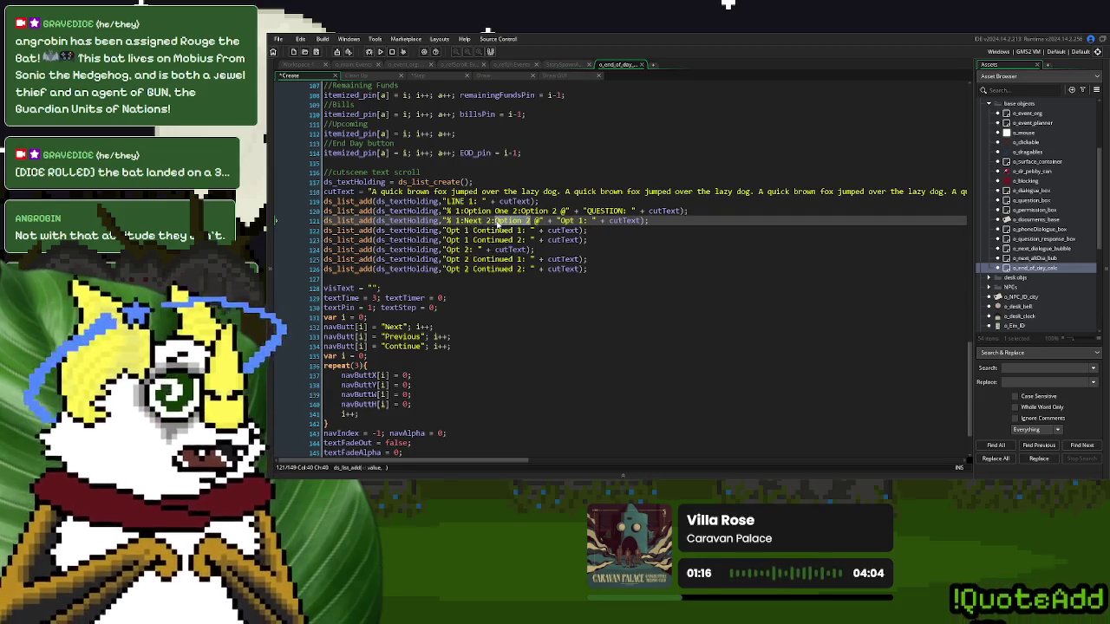
text(Pr)
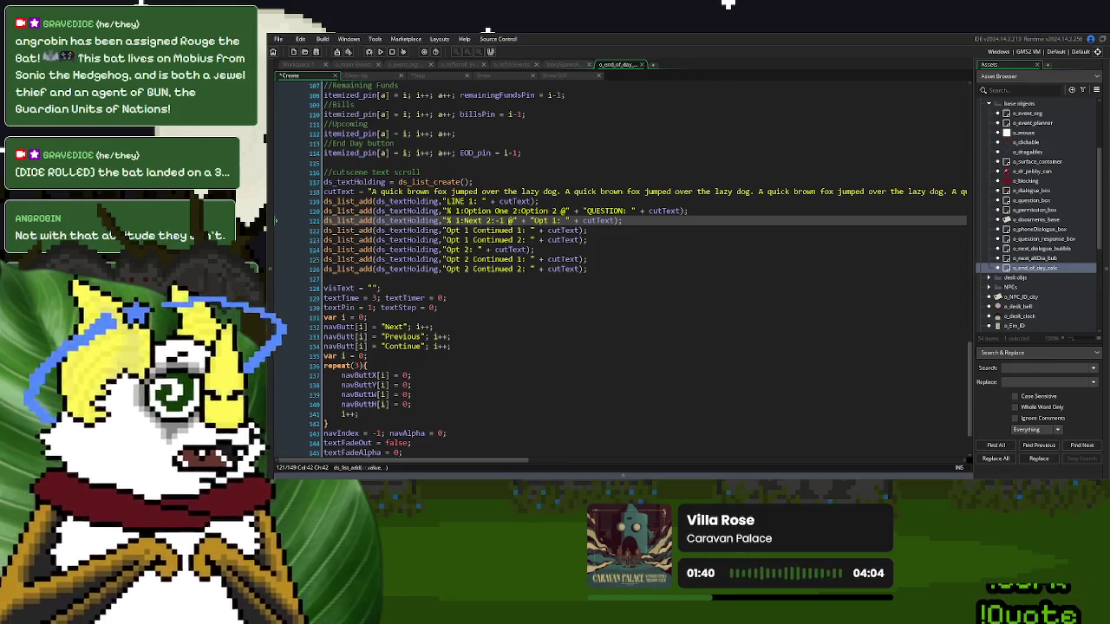
- Copy the '% 1:Next 2:-1 @' prefix onto the start of the Opt 1 Continued 2 entry
click(518, 238)
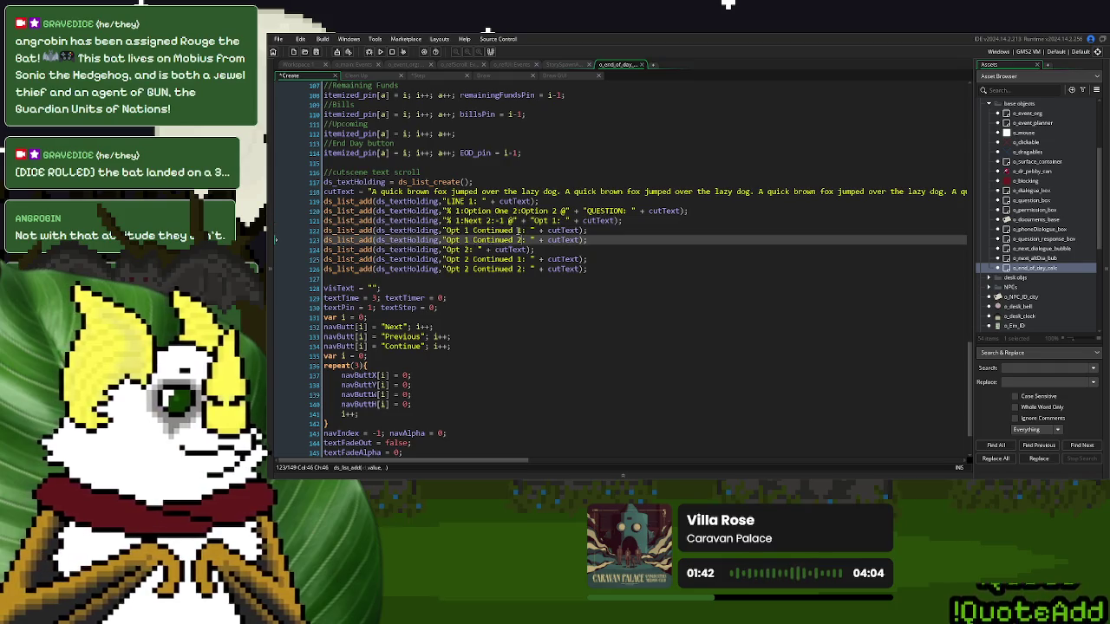
drag(531, 220, 444, 224)
click(446, 240)
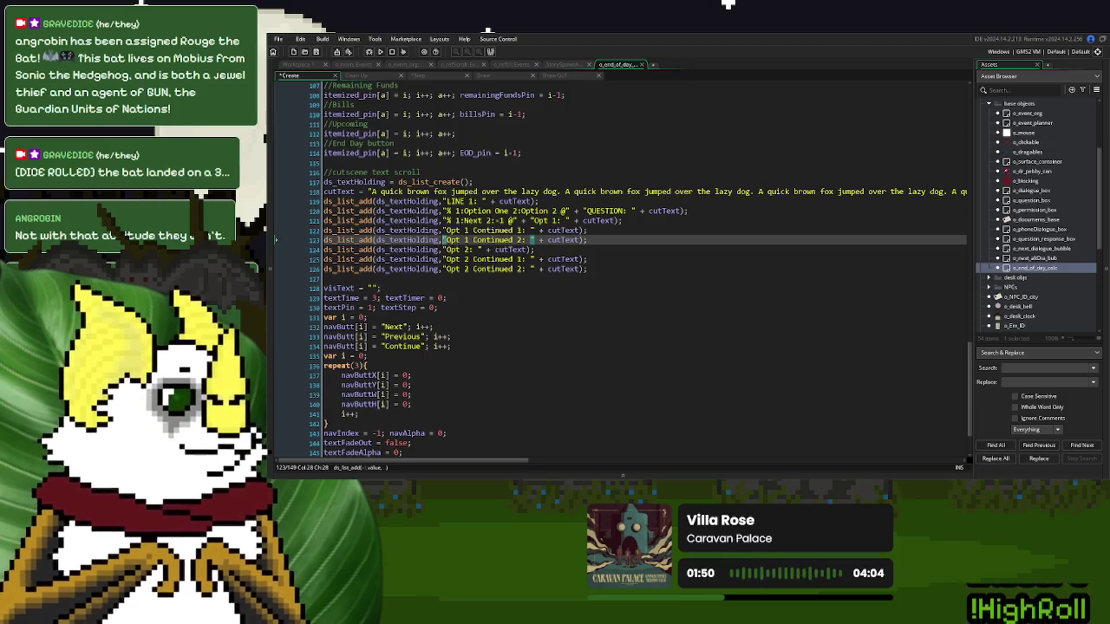
key(ctrl+v)
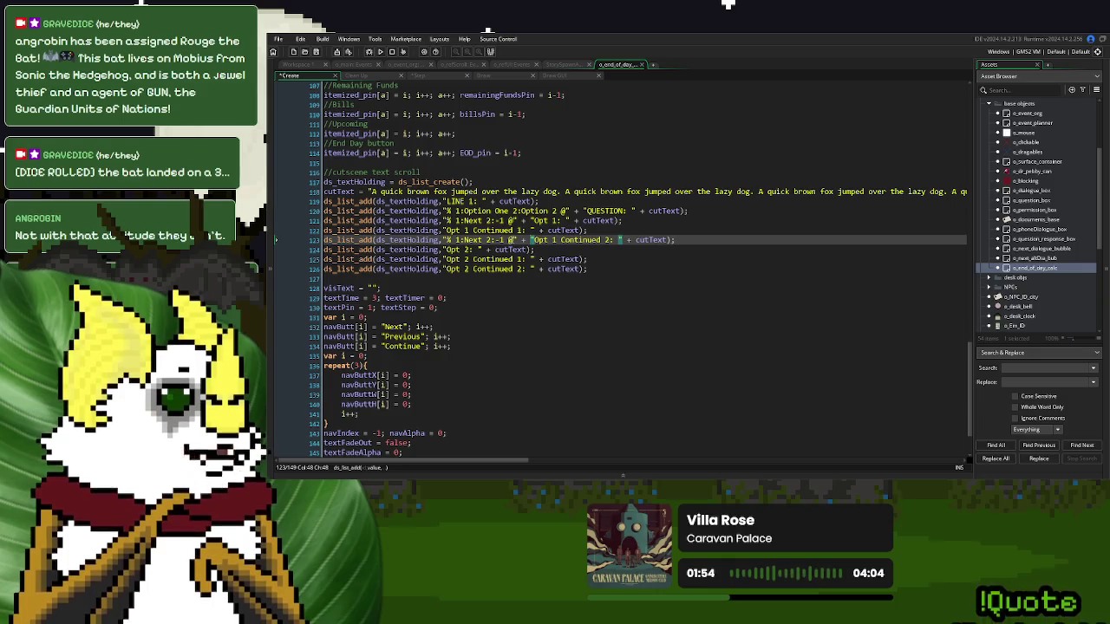
key(Left)
key(Left)
key(Left)
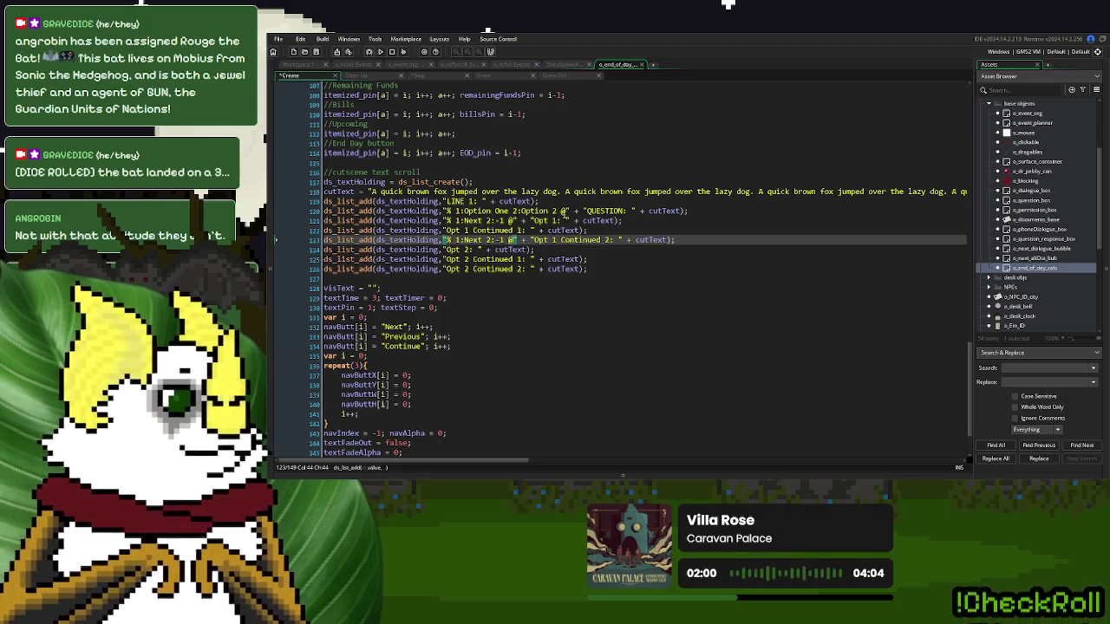
click(562, 211)
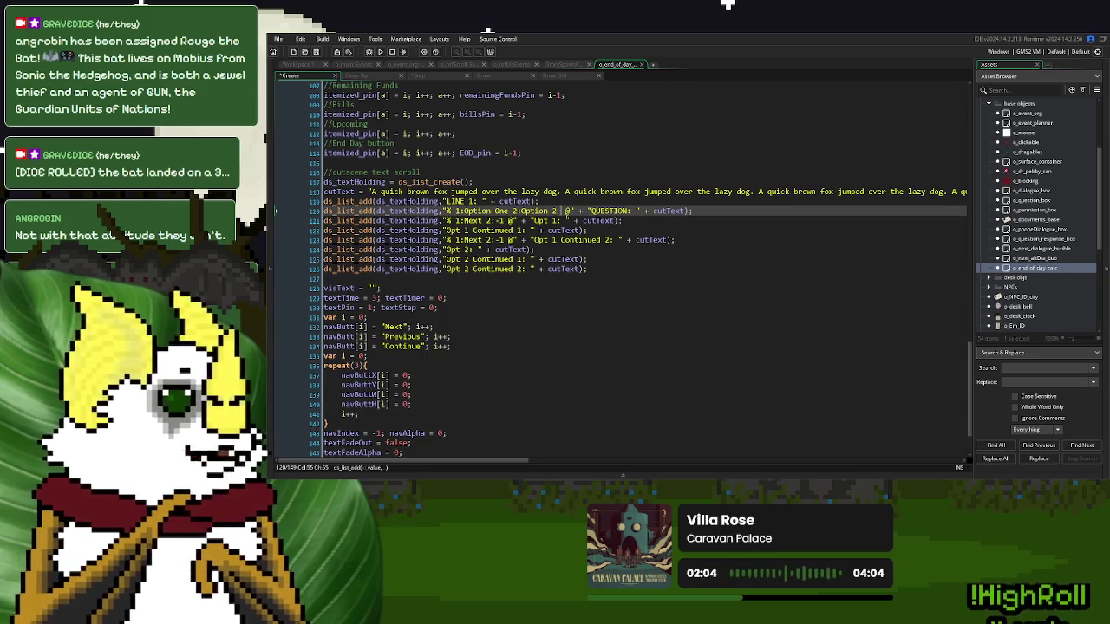
- Add a third branch 3:-1 to the question and Opt 1 prefixes
text(3)
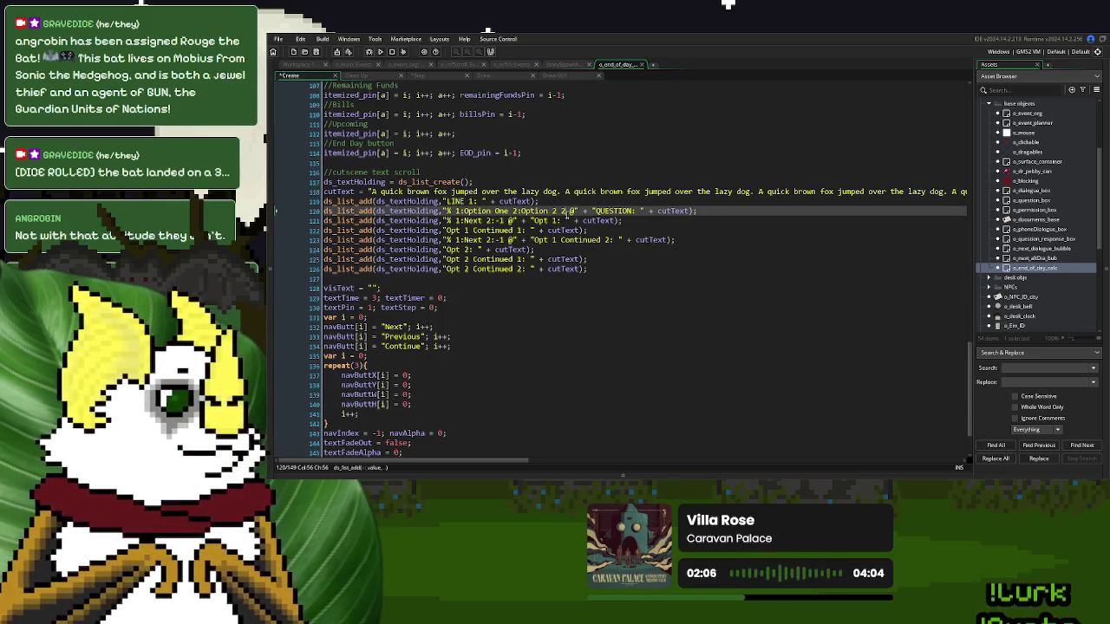
text( -1)
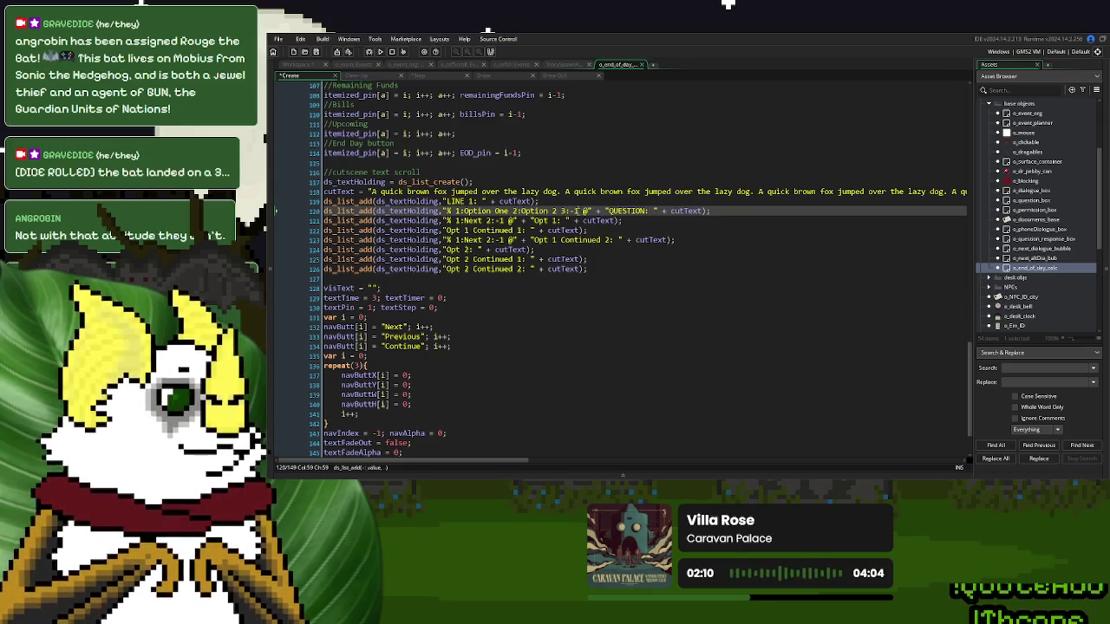
drag(577, 210, 555, 210)
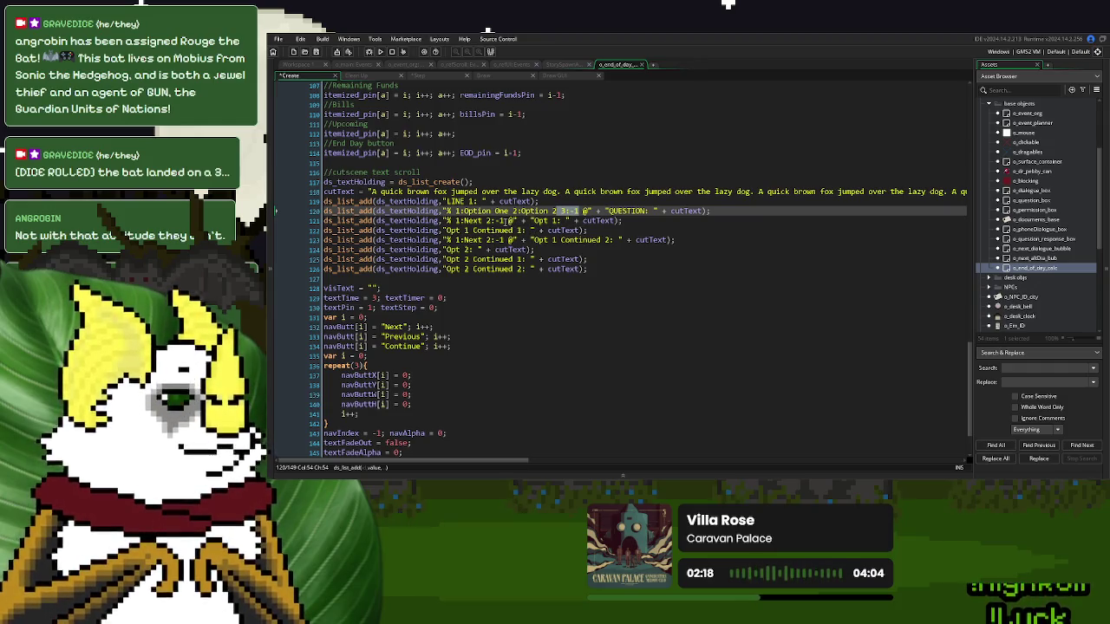
click(509, 220)
text(3:-1)
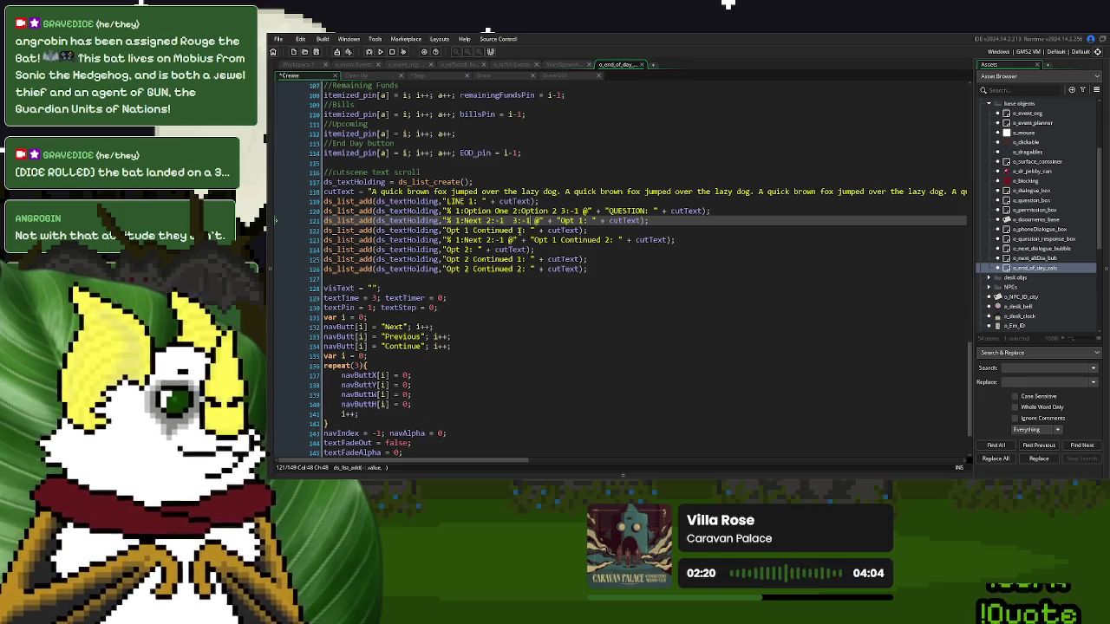
key(Down)
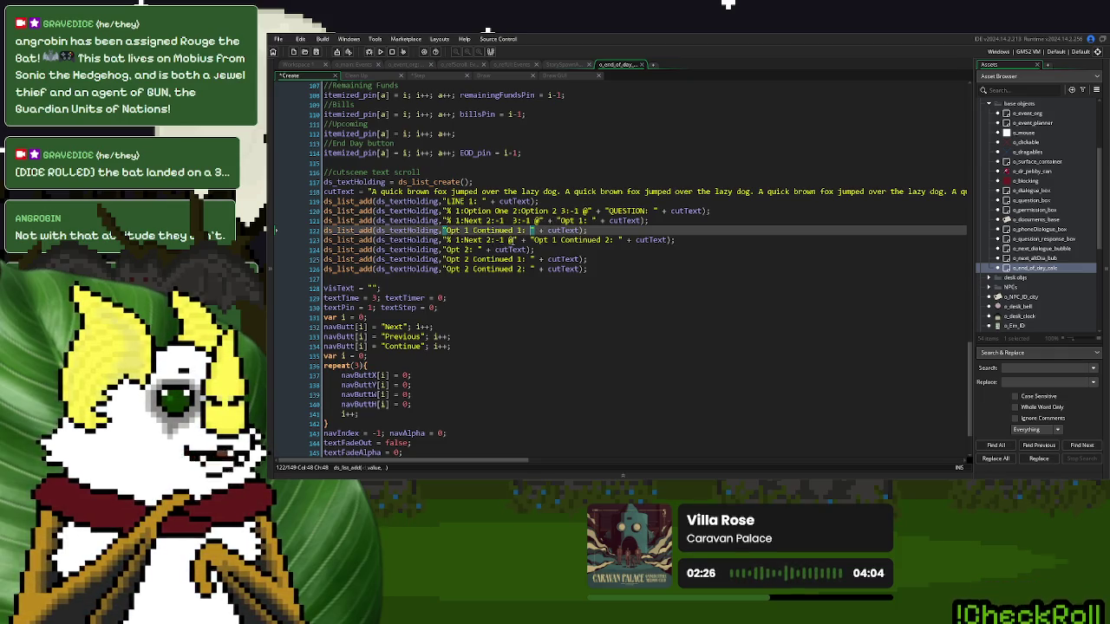
- Replace the Opt 1 Continued 2 prefix with '% 1:-1 2:-1 3:Continue @'
drag(549, 220, 443, 220)
drag(525, 240, 443, 240)
text("% 1:Next 2:-1  3:-1 @" +)
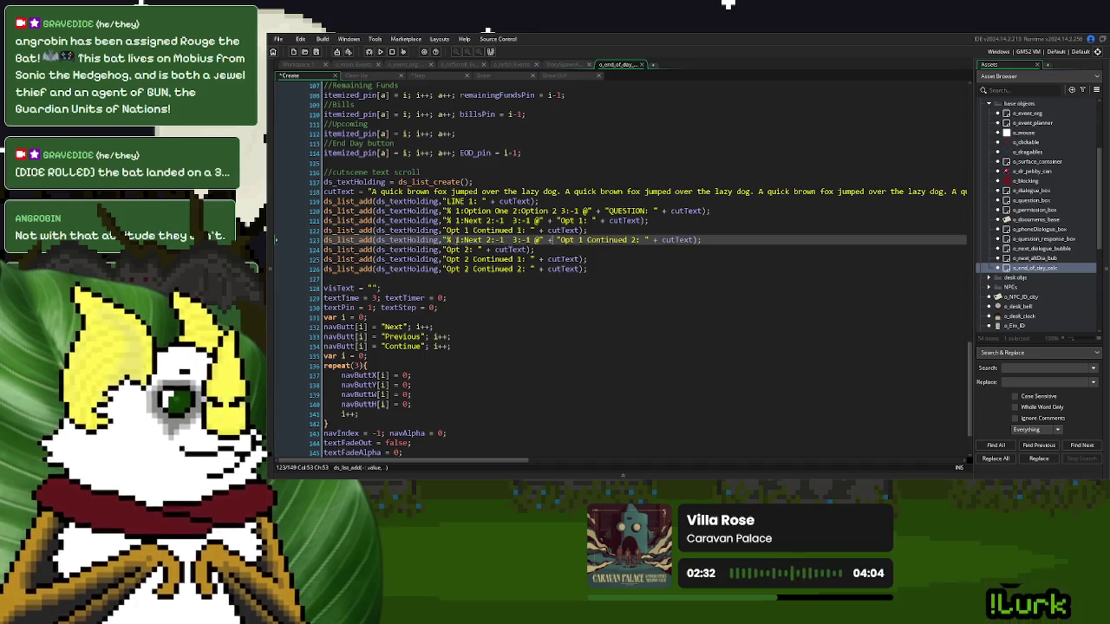
double_click(473, 240)
text(-1)
click(517, 241)
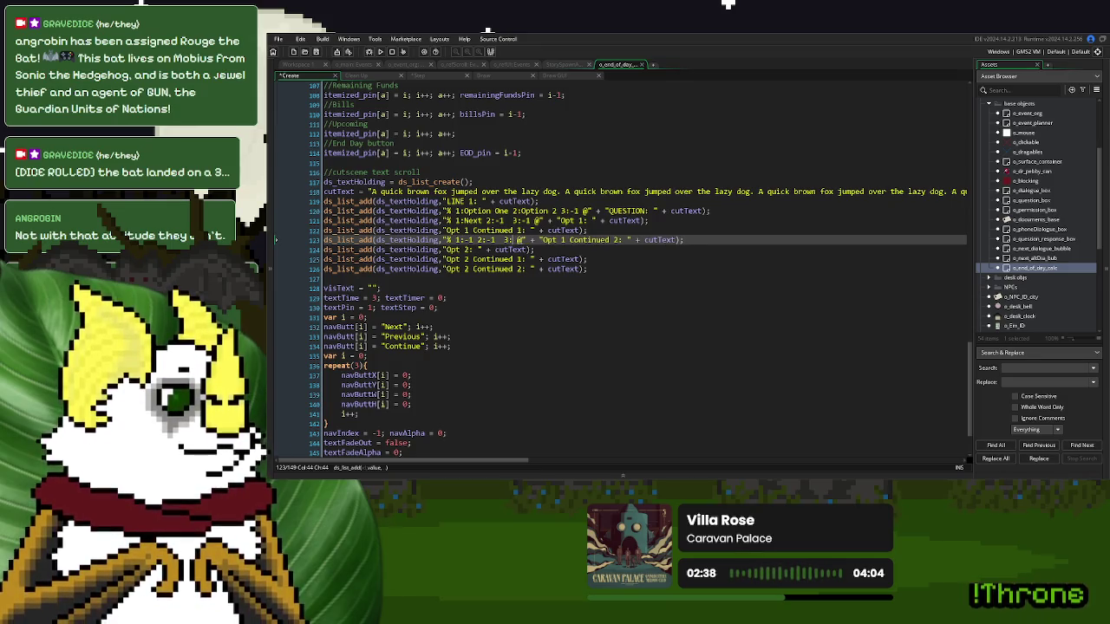
key(BackSpace)
key(BackSpace)
text(Continue)
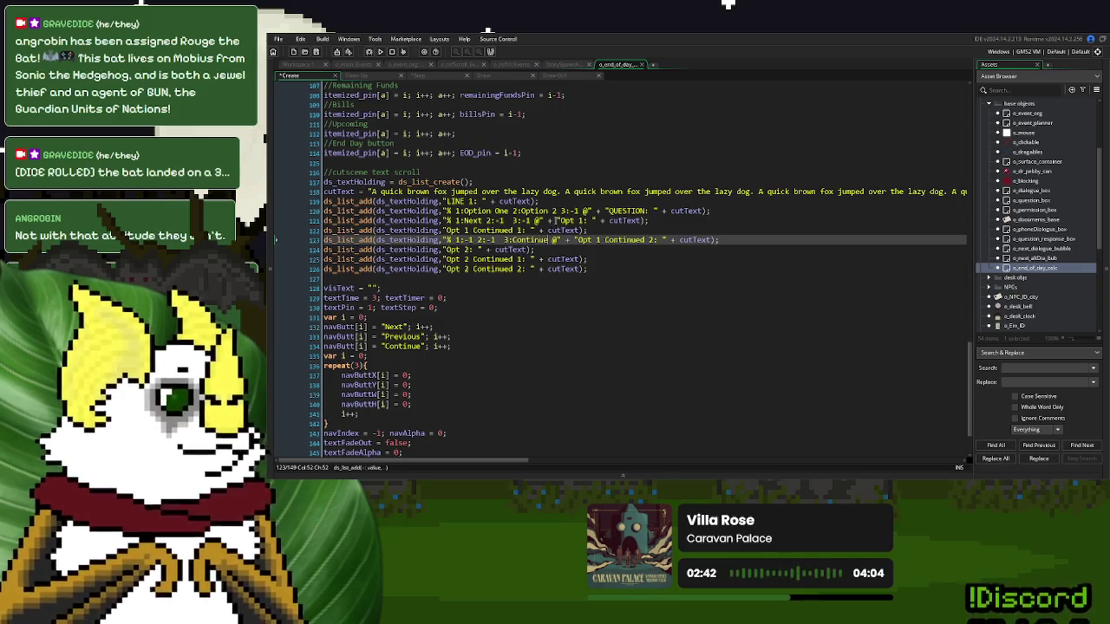
drag(555, 220, 443, 224)
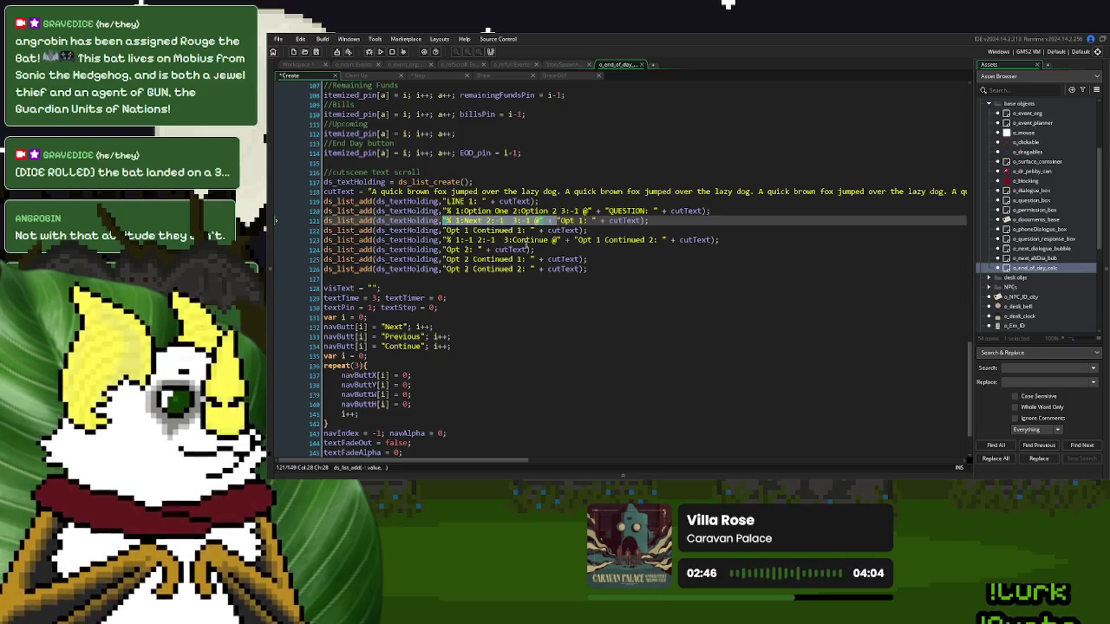
click(443, 259)
- Paste the branch prefix onto Opt 2 Continued 1, then cut the Opt 1 line's prefix
text("% 1:Next 2:-1  3:-1 @" +)
click(549, 211)
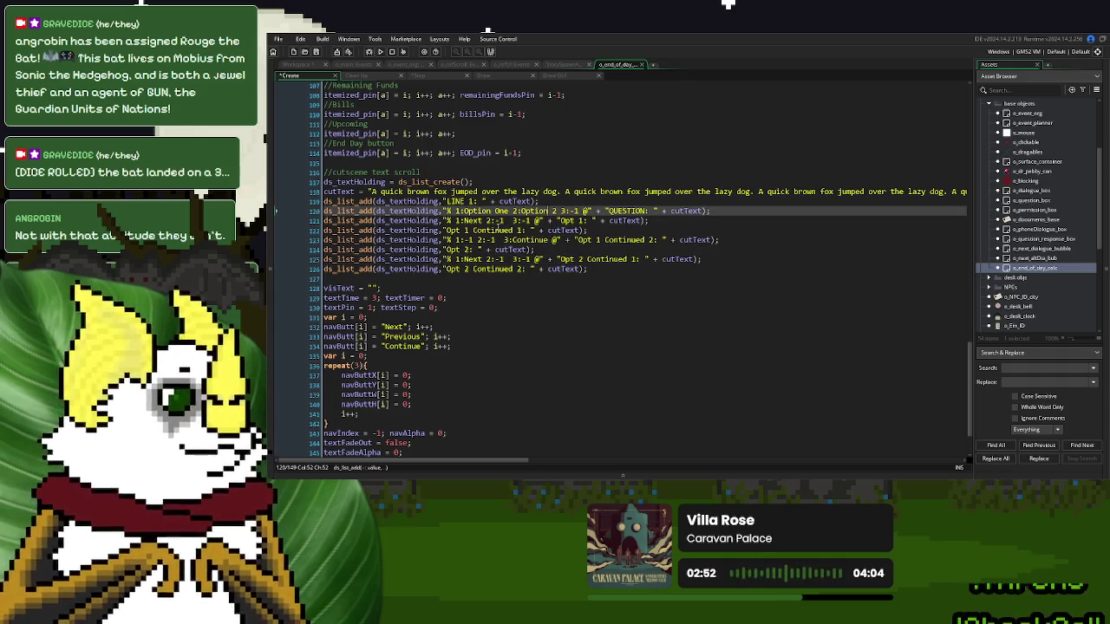
click(483, 220)
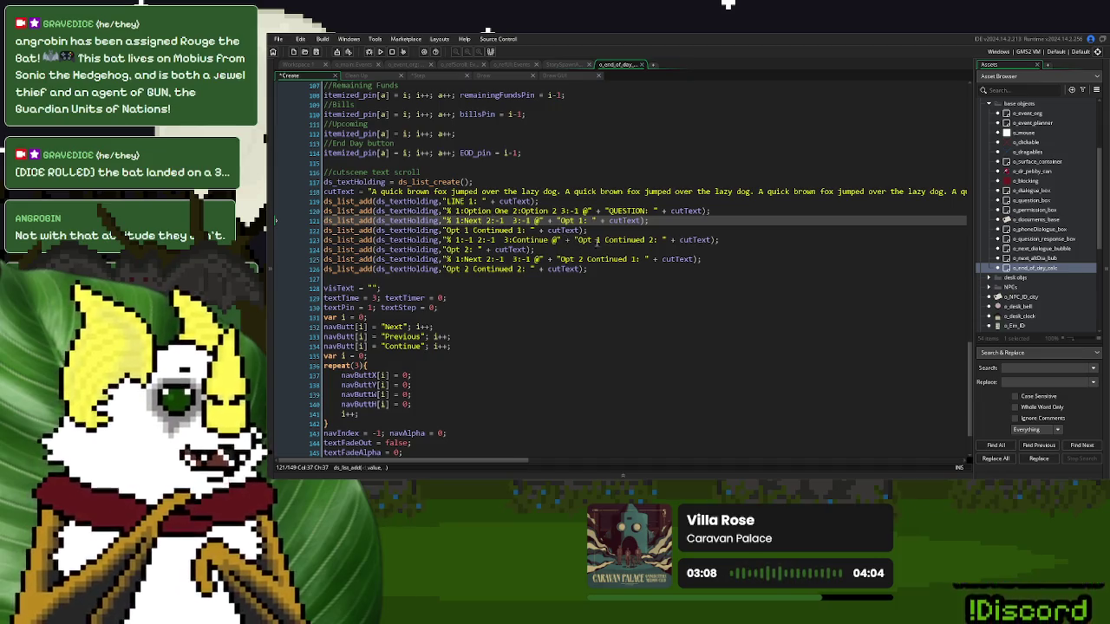
drag(605, 210, 444, 216)
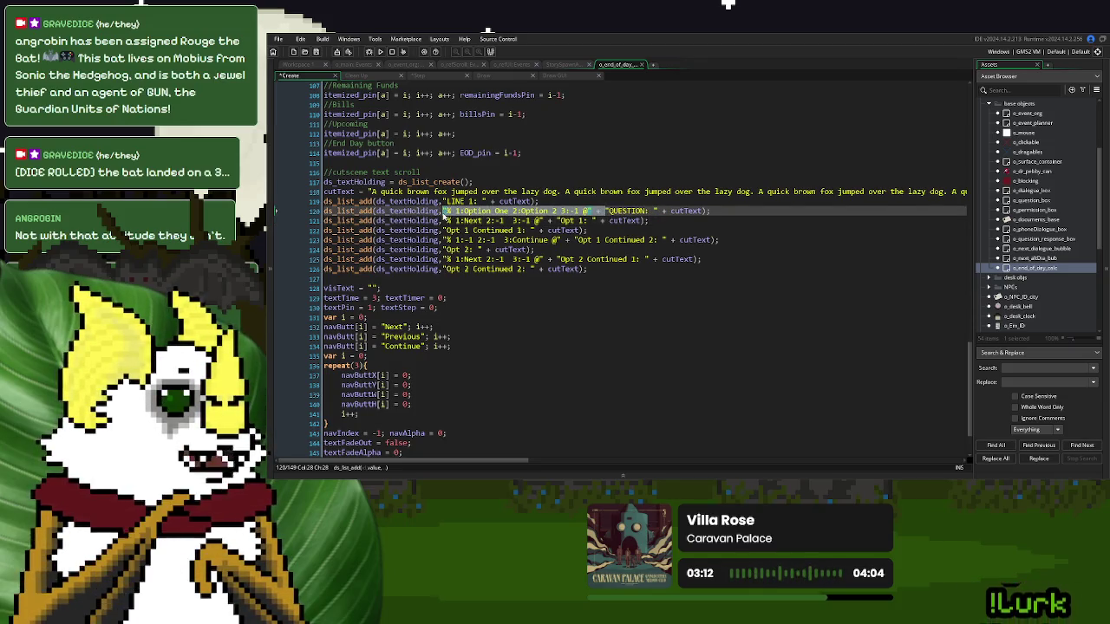
click(534, 239)
drag(557, 222, 443, 226)
key(ctrl+x)
- Cut the branch prefixes from the Opt 1 Continued 2 and Opt 2 Continued 1 lines
click(571, 258)
drag(572, 239, 443, 242)
key(ctrl+x)
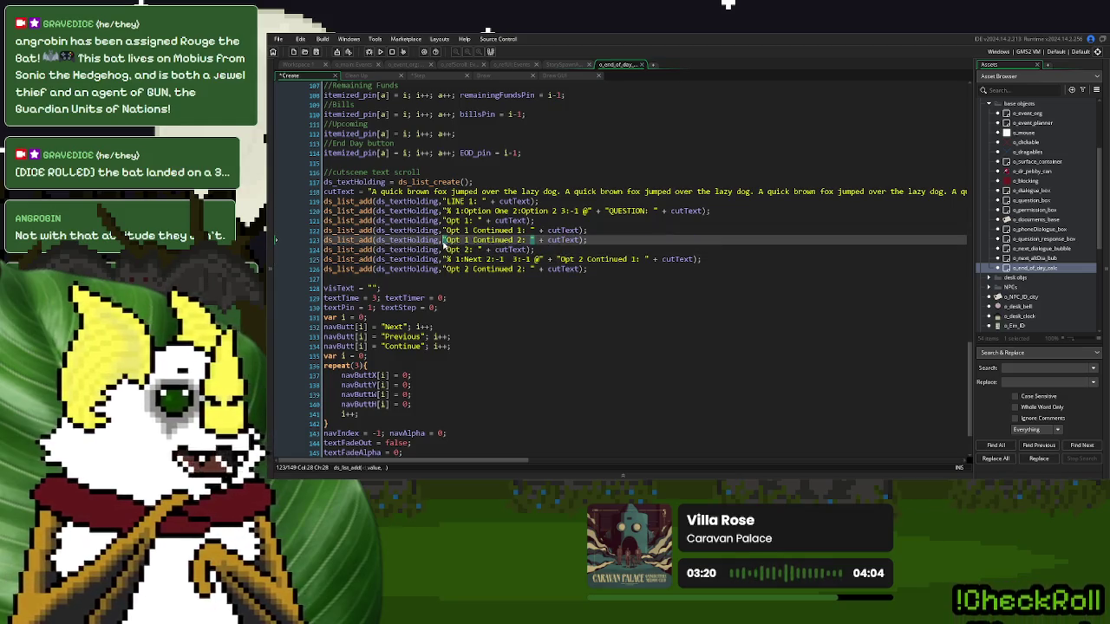
drag(558, 258, 444, 265)
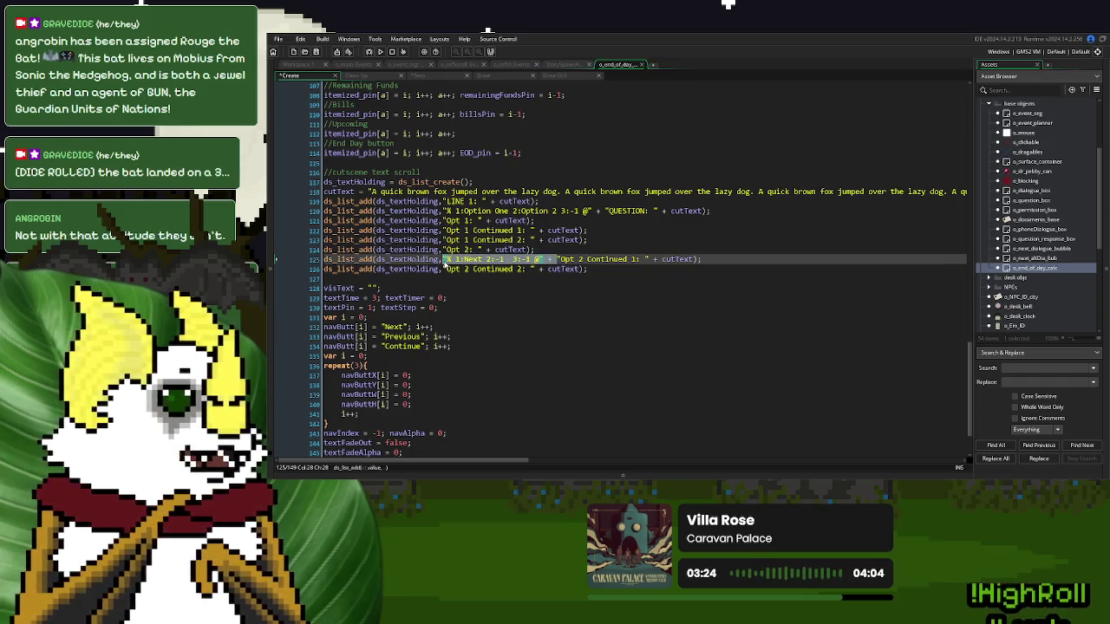
key(ctrl+x)
click(563, 240)
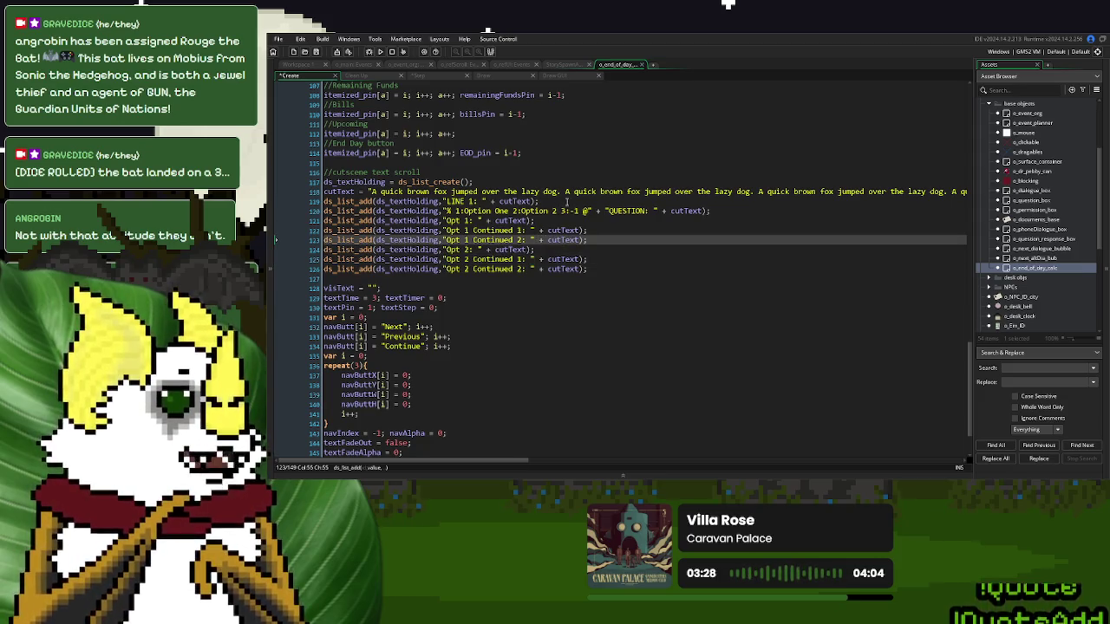
- Add '//Text for the Choices' and '//Outcome for the Choices' comment lines after the LINE 1 entry
click(567, 201)
key(Return)
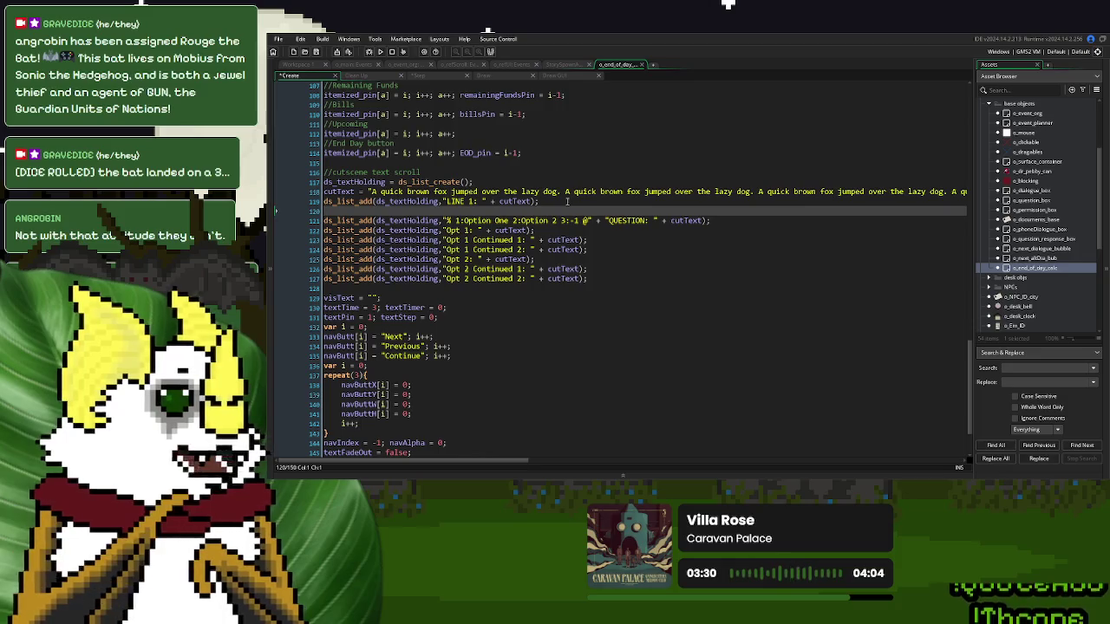
text(//)
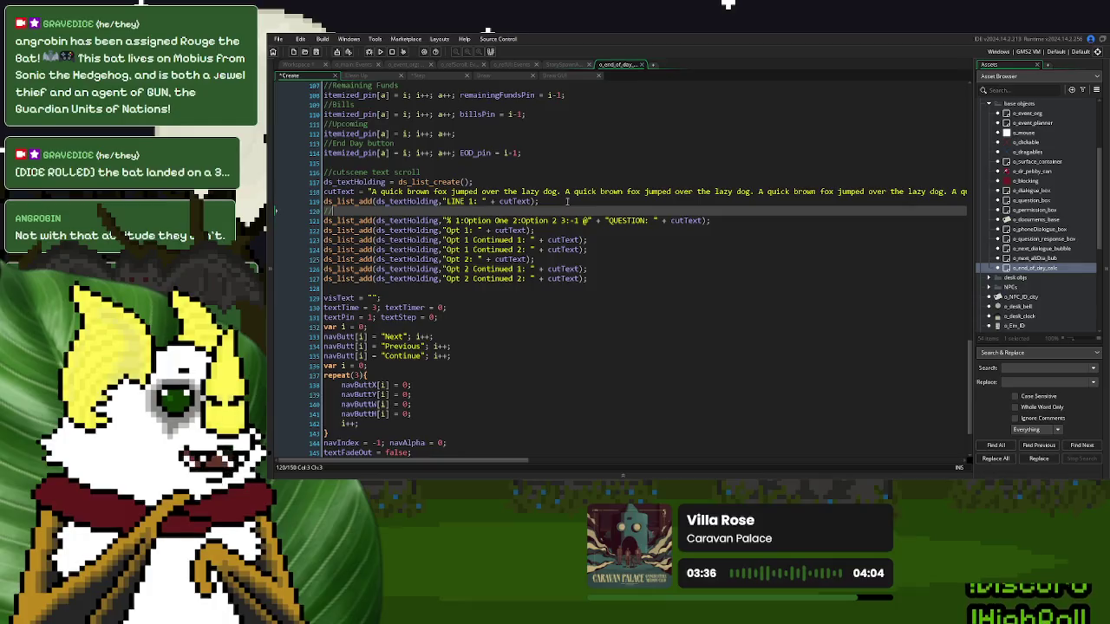
text(Text for the)
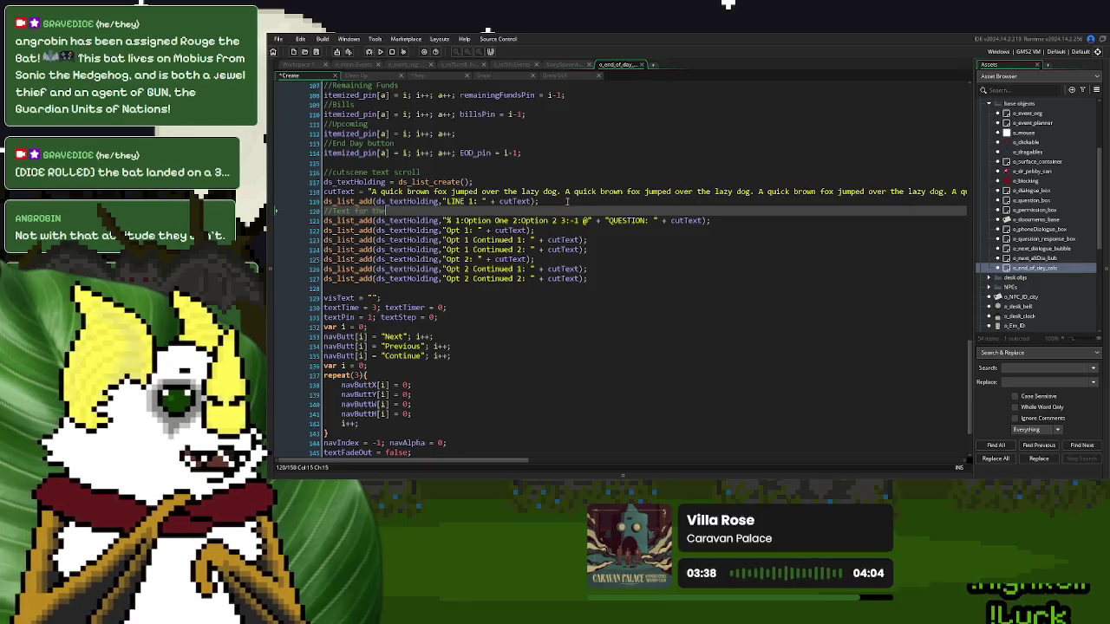
text( Choices)
key(Return)
text(//Outcome for th)
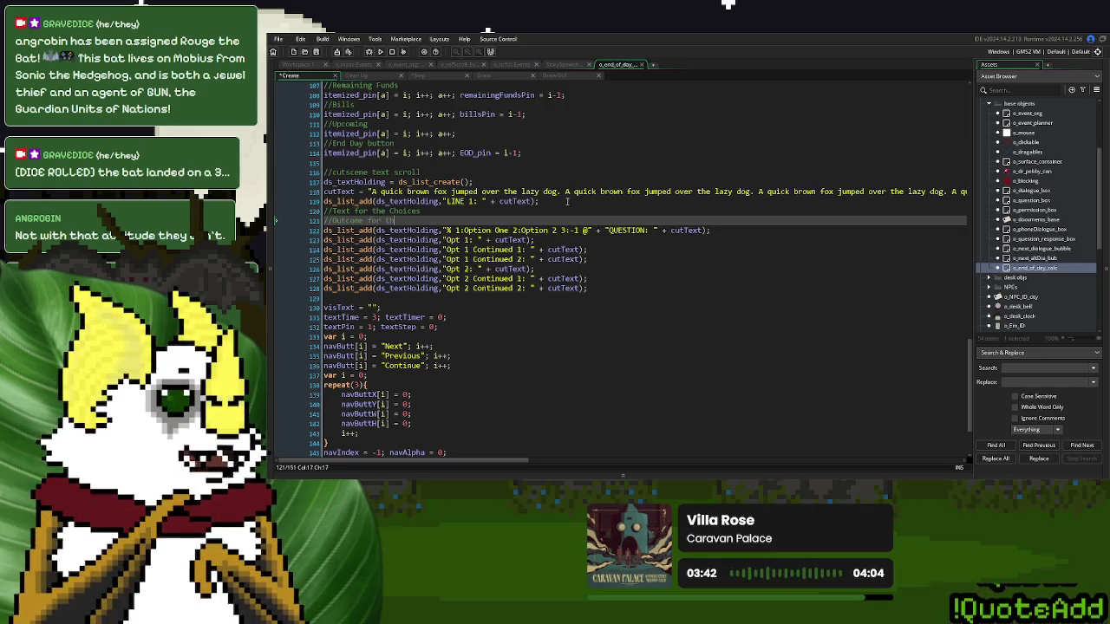
text(e Choices)
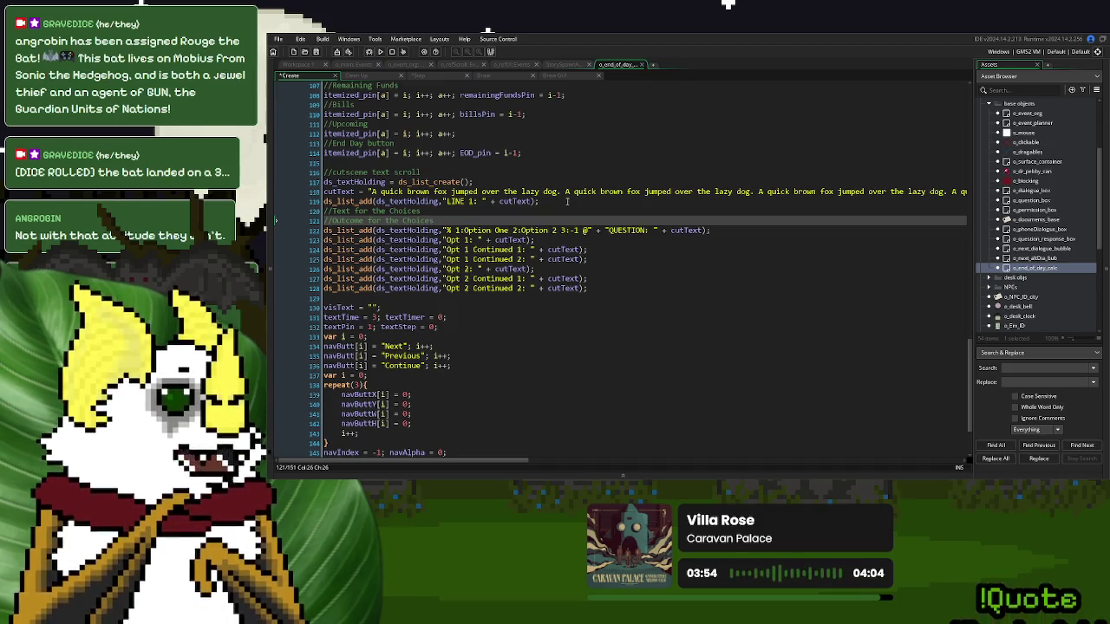
click(421, 76)
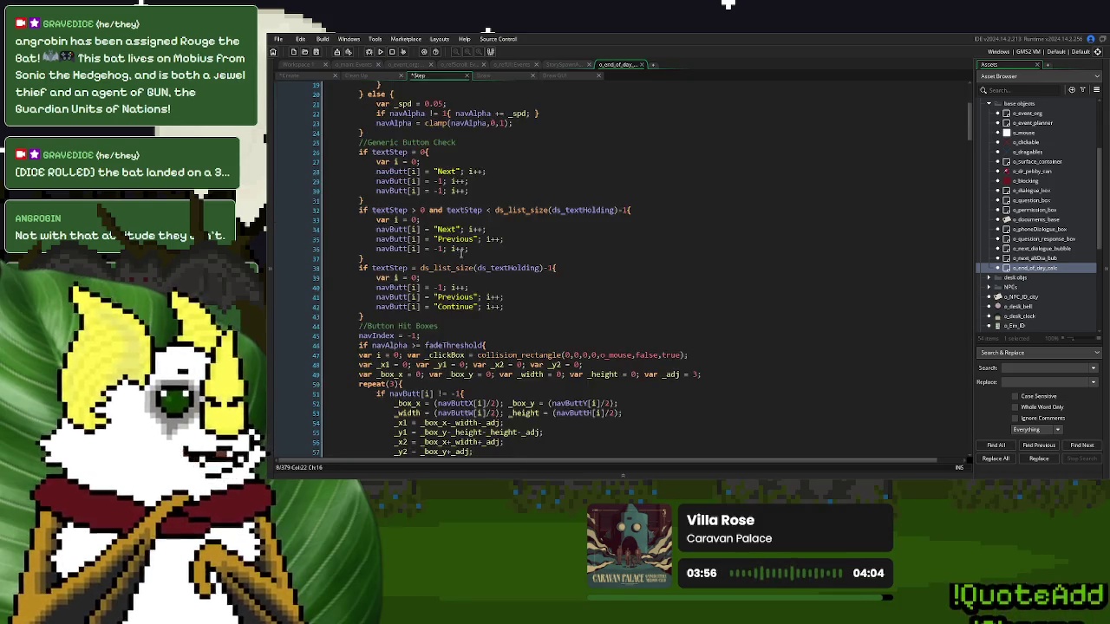
scroll(461, 257, down, 5)
scroll(461, 257, down, 5)
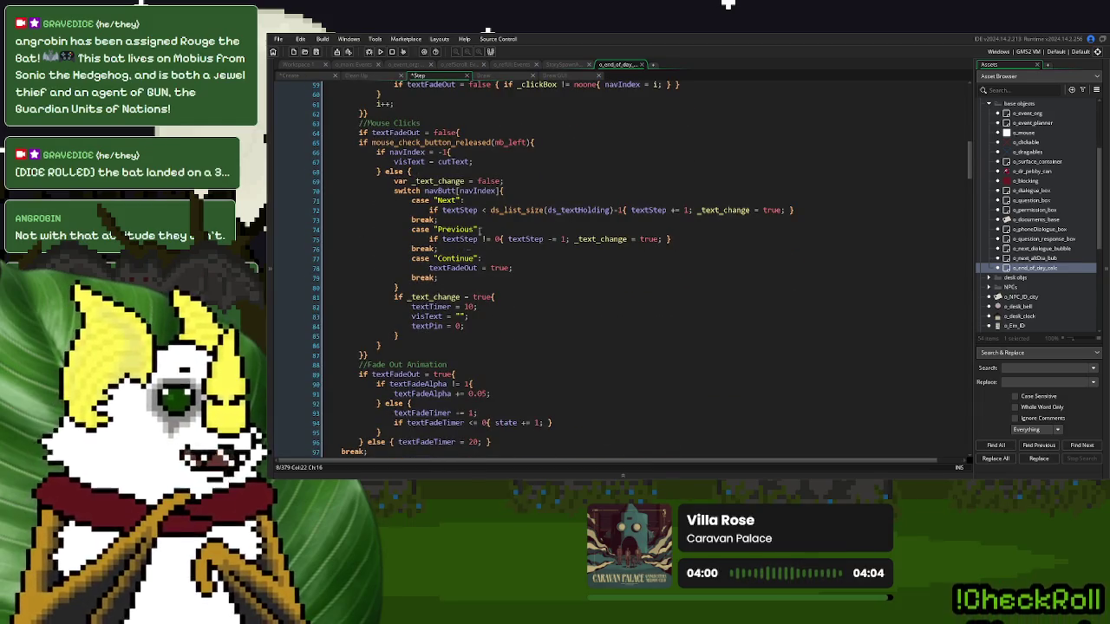
click(289, 76)
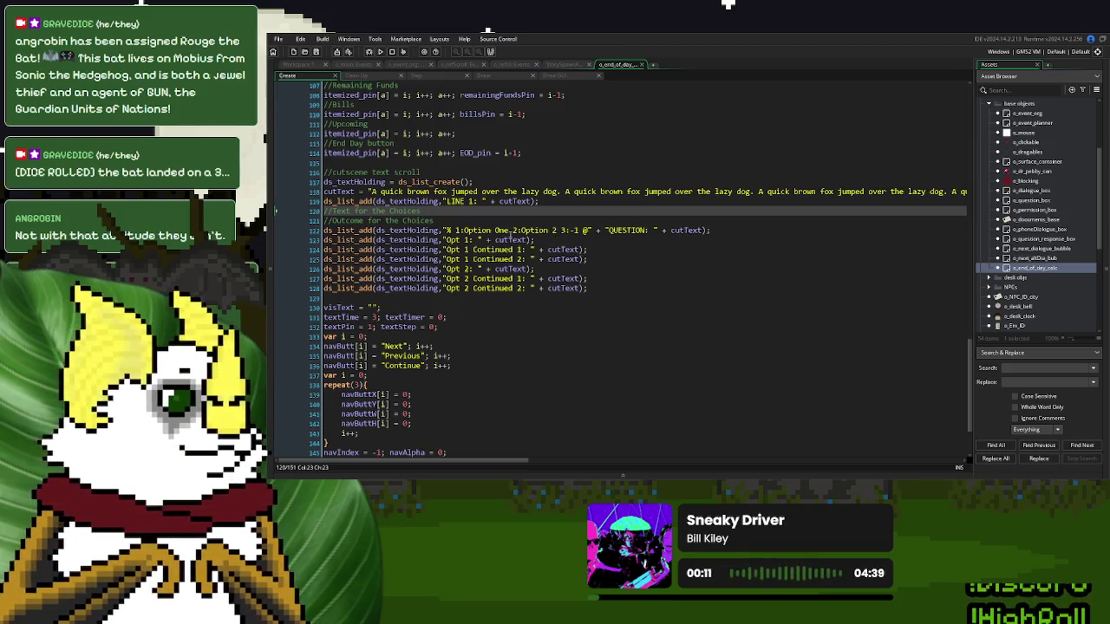
- Rename 'Option 2' to 'Option Two' and put a | after Option One and Option Two
click(553, 230)
key(BackSpace)
text(Two)
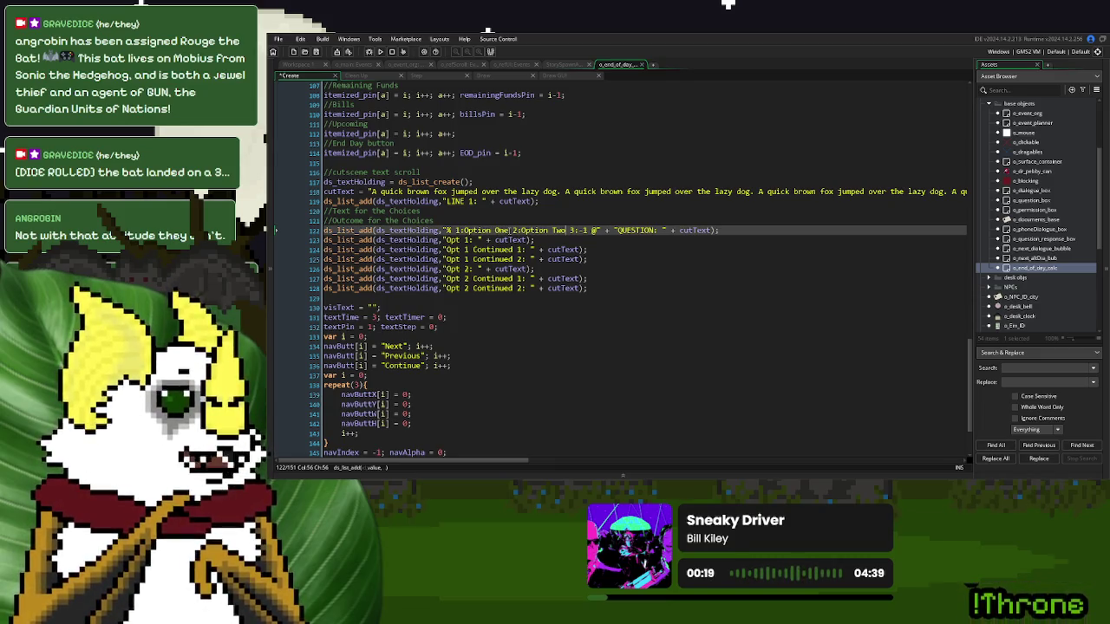
click(509, 230)
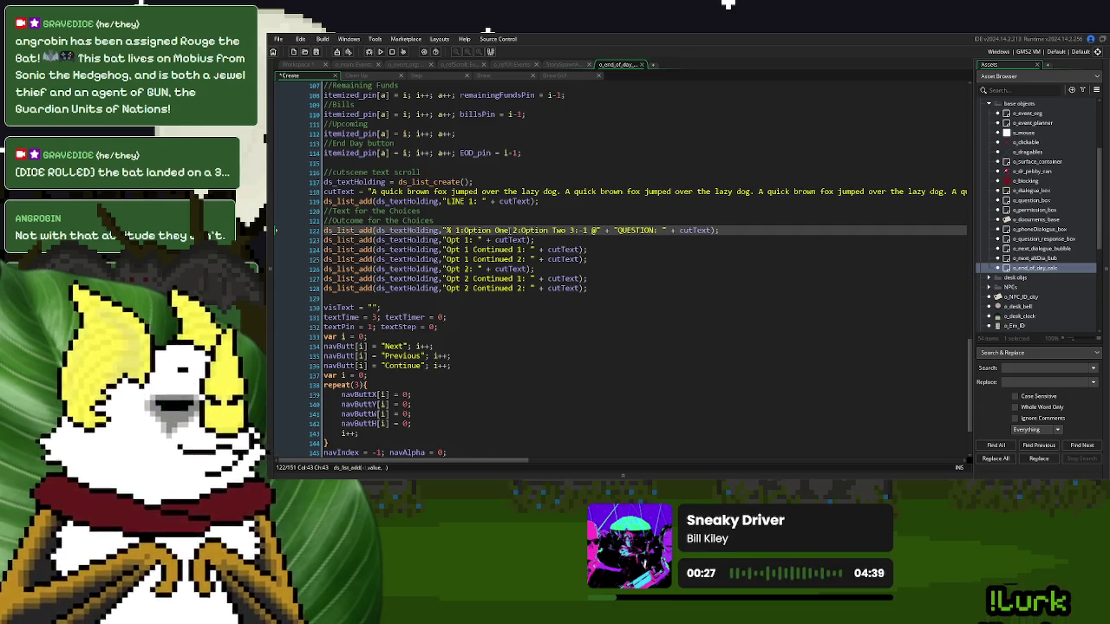
key(Right)
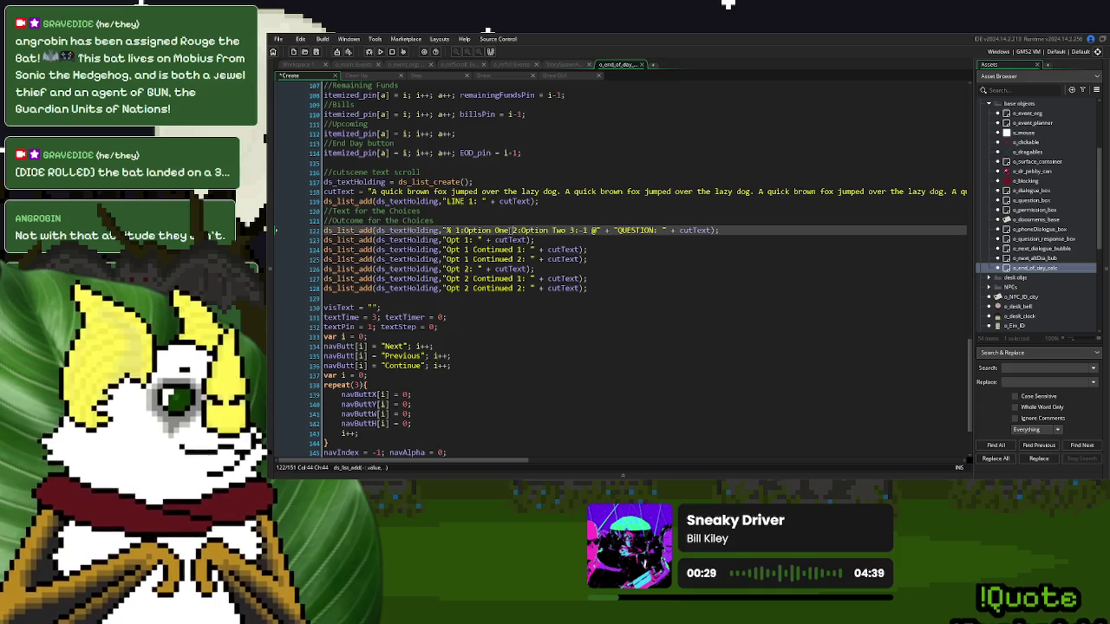
key(Left)
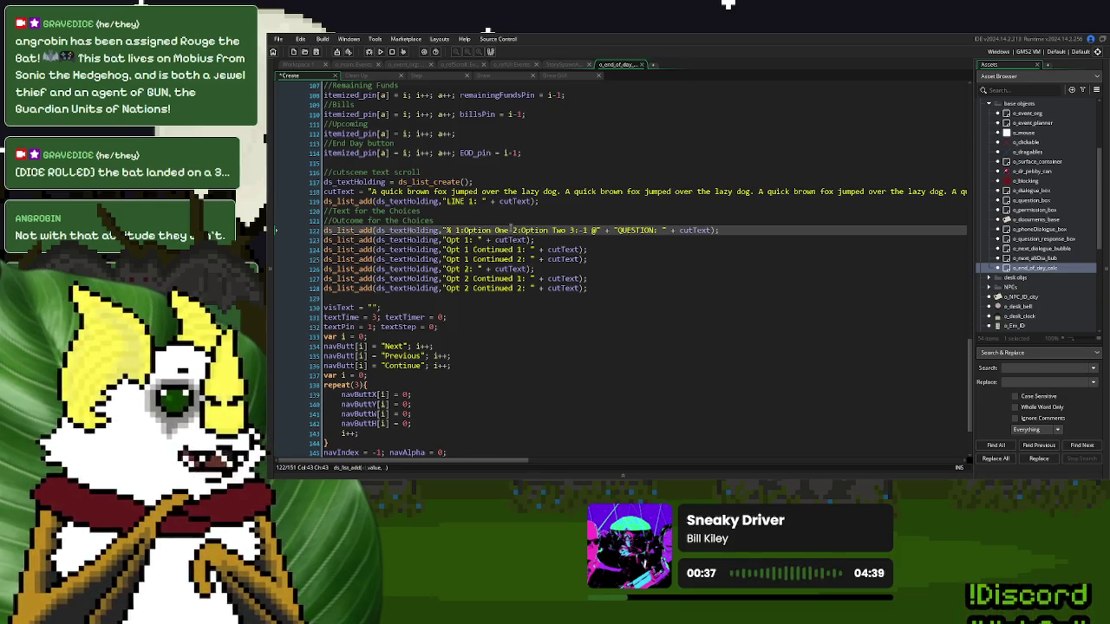
text(|)
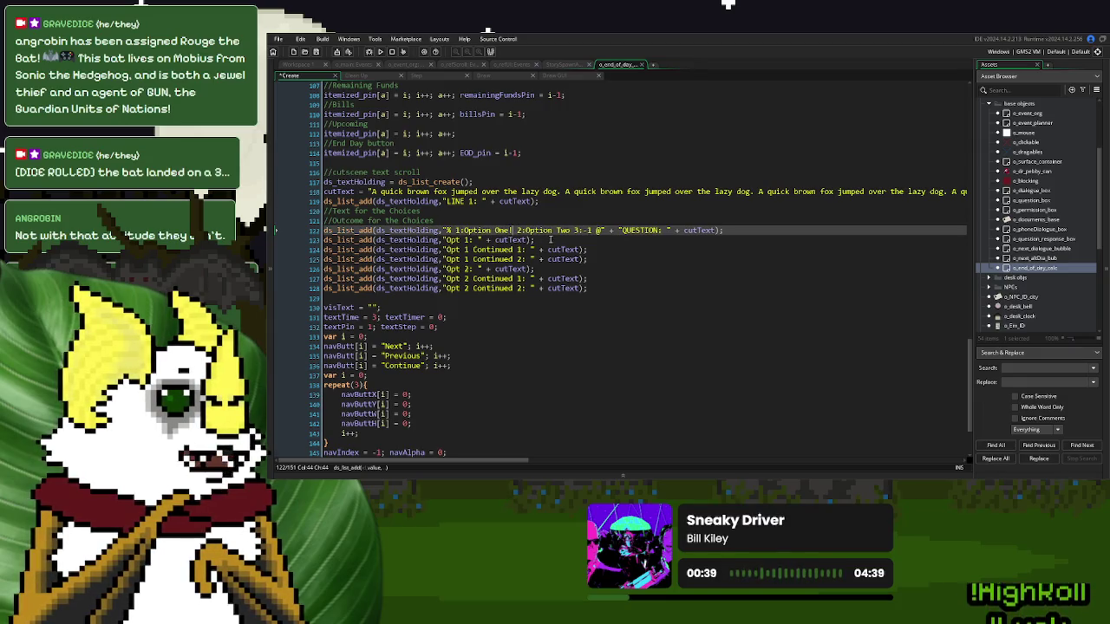
click(571, 231)
text(|)
click(548, 239)
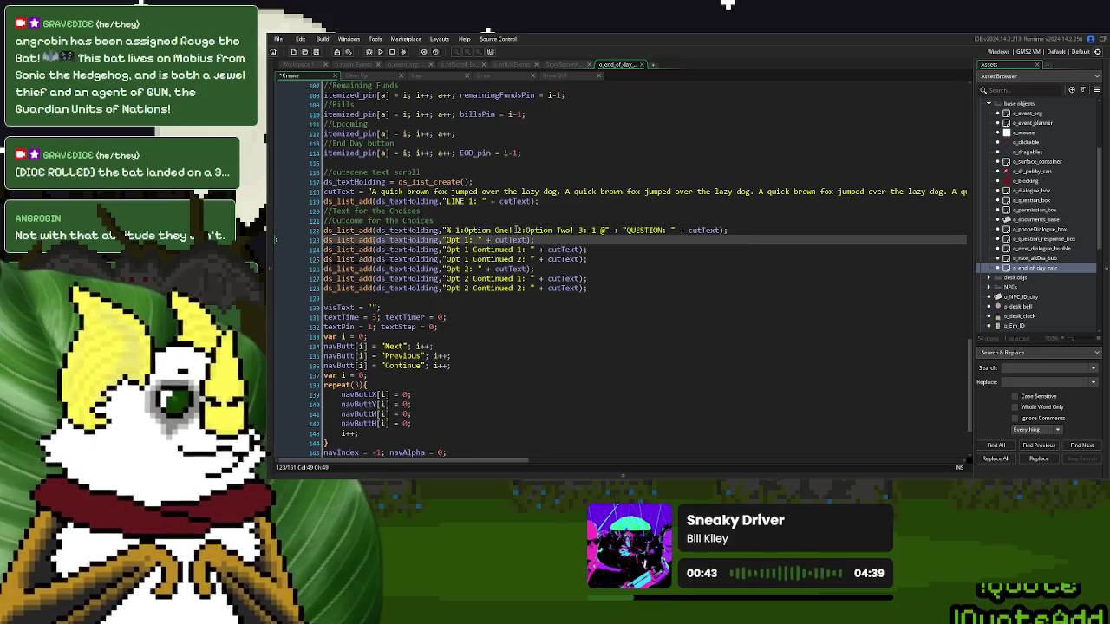
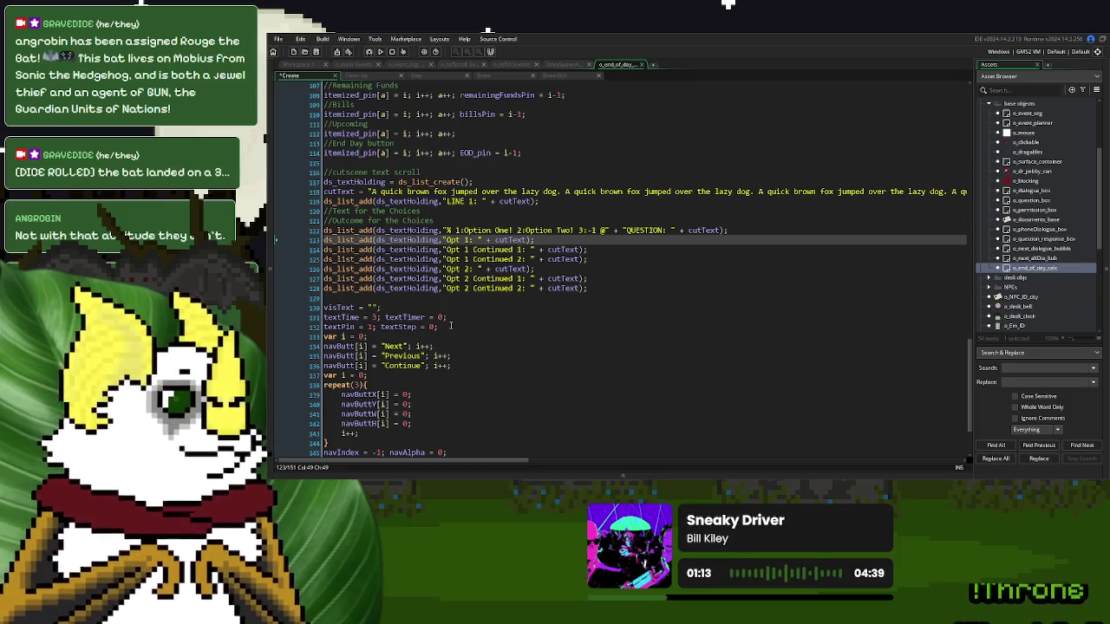
- Add 'textStepMin = 0;' on a new line after the textStep line in the Create code
click(450, 325)
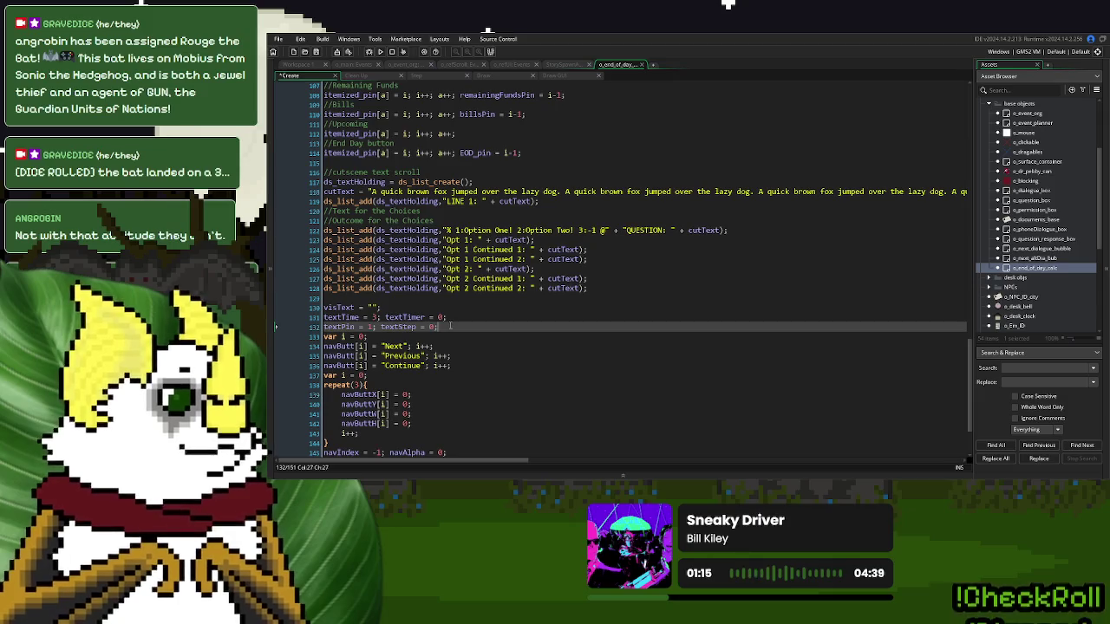
key(Return)
text(te)
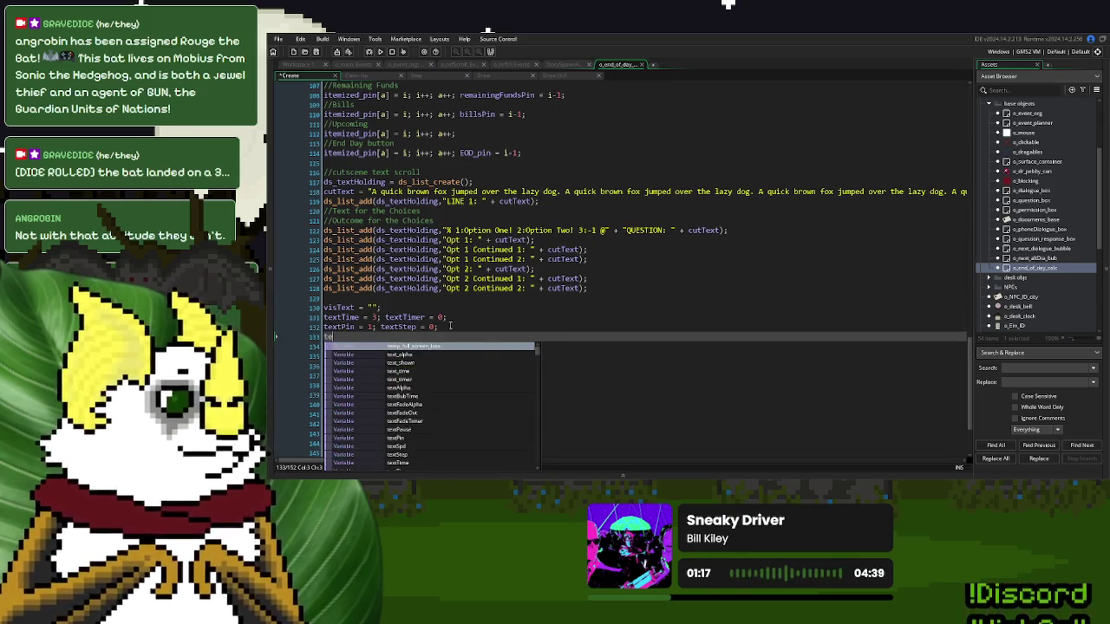
text(x)
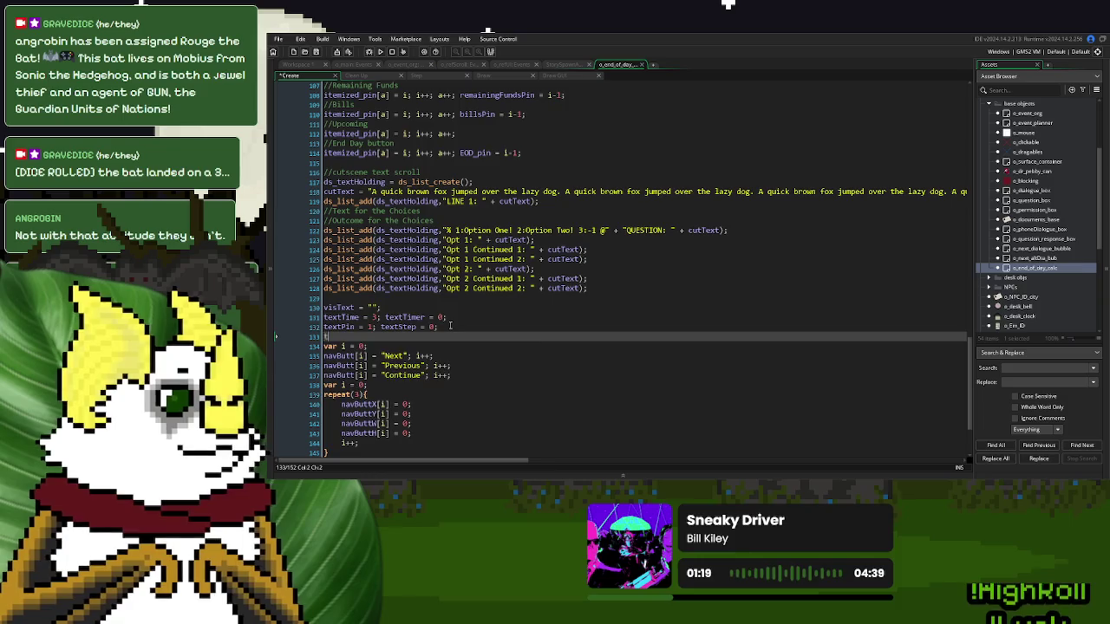
text(tSt)
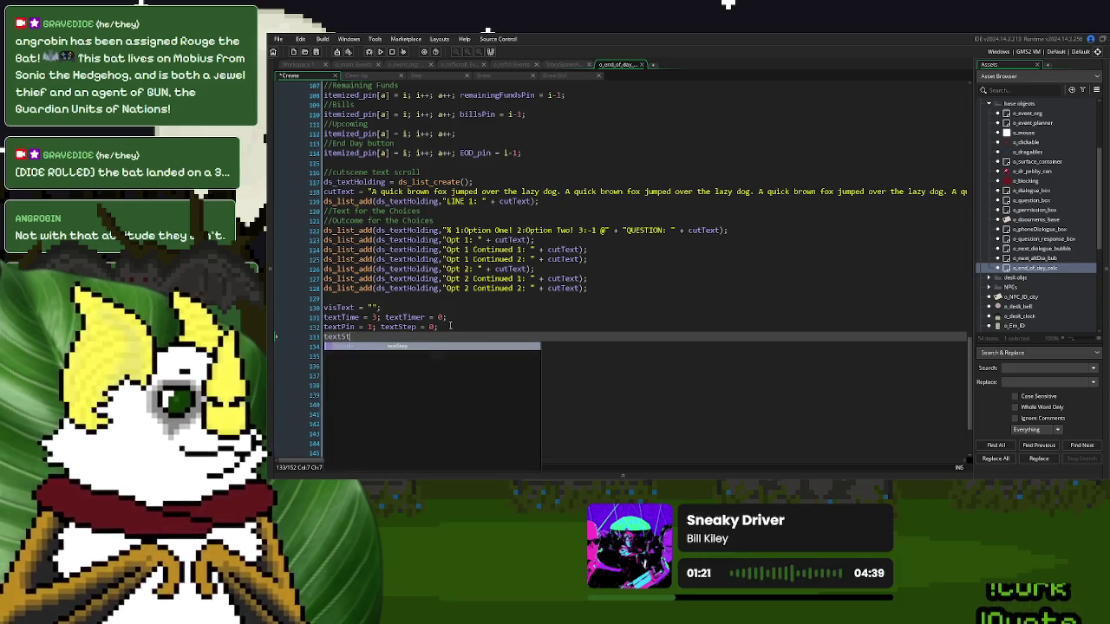
text(epMin = 0;)
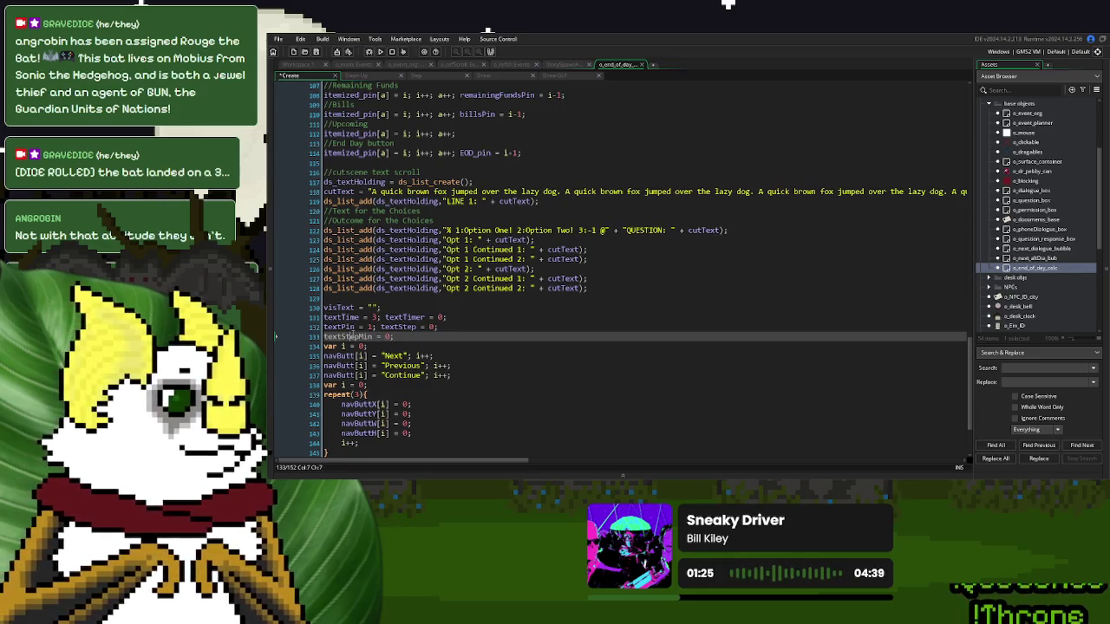
click(416, 76)
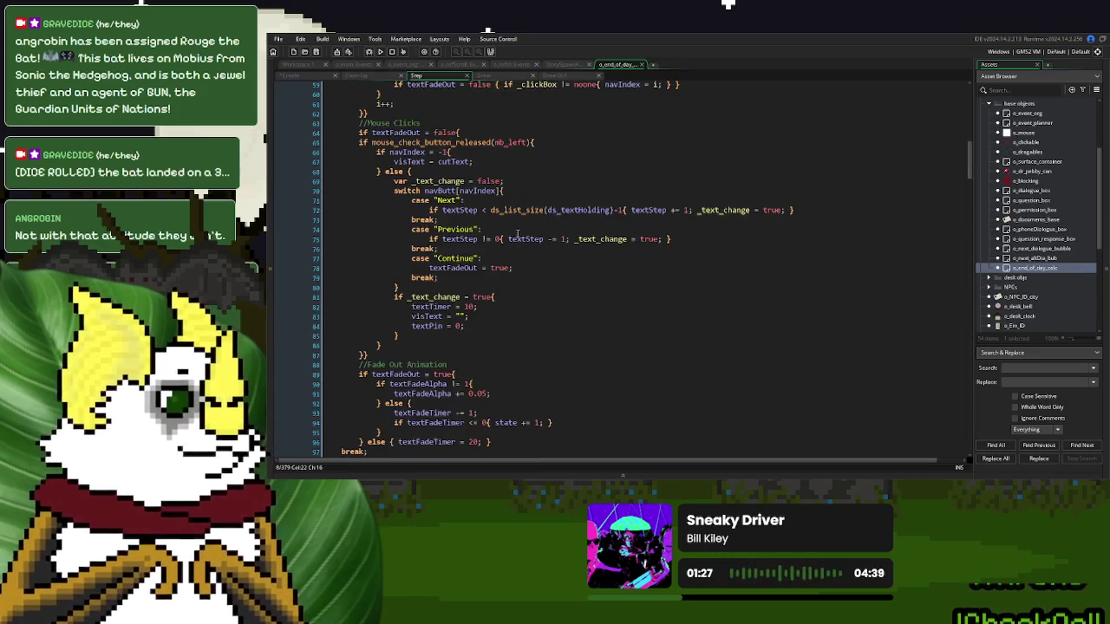
- Replace the 0 in the Previous check on line 75 with textStepMin
scroll(520, 230, up, 15)
scroll(519, 230, up, 3)
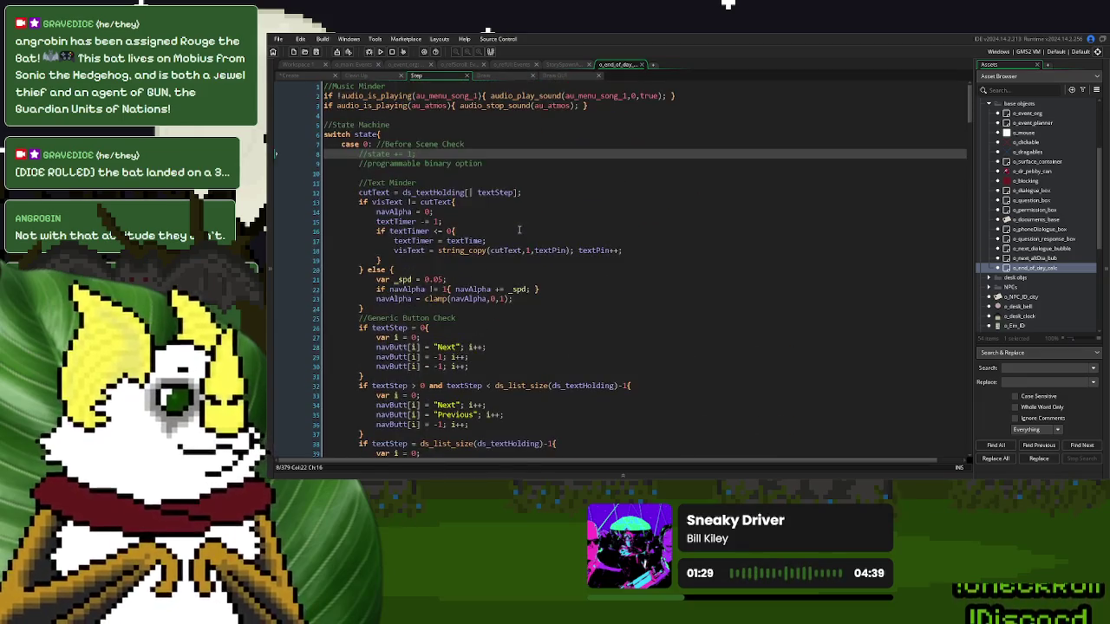
scroll(488, 211, down, 10)
scroll(482, 209, down, 14)
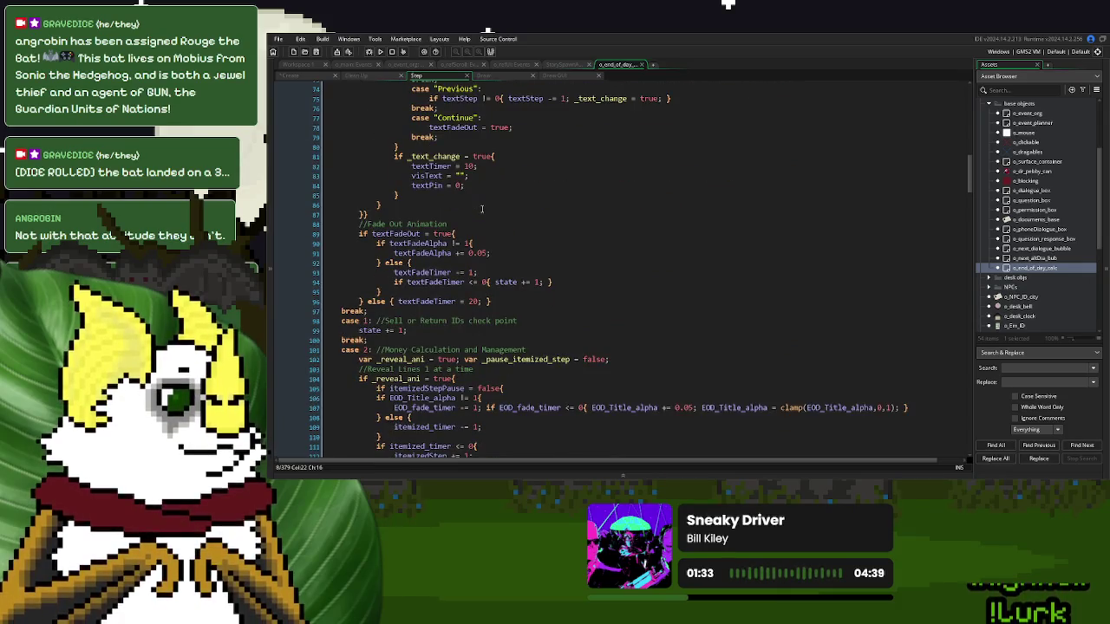
scroll(482, 209, up, 6)
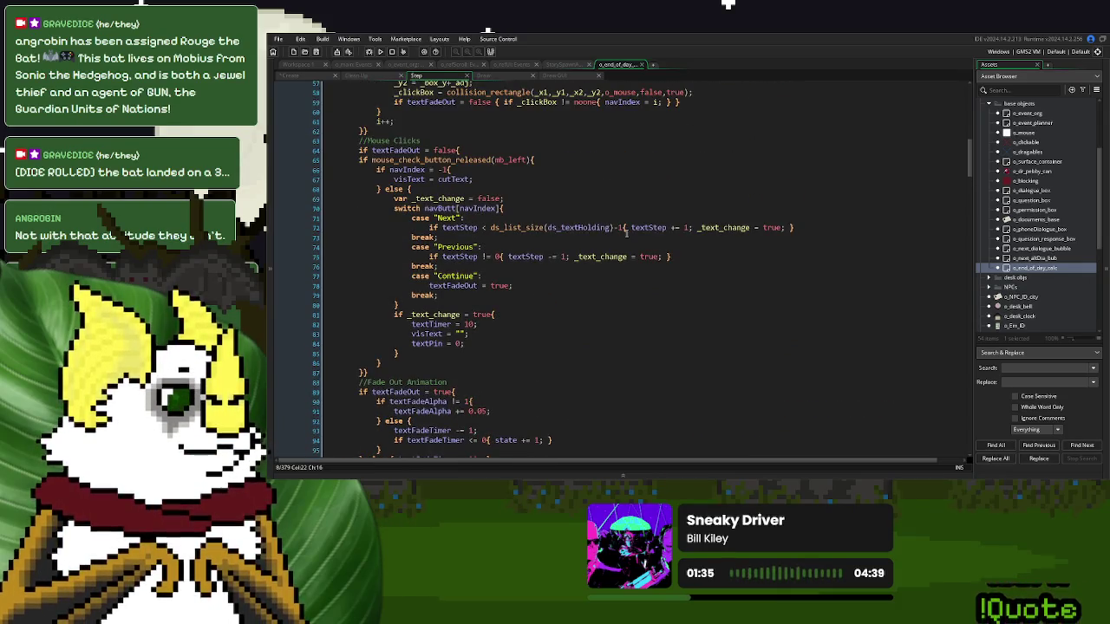
click(498, 257)
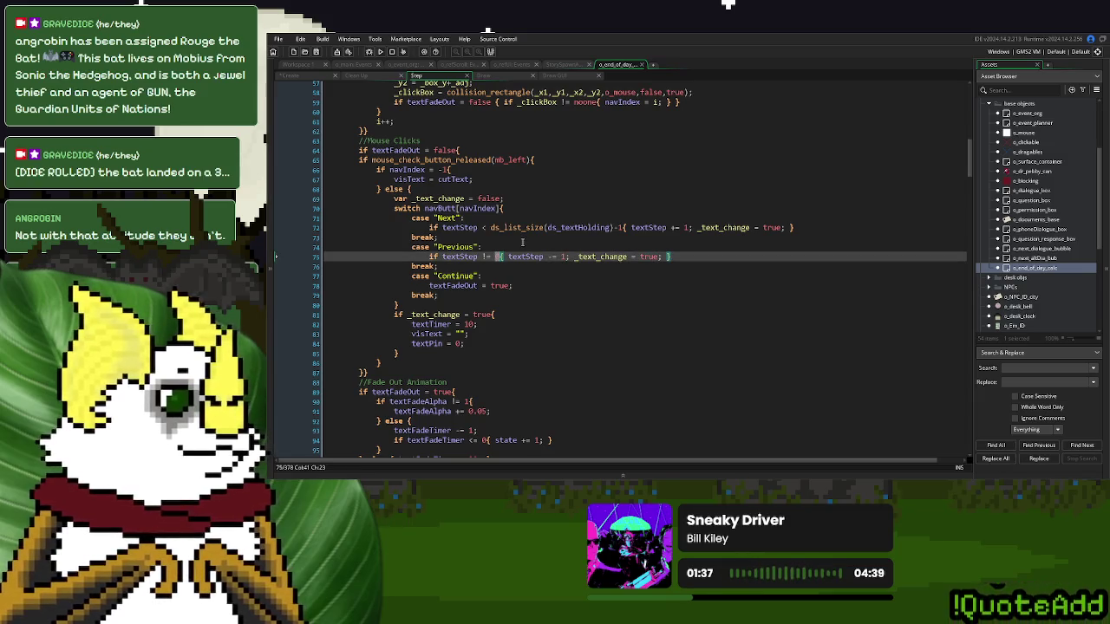
text(textStepMin)
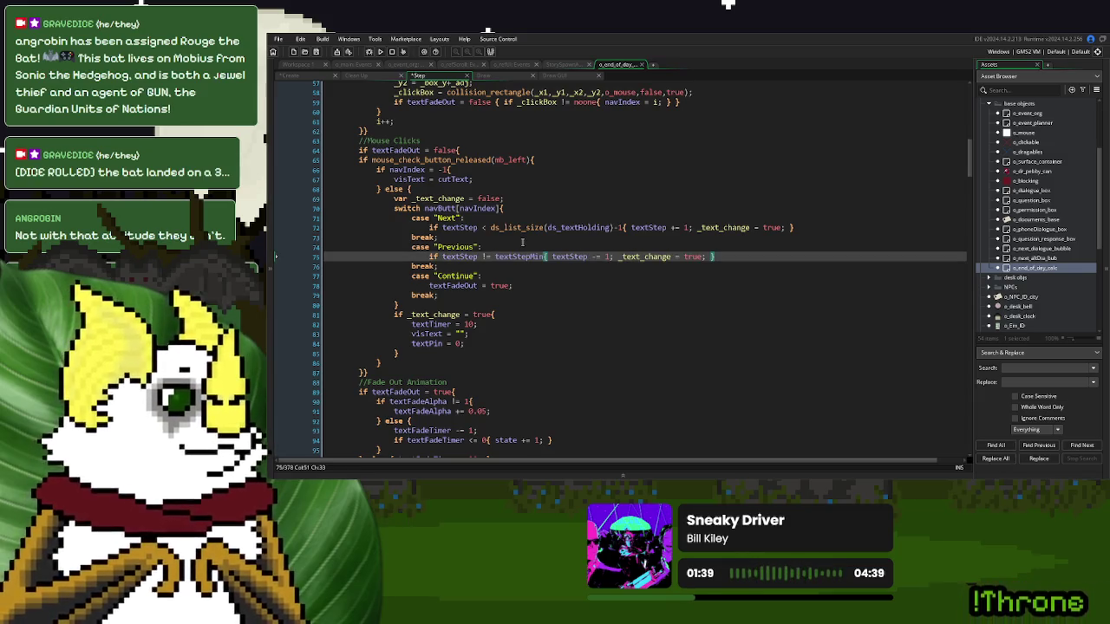
- Replace the 0 in the line 26 and line 32 button checks with textStepMin
scroll(522, 242, up, 4)
click(465, 361)
scroll(559, 308, up, 9)
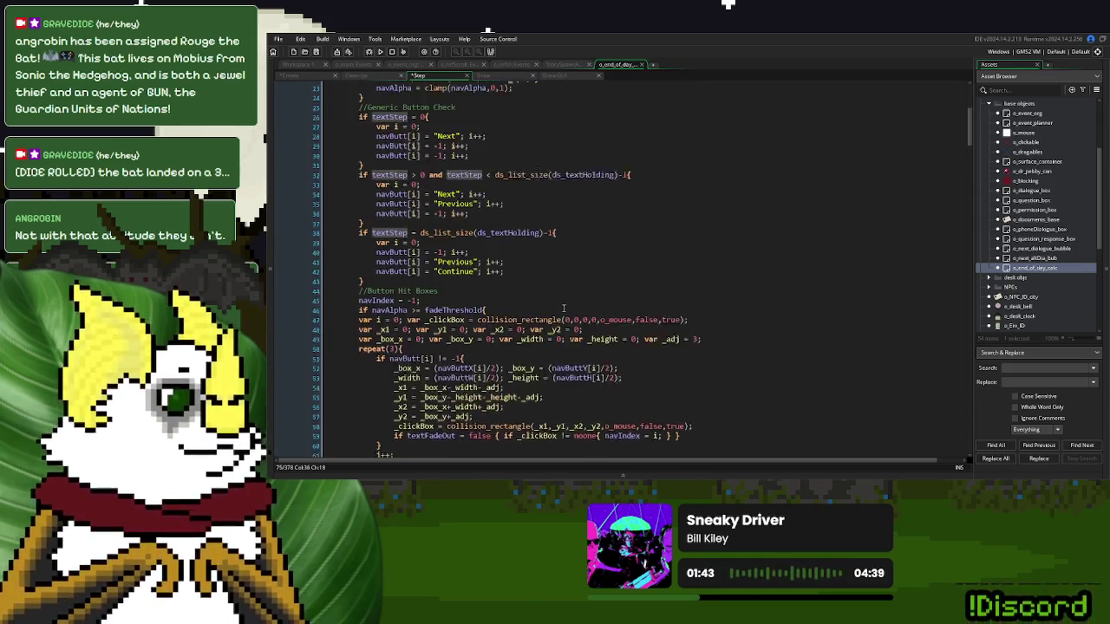
scroll(481, 242, up, 1)
click(425, 187)
key(BackSpace)
text(textStepMin)
click(425, 245)
key(BackSpace)
text(textStepMin)
click(557, 263)
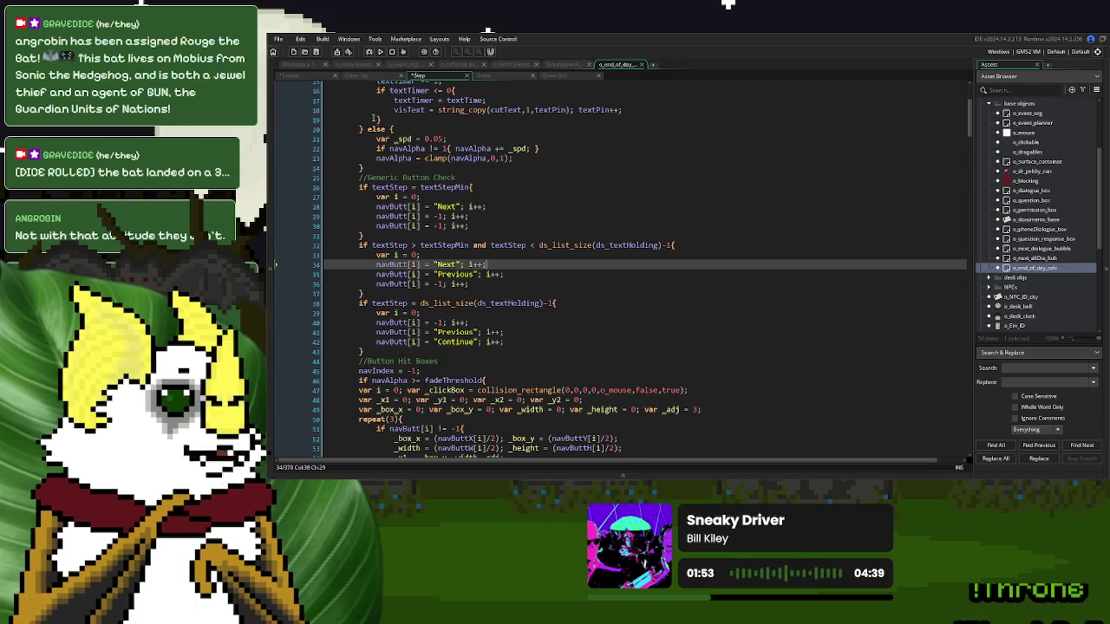
click(288, 76)
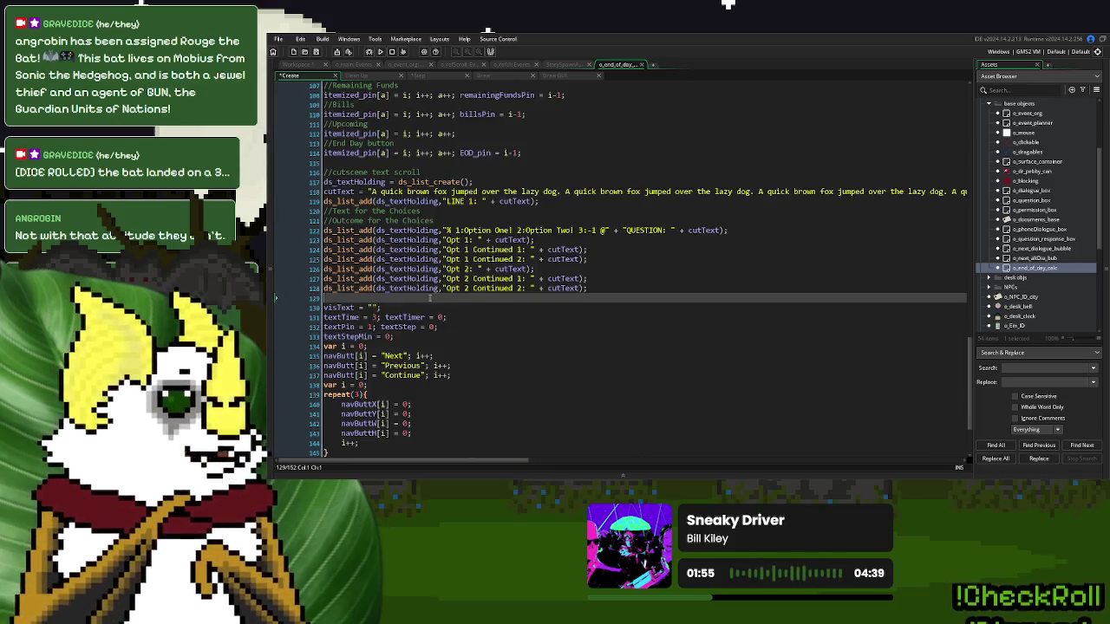
- Append 'textStepMax = ds_list_size(ds_textHolding)-1;' after textStepMin in the Create code
click(446, 336)
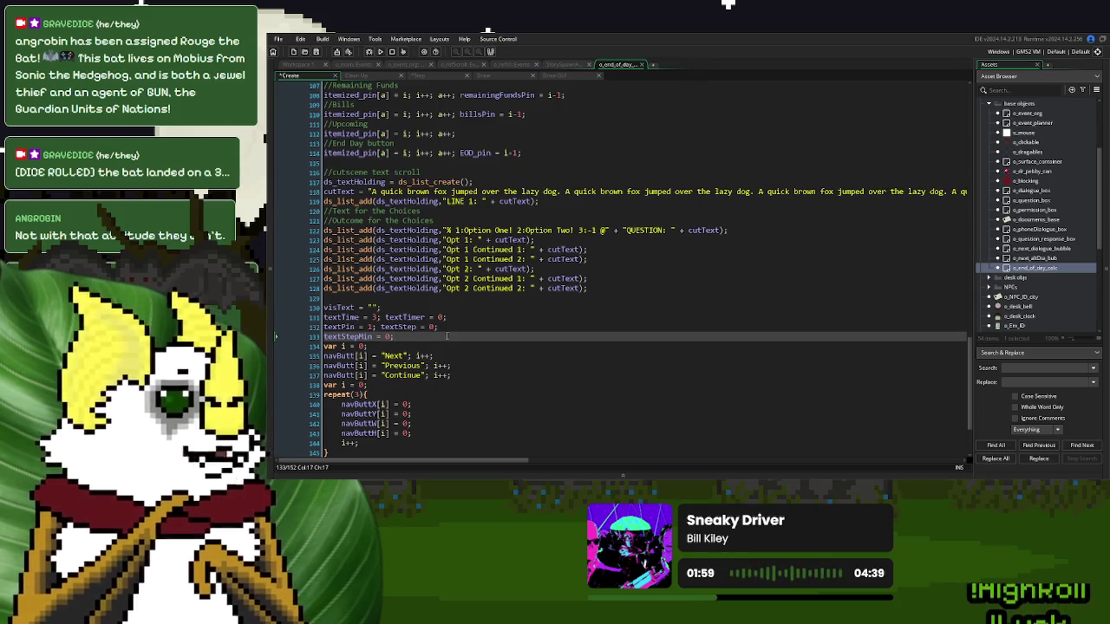
text(textS)
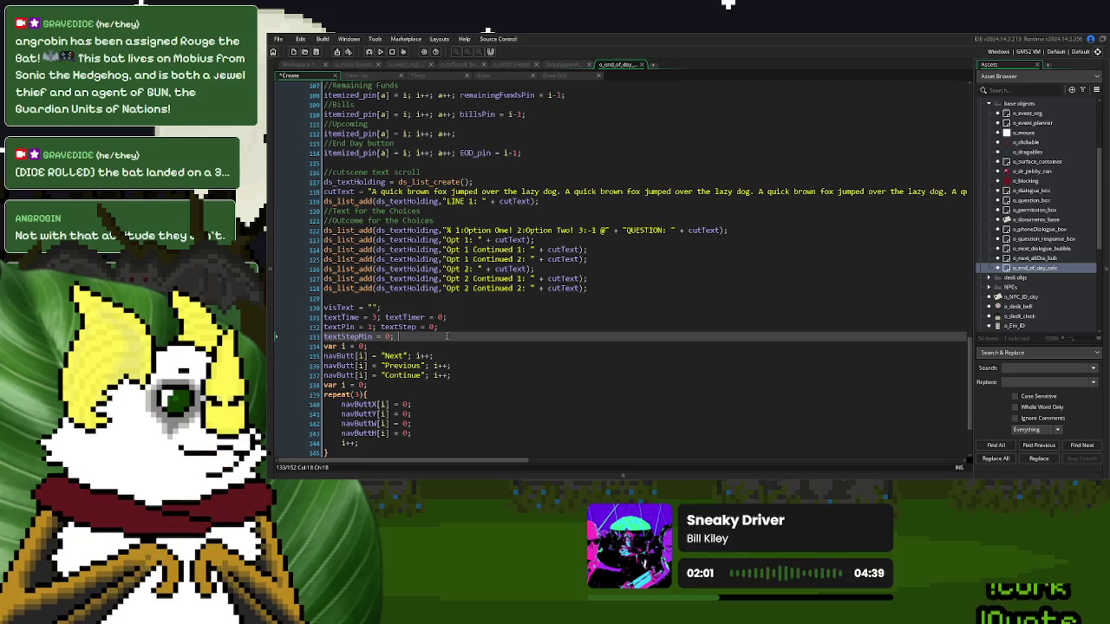
text(tepMax = )
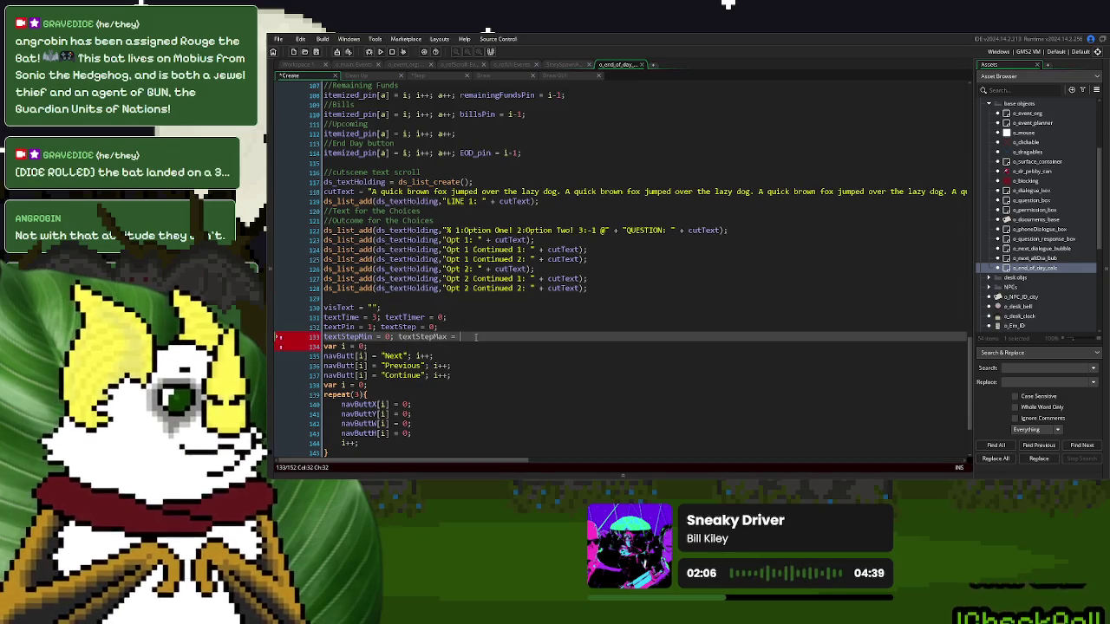
text(ds_textHolding)
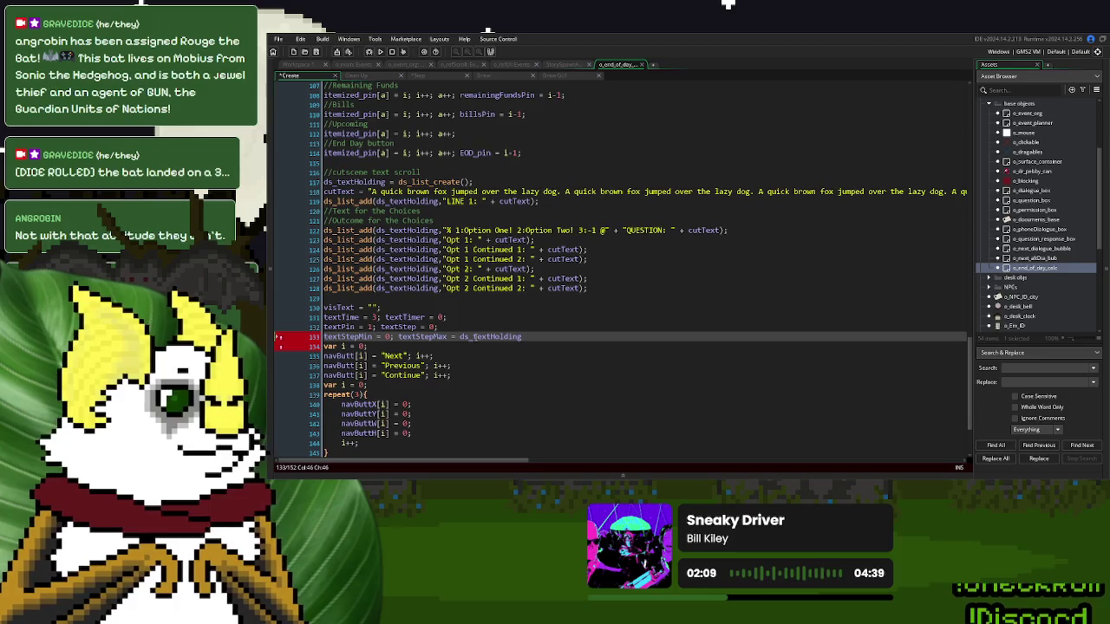
key(ctrl+BackSpace)
text(ds_list)
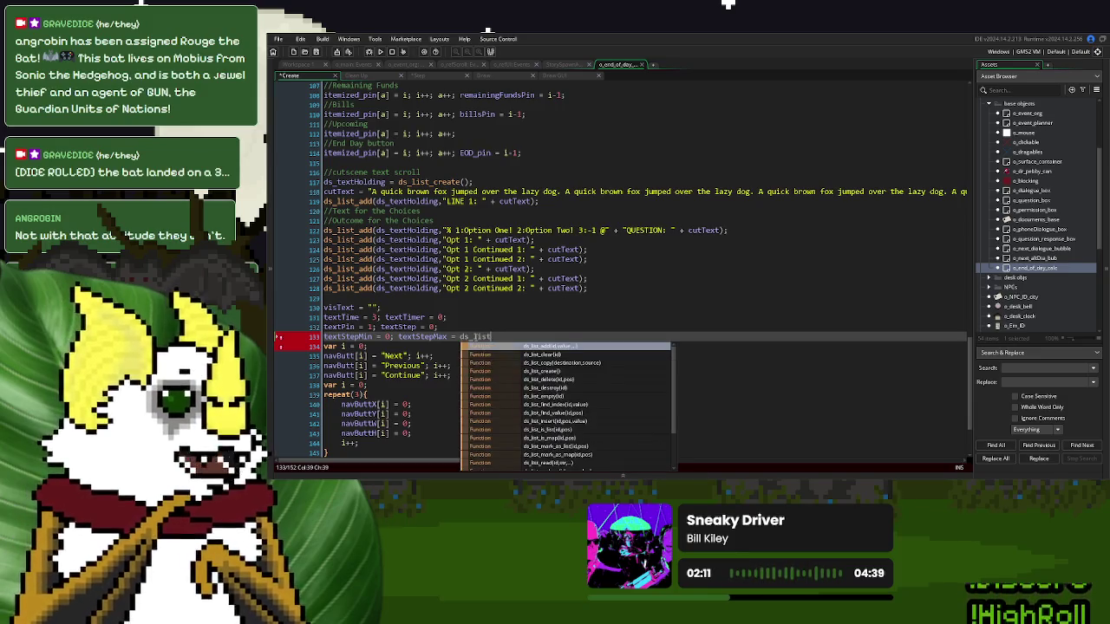
text(_si)
key(Return)
text((ds_textHolding)-)
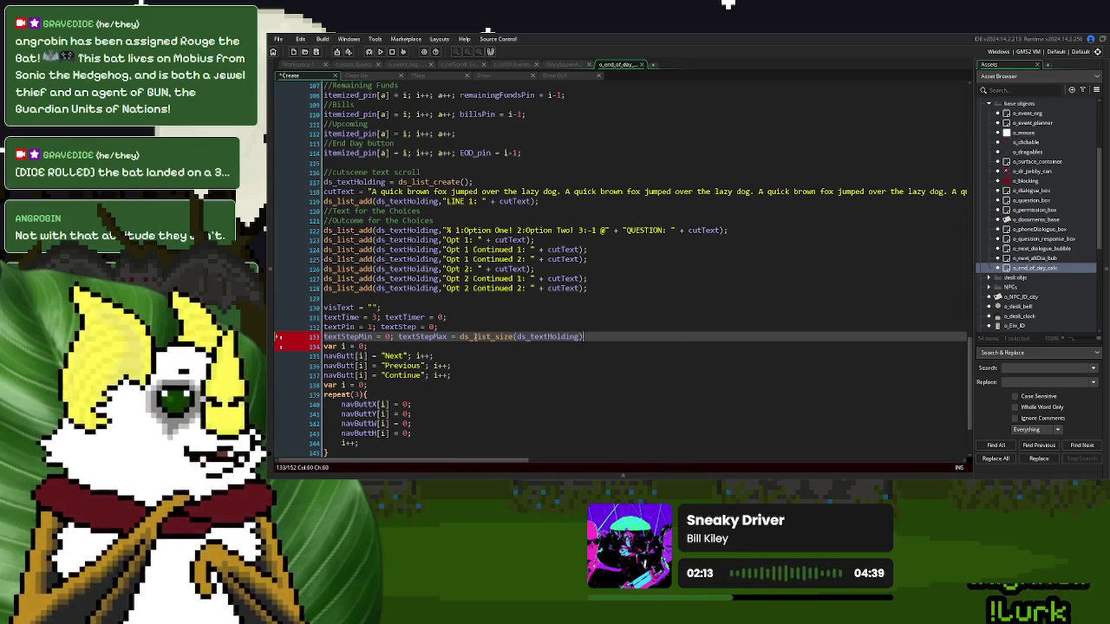
text(1;)
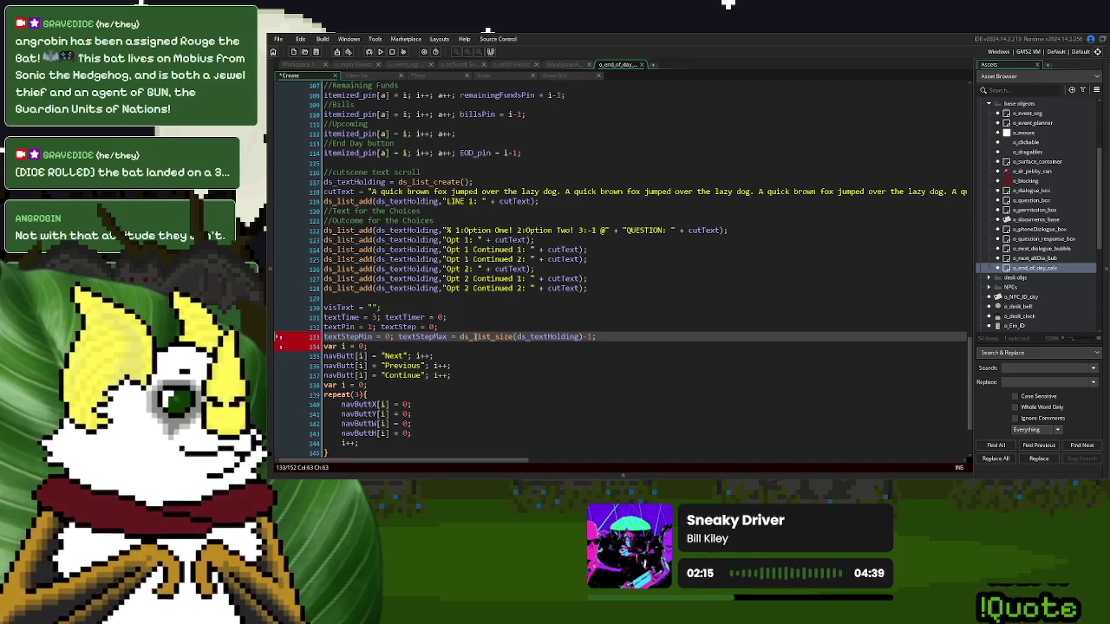
double_click(433, 336)
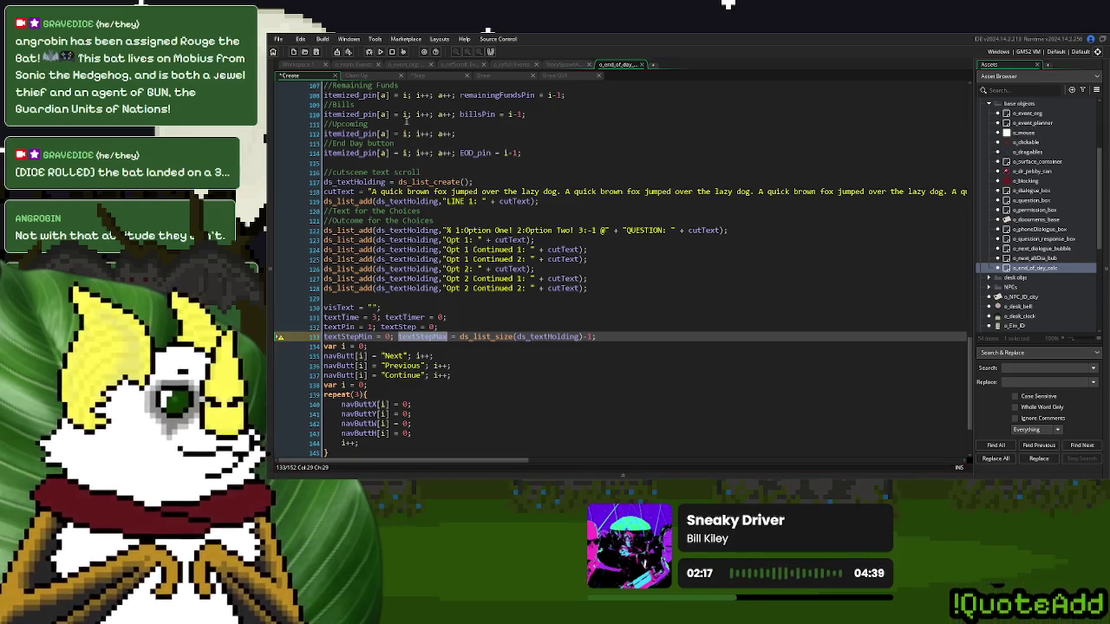
click(425, 77)
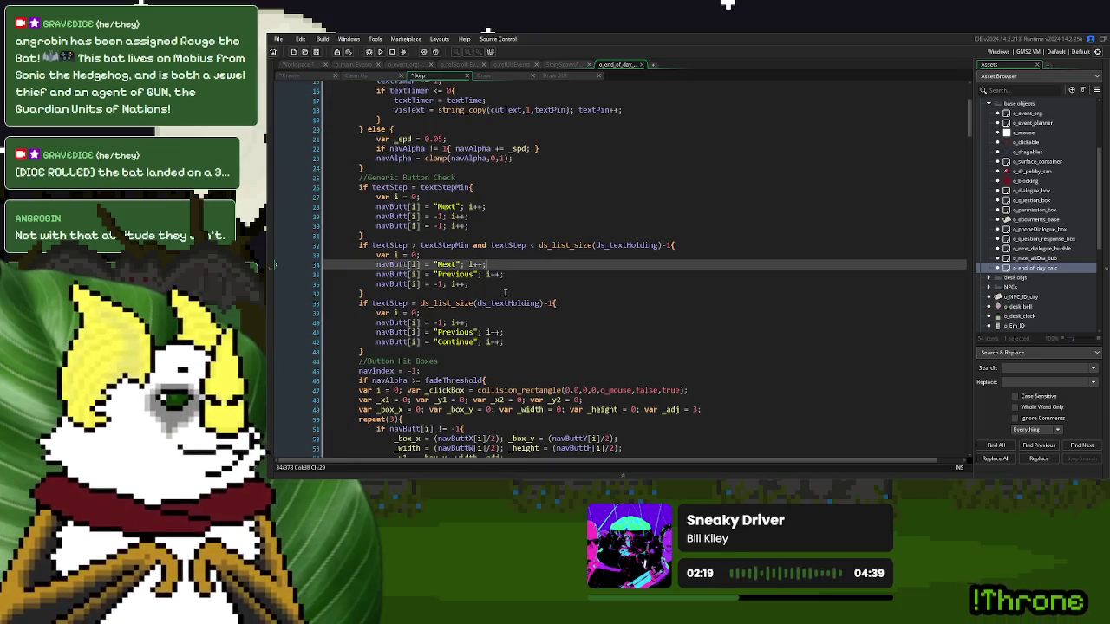
- Replace the Next check's ds_list_size(ds_textHolding)-1 bound on line 72 with textStepMax
drag(555, 304, 423, 308)
scroll(599, 312, down, 12)
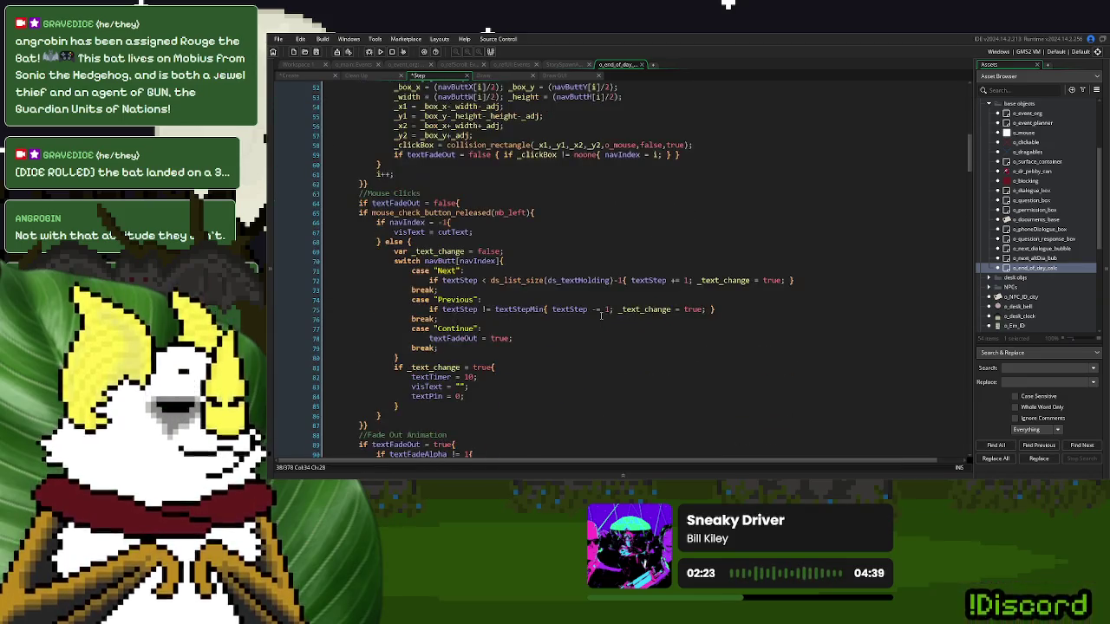
drag(624, 280, 490, 281)
text(textStepMax)
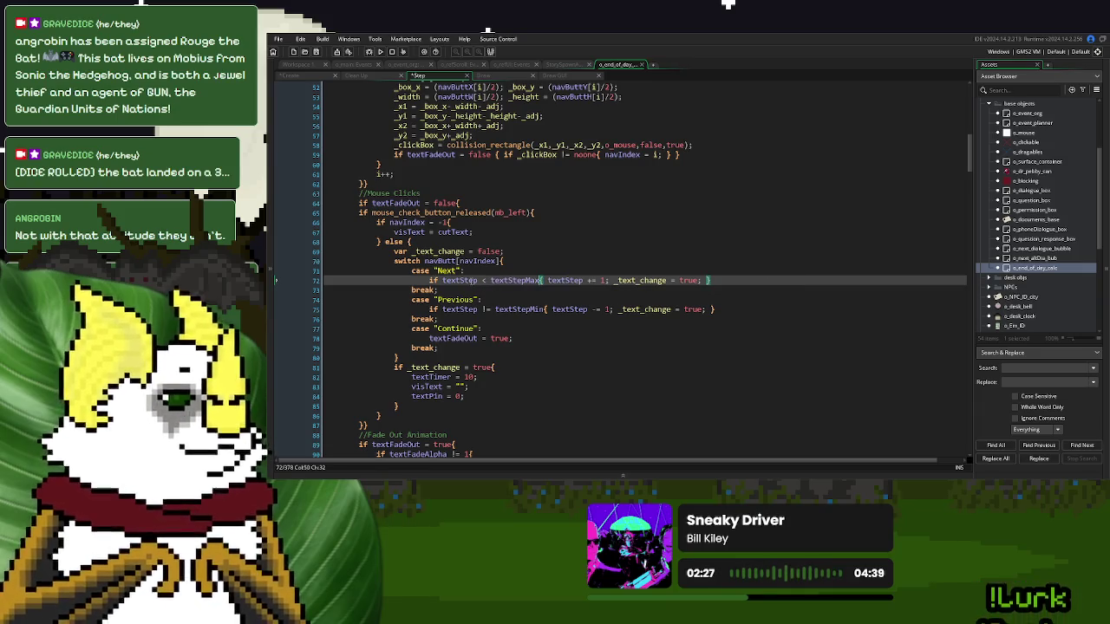
- Replace line 32's ds_list_size(ds_textHolding)-1 upper bound with textStepMax
scroll(523, 298, up, 3)
scroll(524, 296, up, 10)
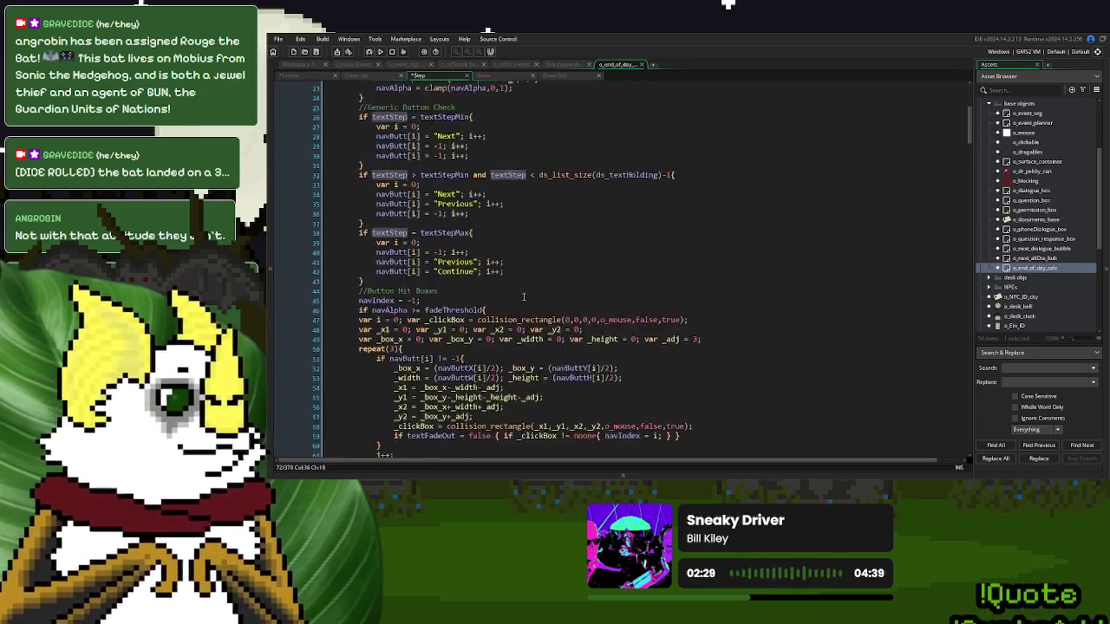
mouse_move(667, 263)
mouse_down()
mouse_move(504, 266)
mouse_move(536, 264)
mouse_up()
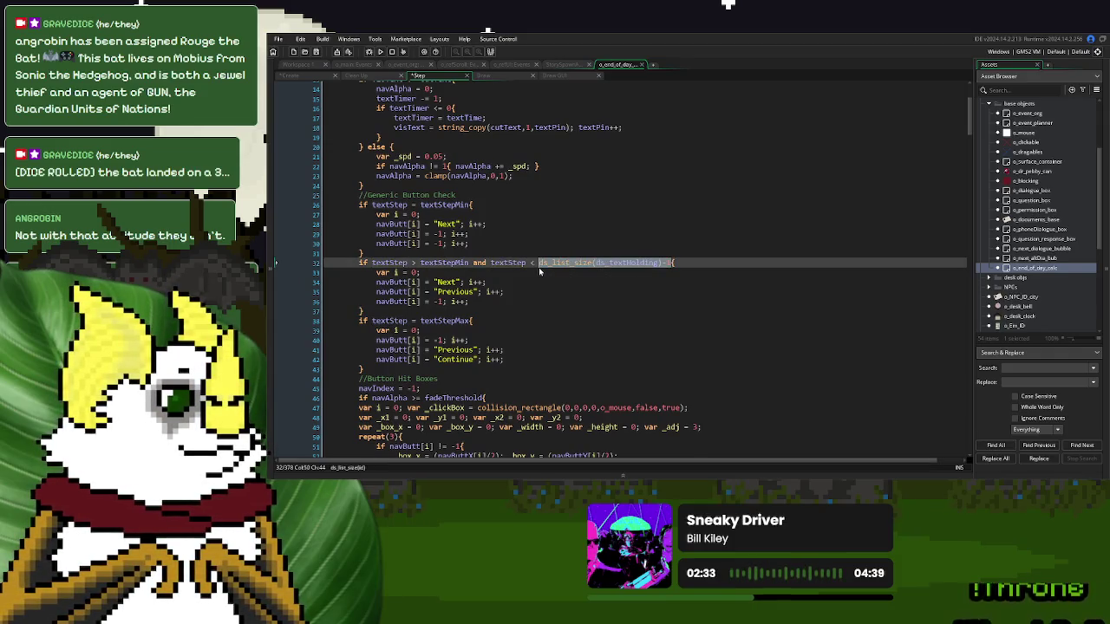
text(textStepMax)
scroll(509, 267, up, 4)
scroll(509, 267, down, 13)
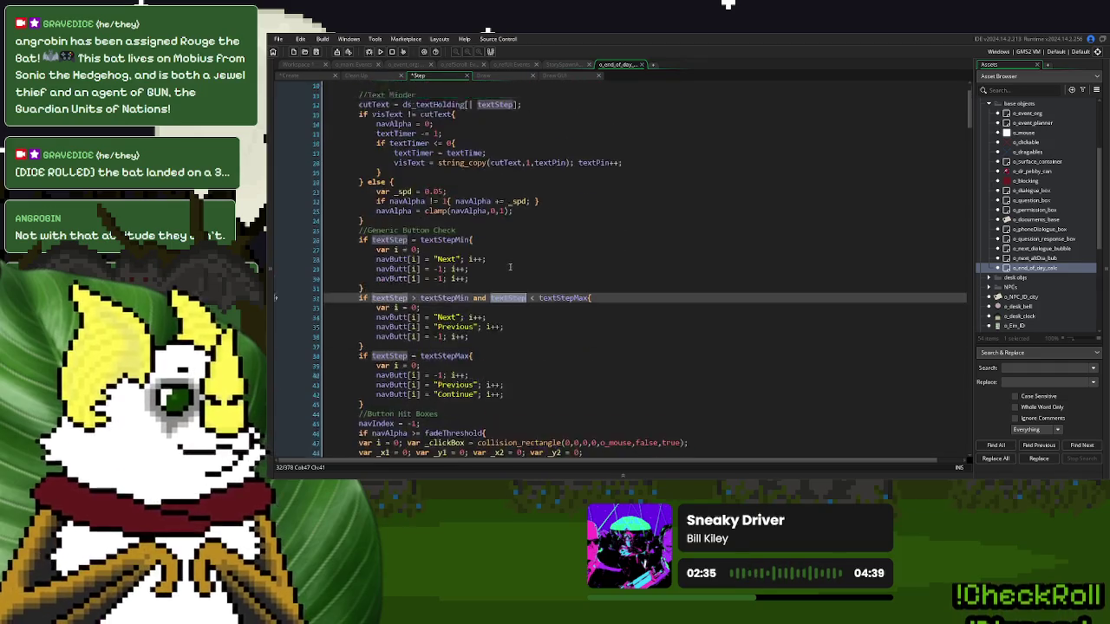
scroll(510, 267, down, 6)
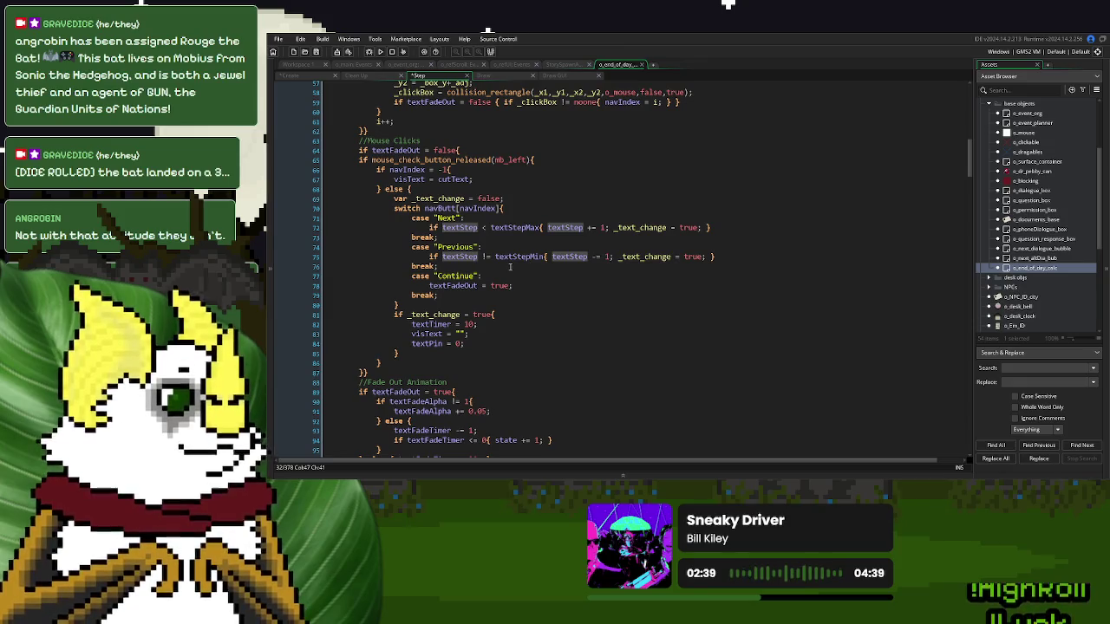
click(307, 76)
click(461, 297)
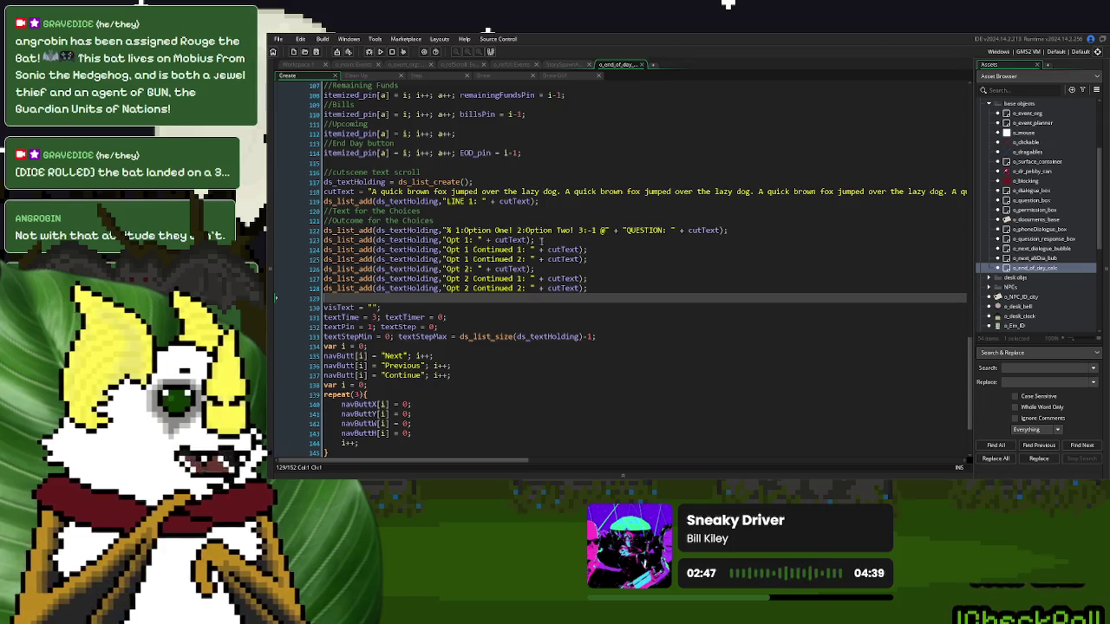
- Below the Continue case, add a //Test Options comment and an empty case "": with break;
click(424, 76)
click(482, 296)
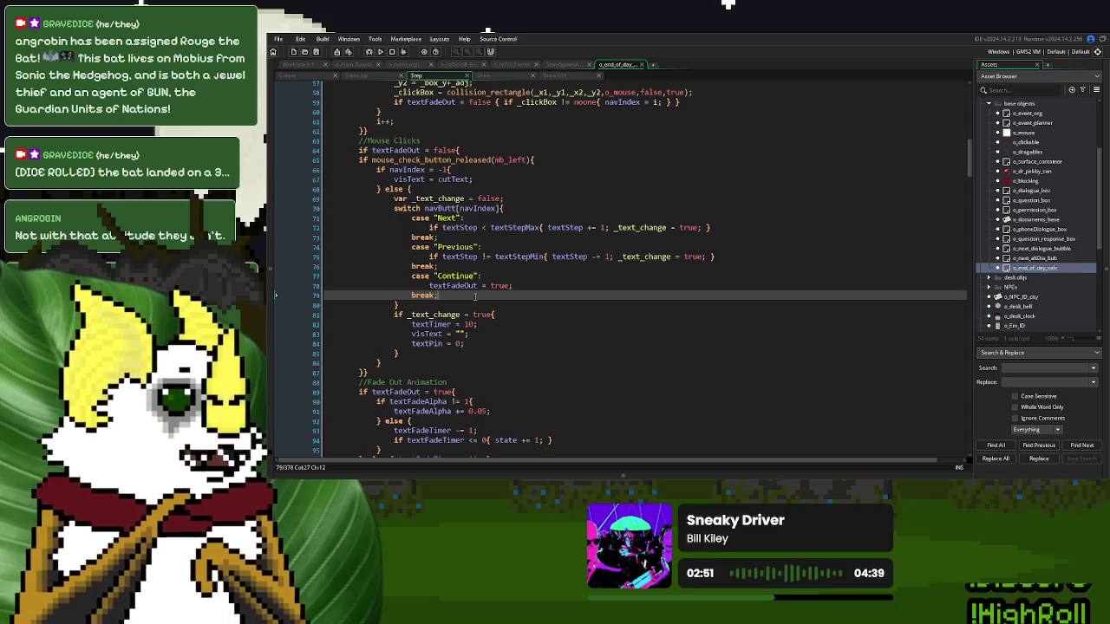
key(Return)
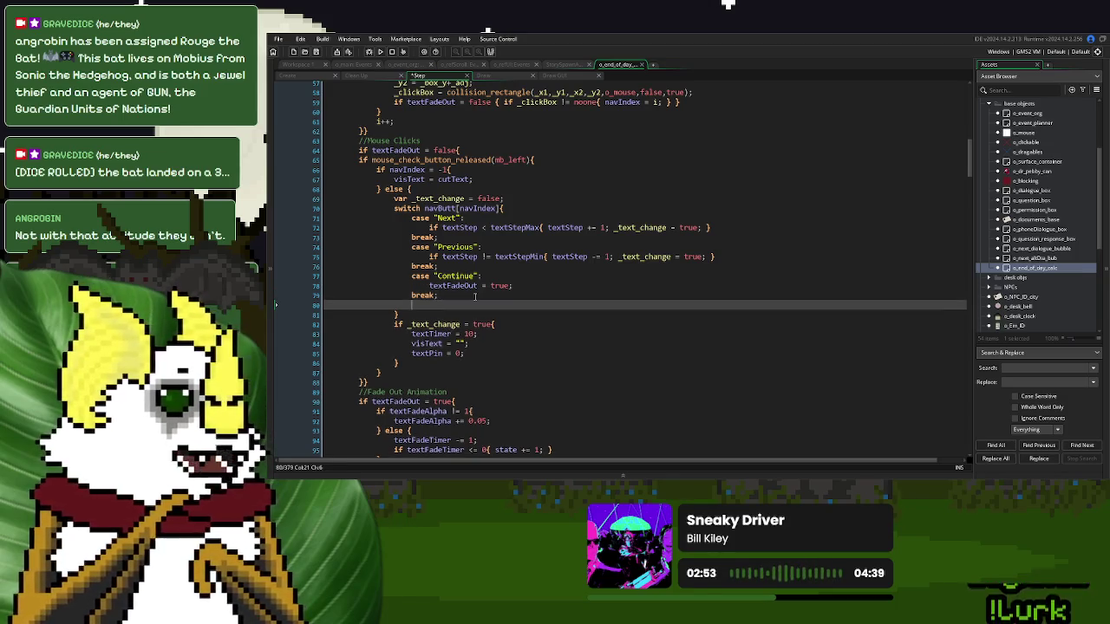
text(//Test t)
text(Options)
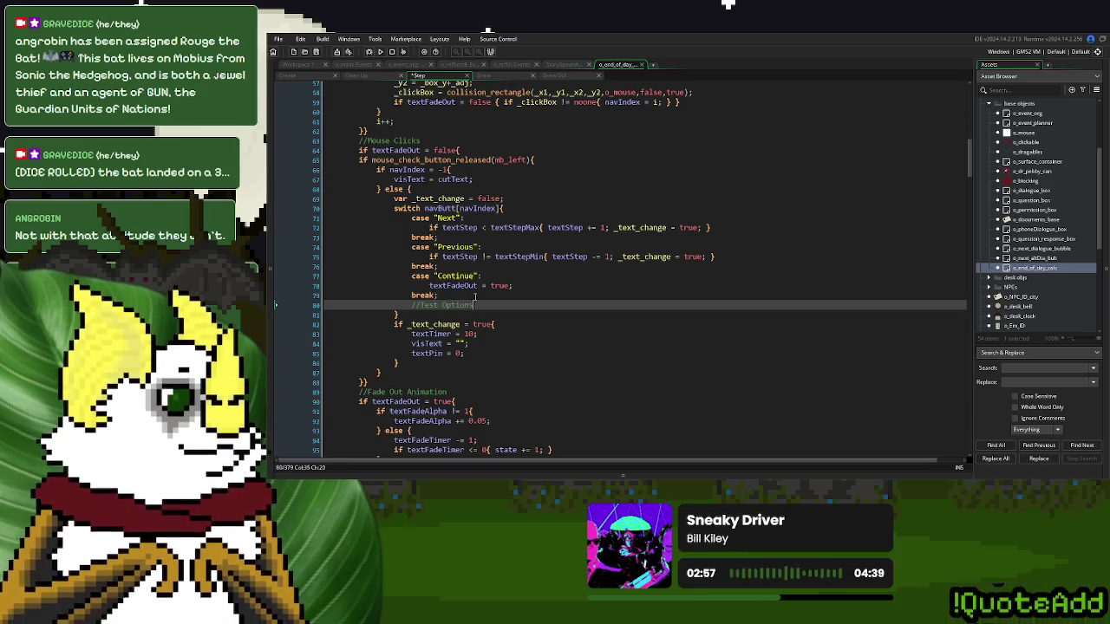
key(Return)
text(case )
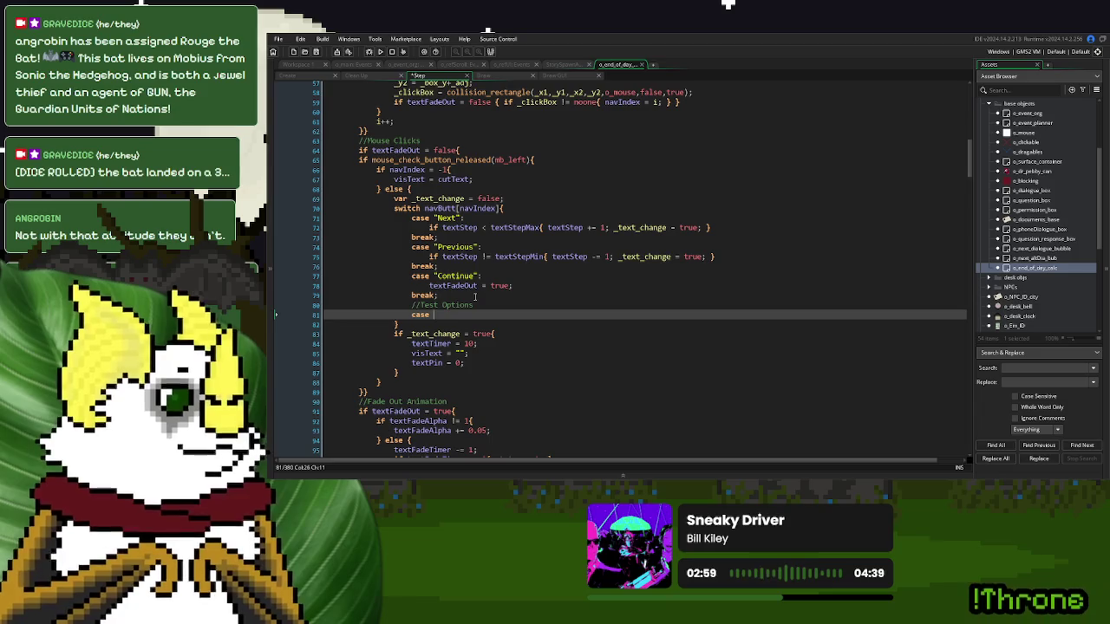
text("":)
key(Return)
key(Return)
text(break;)
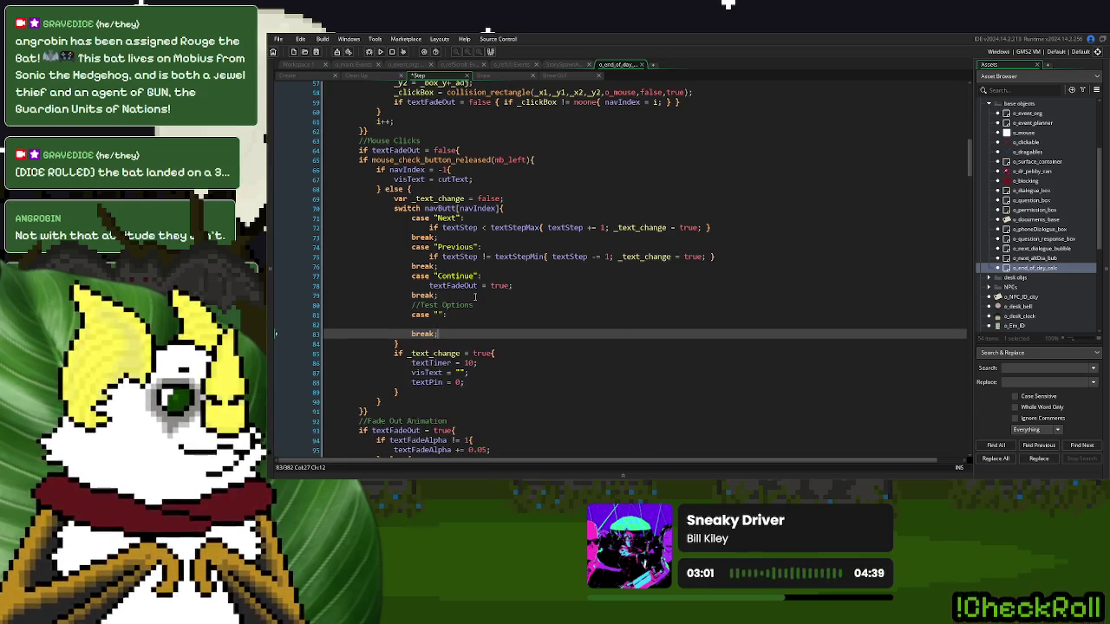
- Label the new case "Option One", copying the label from the Create test text
click(299, 76)
drag(510, 231, 464, 230)
key(ctrl+c)
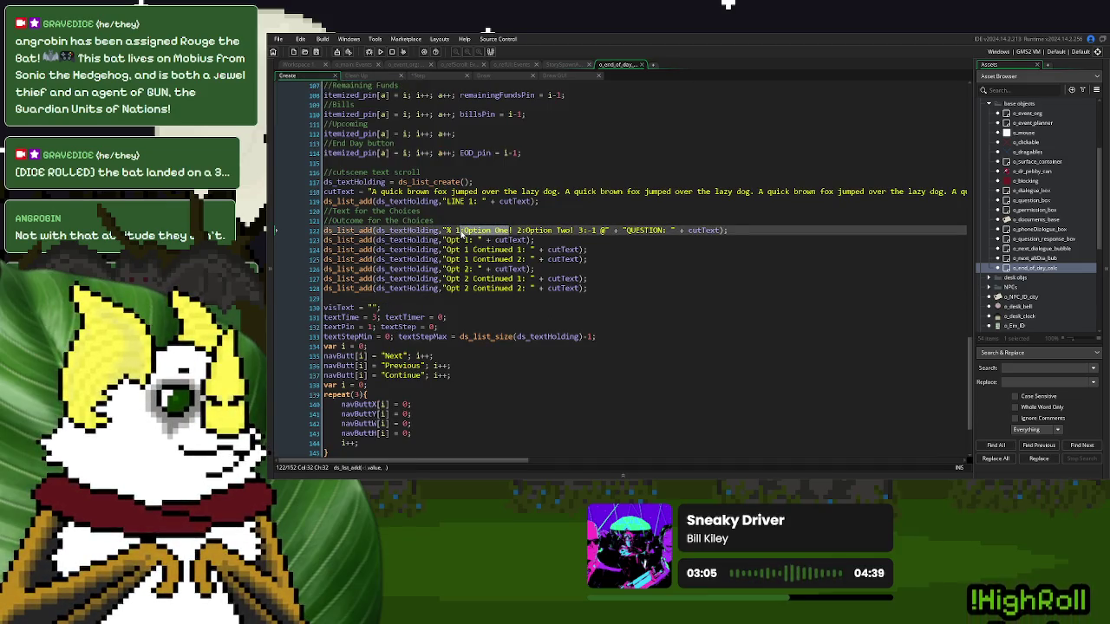
click(429, 80)
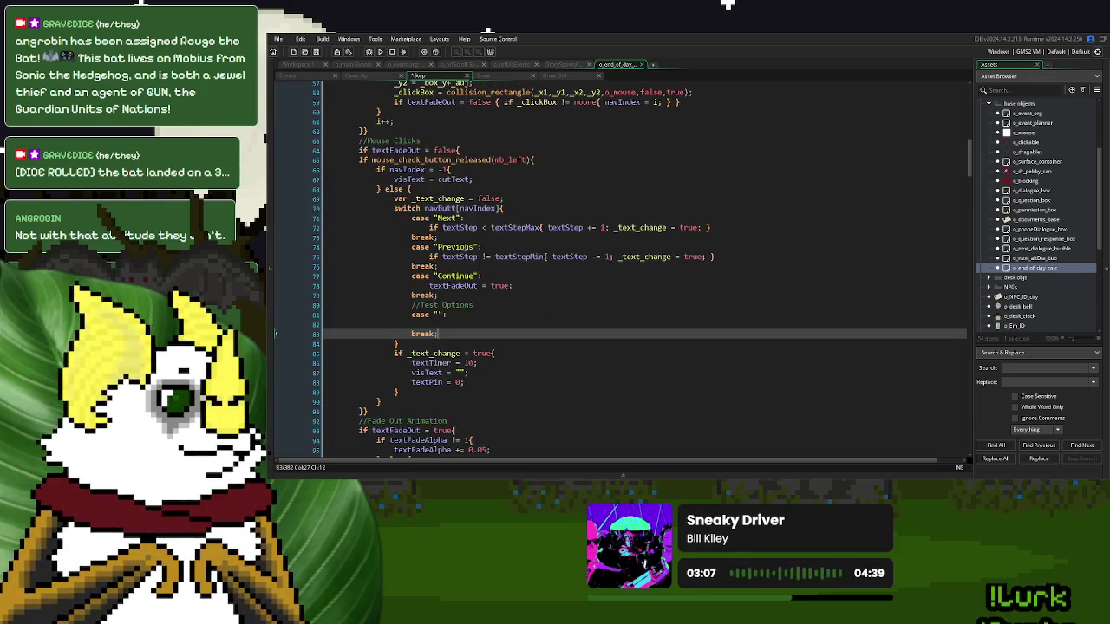
click(440, 314)
key(ctrl+v)
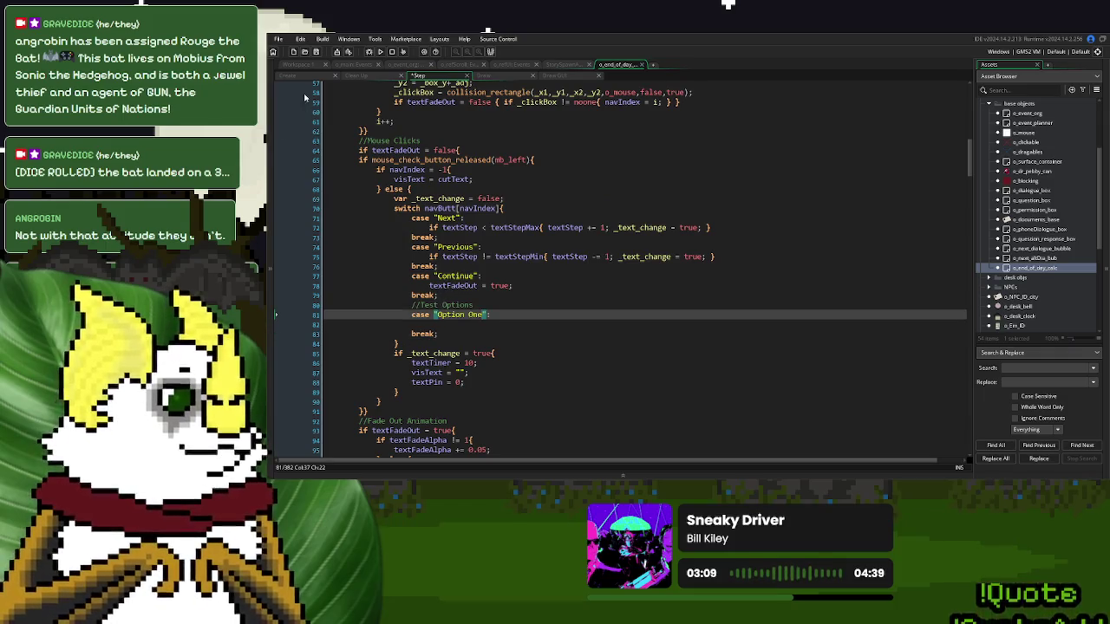
- Duplicate the Option One case block and relabel the copy "Option Two"
click(294, 78)
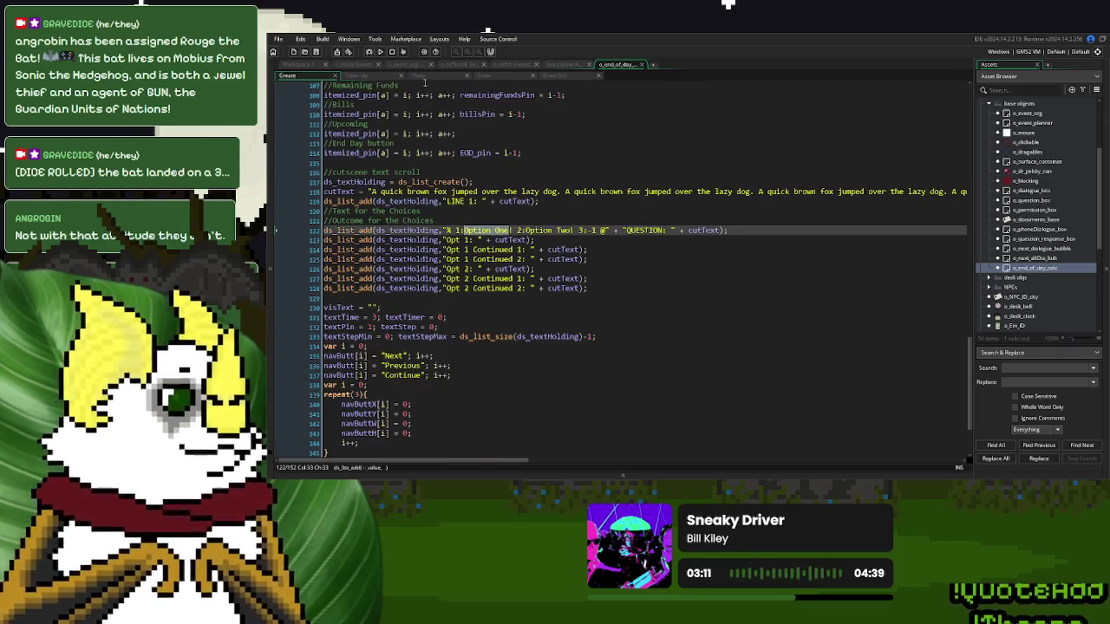
click(428, 80)
drag(439, 334, 487, 307)
key(ctrl+c)
click(468, 334)
key(ctrl+v)
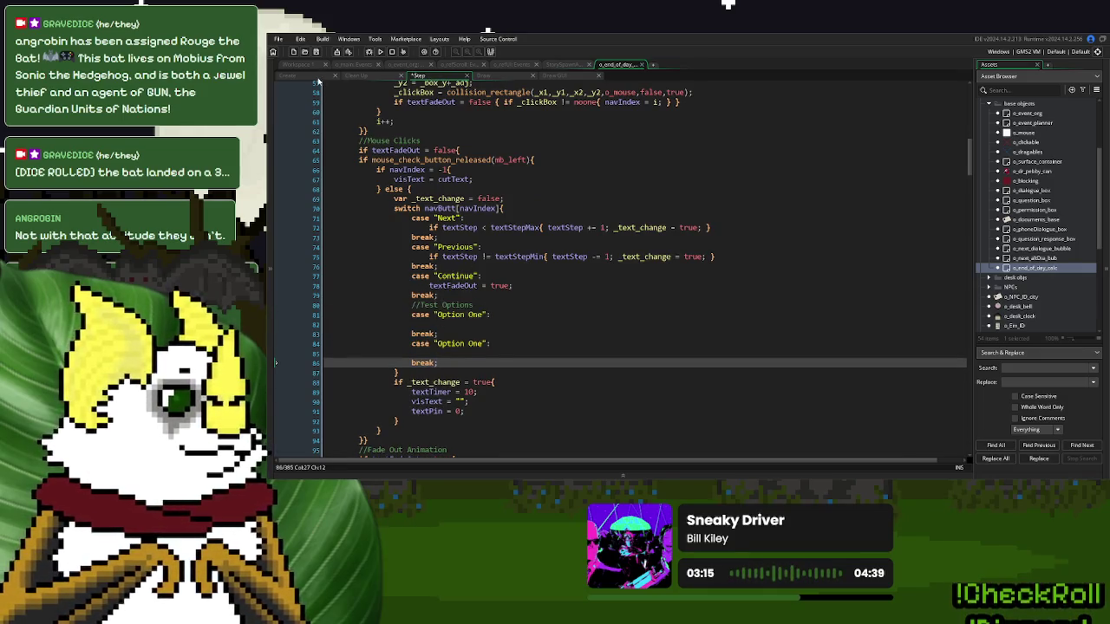
click(484, 343)
key(BackSpace)
key(BackSpace)
key(BackSpace)
text(Two)
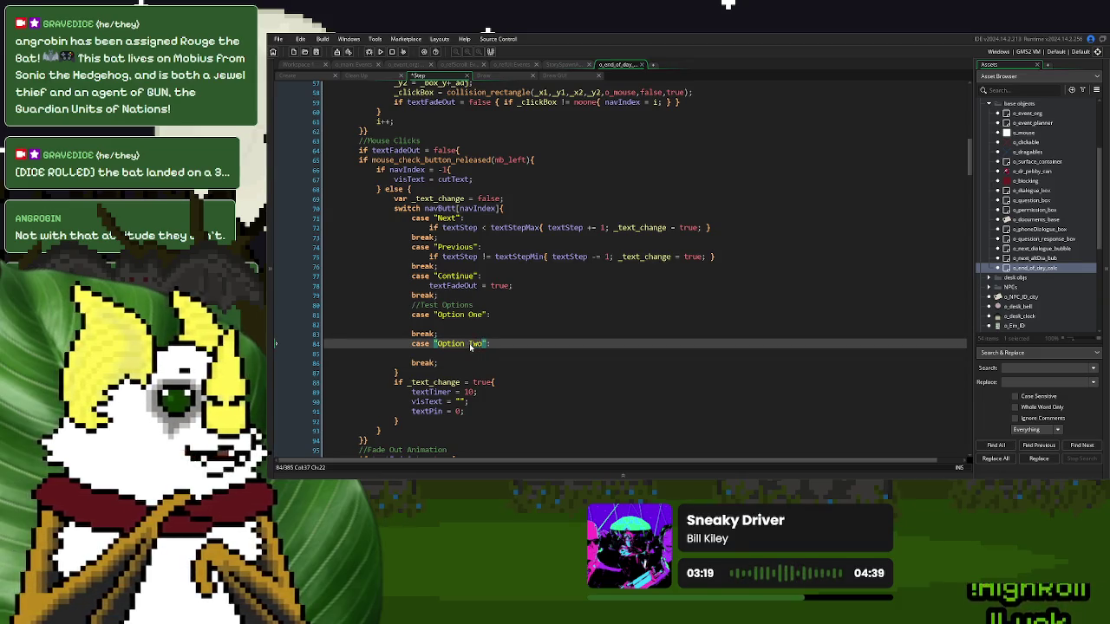
- Paste the textStepMin statement from the Create code into the Option One case
click(459, 325)
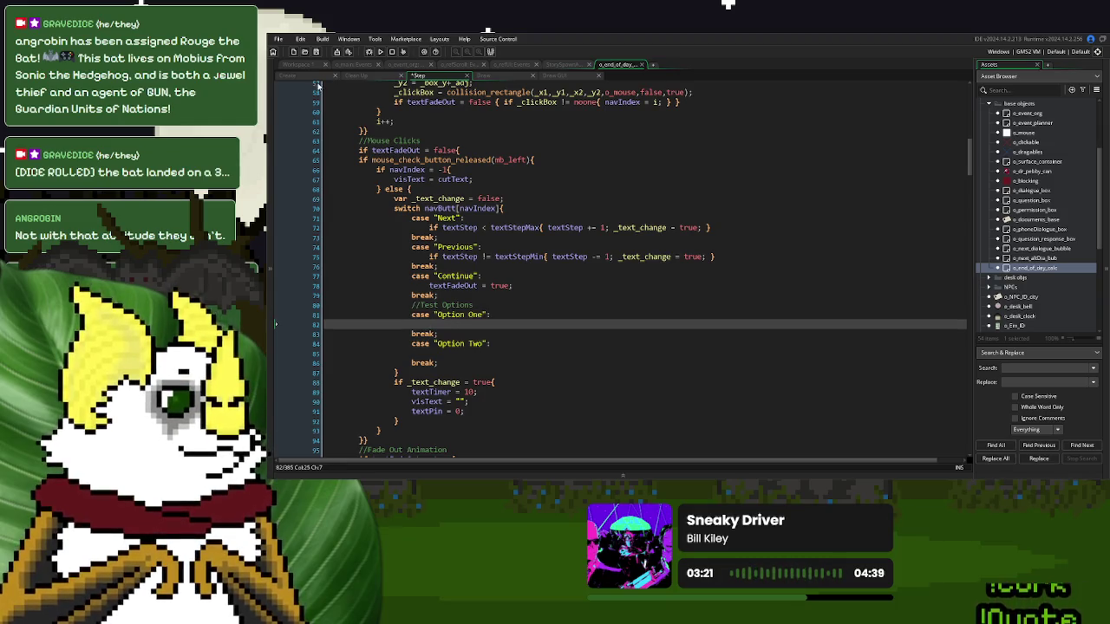
click(308, 78)
click(493, 295)
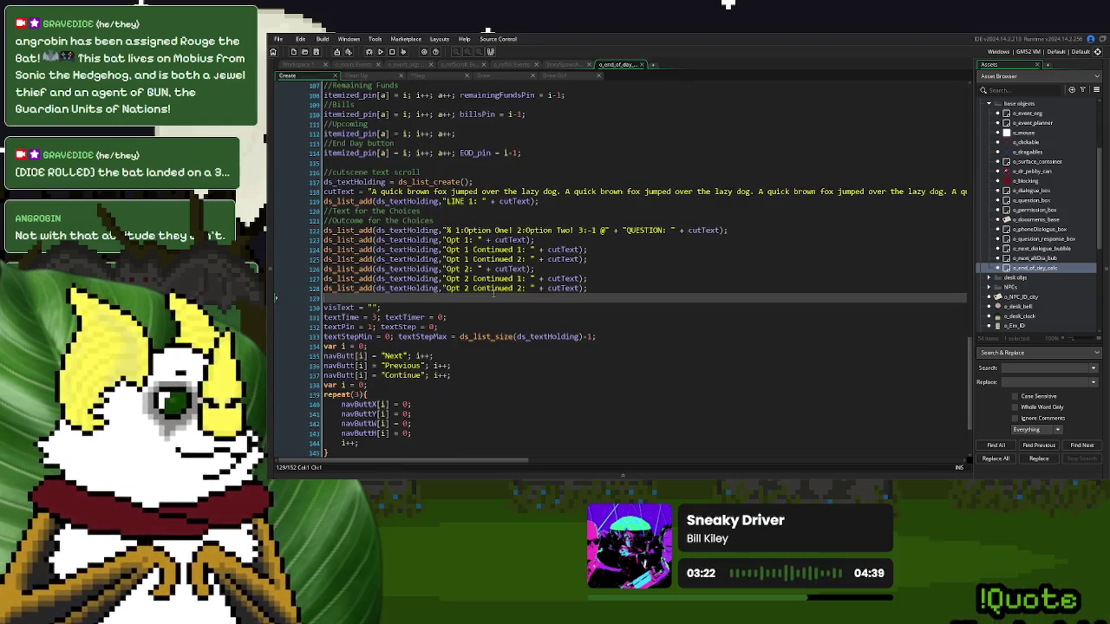
click(633, 231)
click(545, 240)
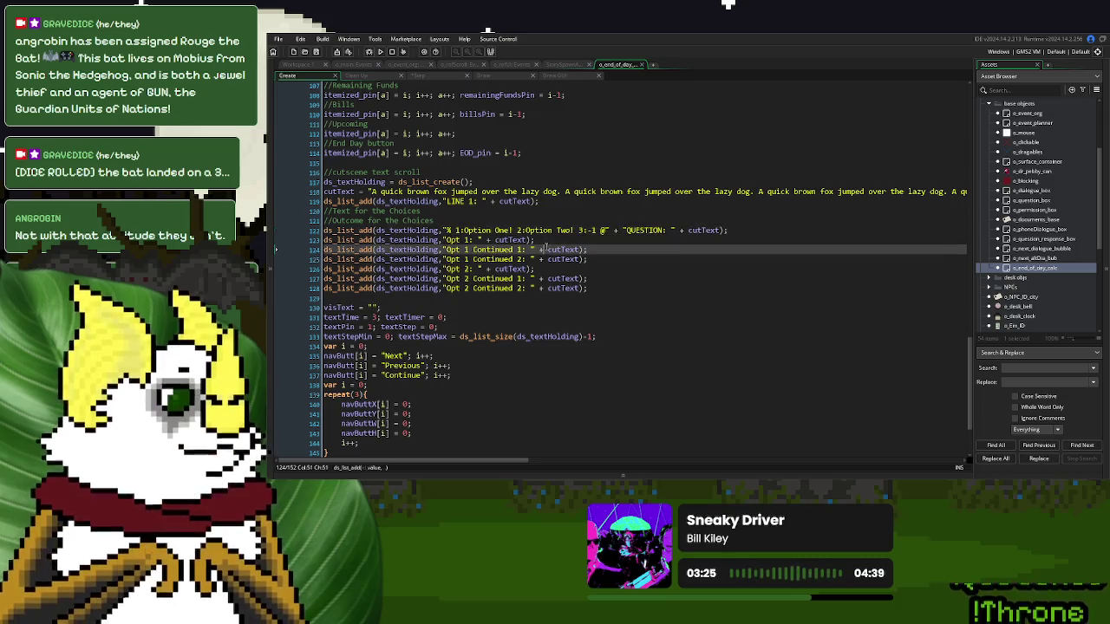
click(619, 253)
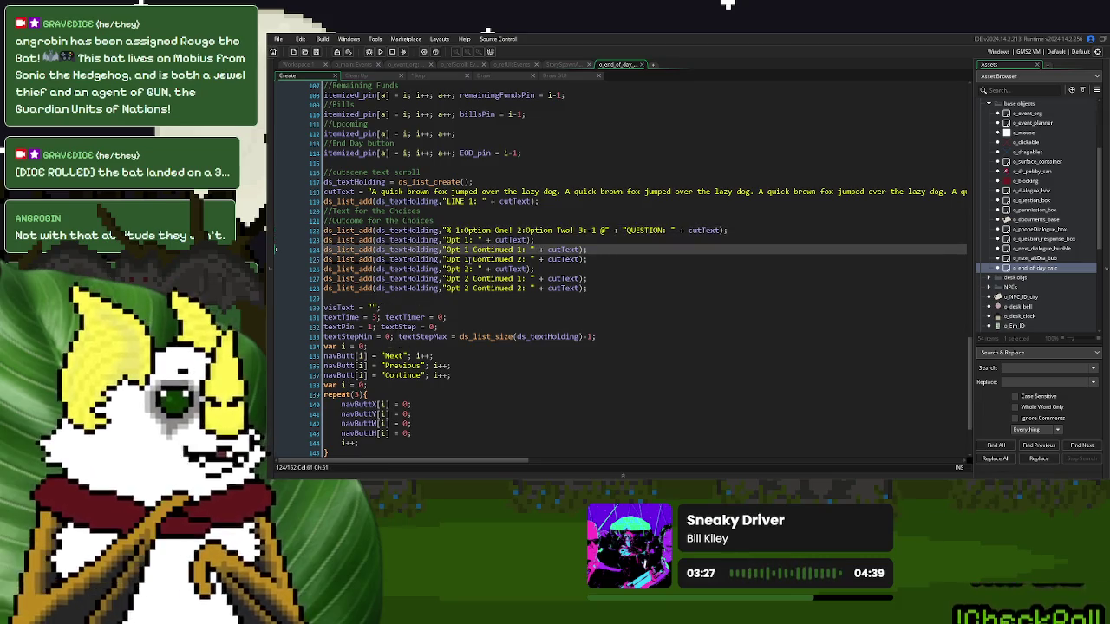
click(535, 241)
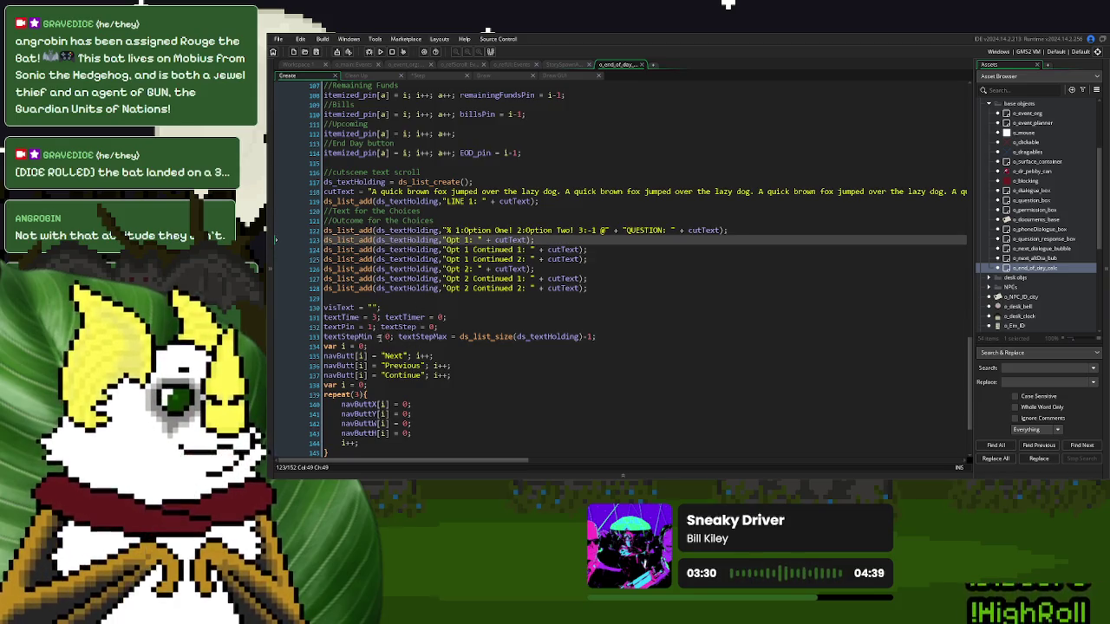
drag(395, 337, 324, 337)
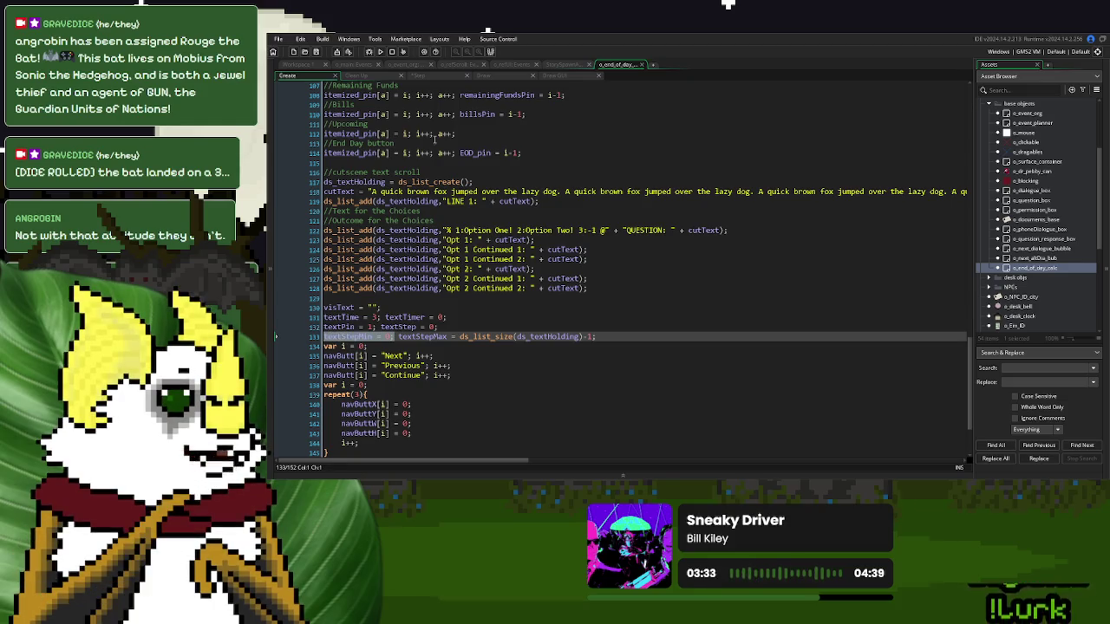
click(440, 81)
key(ctrl+v)
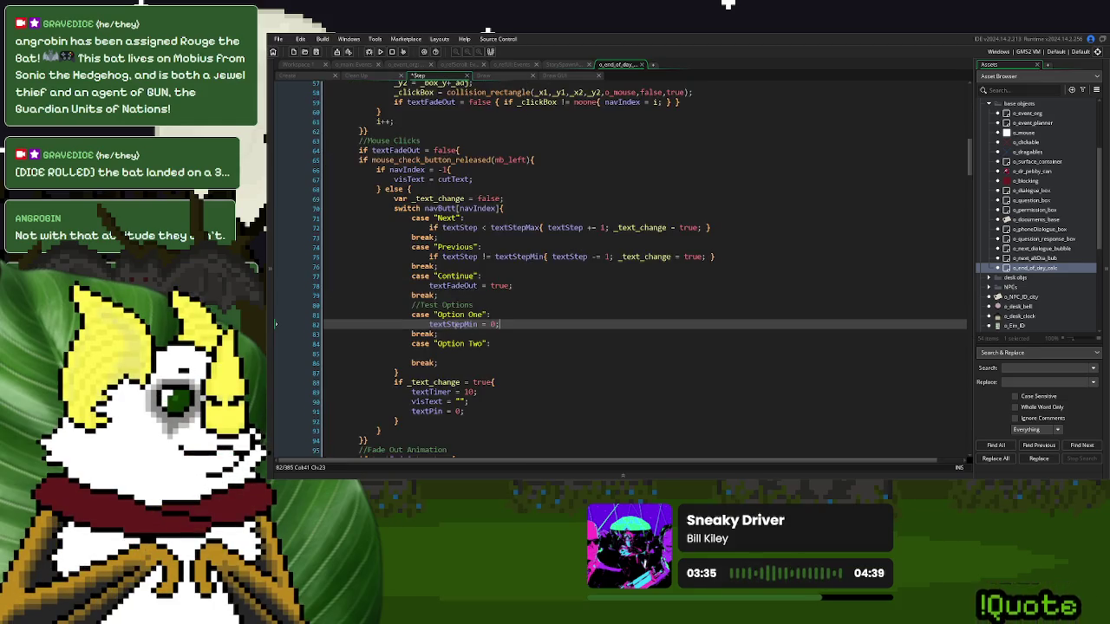
- Make Option One set textStepMin = 2 and textStepMax = 3
click(307, 80)
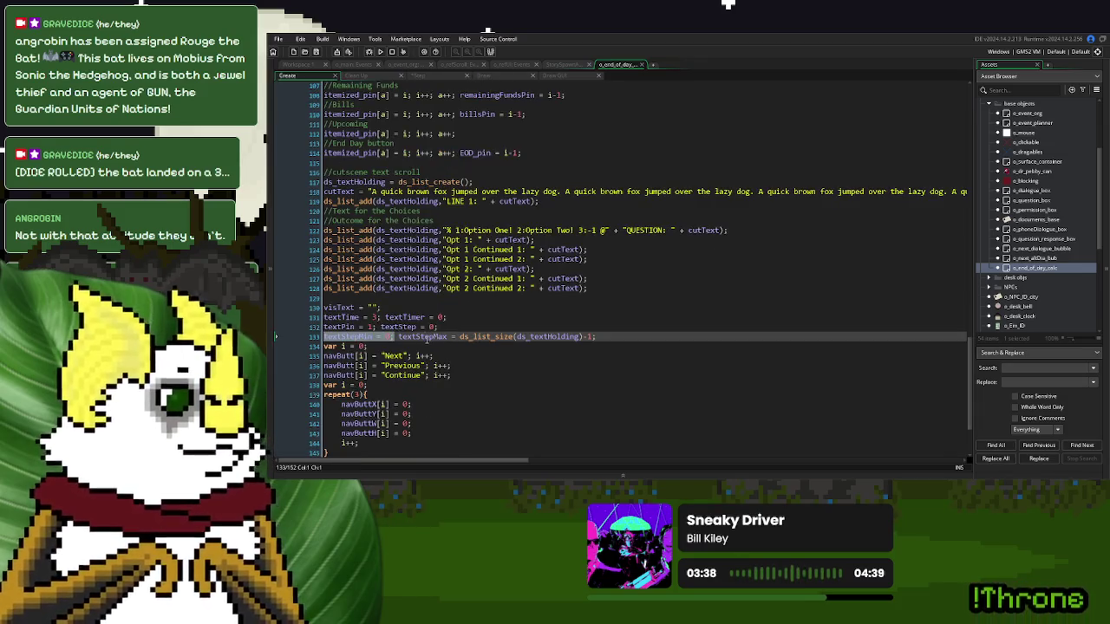
double_click(427, 339)
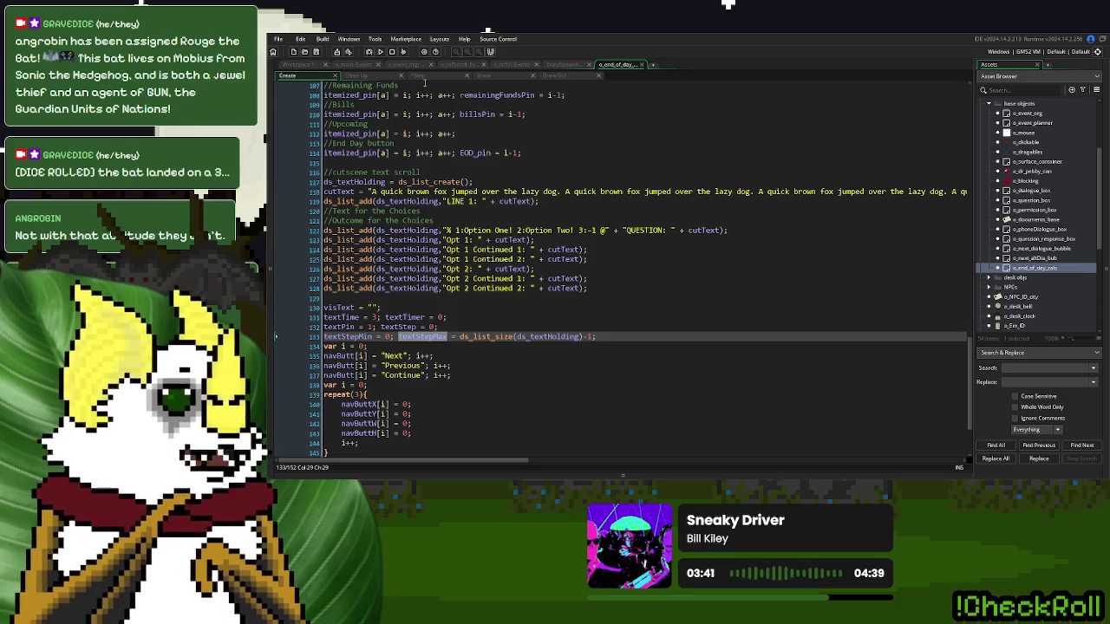
click(423, 76)
text(textStepMin = 2; textStepMax)
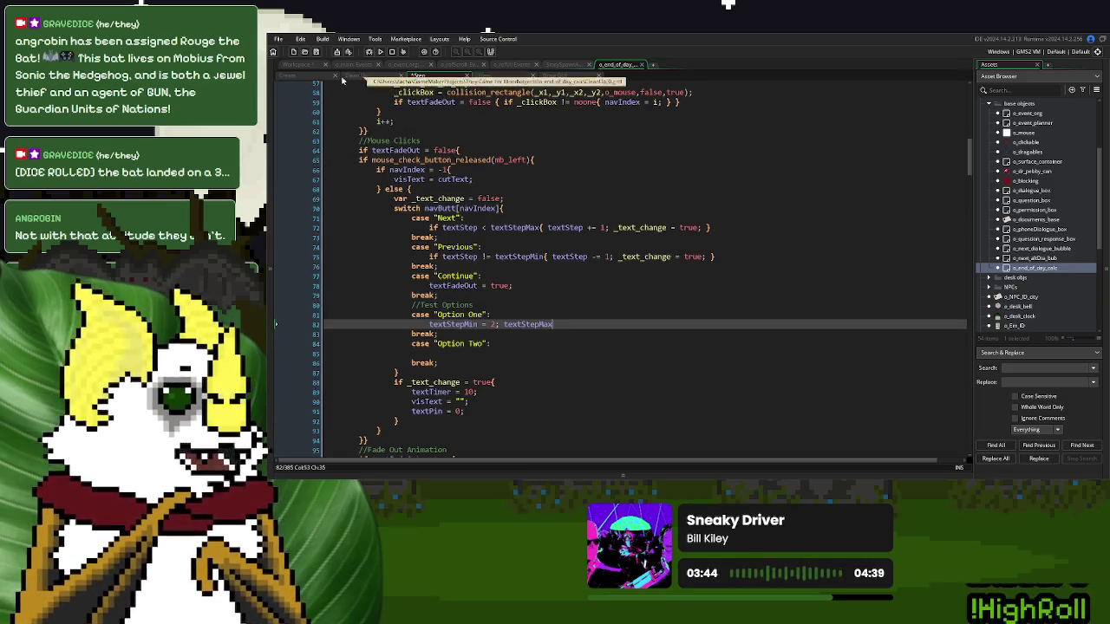
click(304, 76)
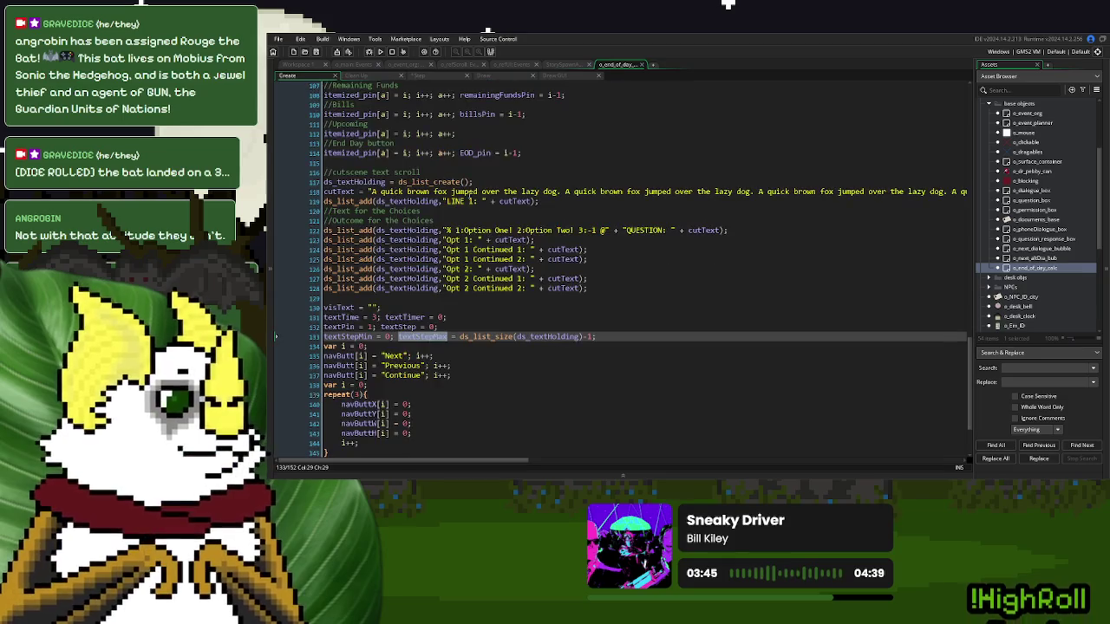
click(578, 230)
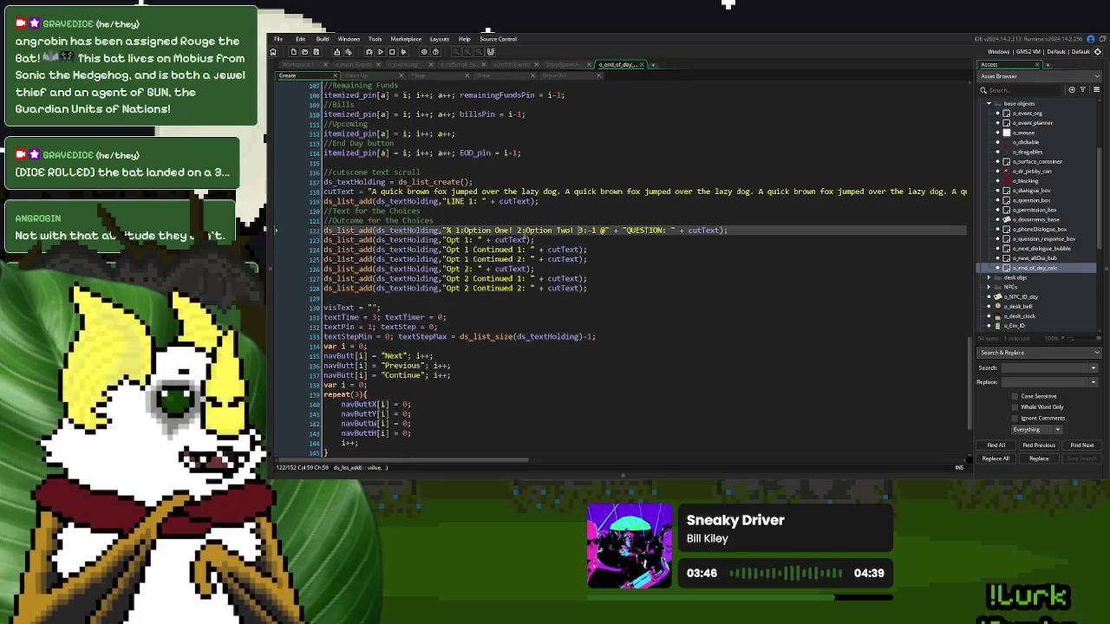
click(524, 239)
click(557, 250)
click(556, 259)
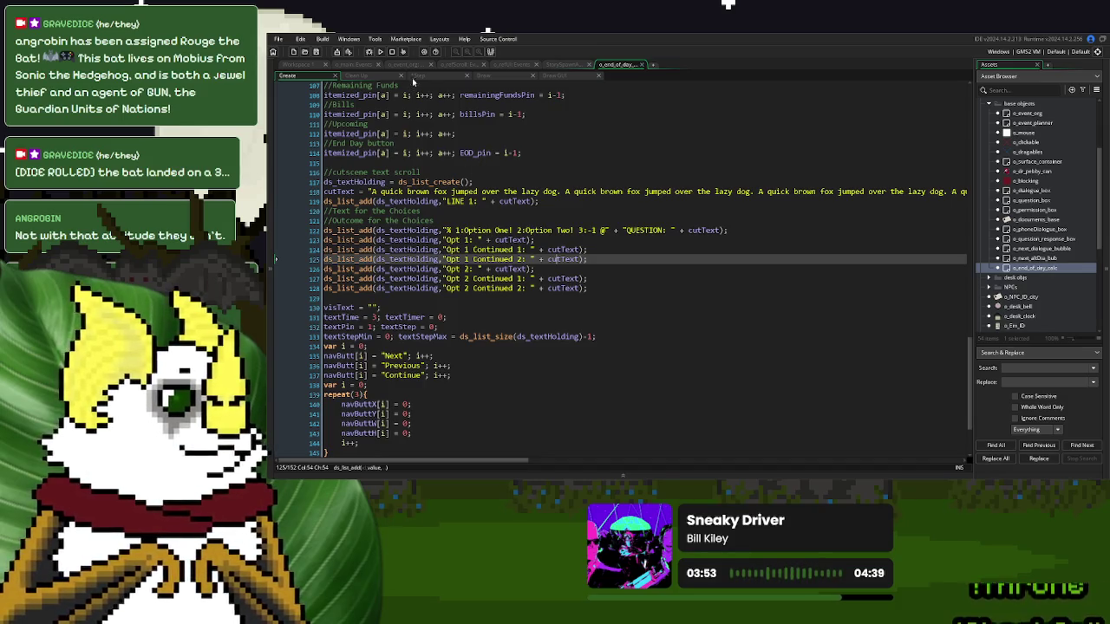
click(425, 76)
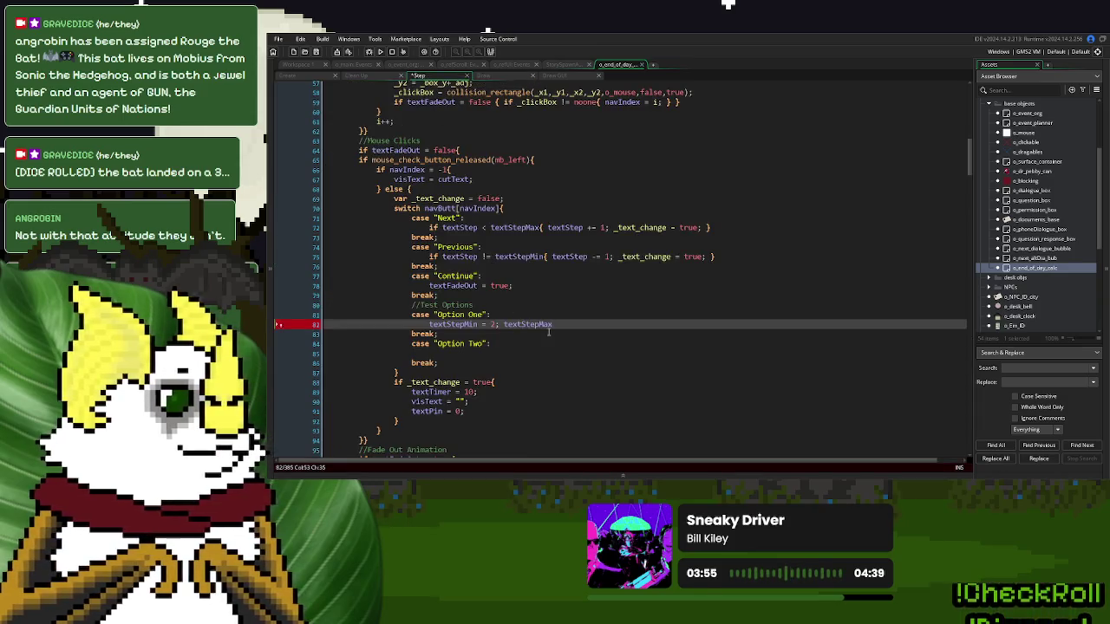
text( = 8;)
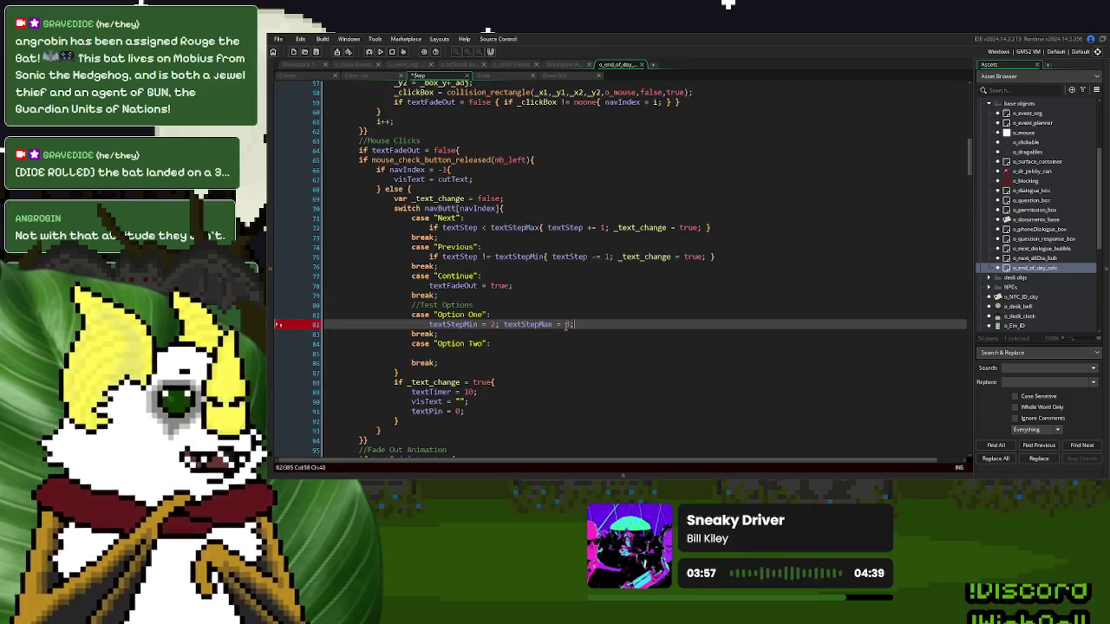
- Copy the range statement into Option Two with textStepMin = 4 and textStepMax = 6
drag(574, 325, 429, 323)
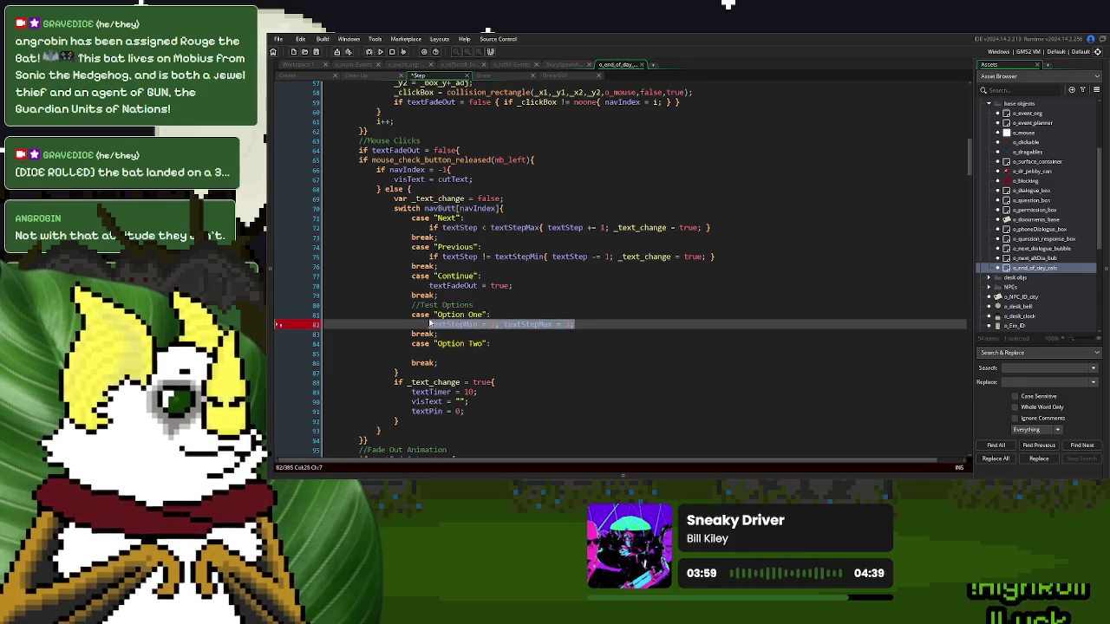
key(ctrl+c)
click(449, 352)
key(ctrl+v)
double_click(492, 353)
text(4)
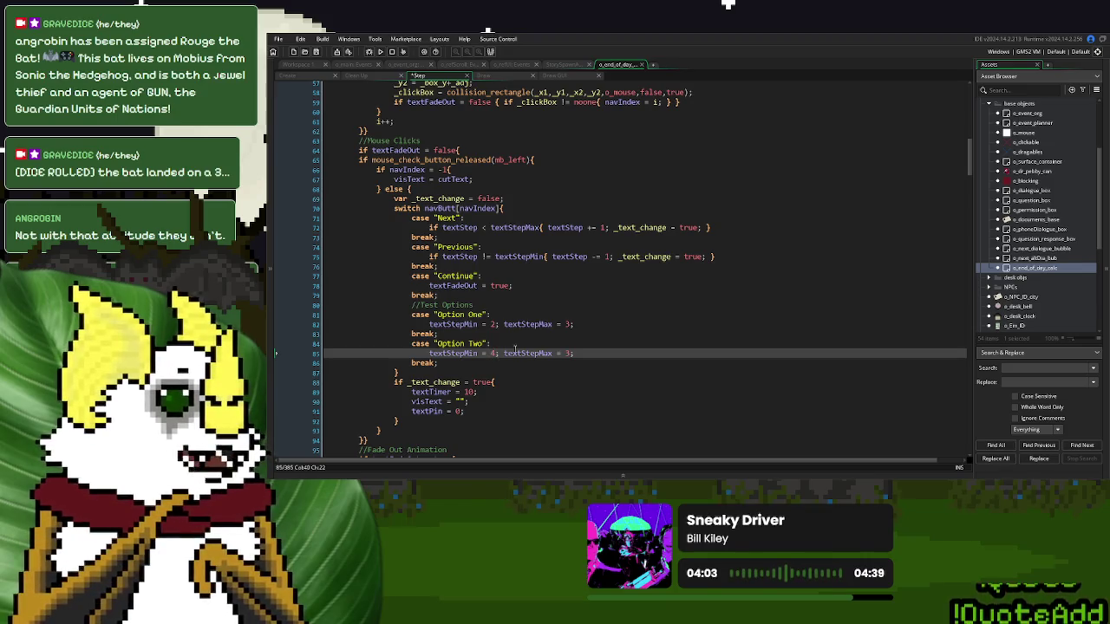
double_click(569, 354)
key(BackSpace)
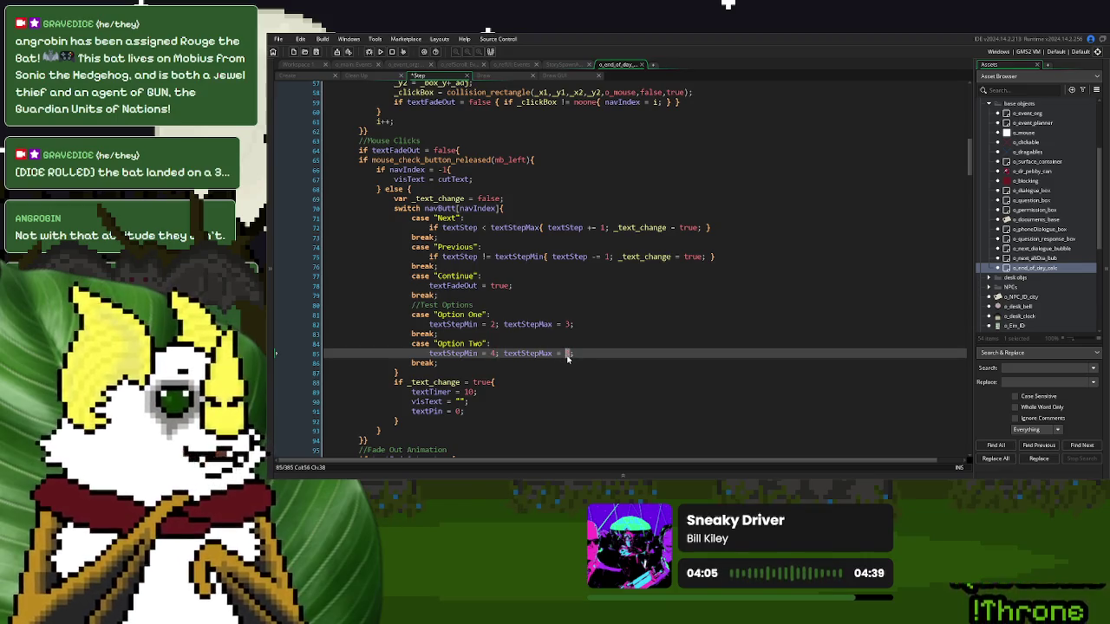
text(6)
key(End)
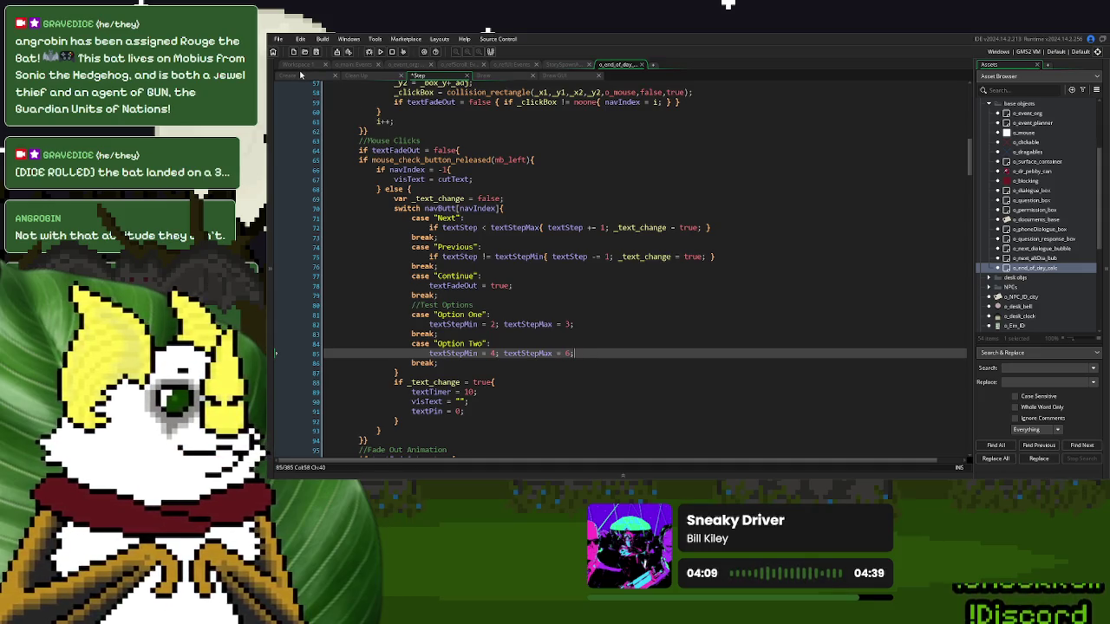
key(ctrl+Tab)
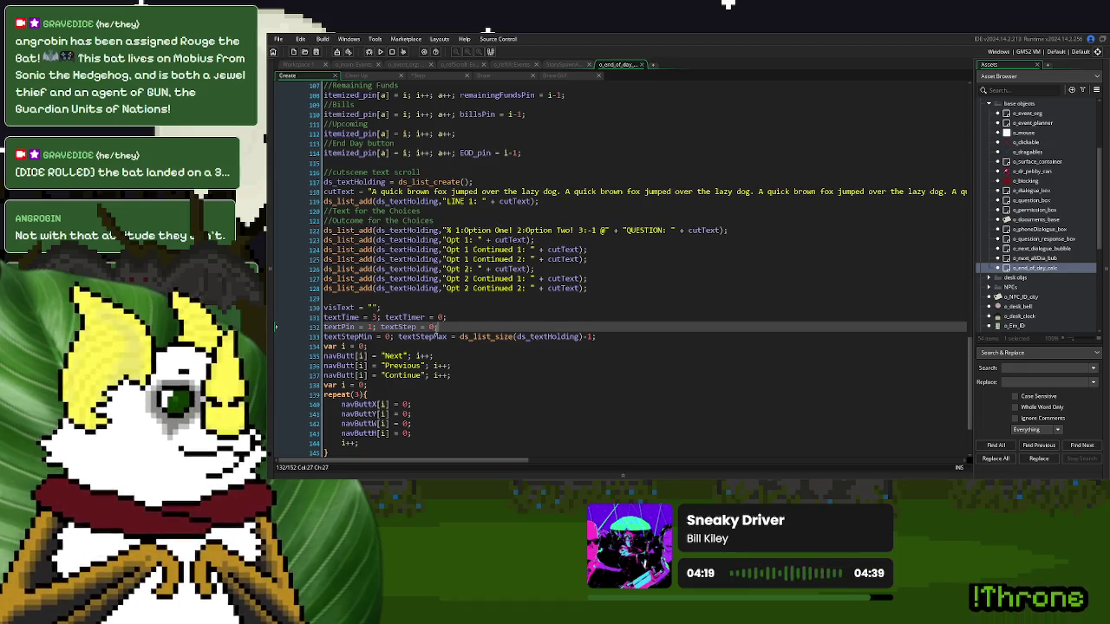
click(616, 336)
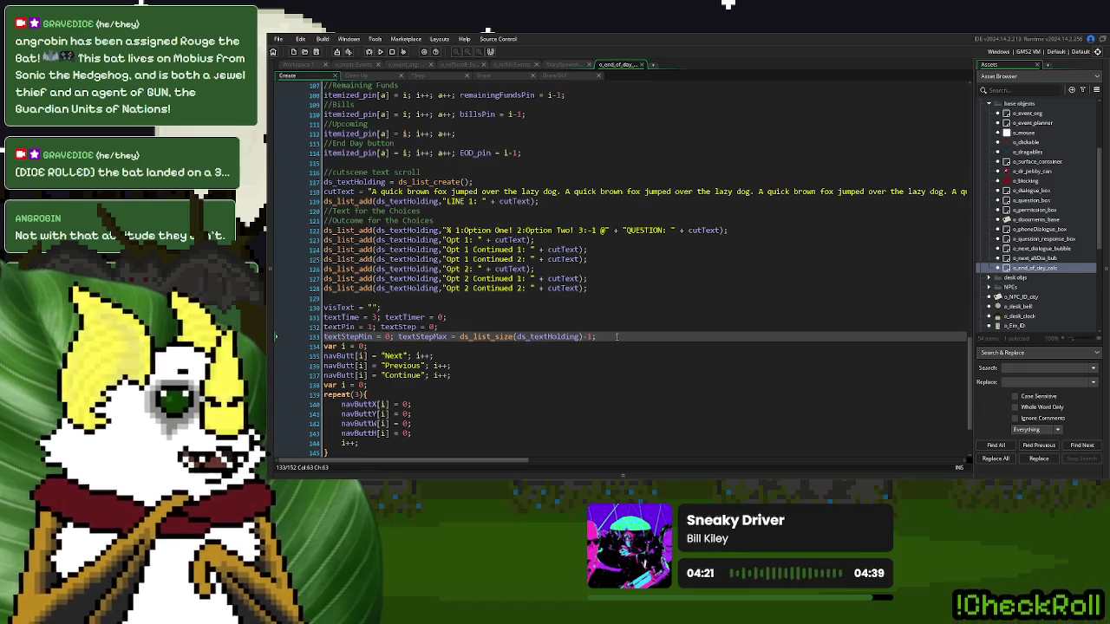
key(Return)
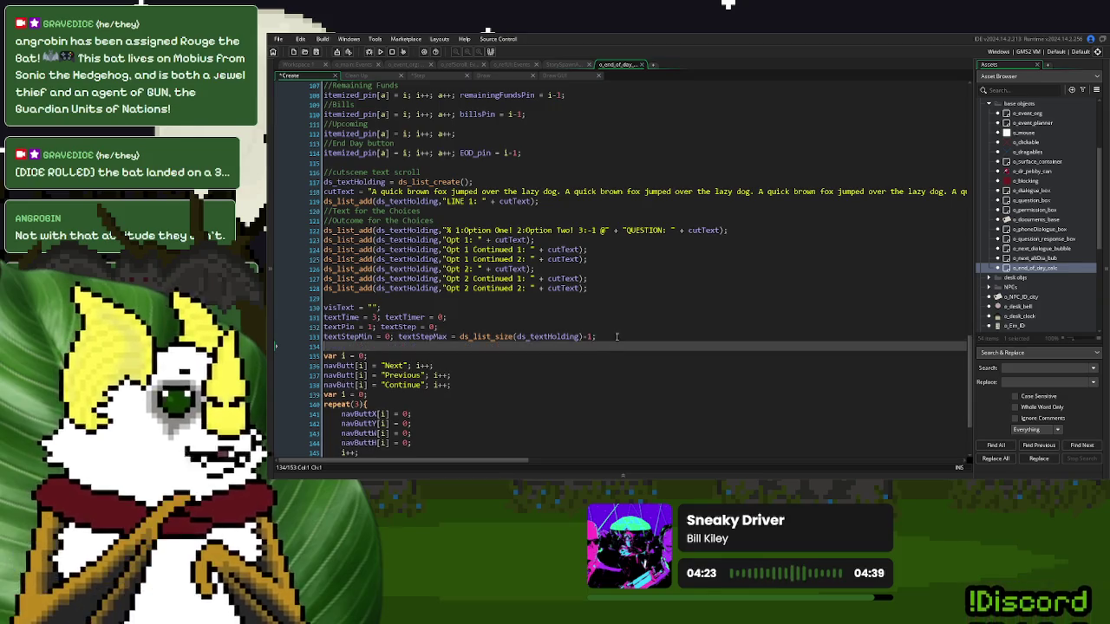
text(alt_ch)
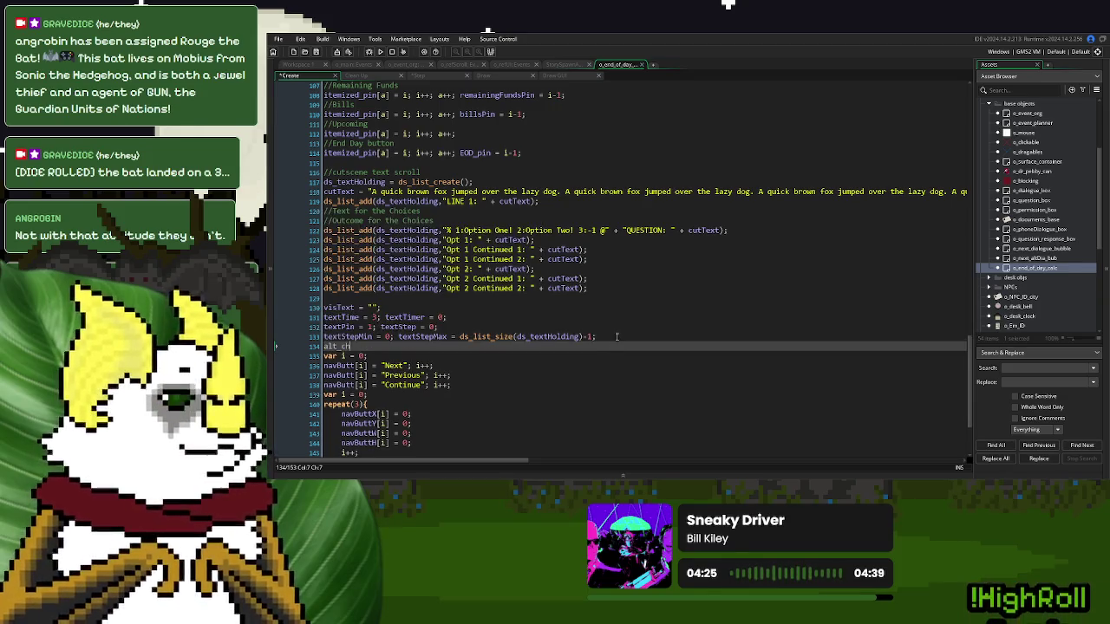
text(oices = false;)
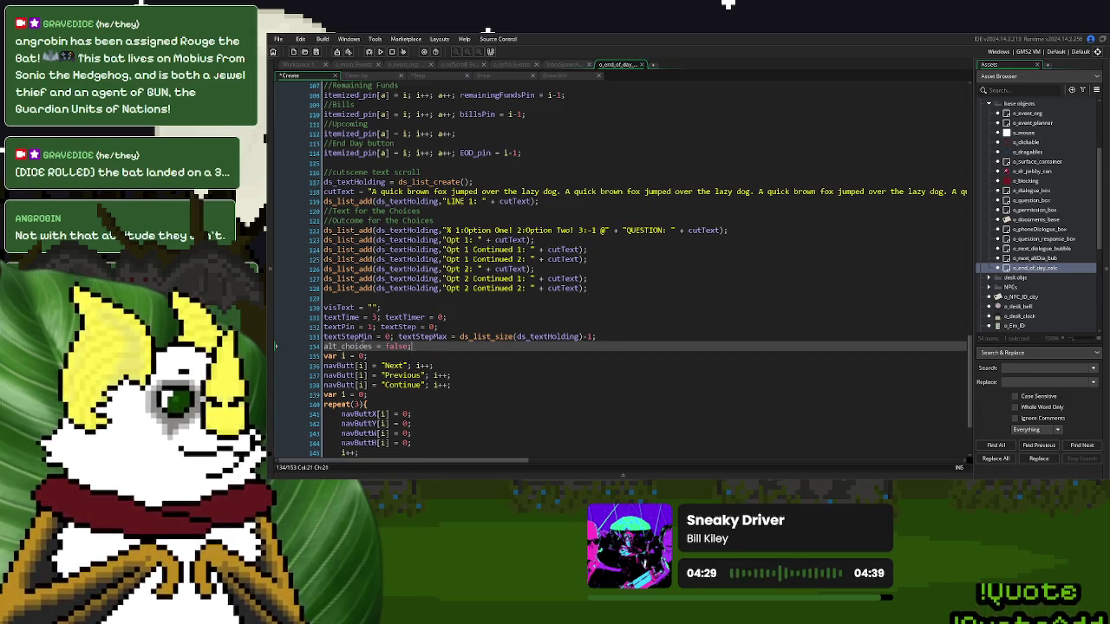
click(372, 346)
key(BackSpace)
key(BackSpace)
key(BackSpace)
text(ces)
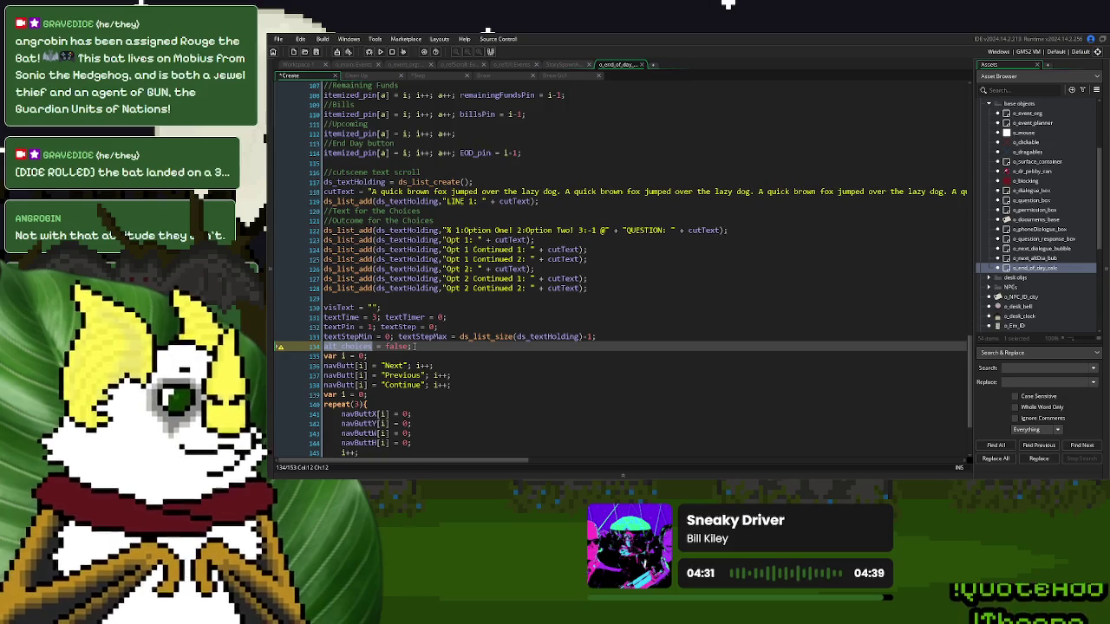
drag(415, 346, 325, 346)
key(BackSpace)
key(BackSpace)
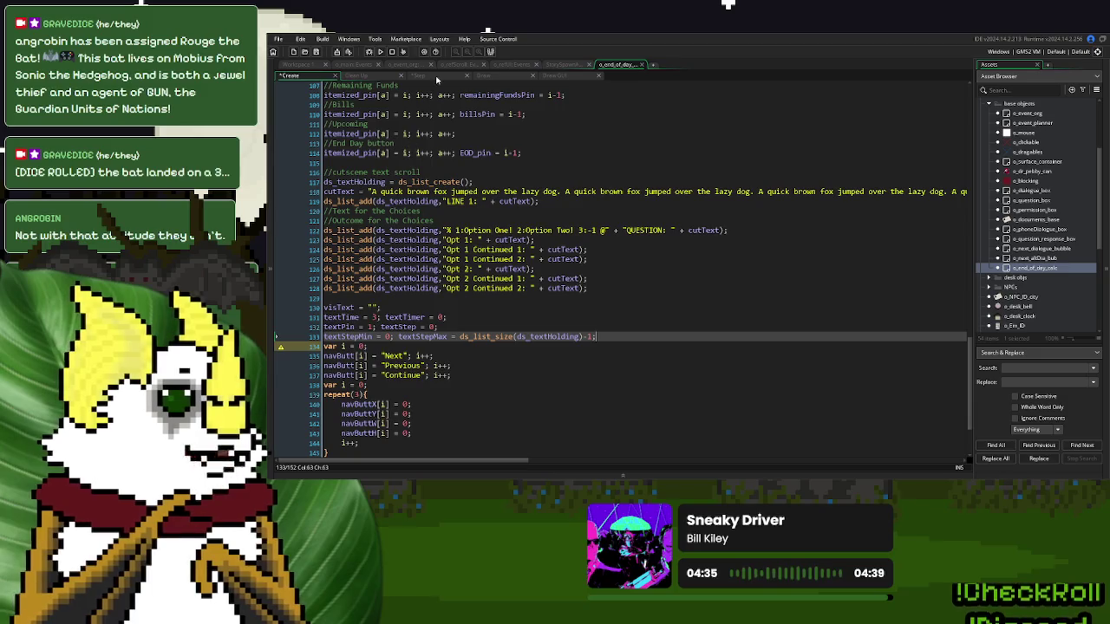
- Add a //Text Parser section declaring var _text = ds_textHolding[| textStep]
click(418, 75)
scroll(479, 230, up, 7)
scroll(479, 230, up, 5)
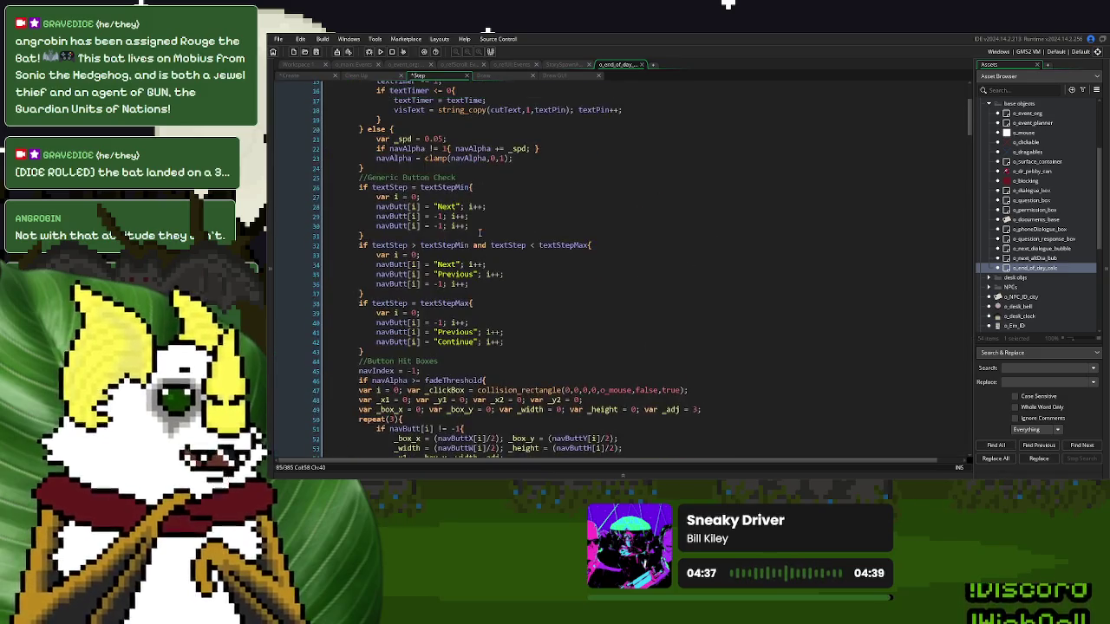
scroll(415, 177, down, 2)
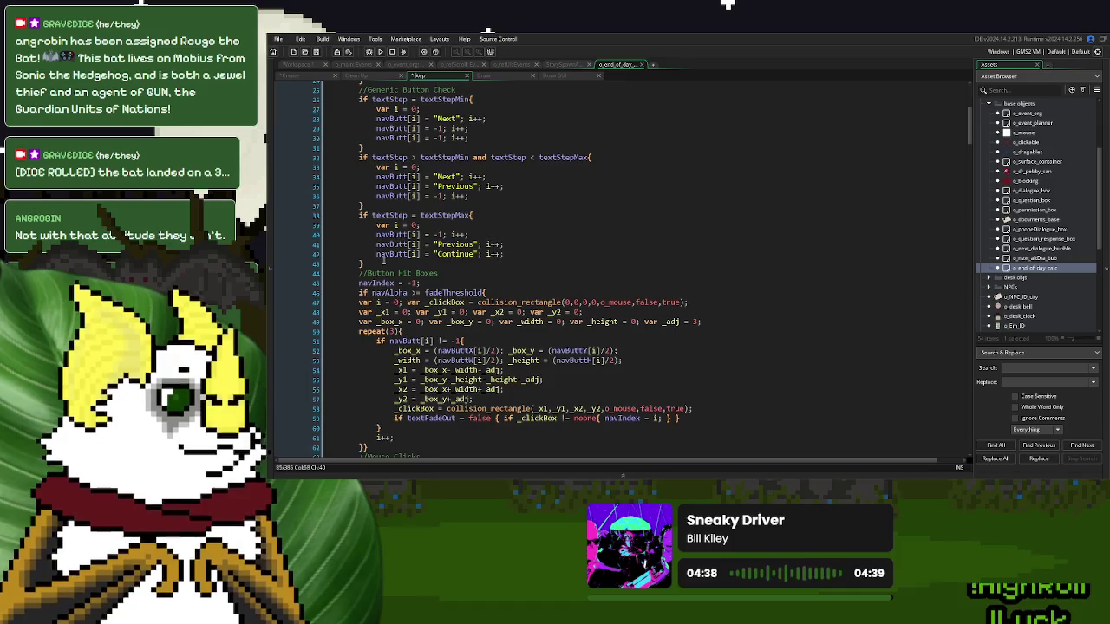
scroll(426, 269, up, 2)
scroll(427, 269, up, 5)
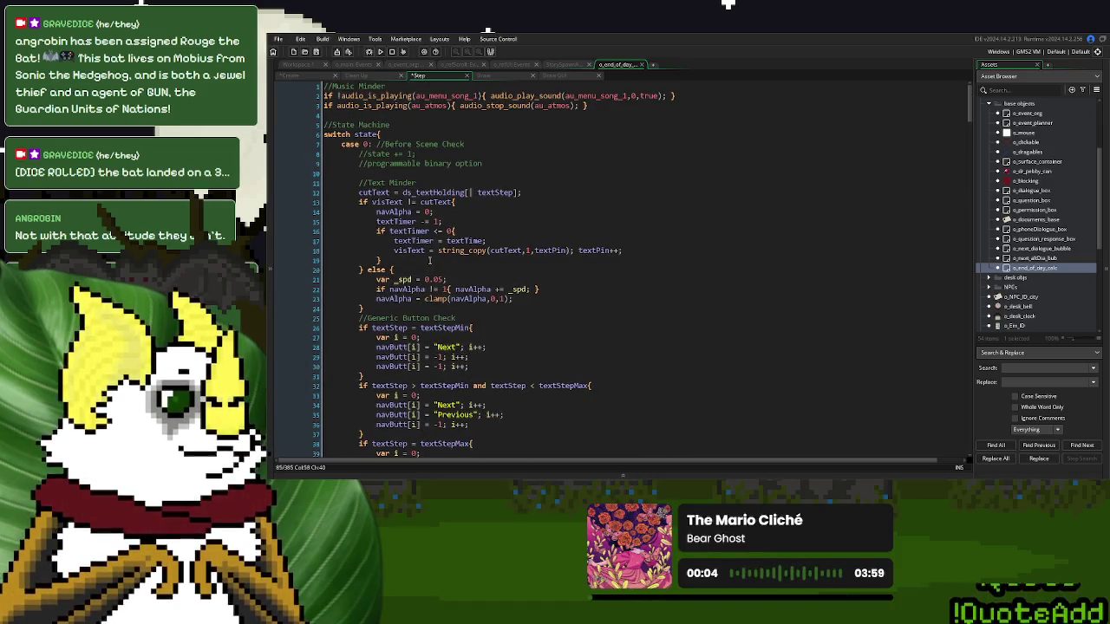
click(379, 171)
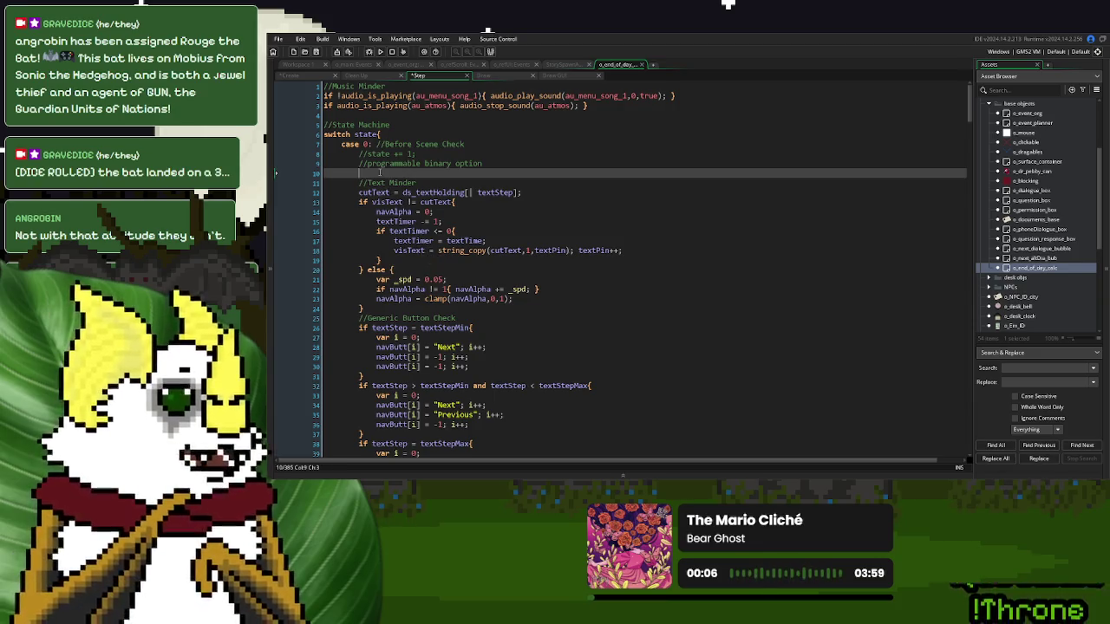
key(Return)
key(Return)
key(Up)
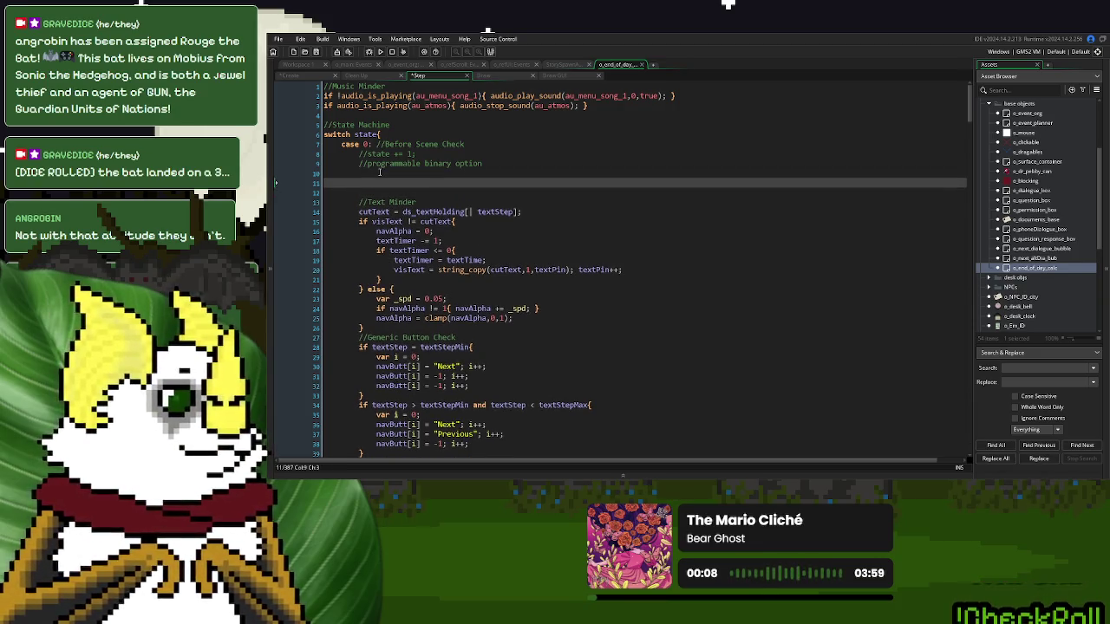
text(//Text Parser)
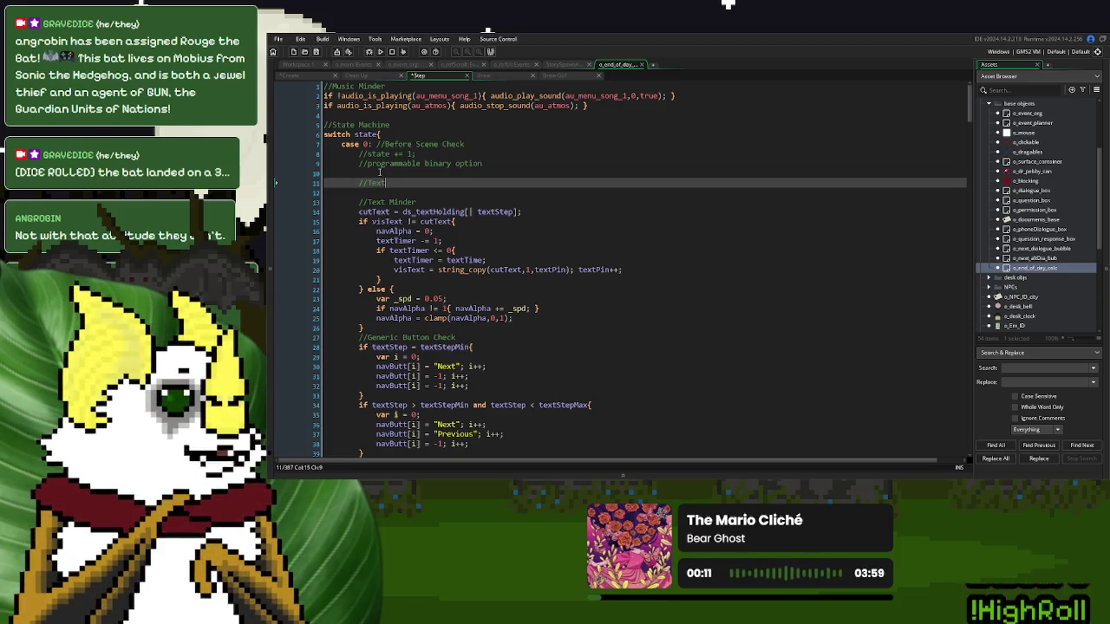
key(Down)
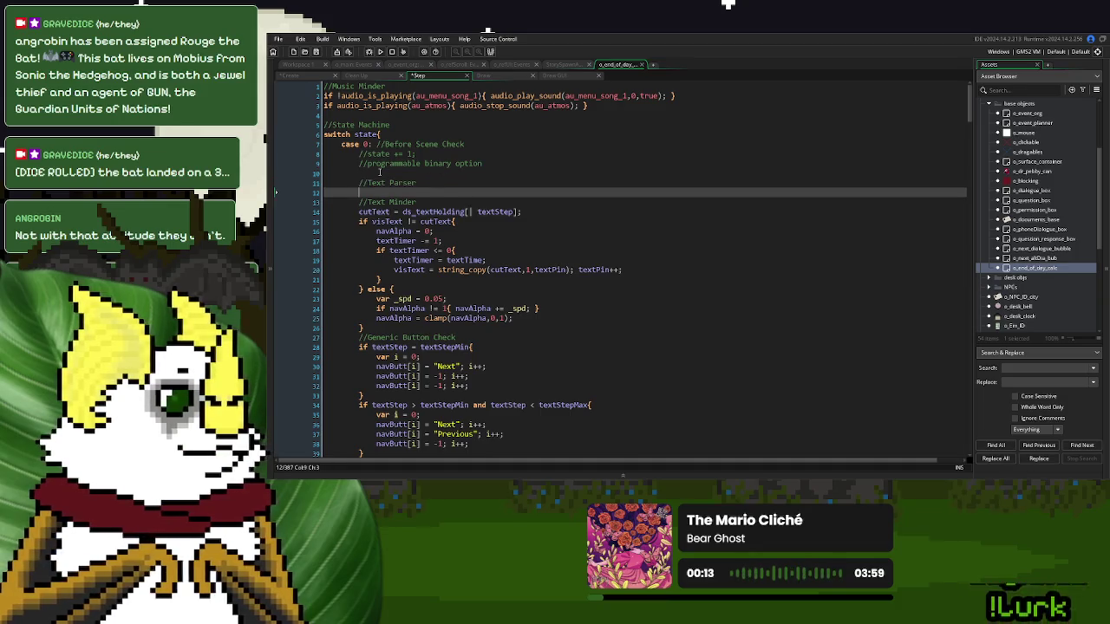
text(var _t)
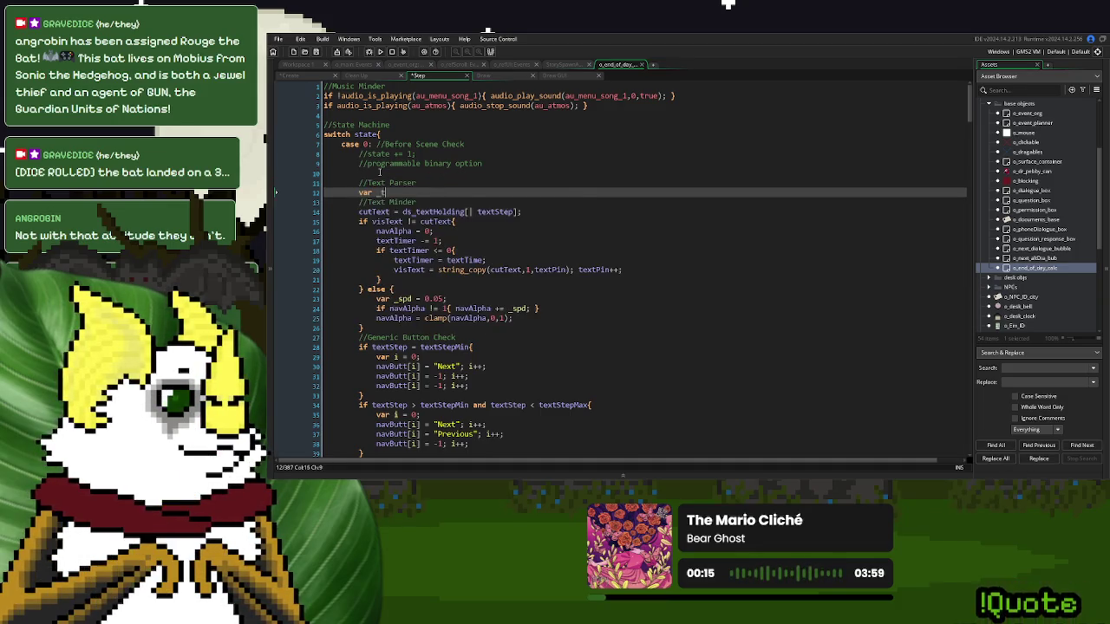
text(ext =)
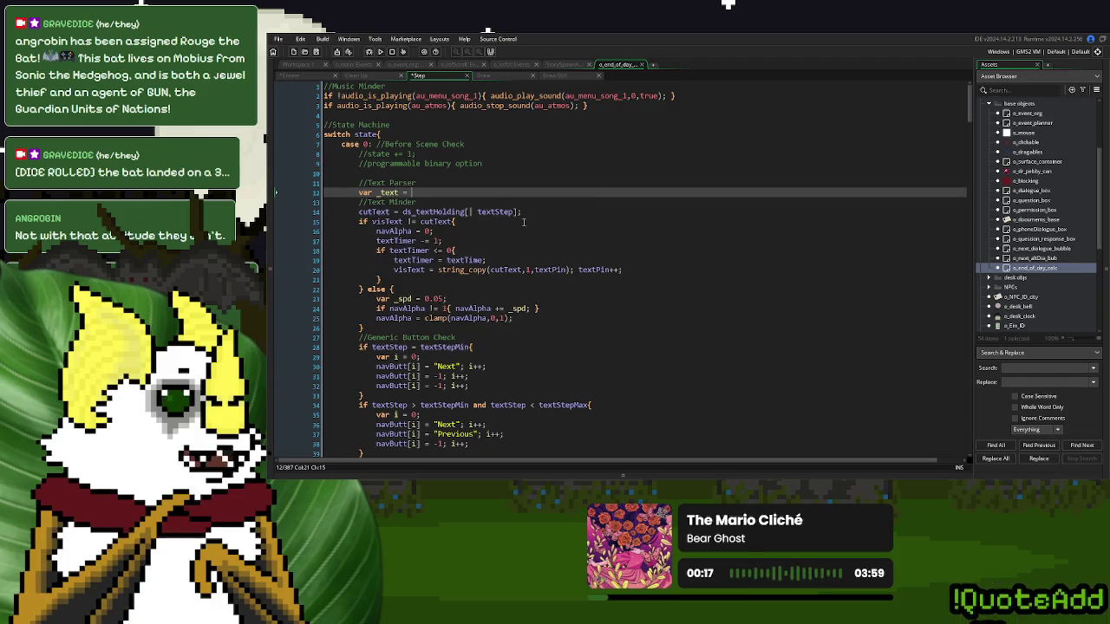
drag(518, 211, 402, 211)
key(ctrl+c)
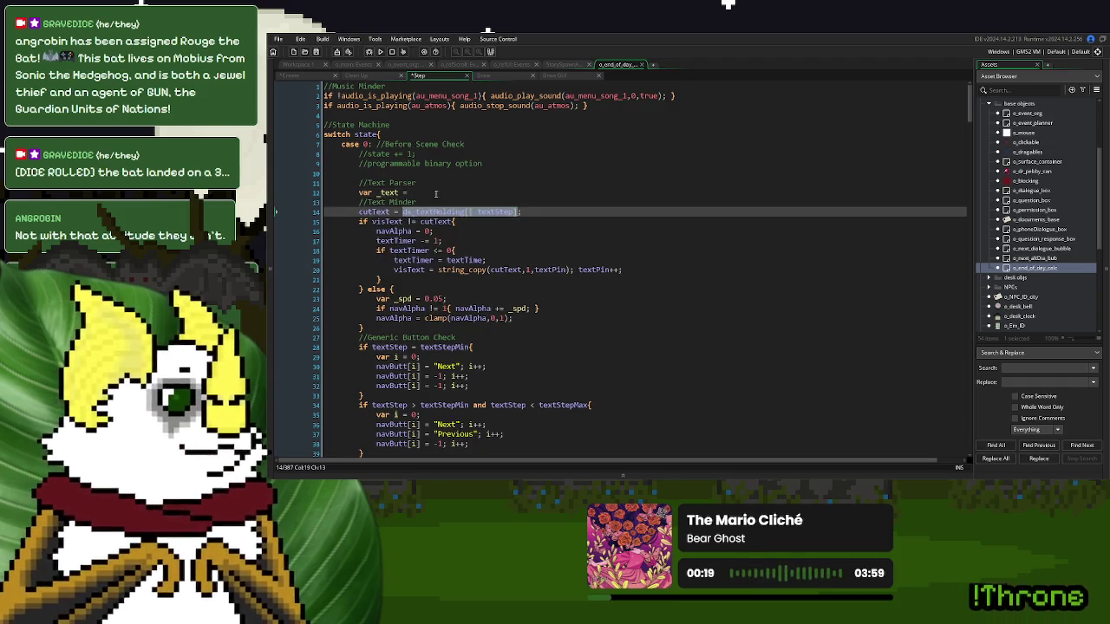
click(440, 192)
key(ctrl+v)
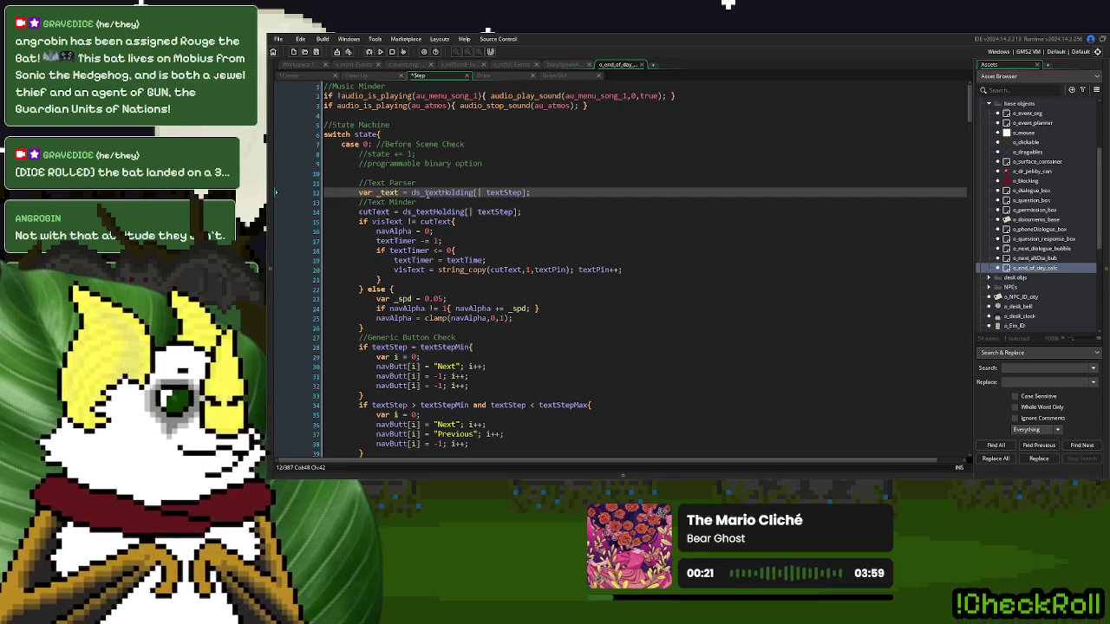
- Make the cutText line read from _text instead of the list lookup
double_click(388, 192)
key(ctrl+c)
drag(404, 211, 522, 212)
key(ctrl+v)
- Declare 'var _alt_choices = false;' below the _text line
click(551, 192)
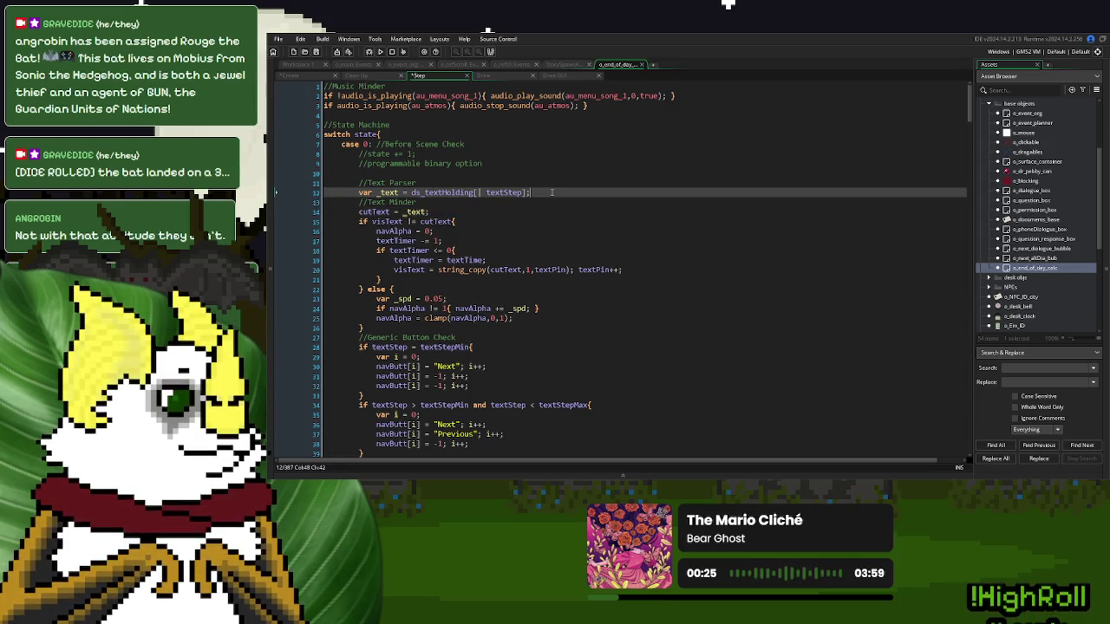
key(Return)
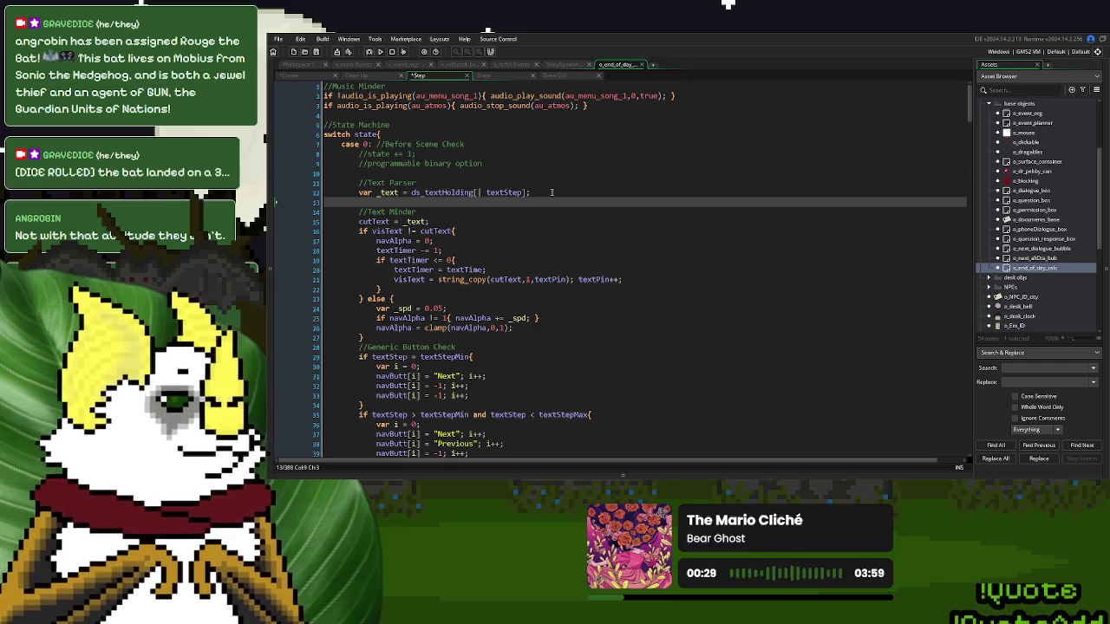
text(var _al)
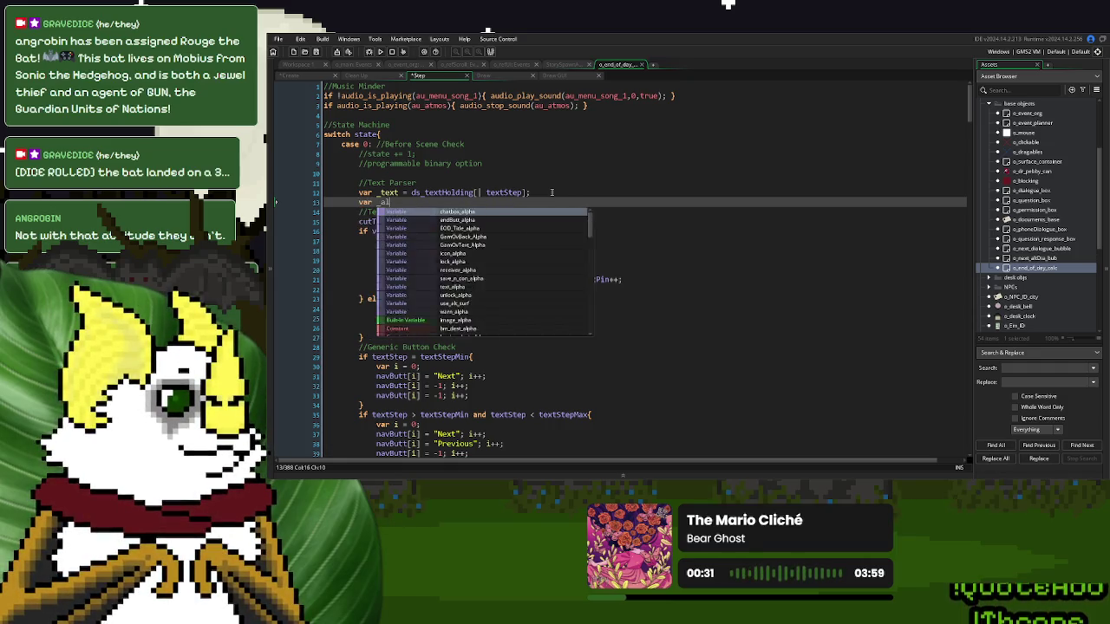
text(t_choices)
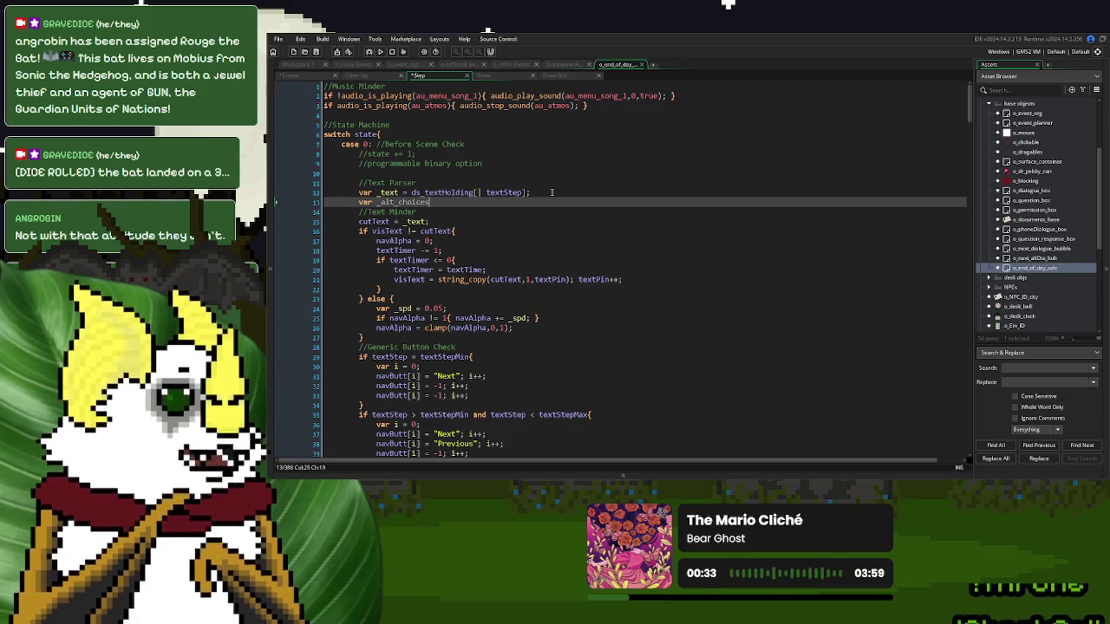
text( = false;)
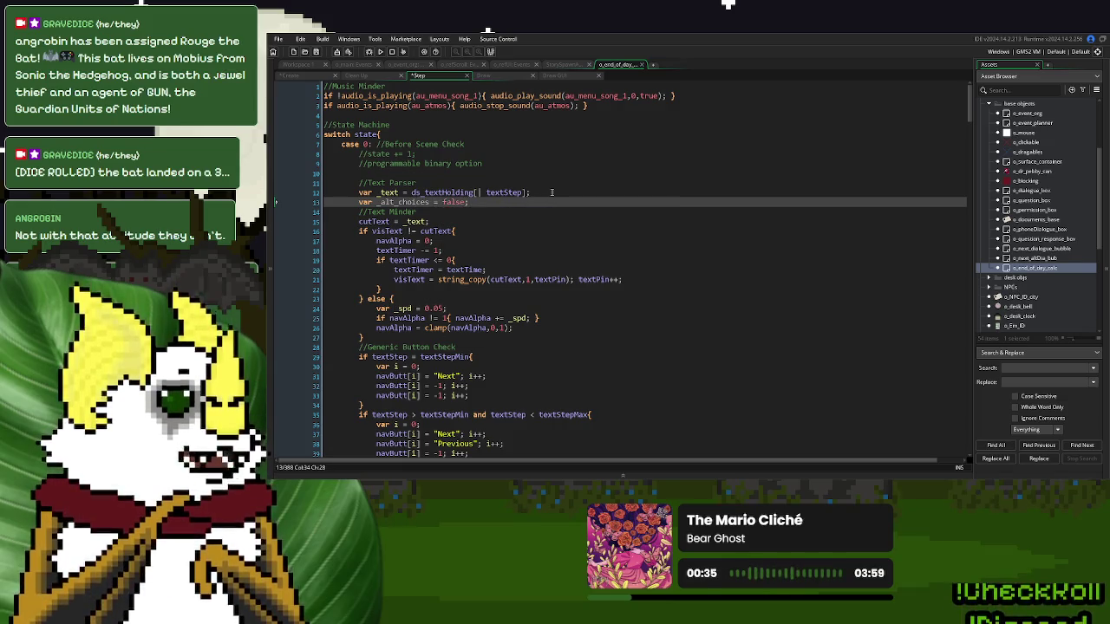
- Enclose the generic button checks in an 'if _alt_choices = false{ ... }' block
double_click(397, 201)
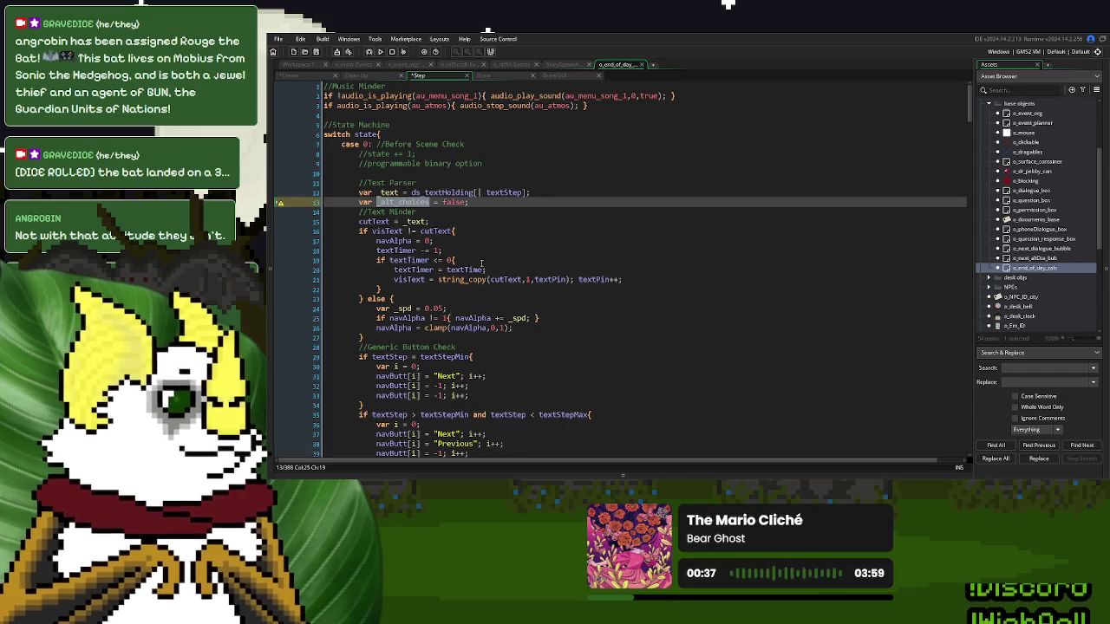
scroll(470, 251, down, 4)
scroll(471, 254, down, 5)
scroll(471, 254, up, 3)
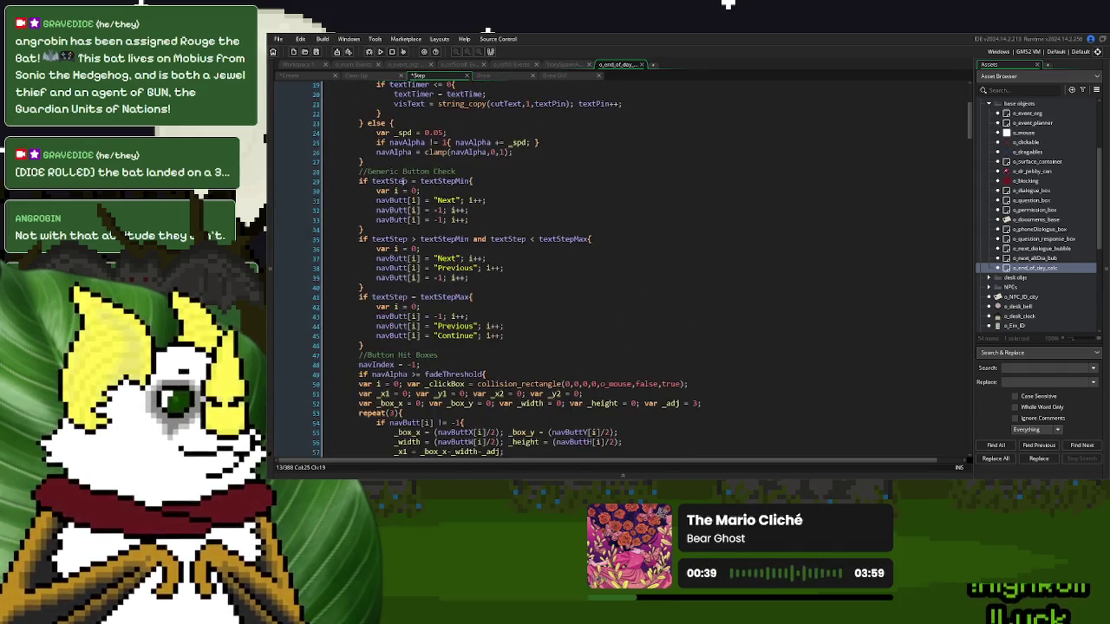
click(358, 181)
key(Return)
key(Up)
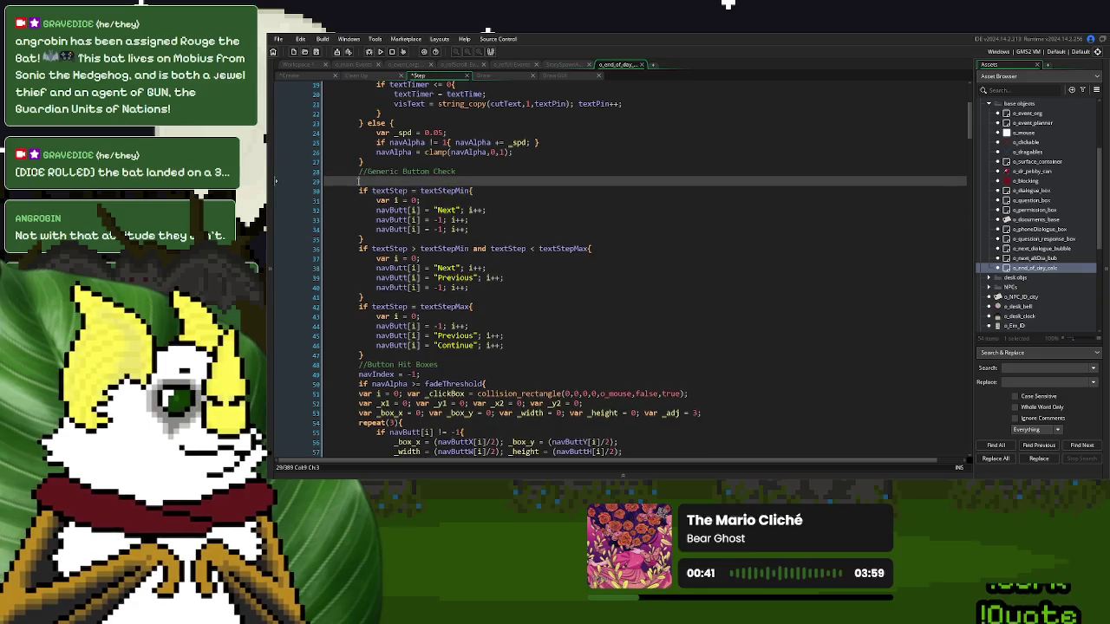
text(if)
key(ctrl+v)
text(= false{)
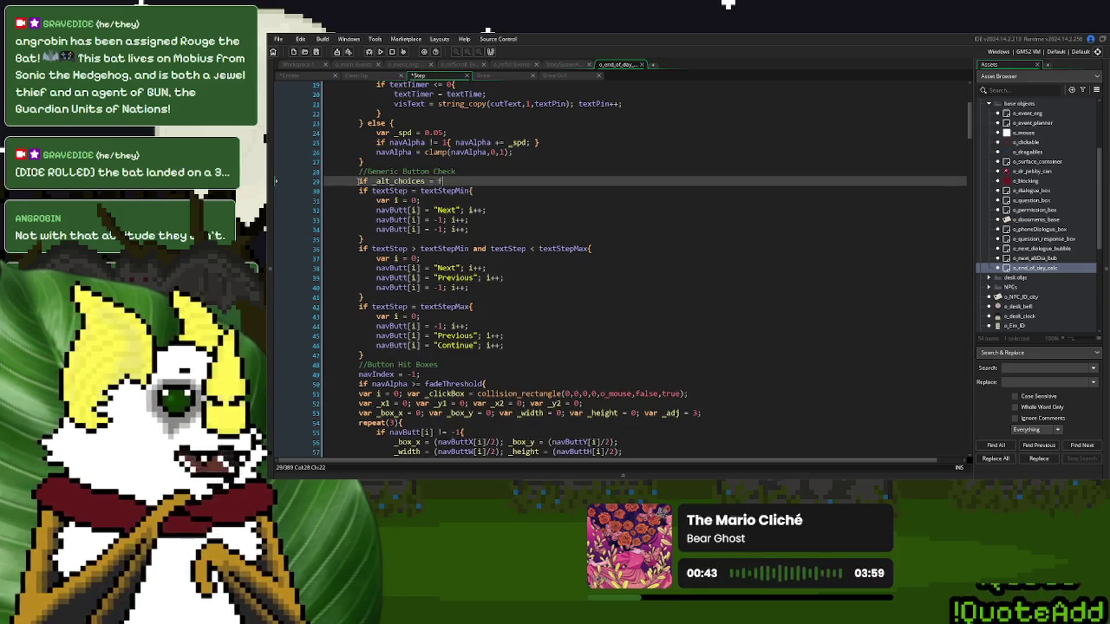
click(417, 355)
key(Return)
text(})
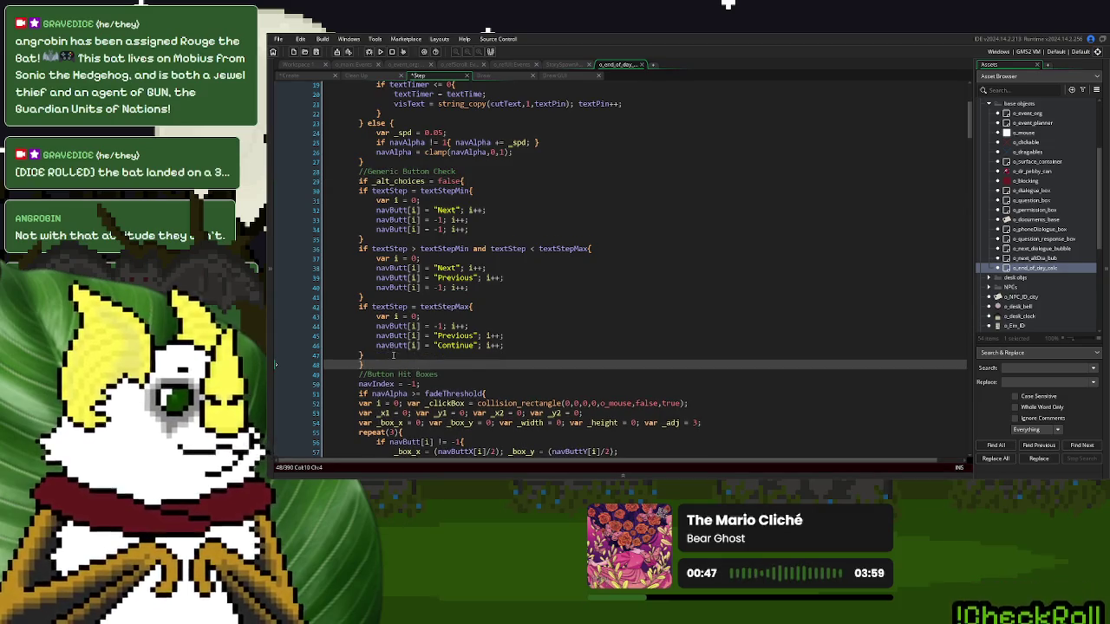
- Indent the button checks inside the block and add an empty else branch
click(377, 357)
key(shift+Up)
key(shift+Up)
key(shift+Up)
key(Tab)
click(380, 365)
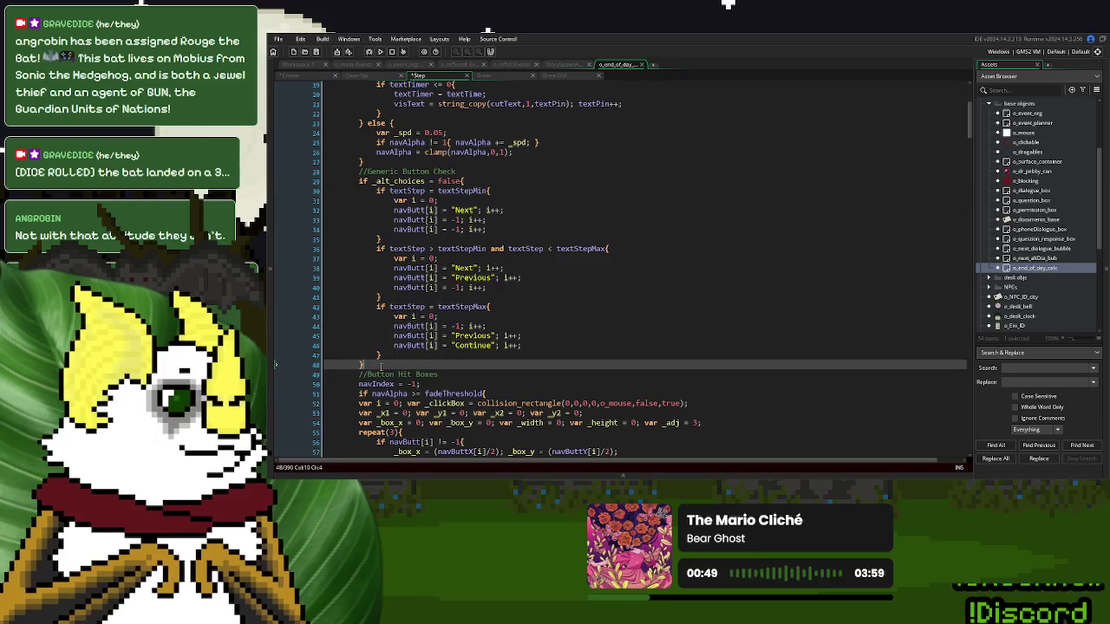
text( else {)
key(Return)
key(Return)
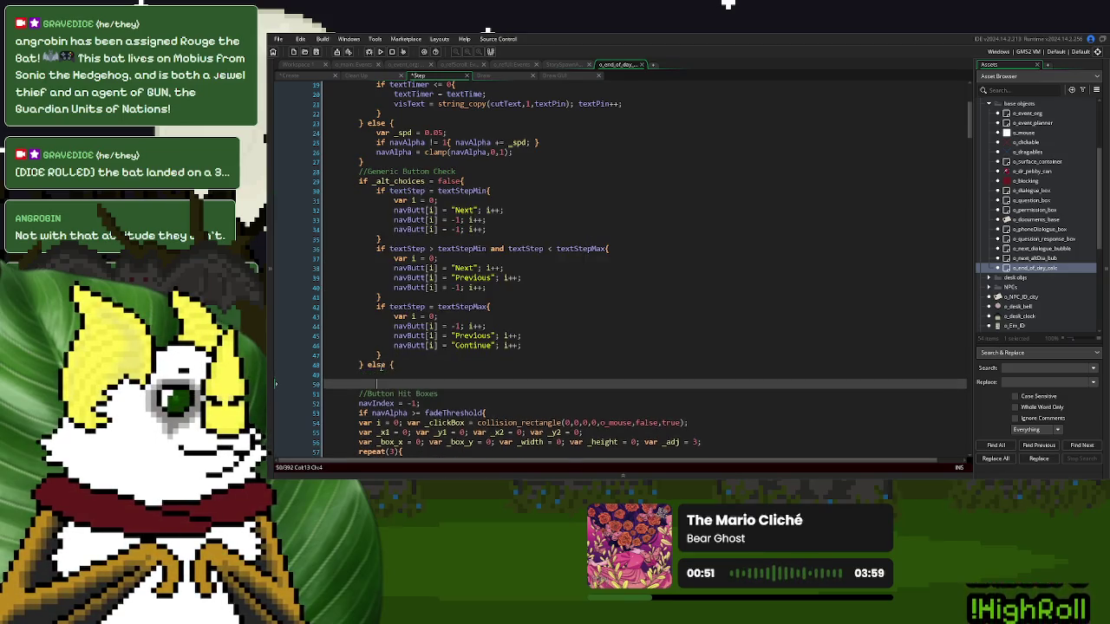
key(Up)
scroll(381, 368, up, 6)
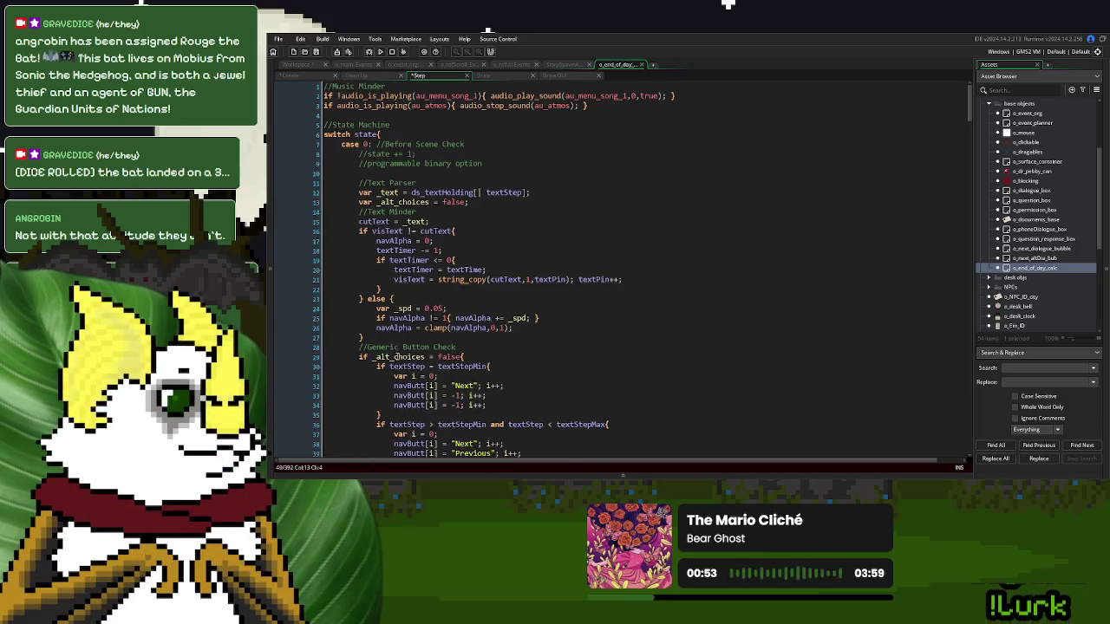
- Add an empty if string_char_at(_text,1) = "%" { } block below the _alt_choices line
click(442, 201)
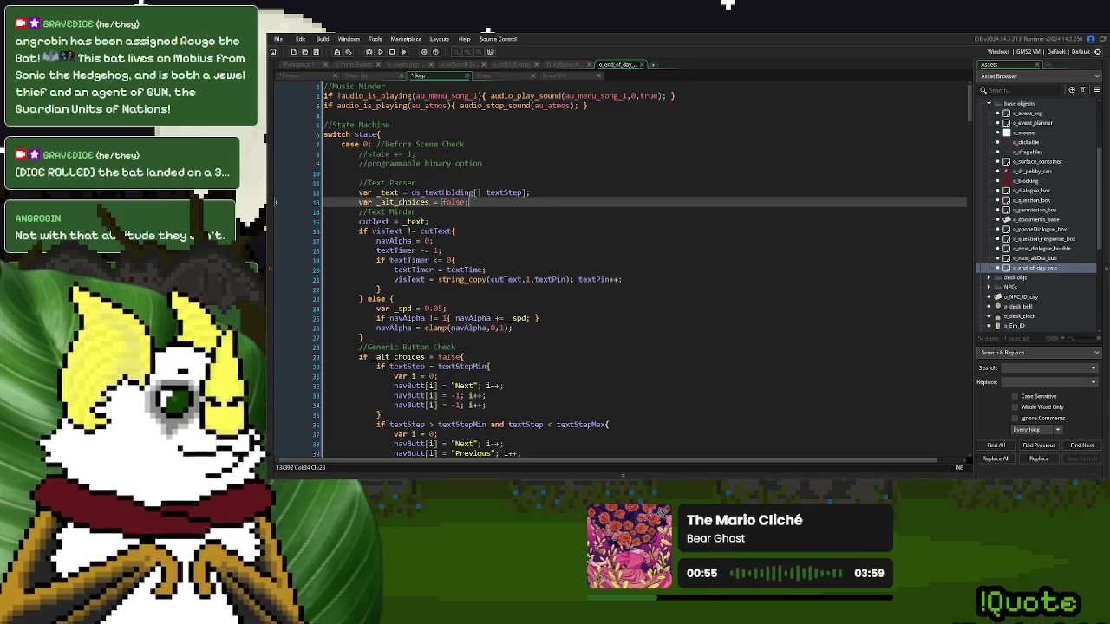
drag(528, 192, 411, 192)
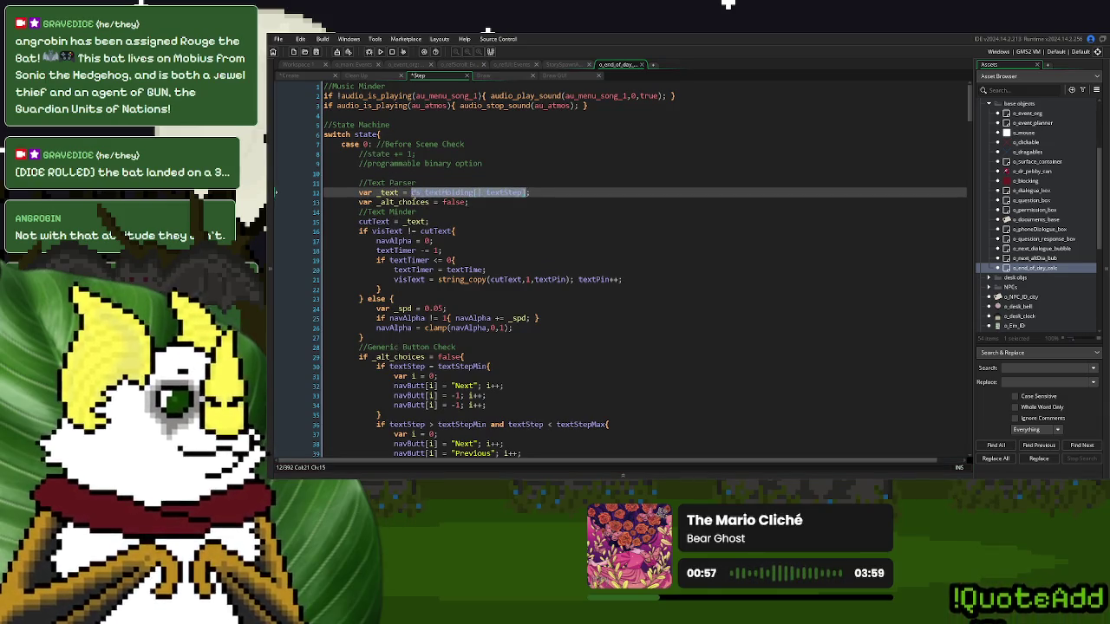
click(411, 192)
click(480, 202)
key(Return)
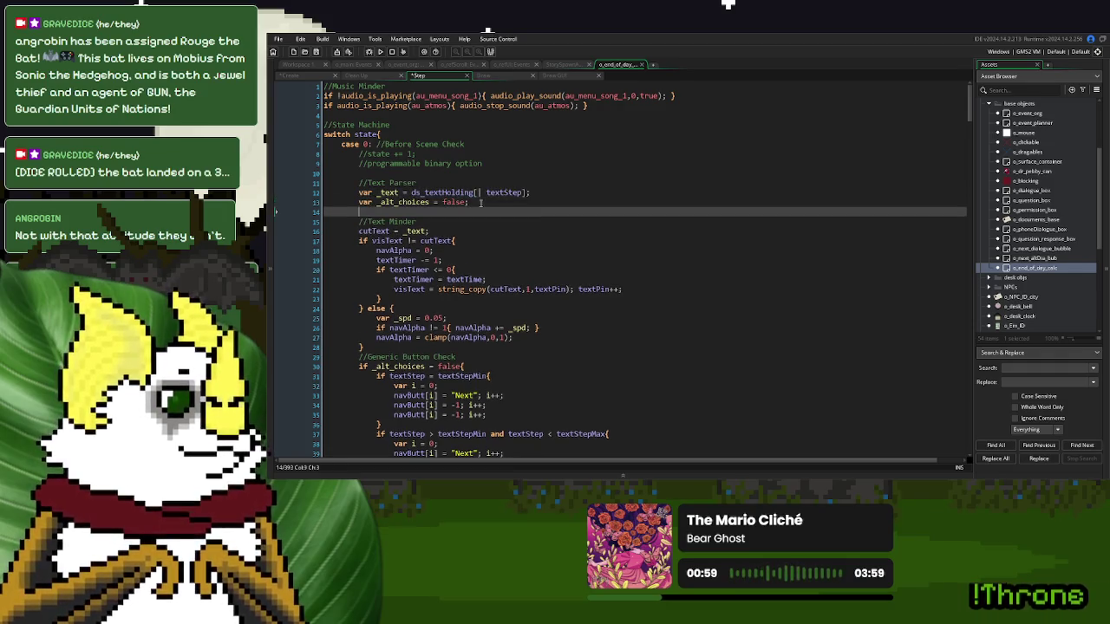
text(if string_cha)
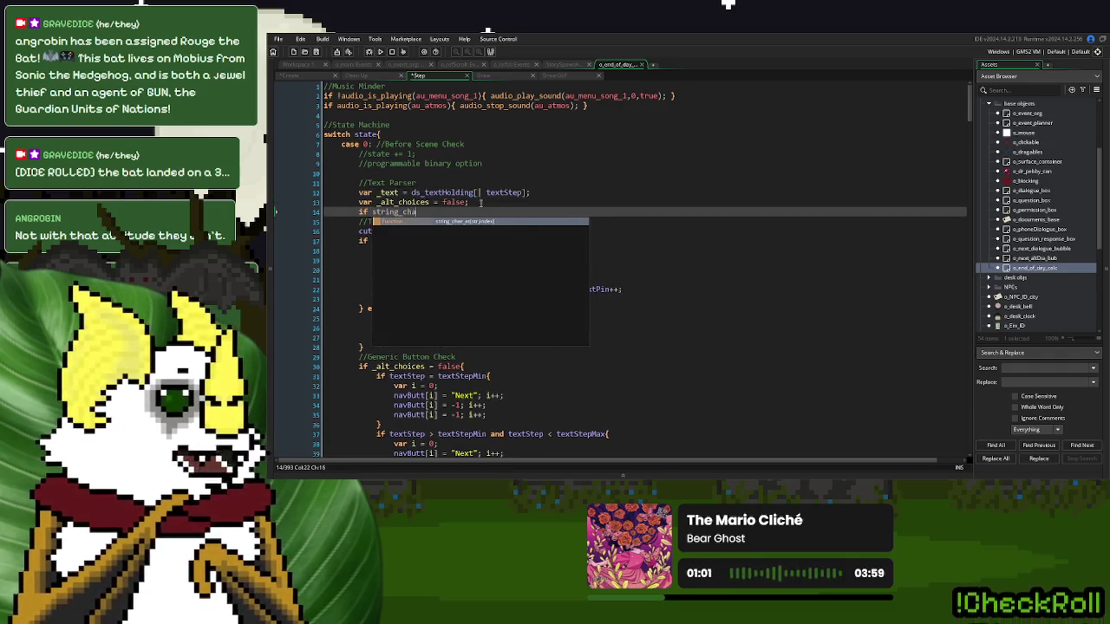
text(r_at(_text)
text(,1) )
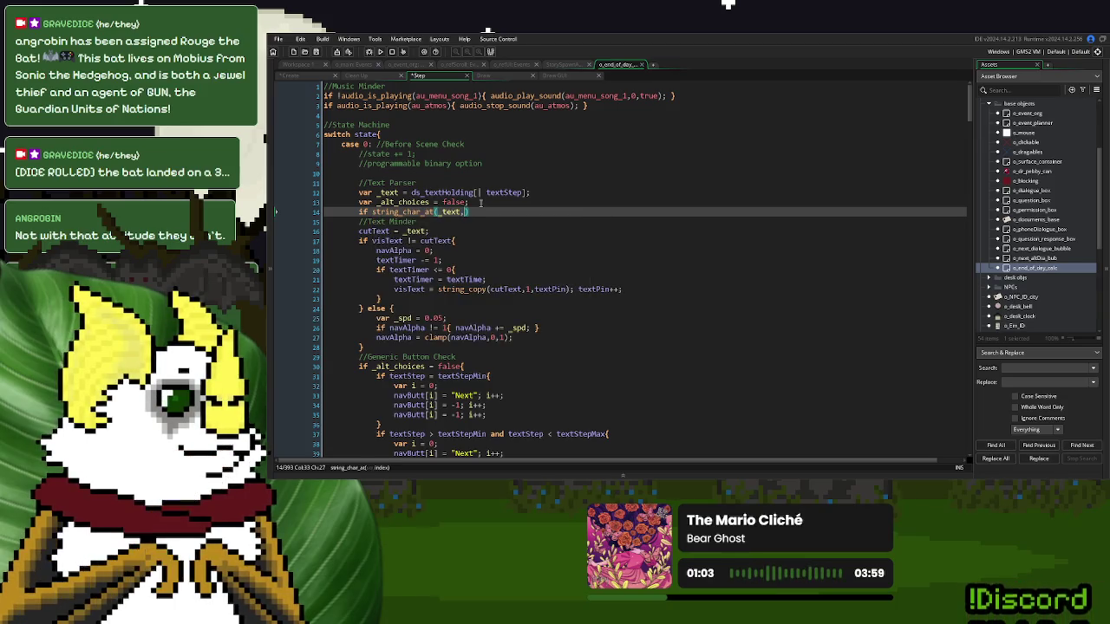
text(=)
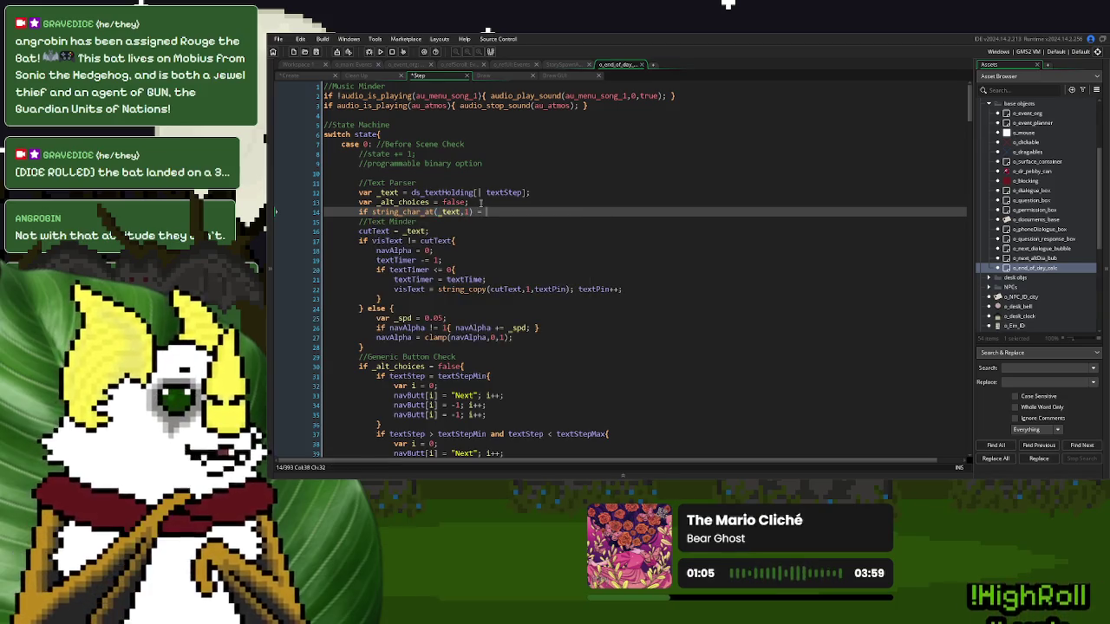
click(293, 76)
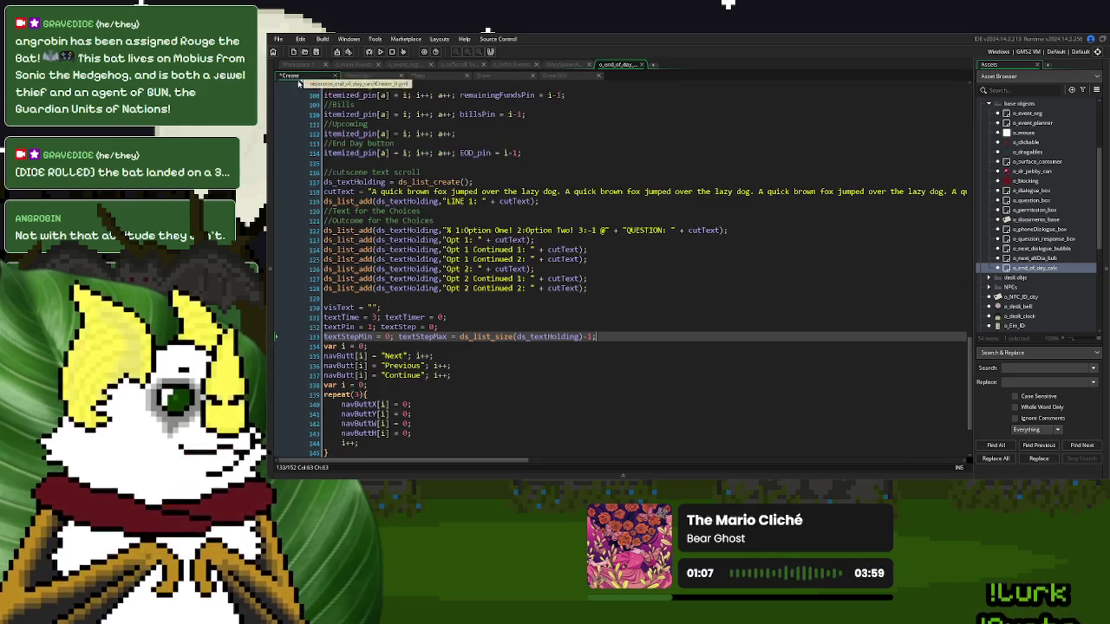
click(425, 77)
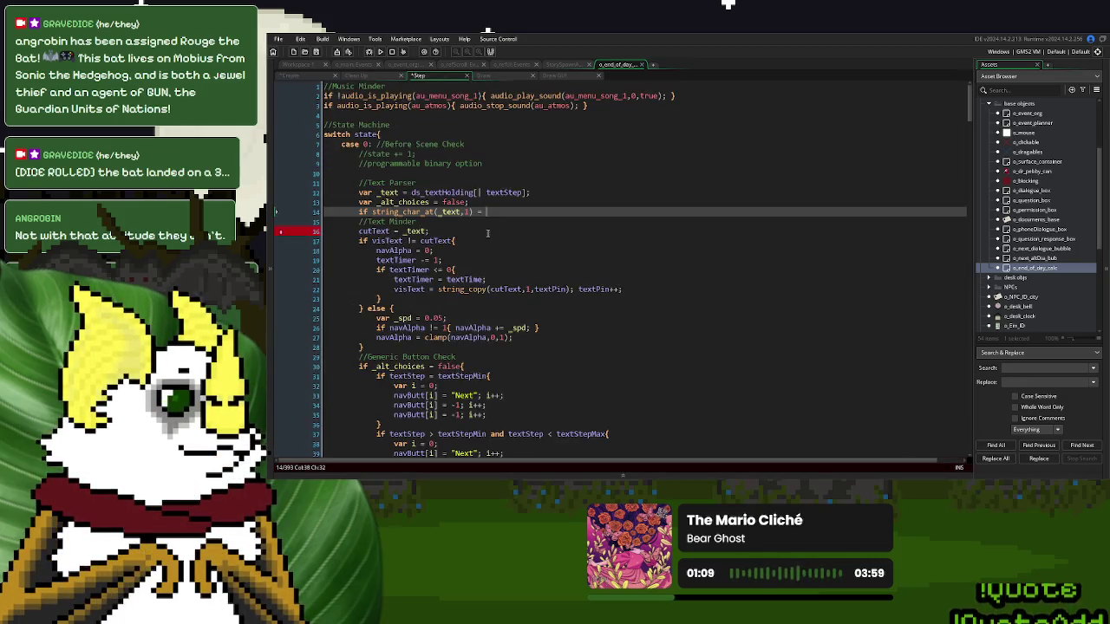
text(")
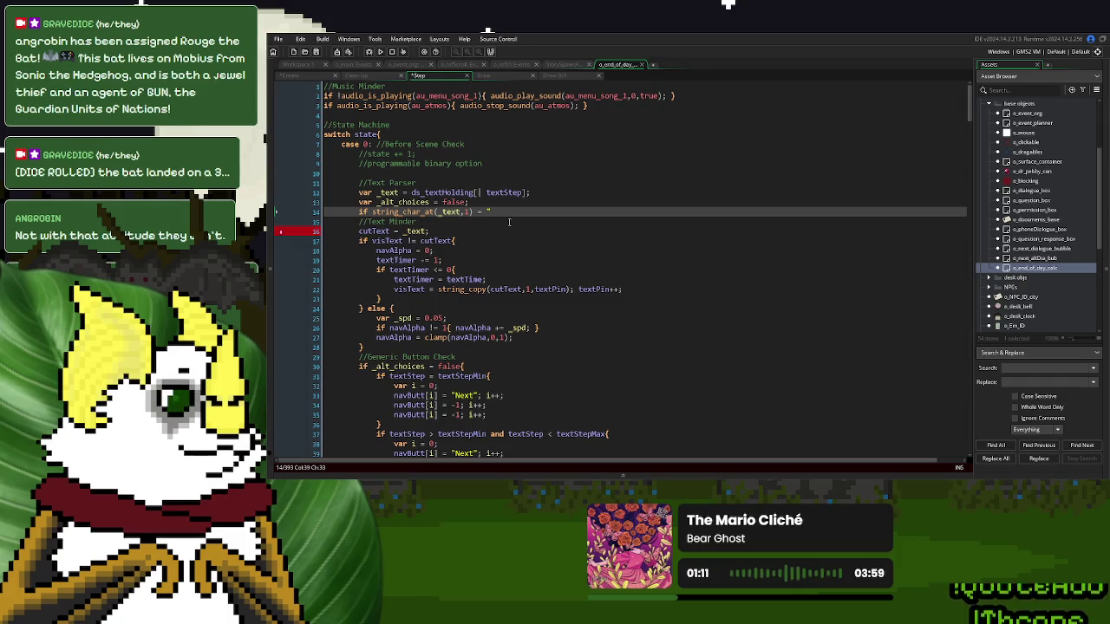
text(%")
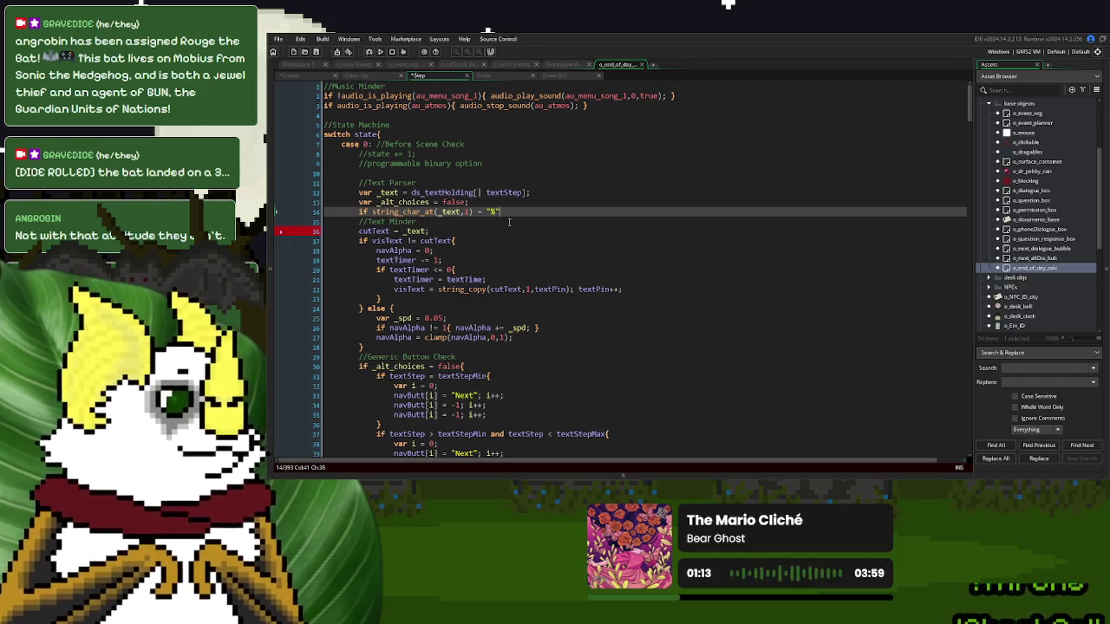
text({)
key(Return)
key(Return)
text(})
click(480, 220)
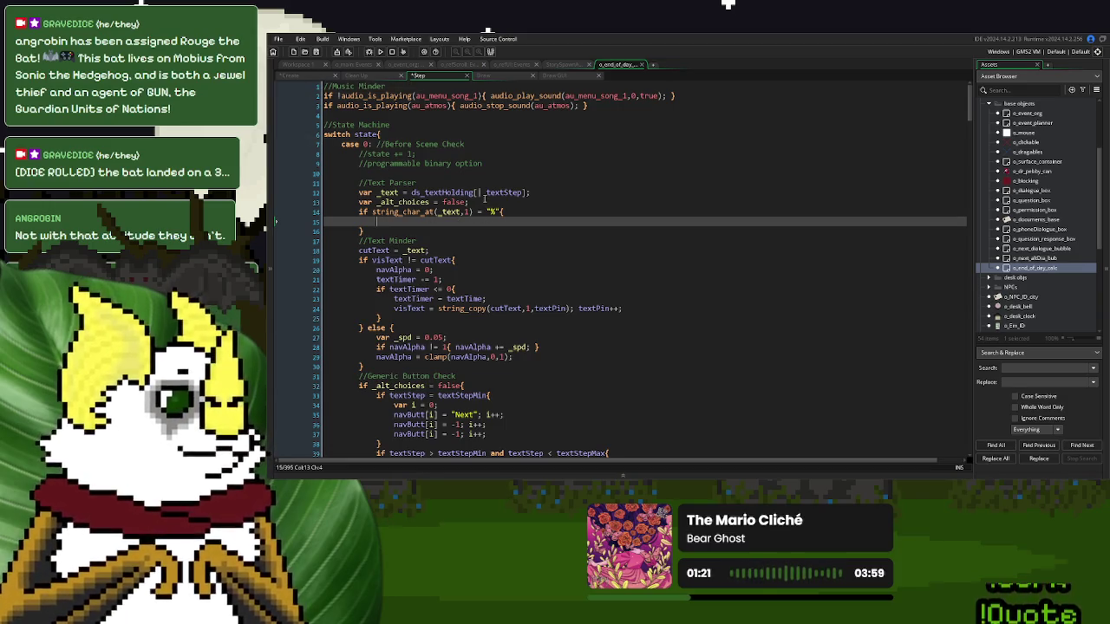
- Declare _choice_1, _choice_2, _choice_3 as -1 and copy the textStepMax button block into else
click(484, 201)
key(Return)
text(var )
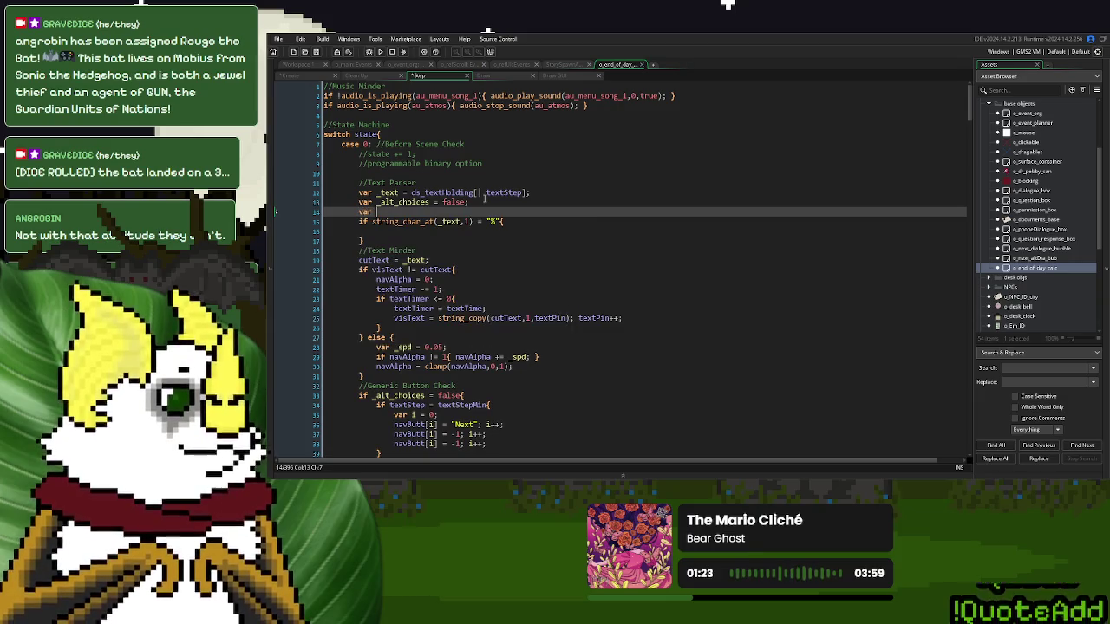
text(_choice_1 )
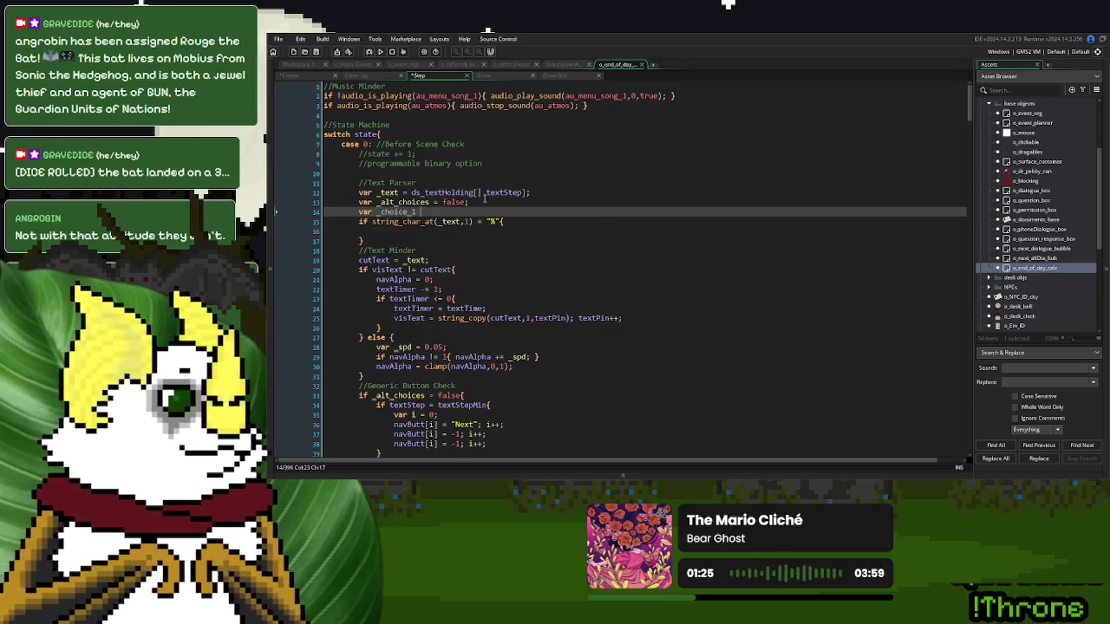
text(= -1; var)
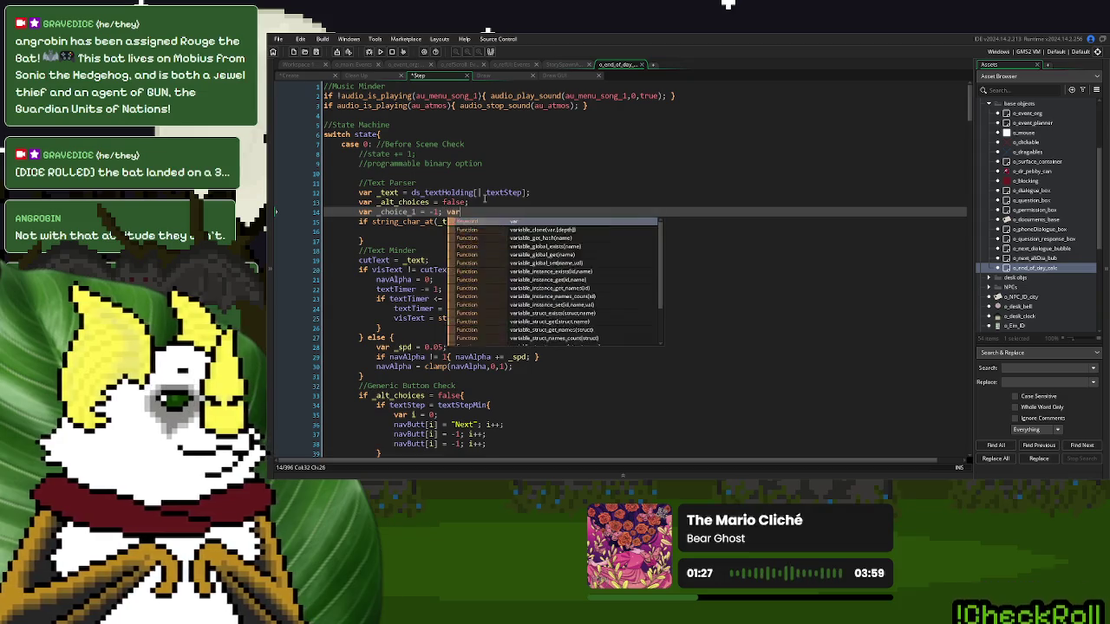
text( _choice_2)
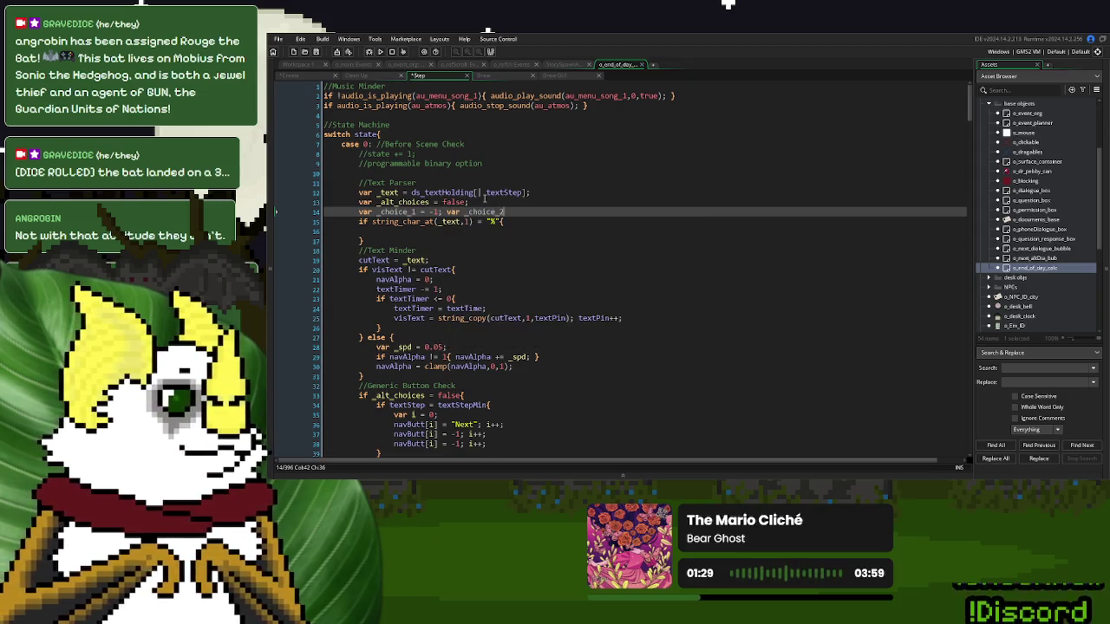
text( = -1; var _)
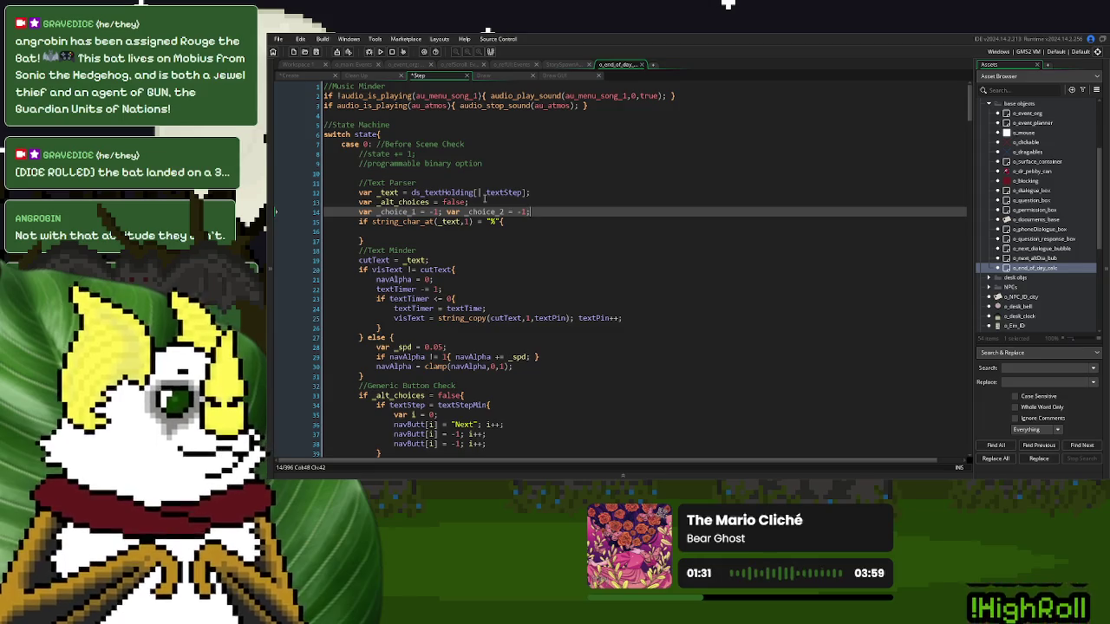
text(choice)
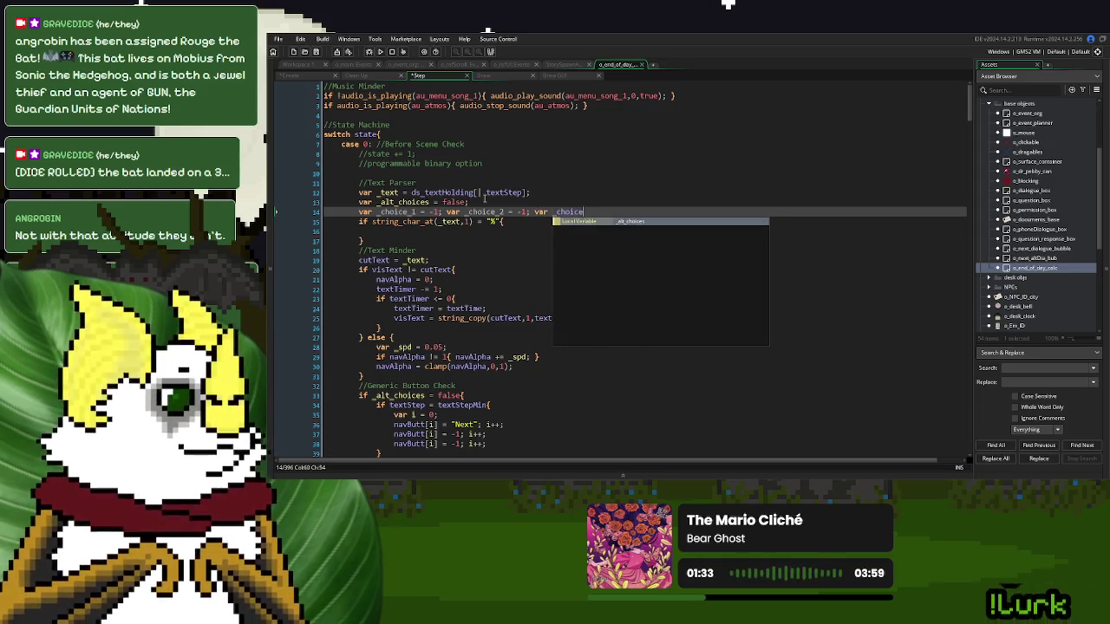
text(_3 = -1;)
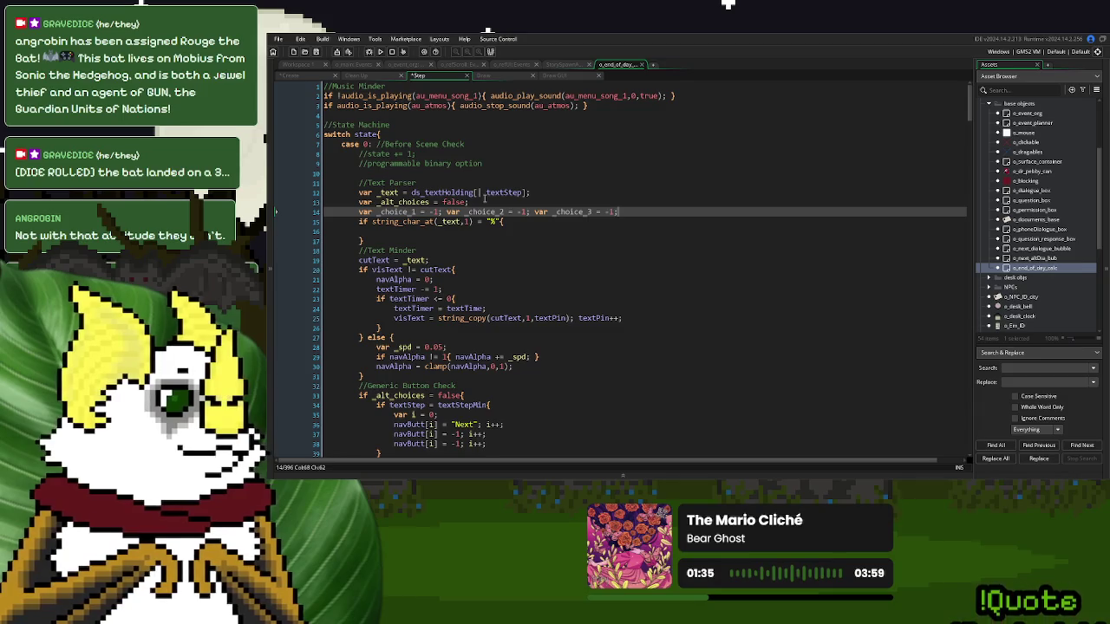
scroll(486, 197, down, 9)
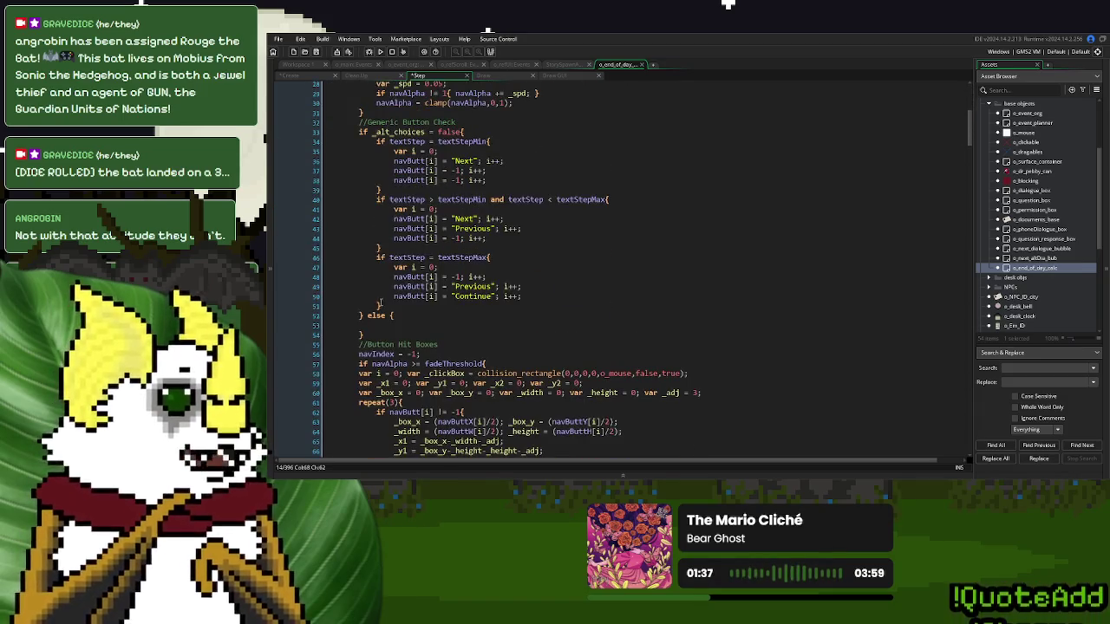
drag(382, 305, 376, 258)
key(ctrl+c)
click(537, 325)
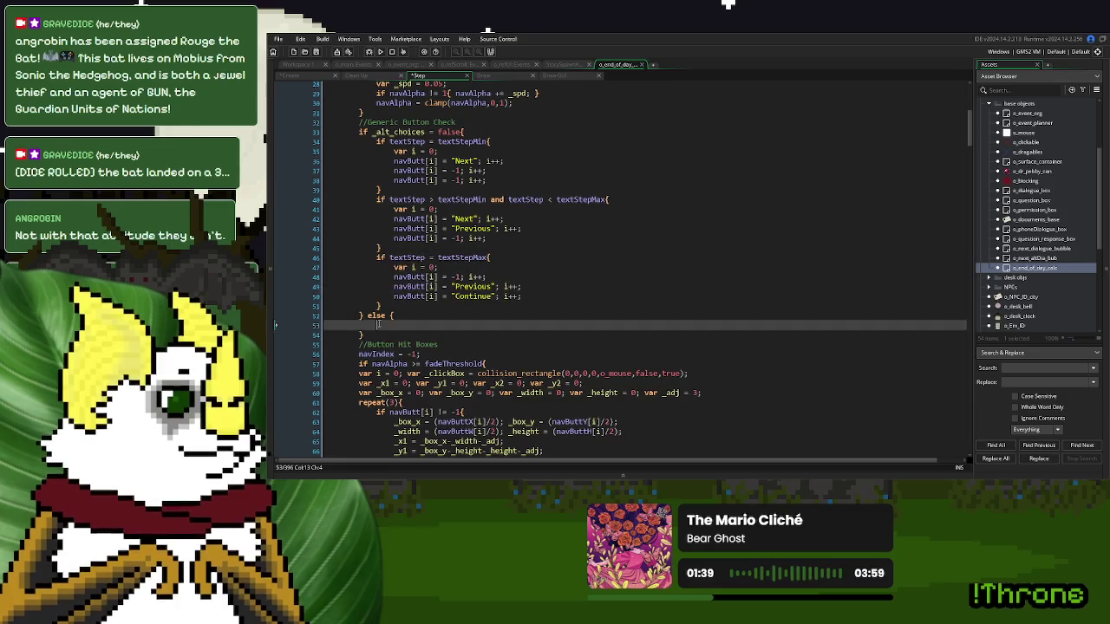
key(ctrl+v)
- Set the else branch's three button values to _choice_1, _choice_2 and _choice_3
scroll(537, 301, up, 9)
double_click(397, 211)
scroll(446, 281, down, 11)
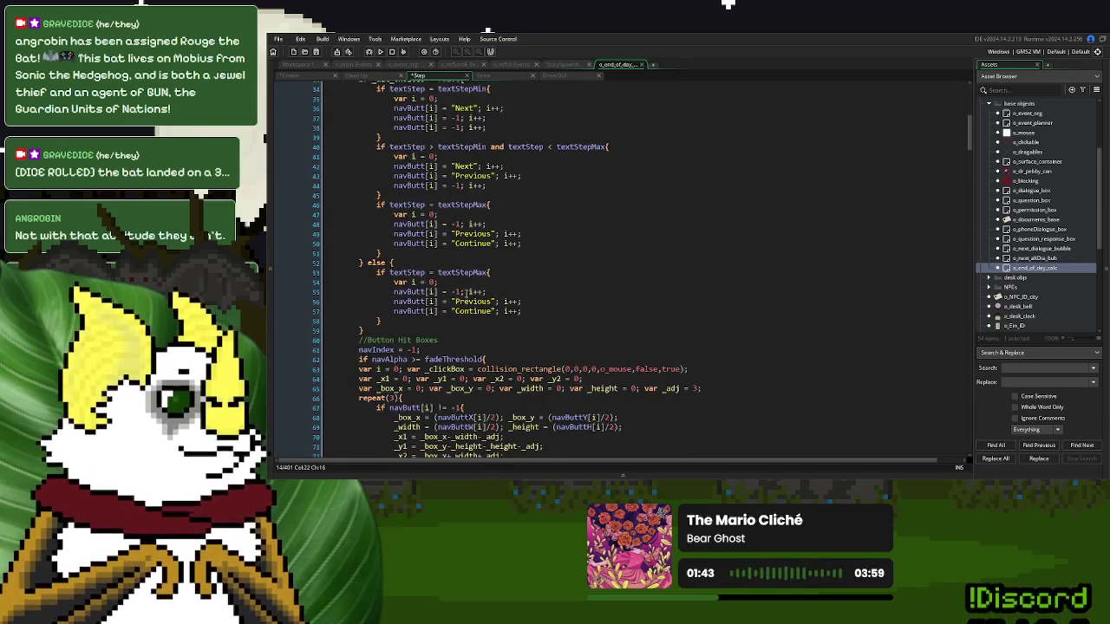
double_click(456, 291)
key(ctrl+v)
drag(496, 301, 451, 311)
key(ctrl+v)
key(ctrl+v)
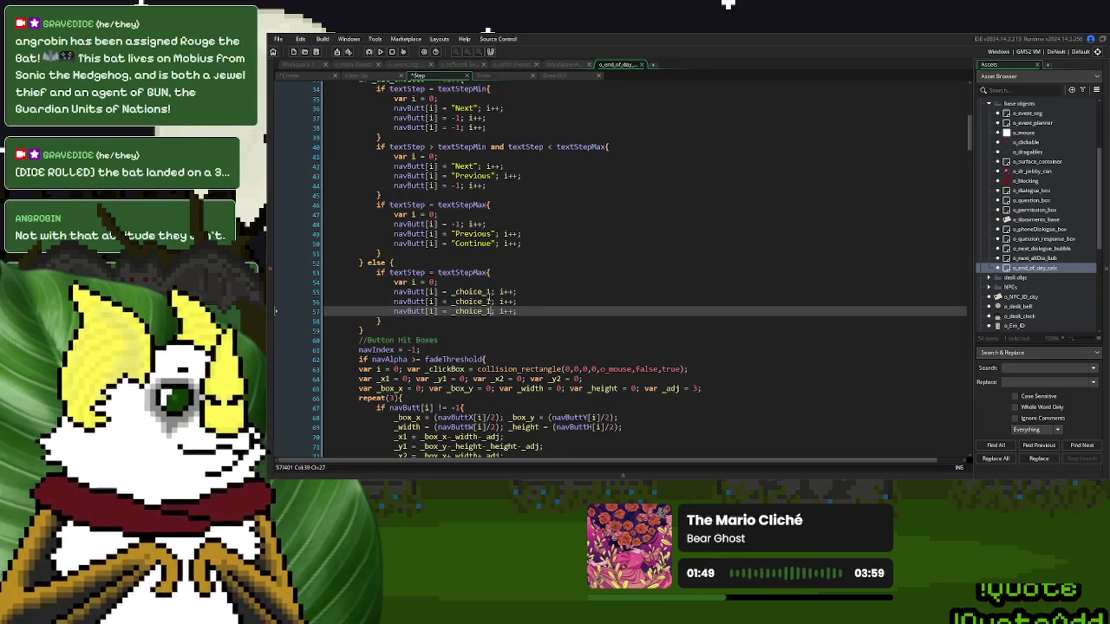
click(491, 300)
key(BackSpace)
text(2)
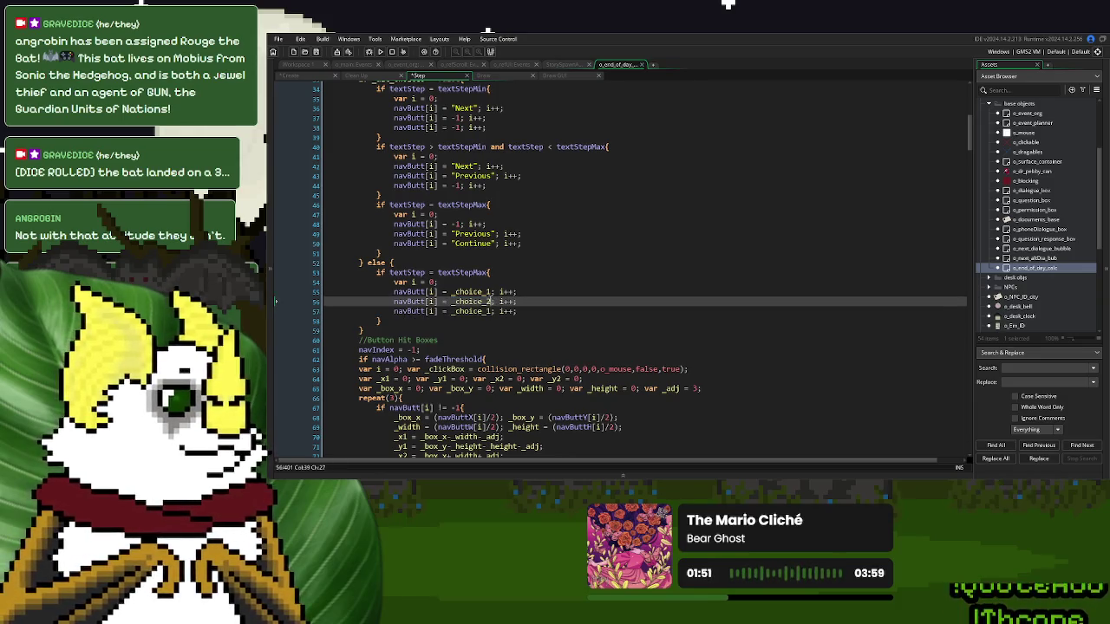
click(490, 310)
key(BackSpace)
text(3)
scroll(471, 267, up, 11)
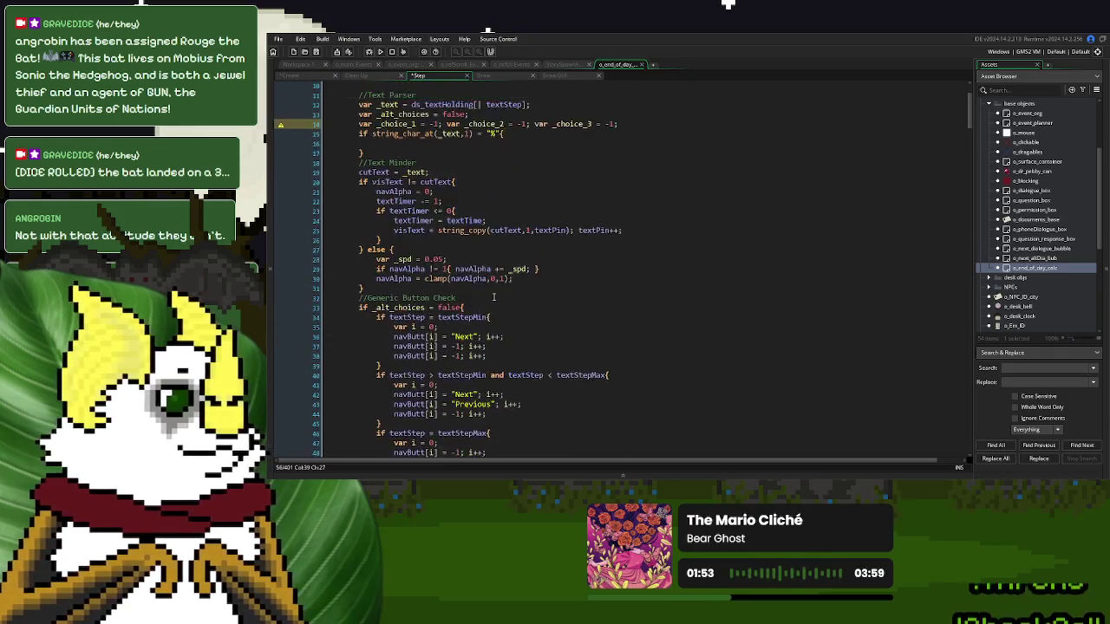
click(457, 231)
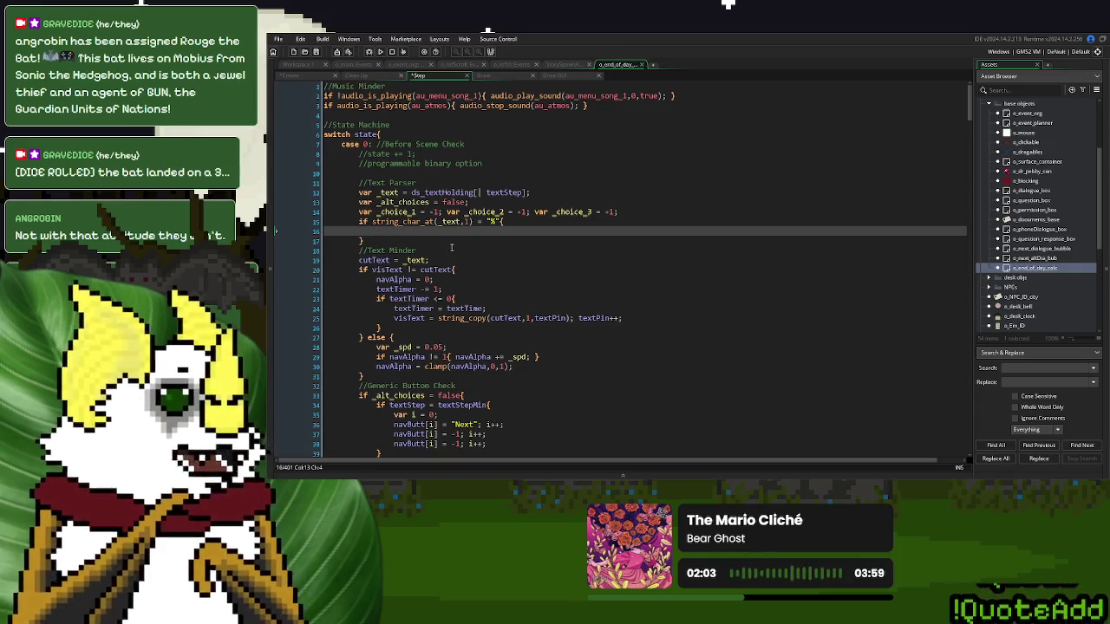
- Start a line in the % block reading _text = string_copy(_text, ..
key(Return)
key(Return)
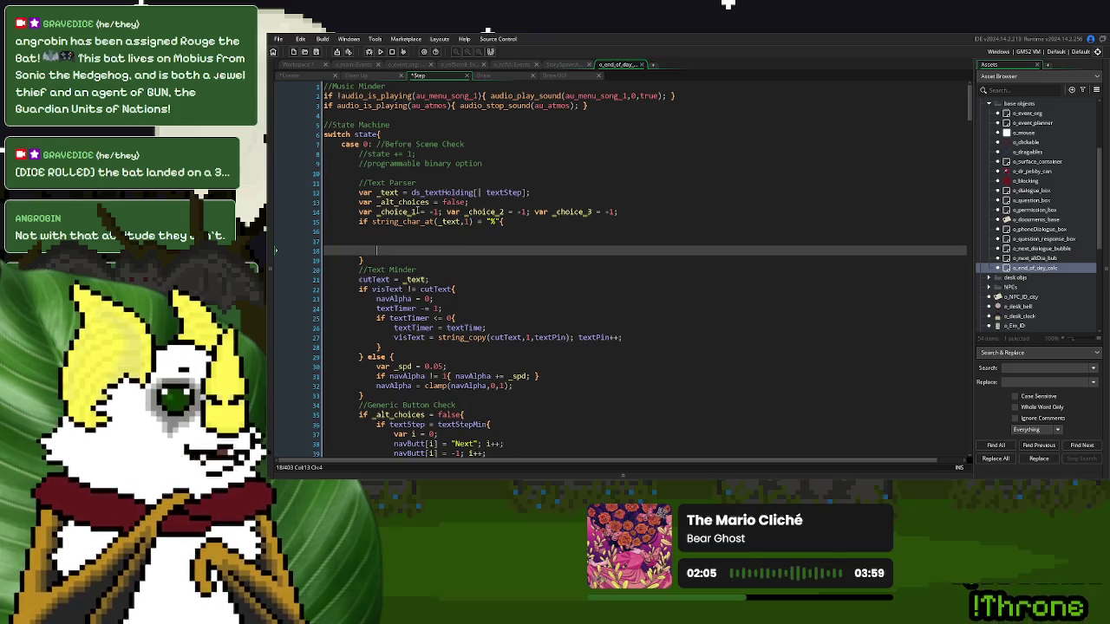
double_click(388, 191)
click(396, 250)
text(_text = string_pa)
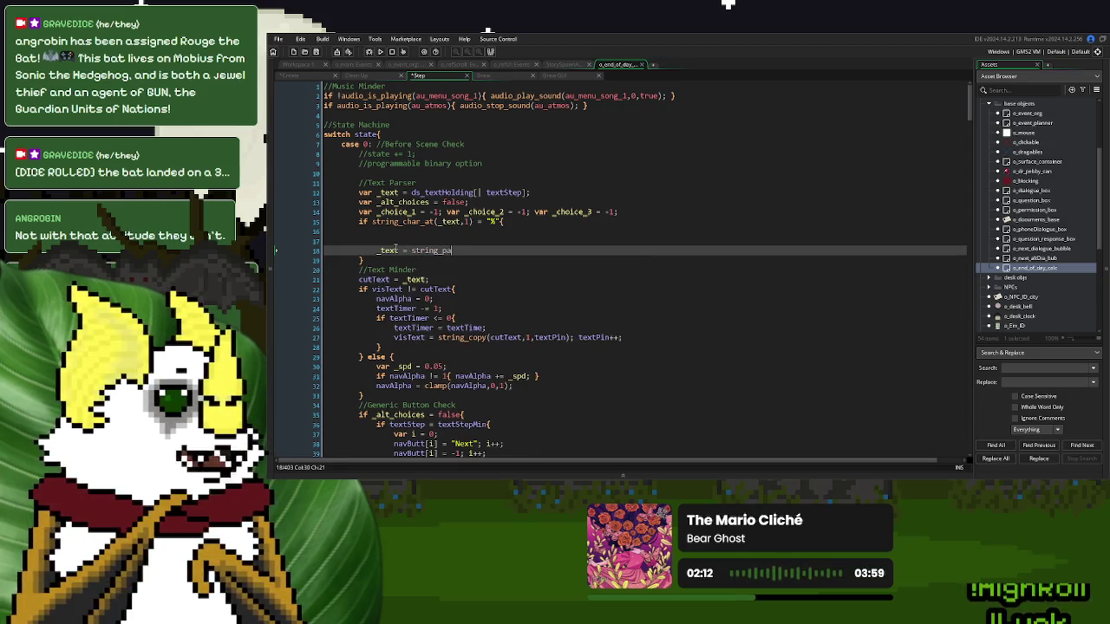
key(BackSpace)
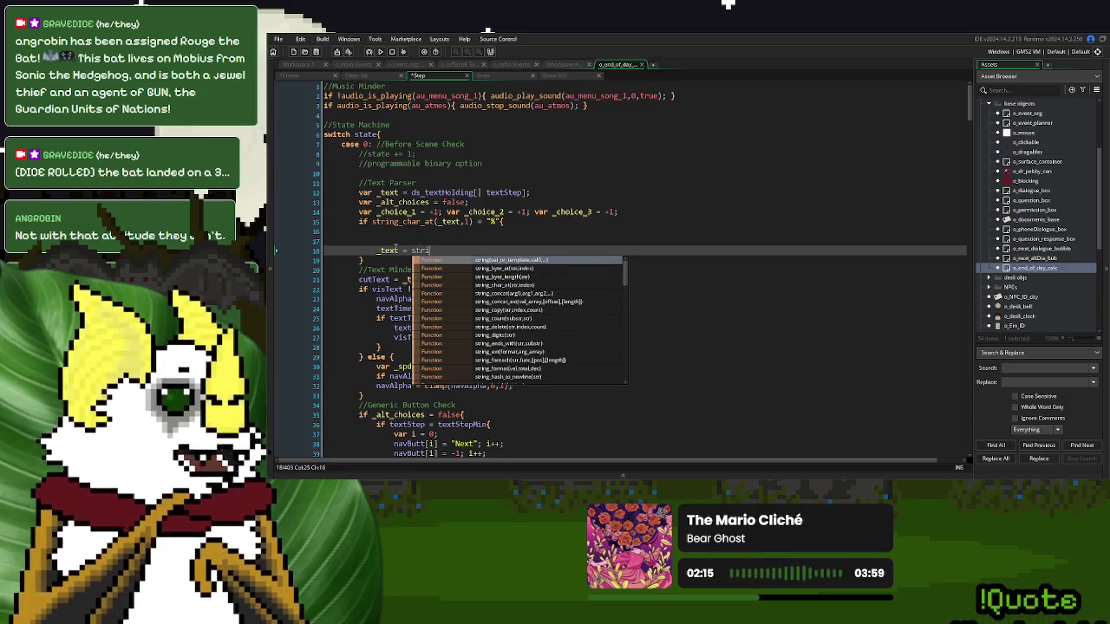
text(ng_copy()
key(Return)
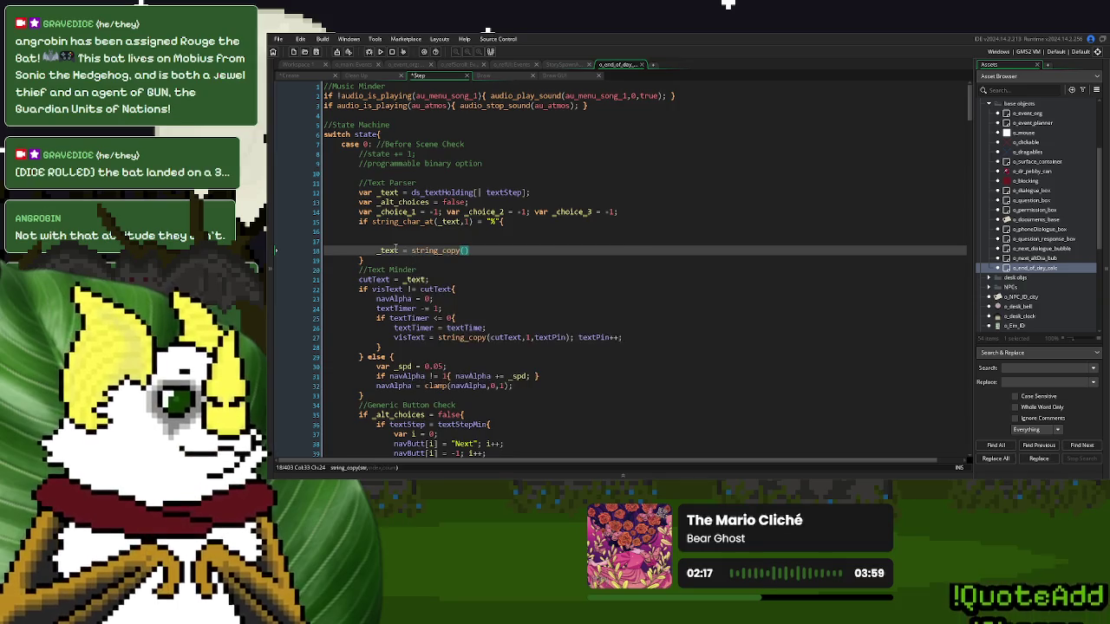
text(_text)
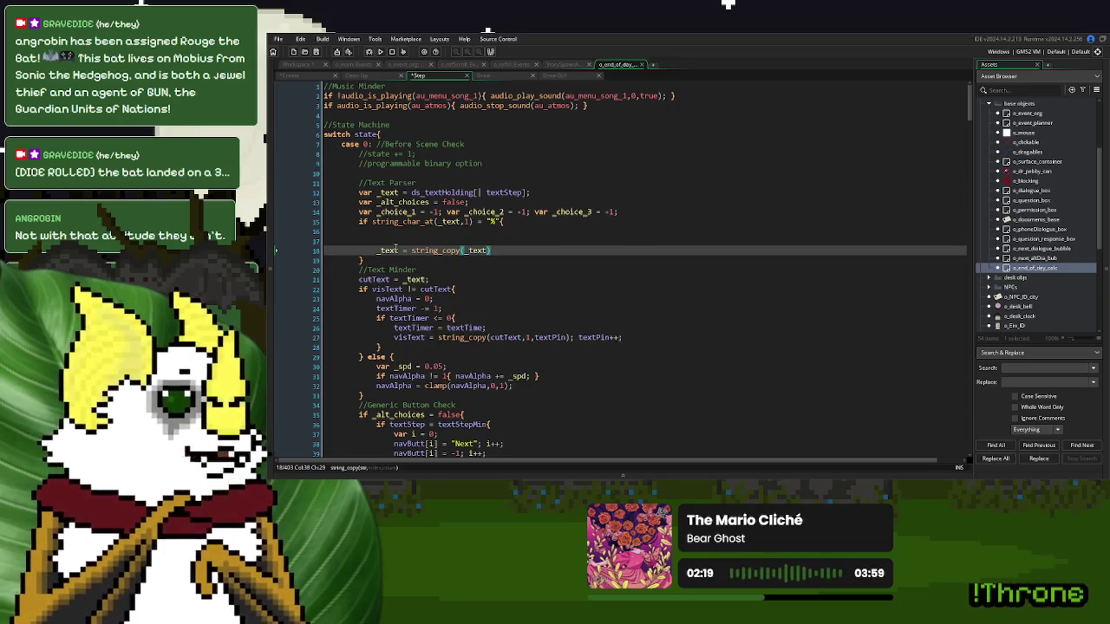
text(,string_char)
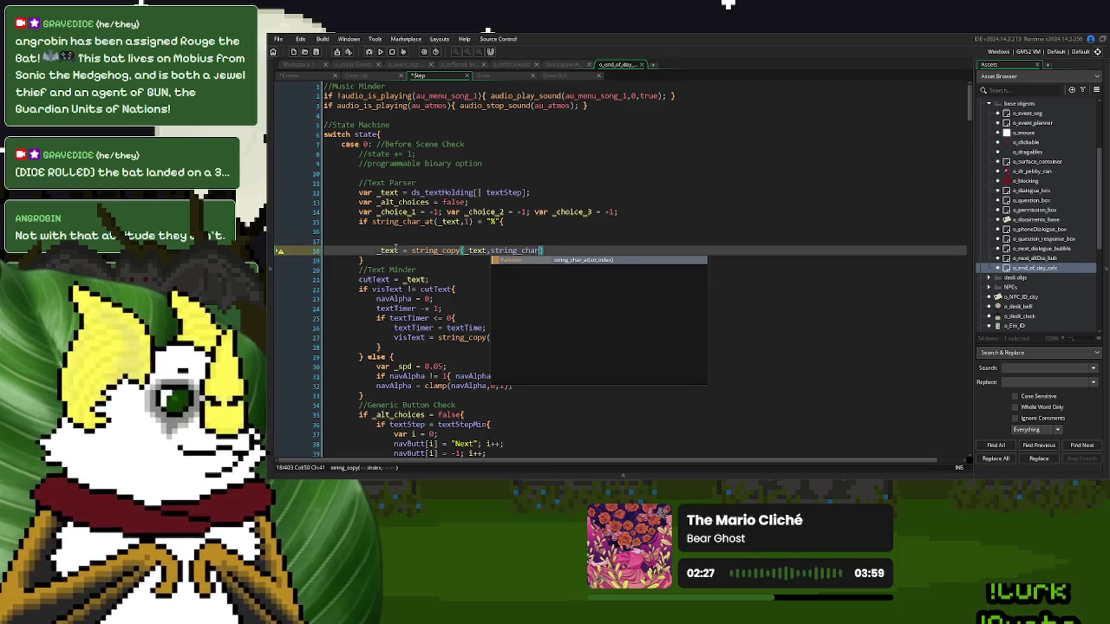
key(BackSpace)
key(BackSpace)
key(BackSpace)
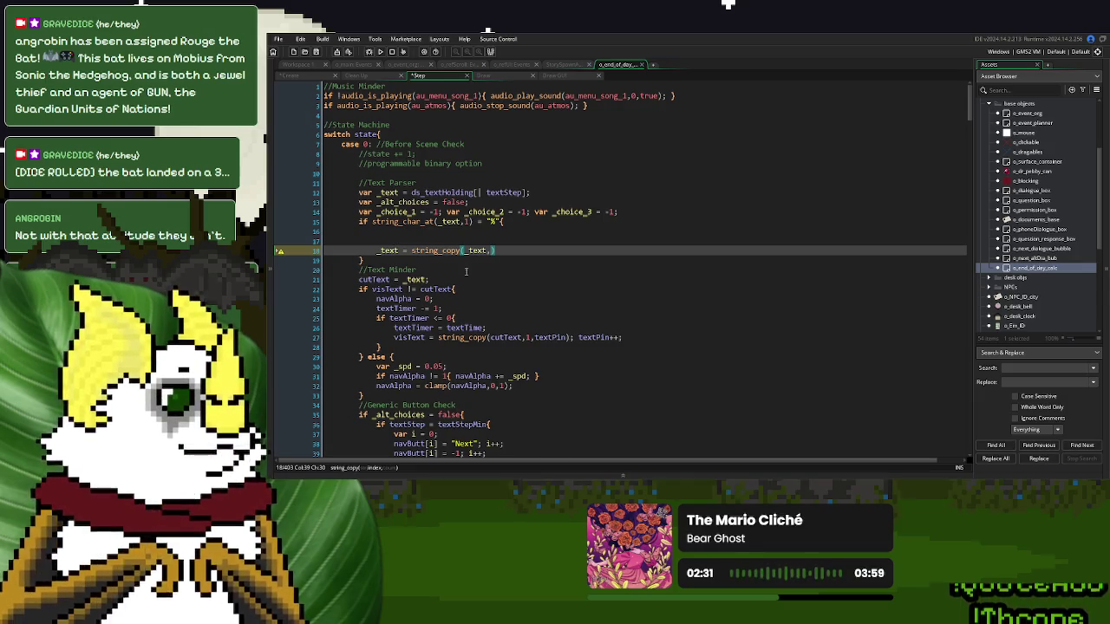
- Complete the line as _text = string_copy(_text,string_pos("@",_text));
click(450, 251)
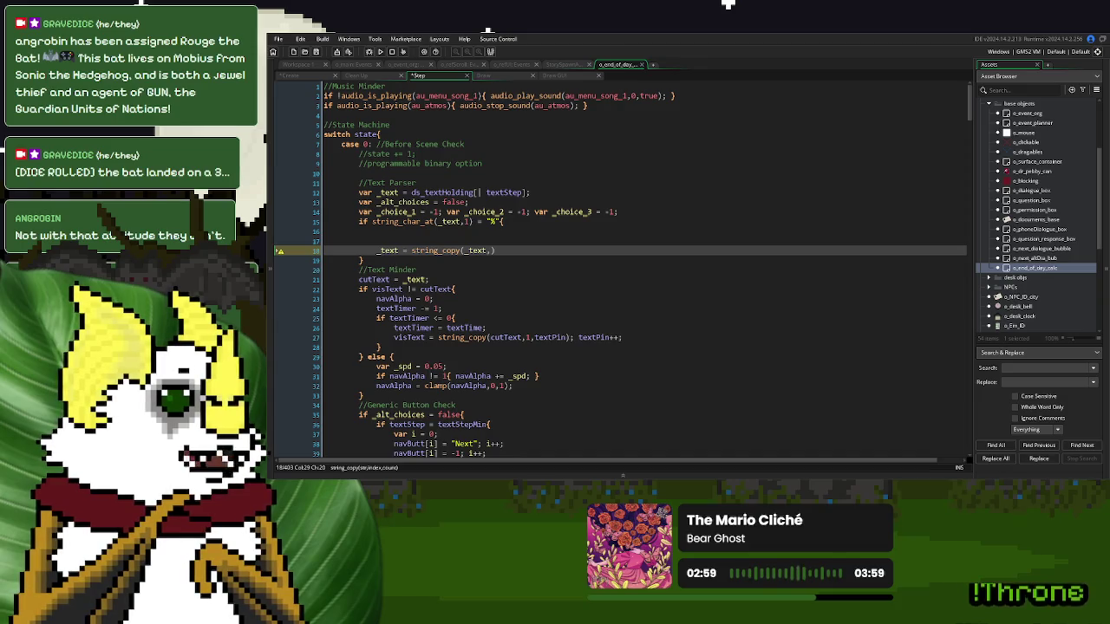
click(488, 250)
text(1)
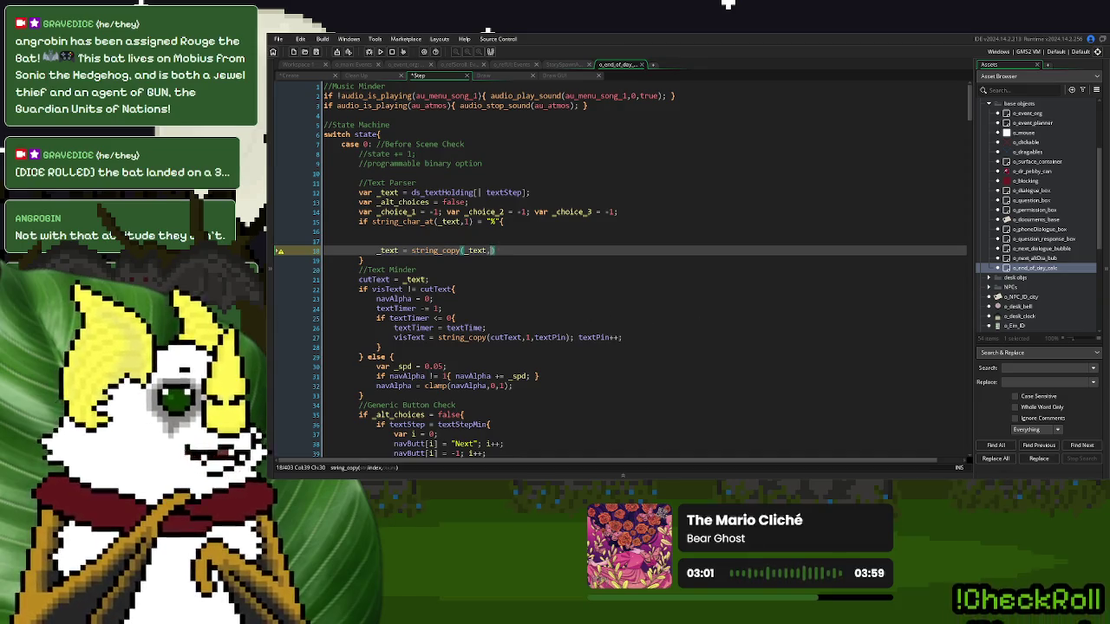
text(string_pos)
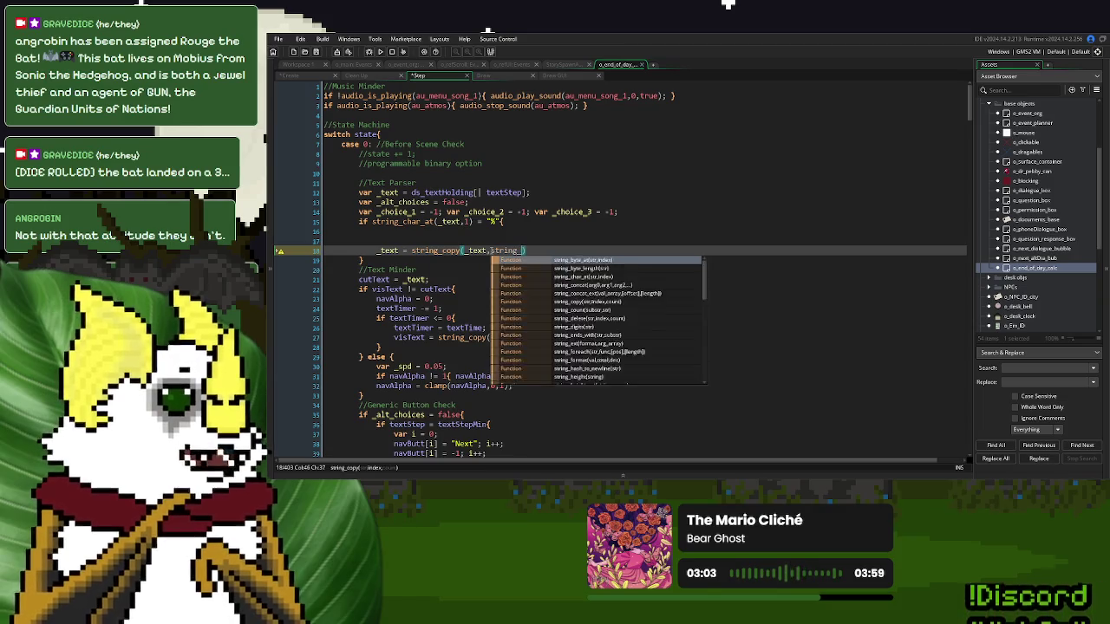
text(())
key(Left)
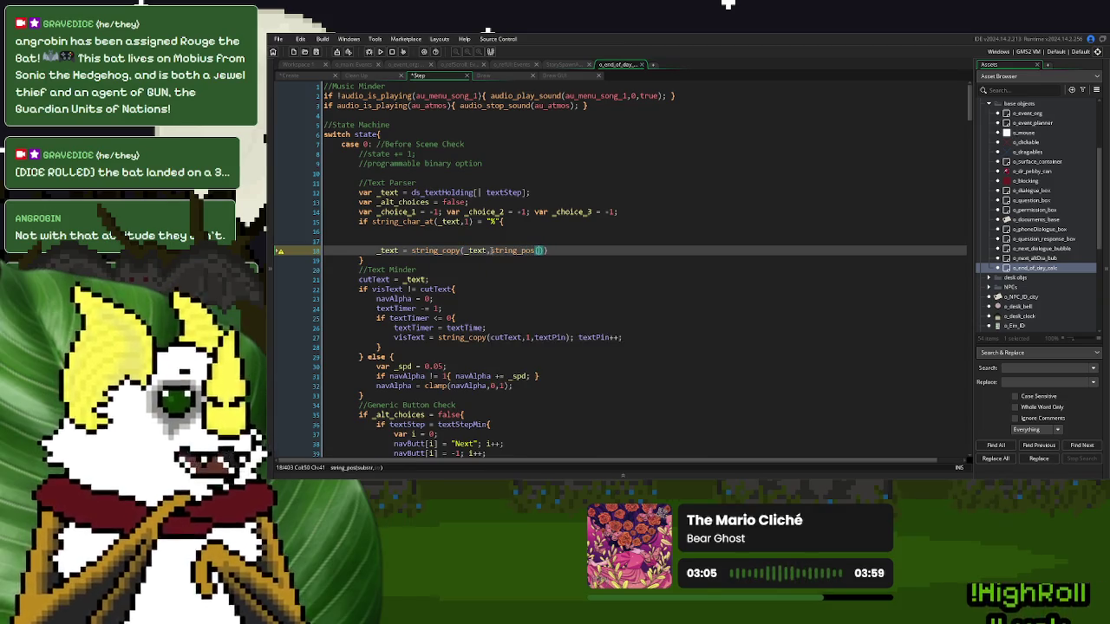
text("2")
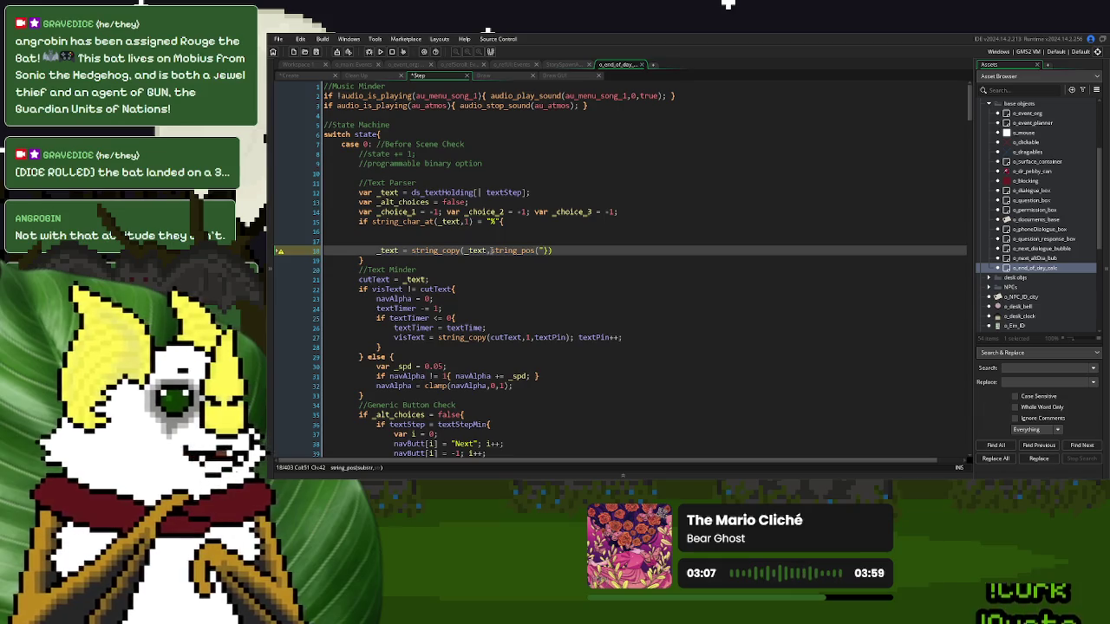
text(@)
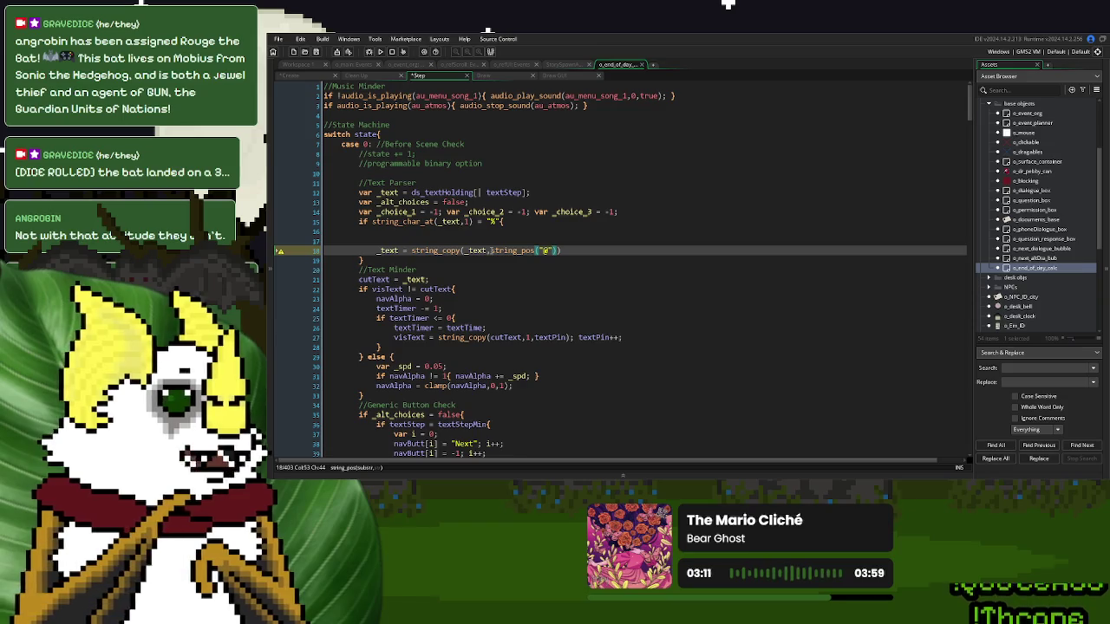
text(, _t)
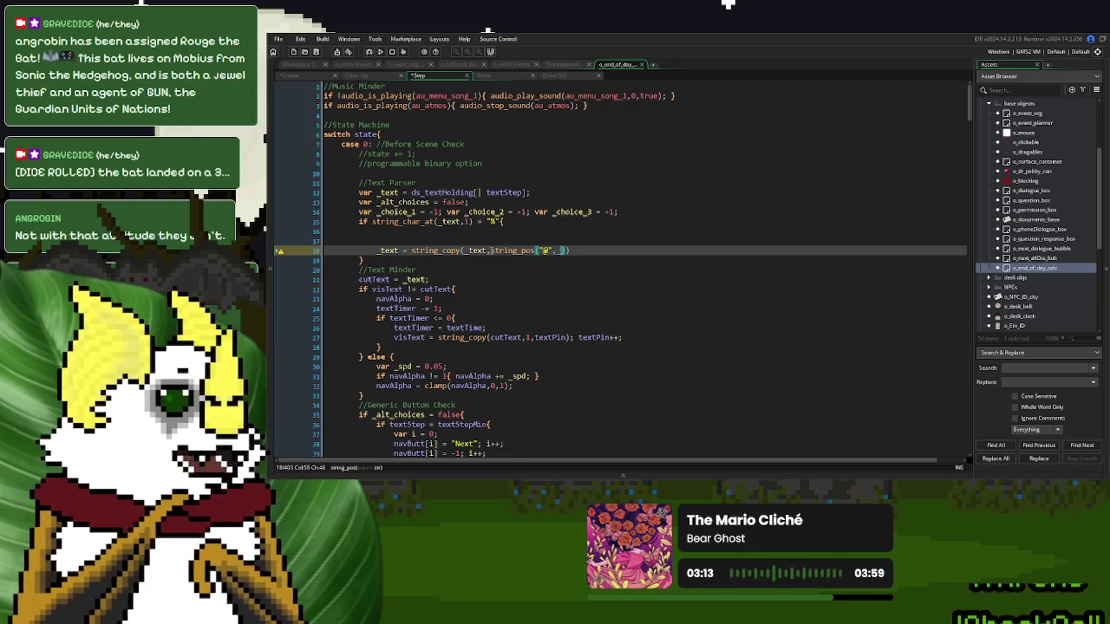
text(ext));)
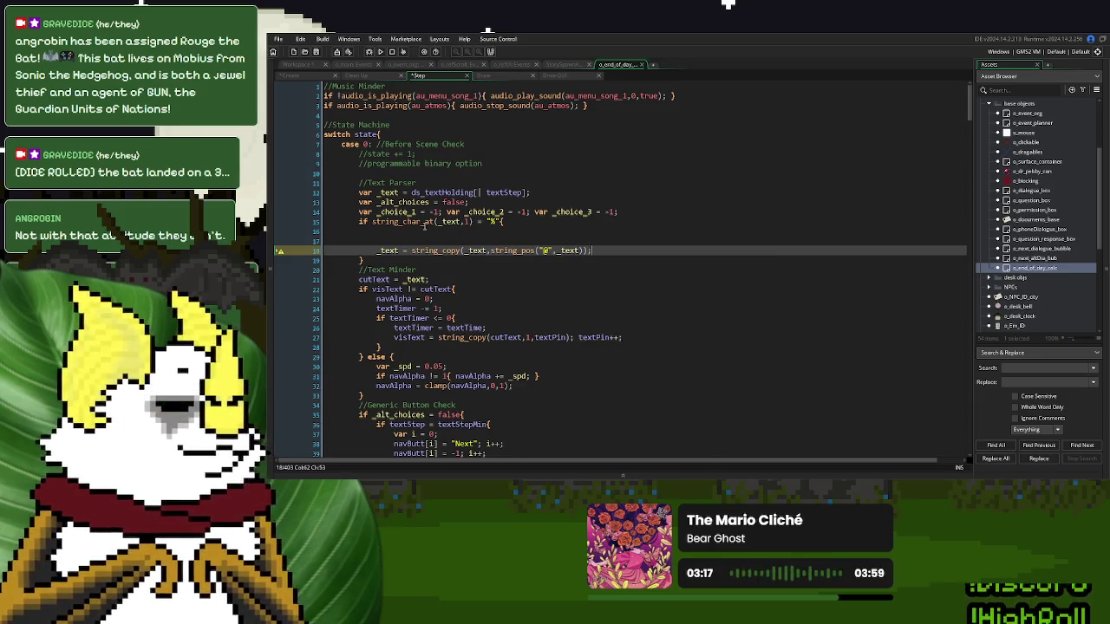
click(407, 231)
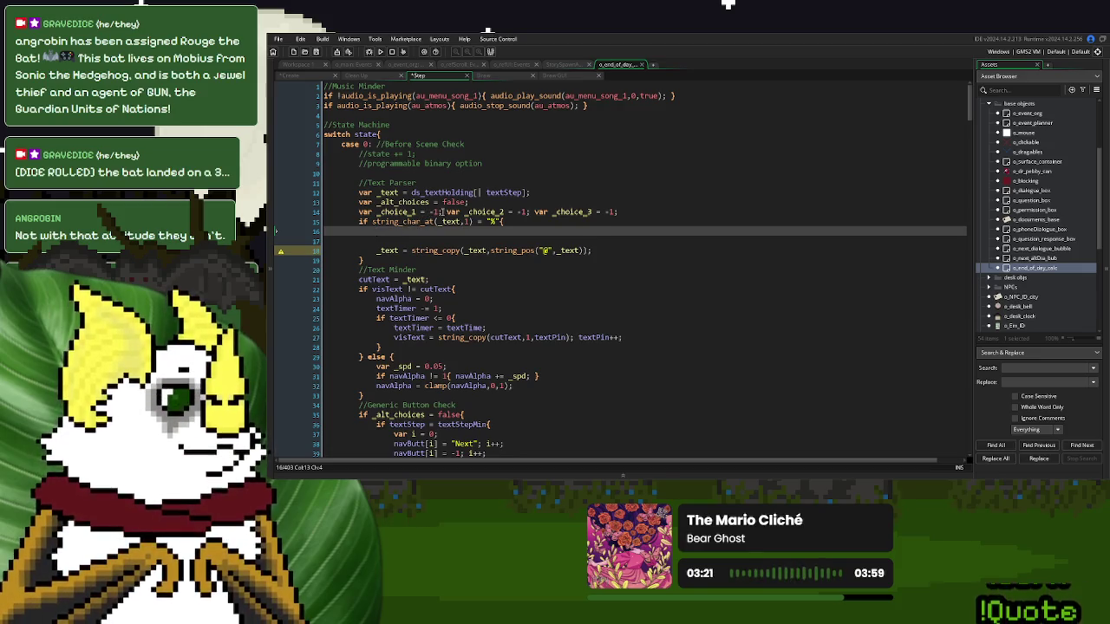
drag(439, 211, 424, 211)
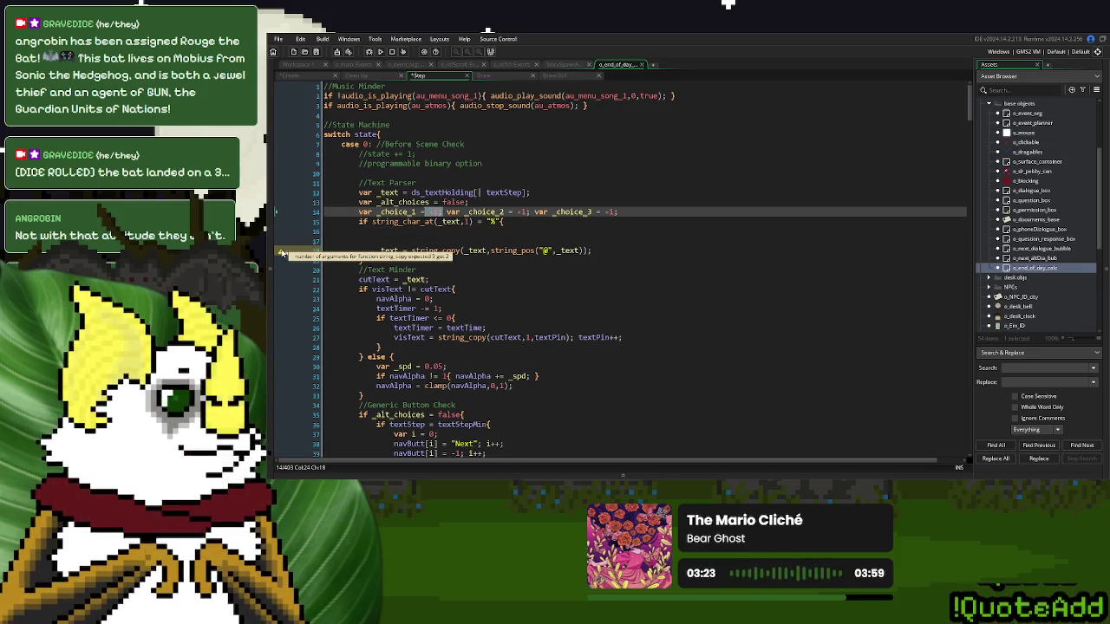
click(491, 251)
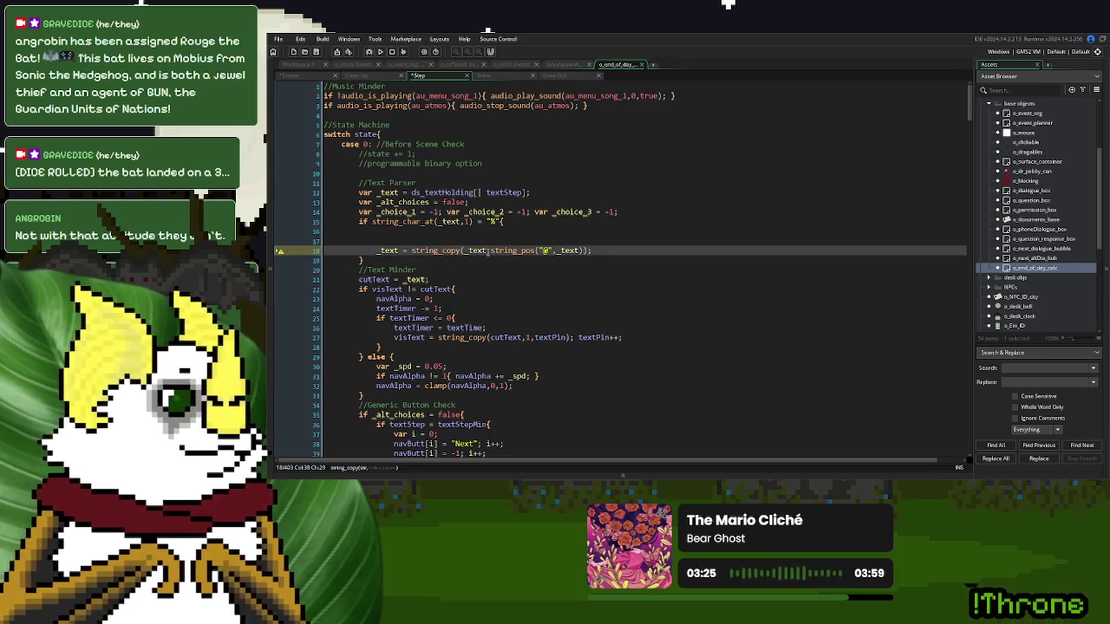
click(583, 251)
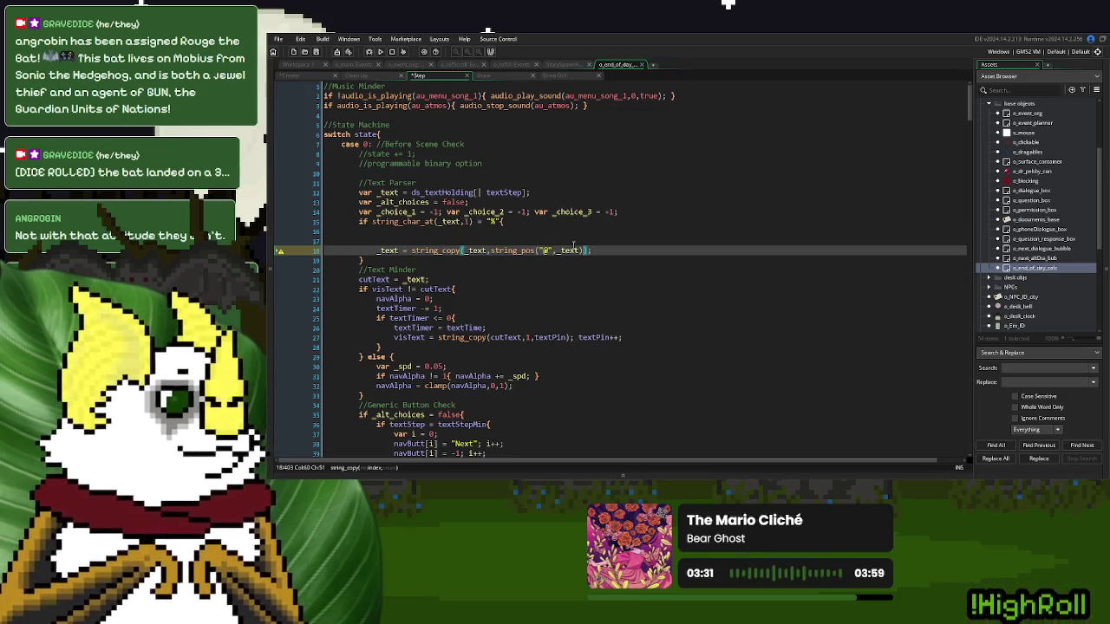
- Begin a var _pos = declaration on a new line above the copy line
click(502, 238)
key(Return)
text(var _pos)
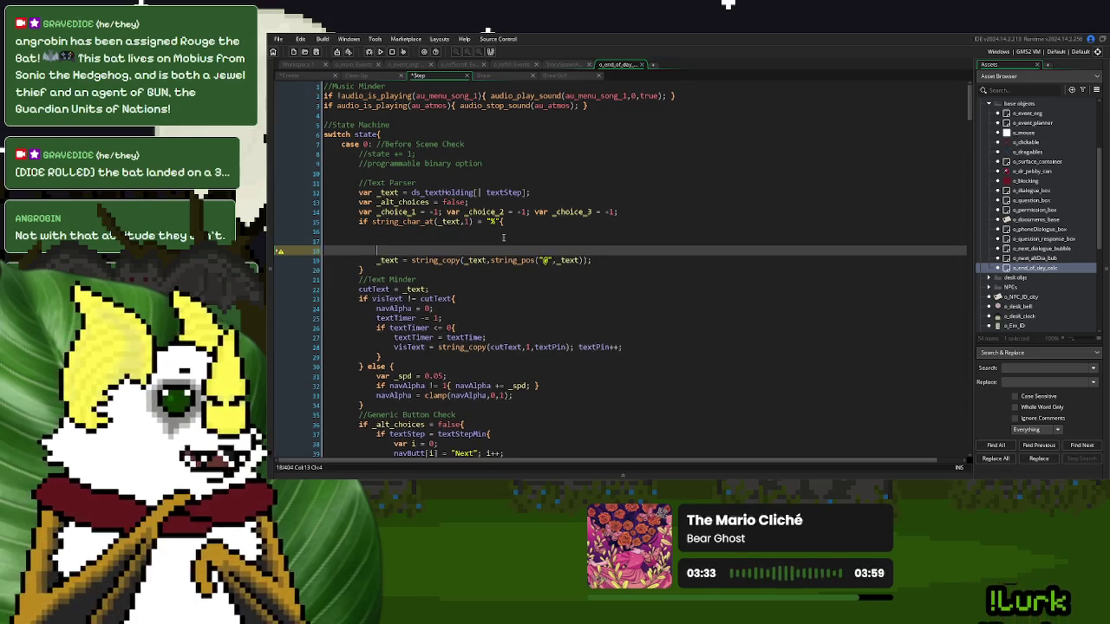
text( =)
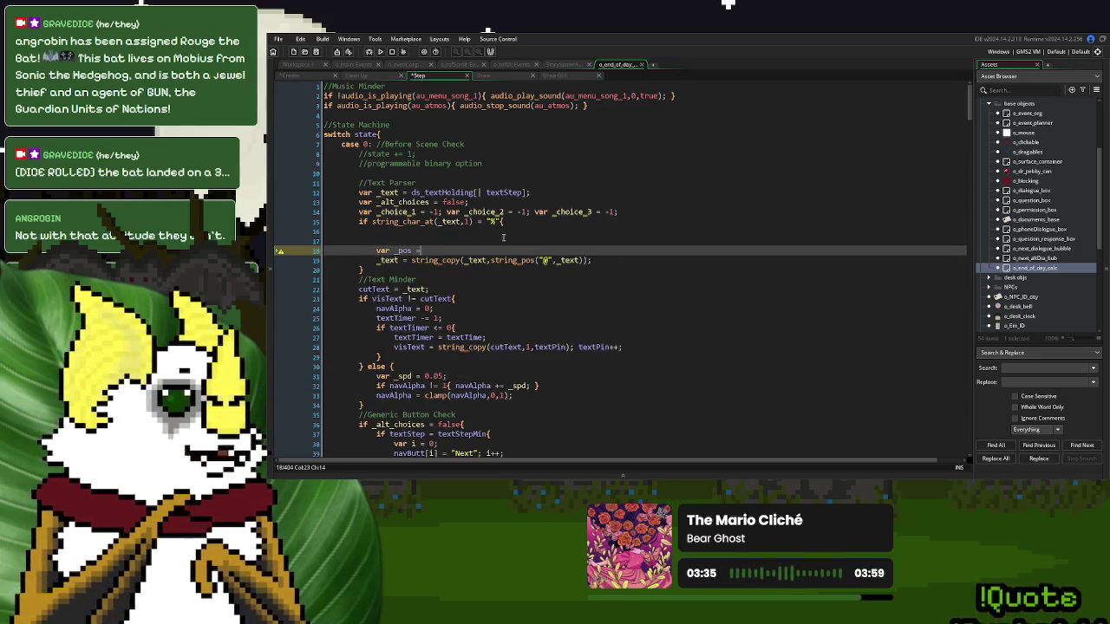
- Set var _pos = string_pos("@",_text);
drag(586, 260, 492, 260)
key(ctrl+c)
click(432, 250)
key(ctrl+v)
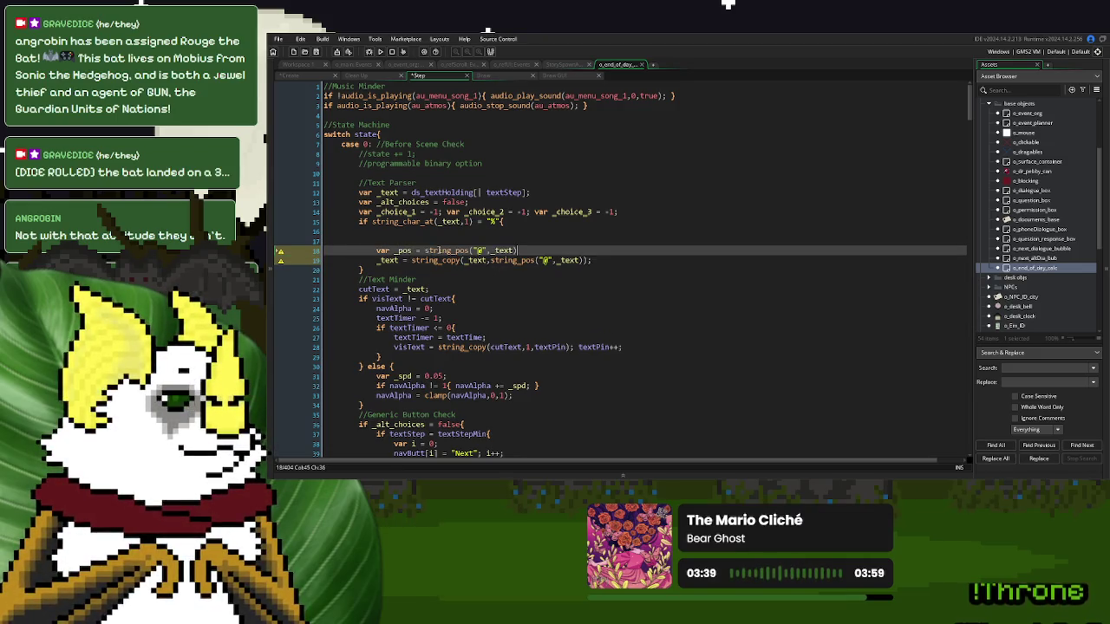
text(;)
- Change the copy line to string_copy(_text,_pos,string_length(_text)-_pos)
double_click(404, 250)
key(ctrl+c)
drag(584, 260, 491, 260)
key(ctrl+v)
text(,s)
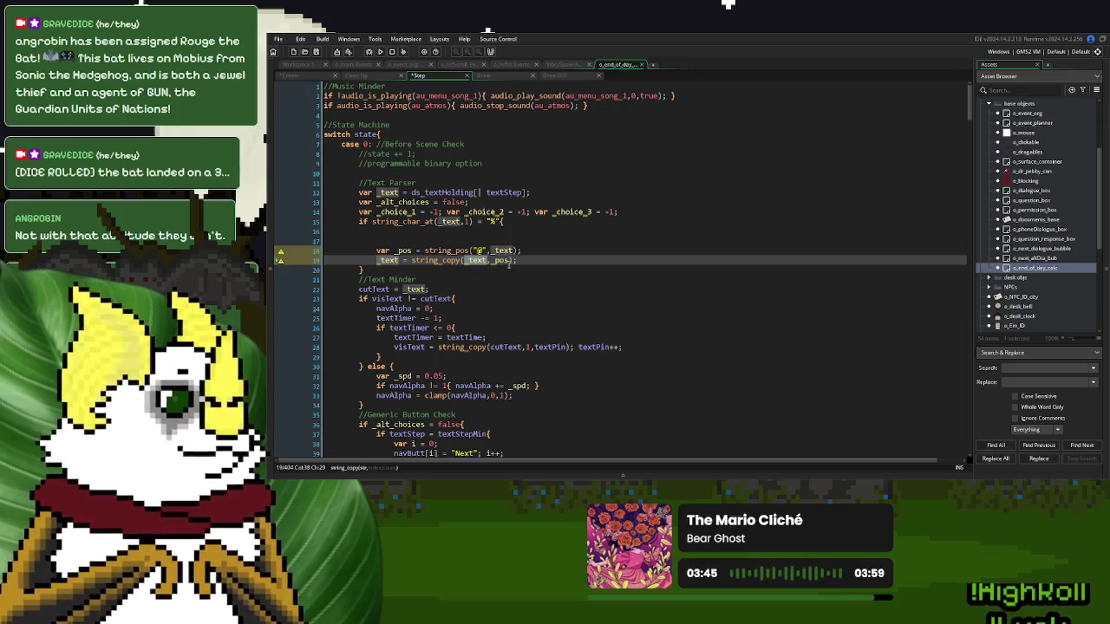
text(tring_le)
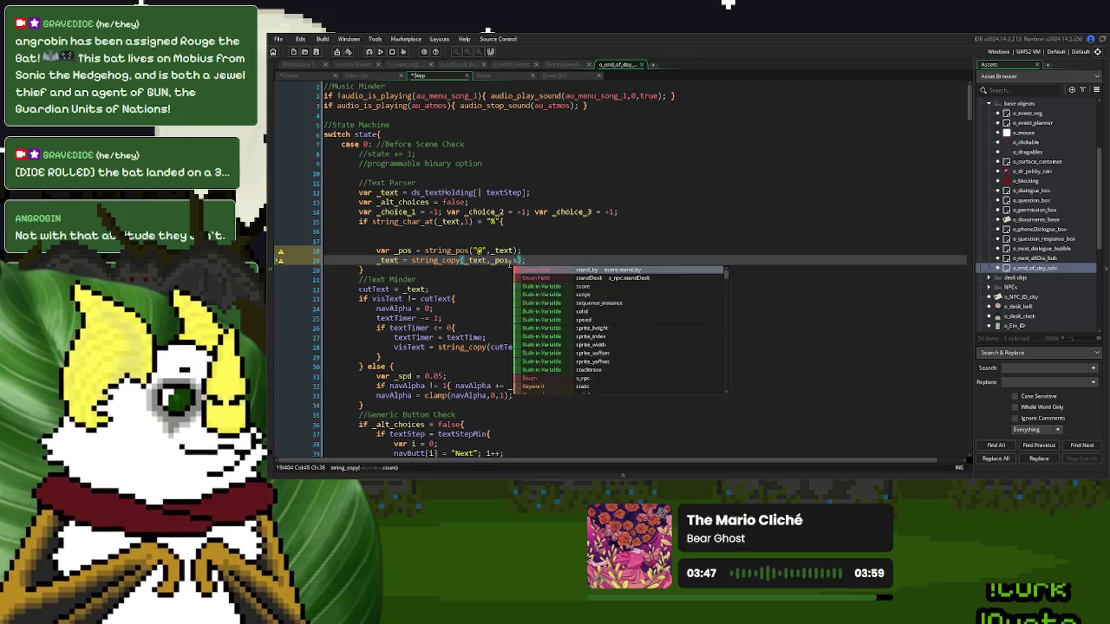
key(Return)
text(_text))
click(510, 260)
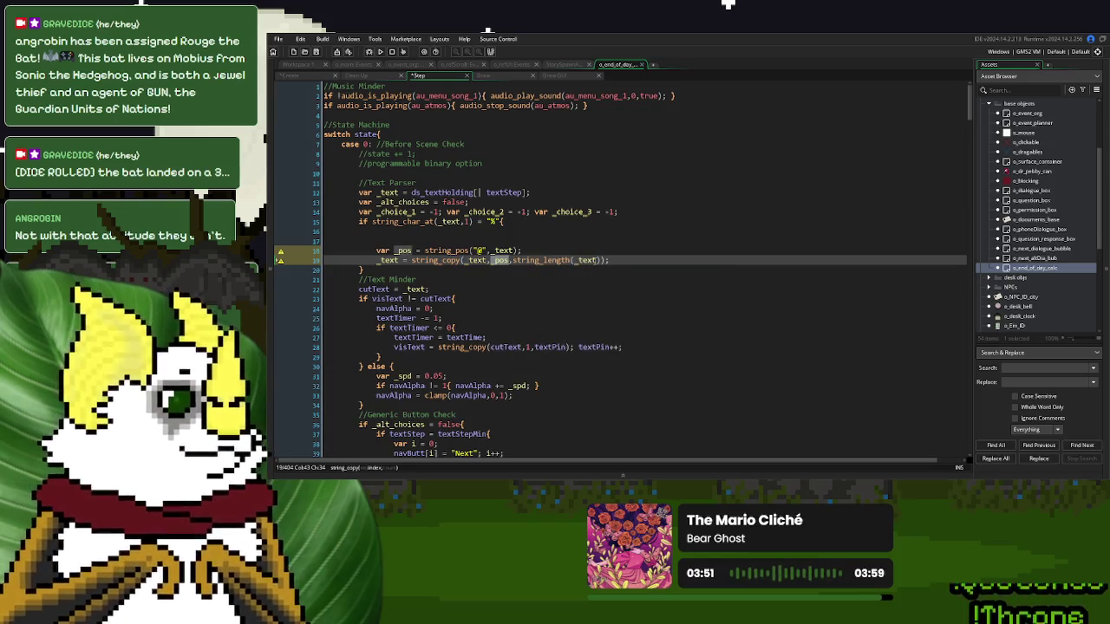
click(601, 261)
text(-_pos)
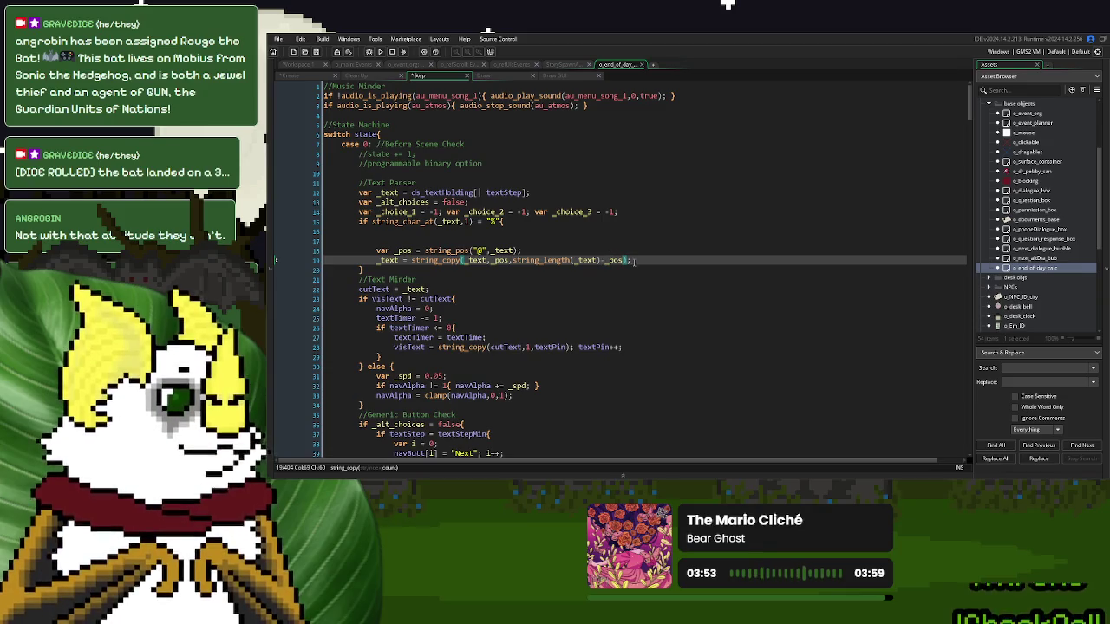
key(End)
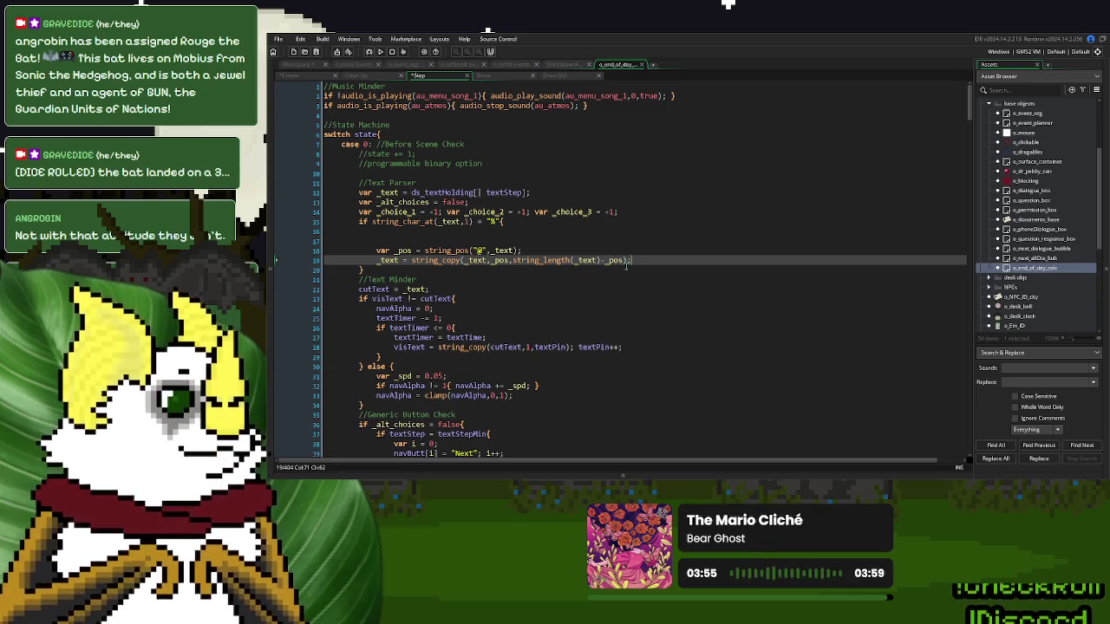
click(393, 231)
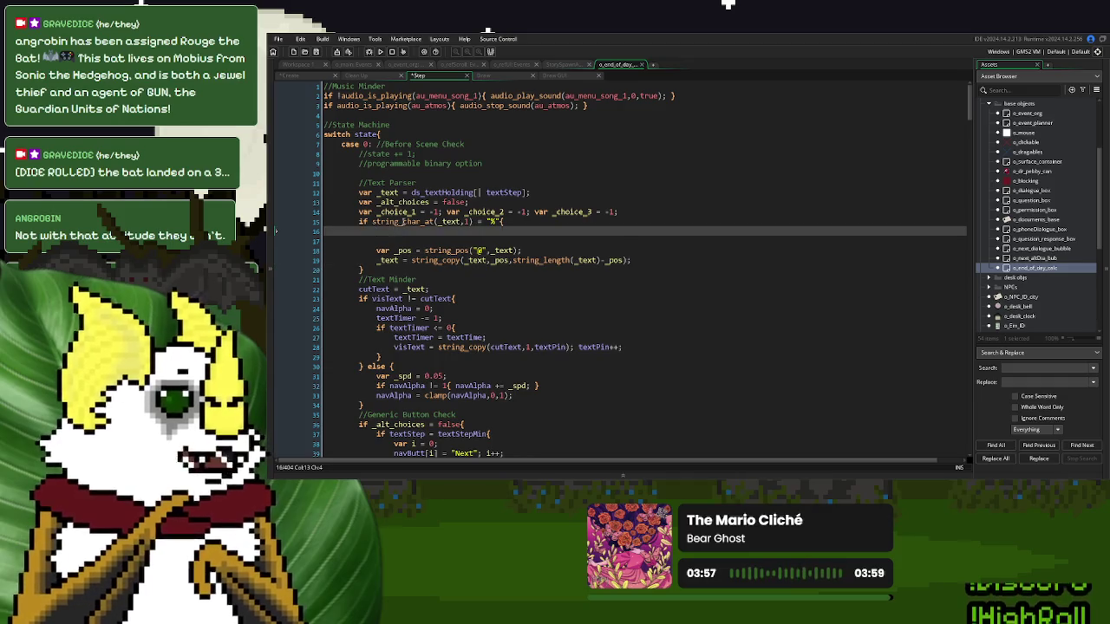
- Copy the var _pos declaration onto line 16 and make the lower _pos line a reassignment
double_click(397, 211)
click(399, 231)
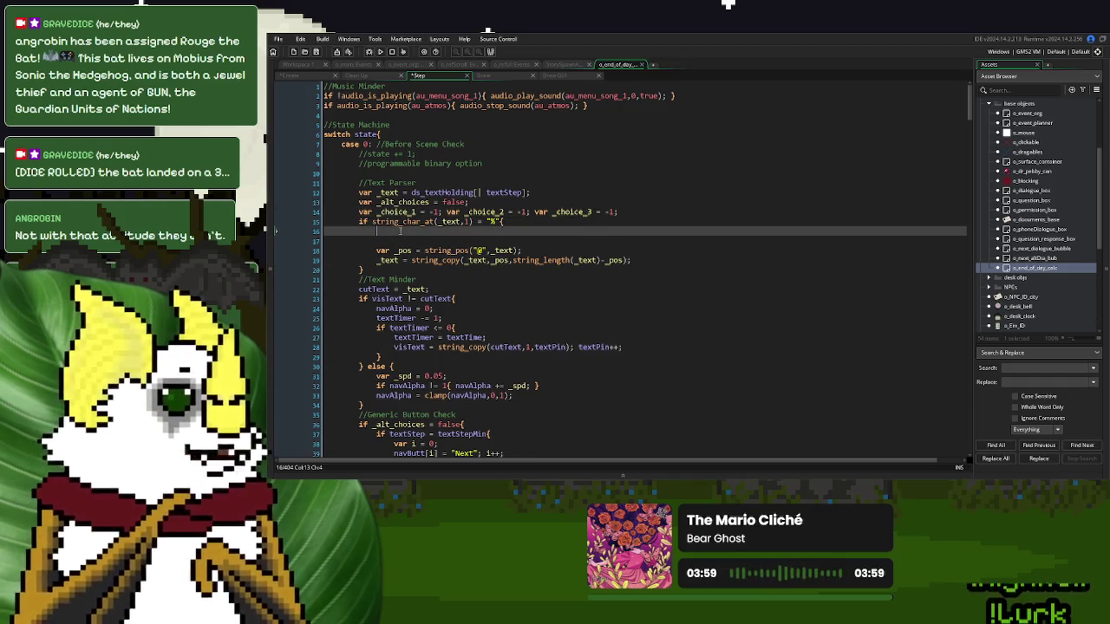
key(ctrl+v)
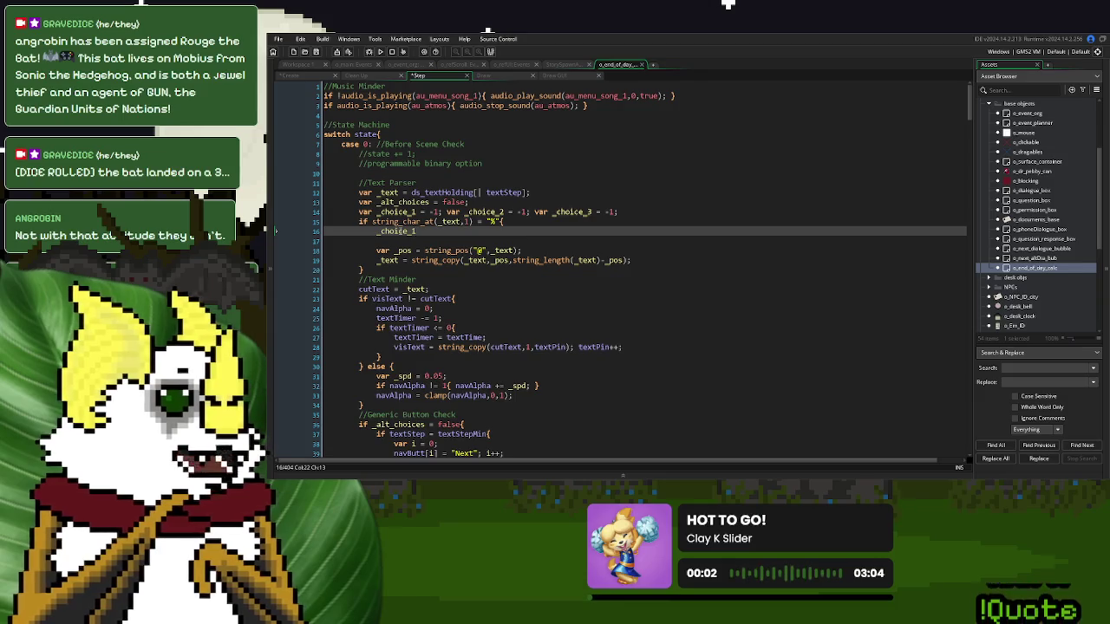
key(ctrl+z)
drag(519, 251, 377, 253)
key(ctrl+c)
click(383, 231)
key(ctrl+v)
click(383, 251)
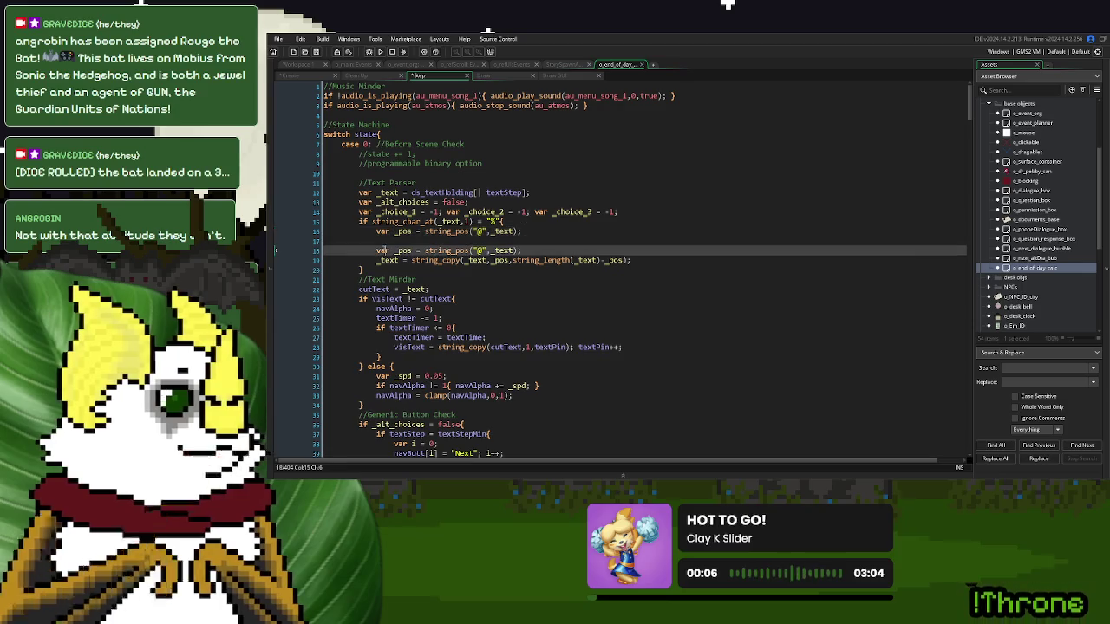
key(Delete)
key(Delete)
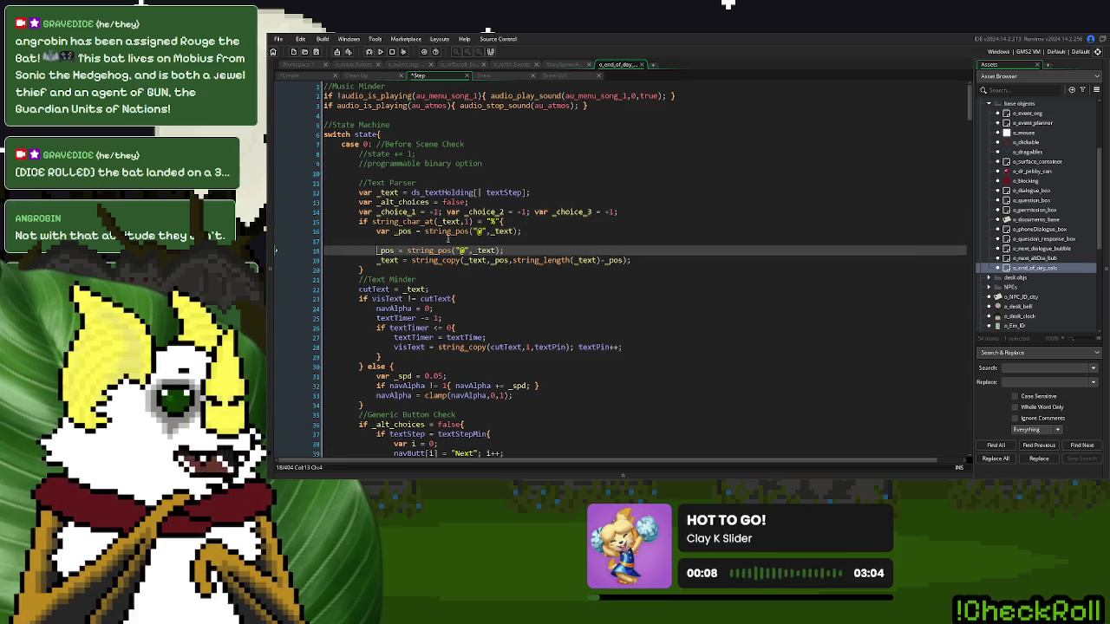
click(452, 230)
click(452, 238)
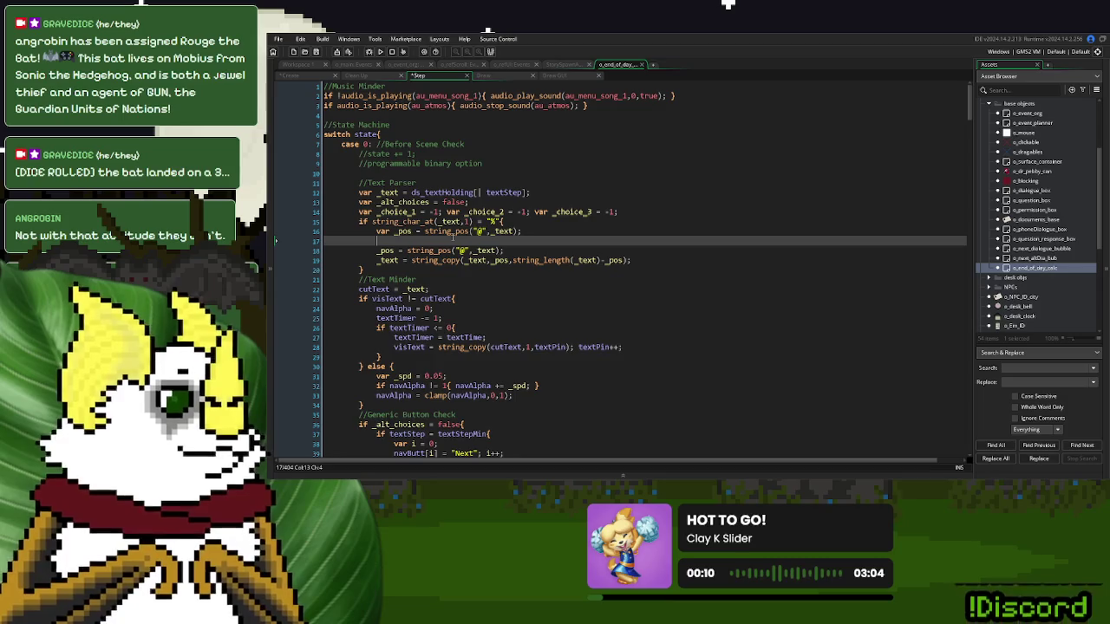
key(Return)
key(Up)
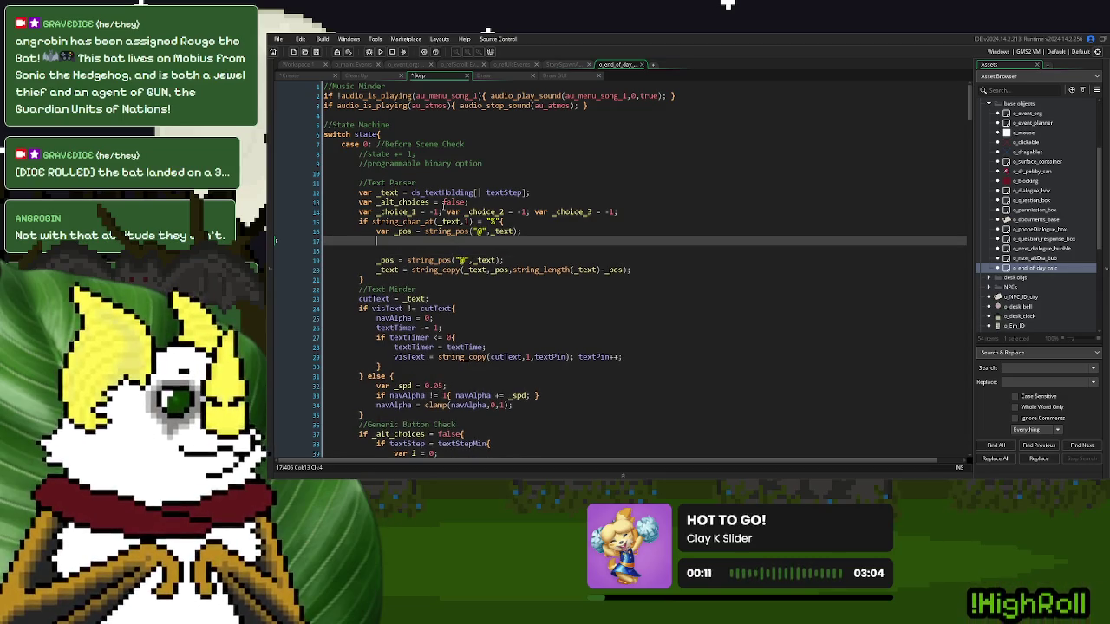
- Set _choice_1 = string_copy(_text,_pos,string_length(_text)-_pos) on line 17
drag(443, 212, 380, 215)
key(ctrl+c)
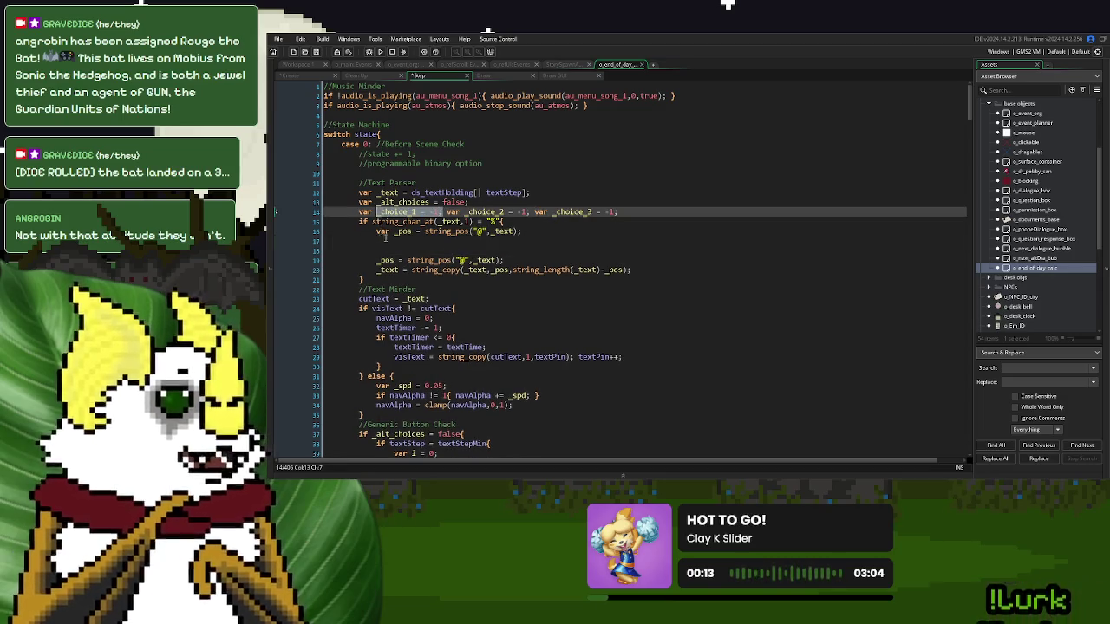
click(387, 241)
key(ctrl+v)
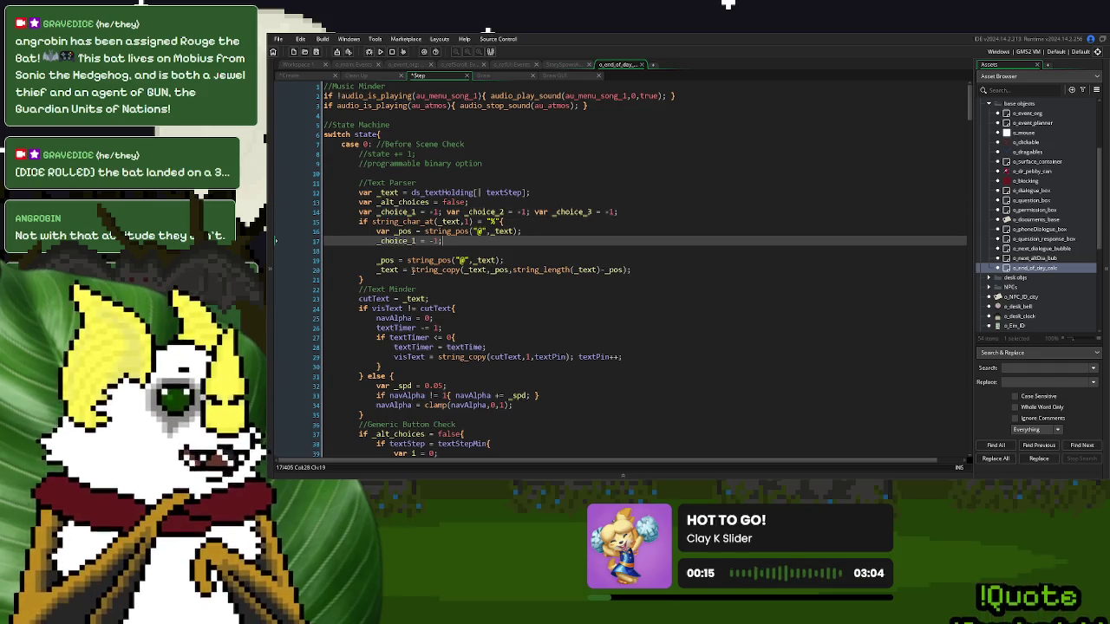
drag(411, 269, 647, 280)
click(678, 278)
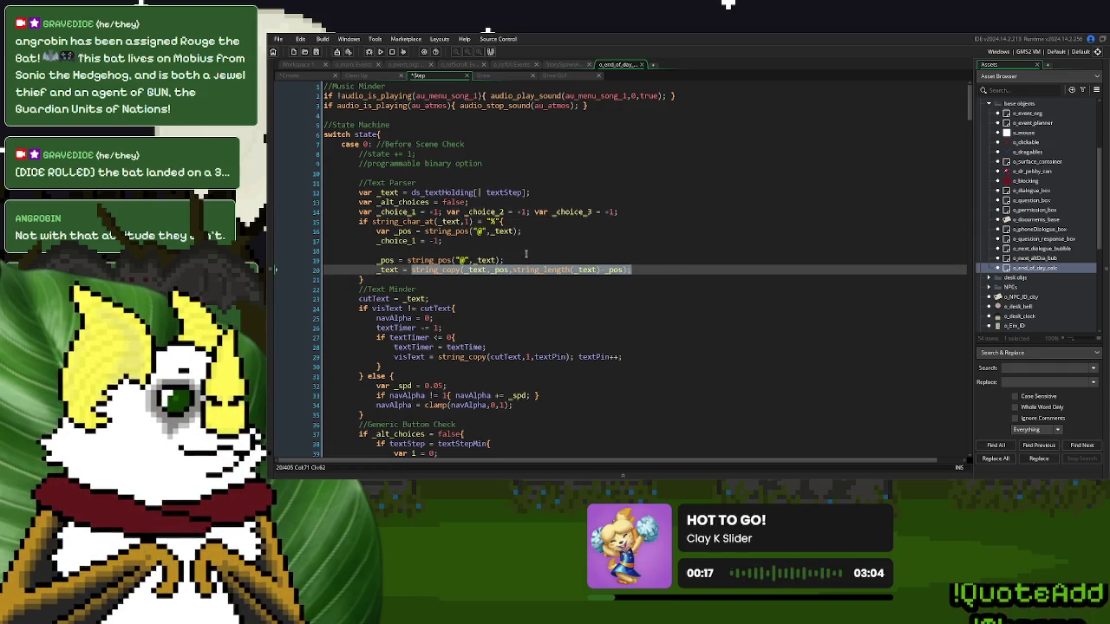
click(491, 244)
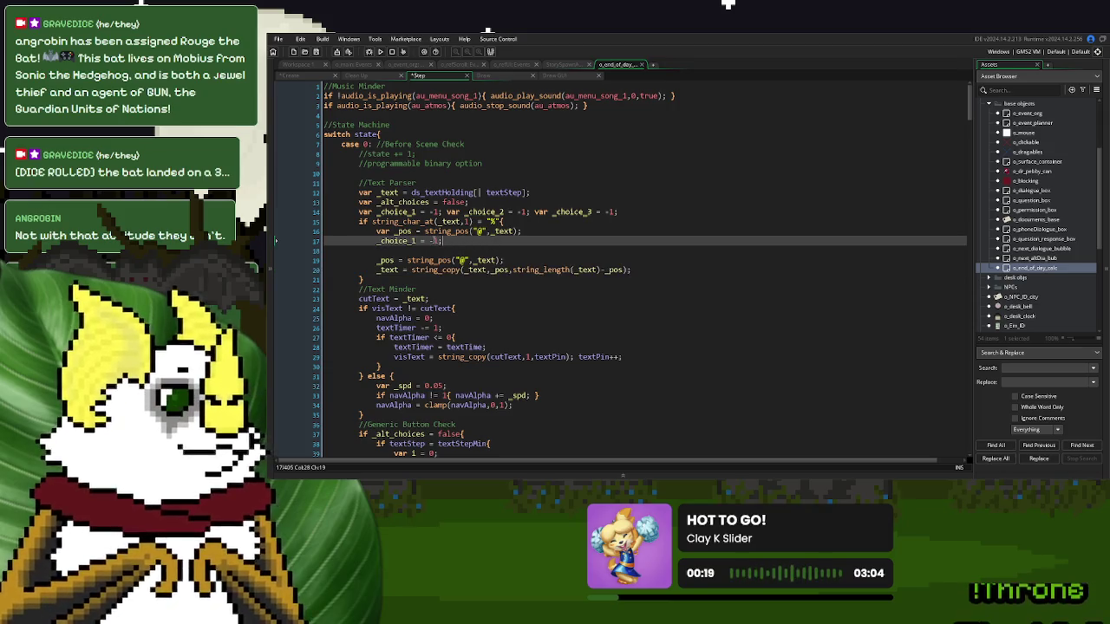
key(shift+Left)
key(shift+Left)
key(shift+Left)
key(ctrl+v)
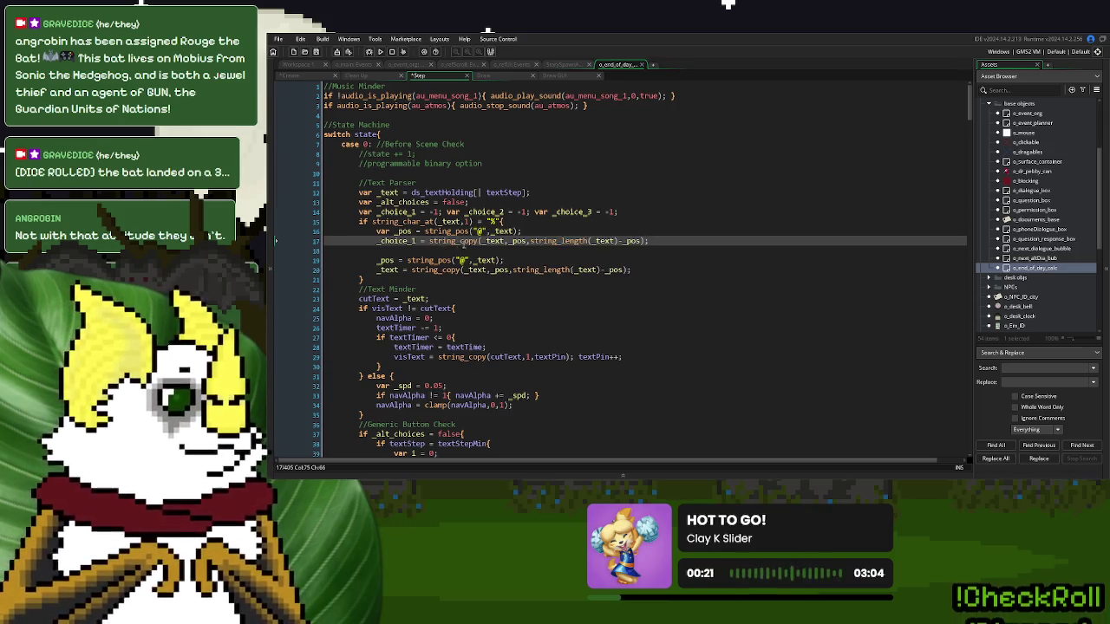
click(516, 240)
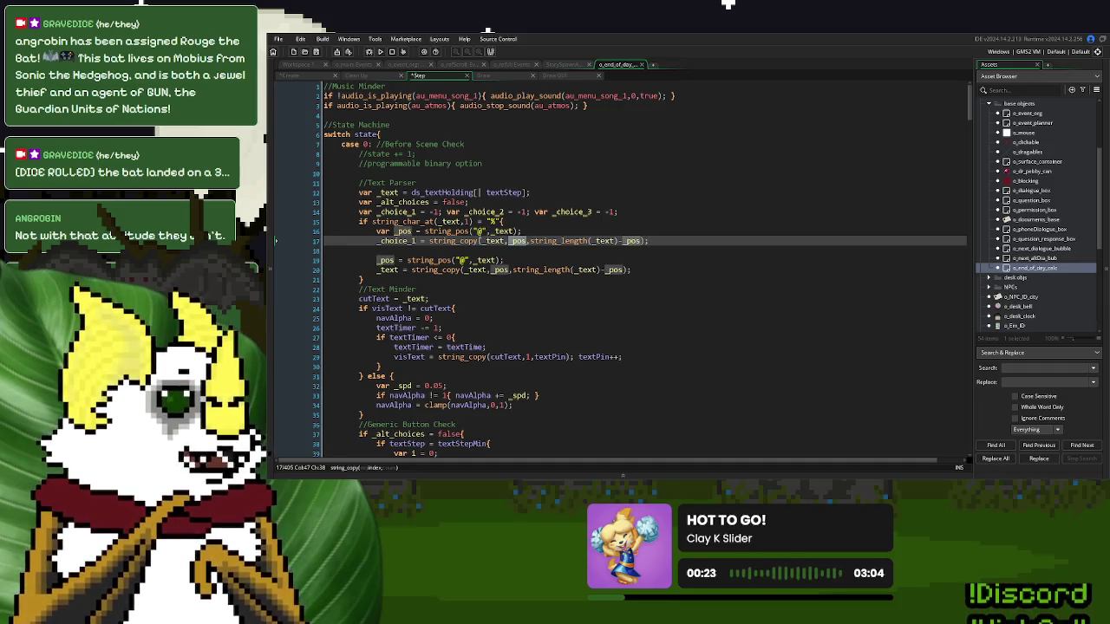
click(308, 74)
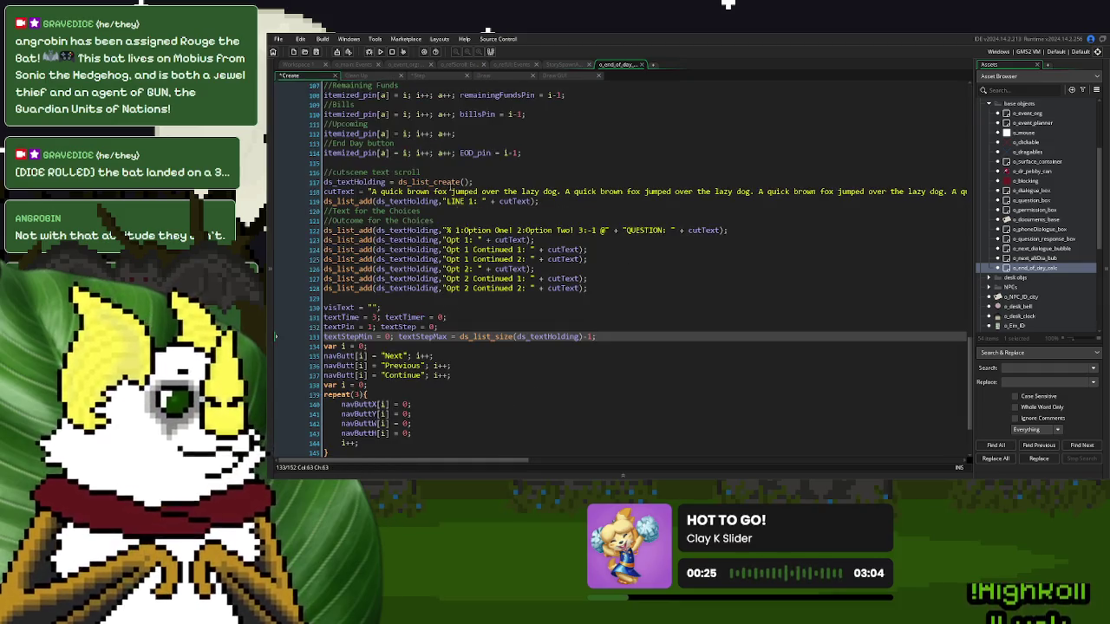
- Make line 16's _pos search for "!" instead of "@", then start a var _pos2 string_pos call
click(439, 78)
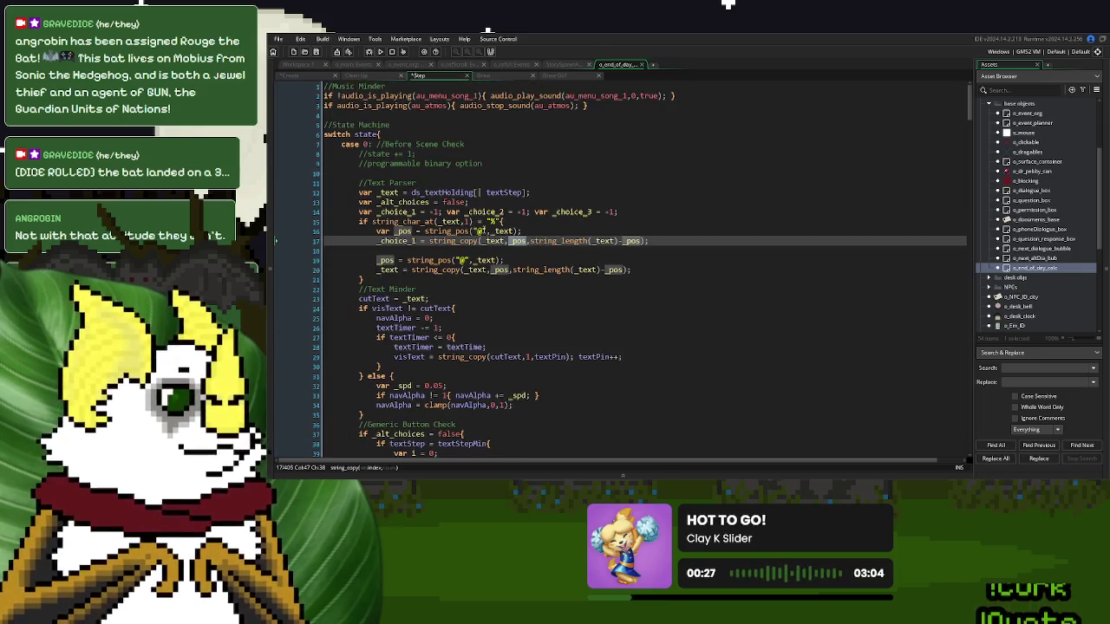
double_click(482, 232)
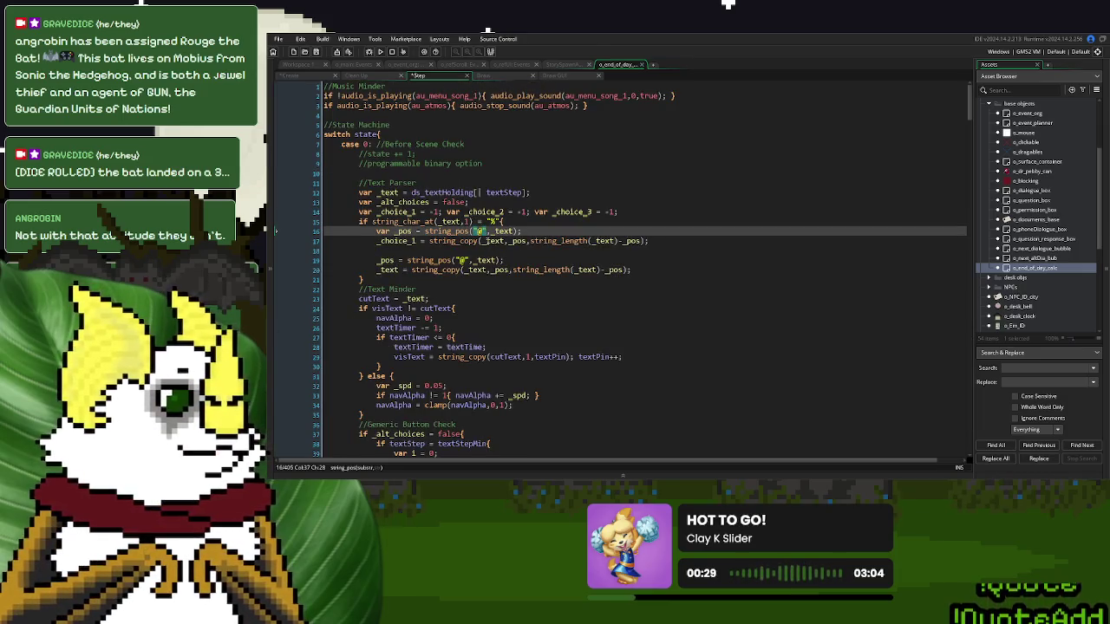
text(!)
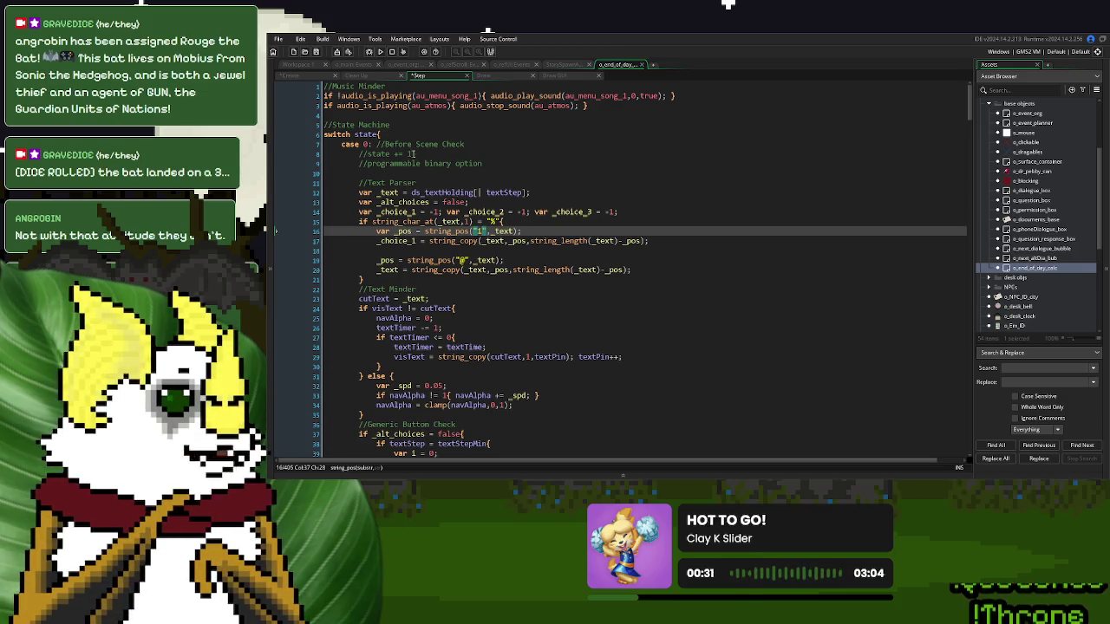
click(295, 77)
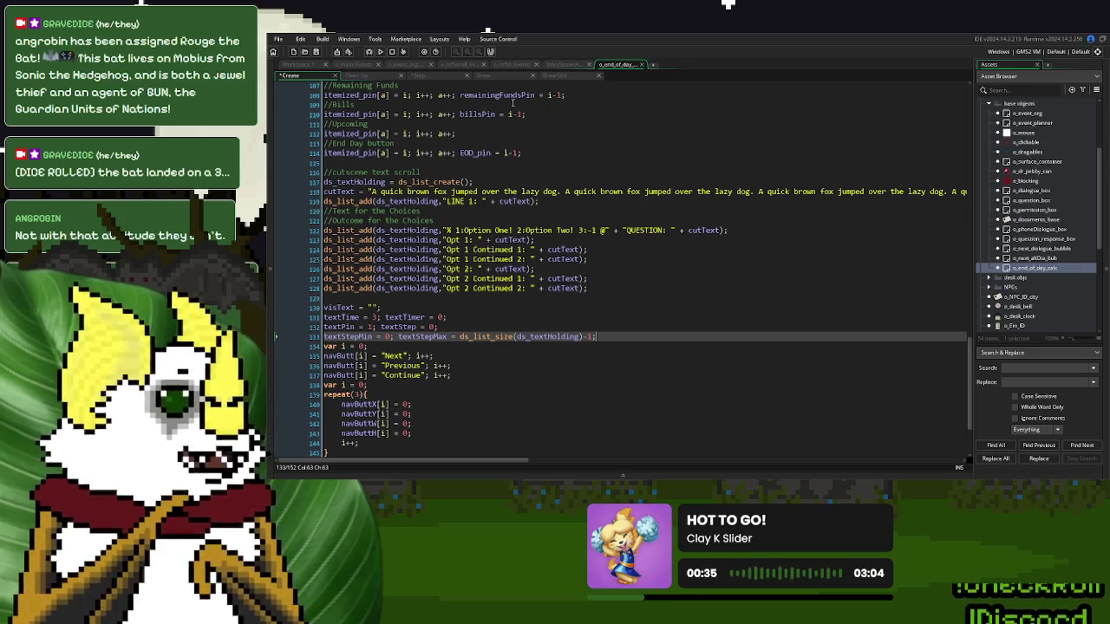
click(421, 77)
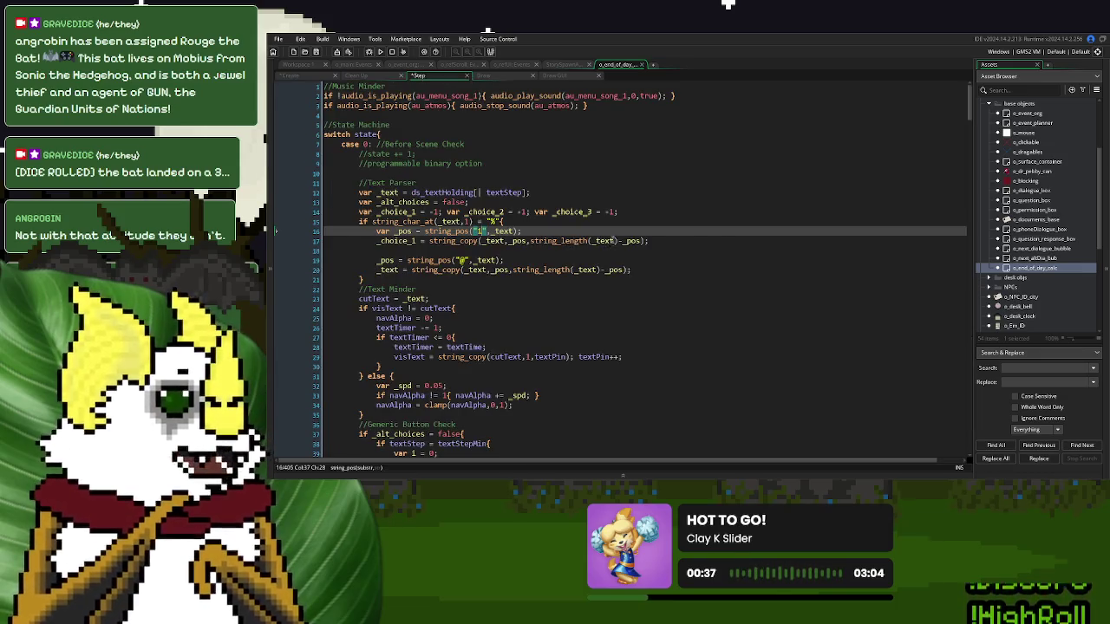
click(506, 231)
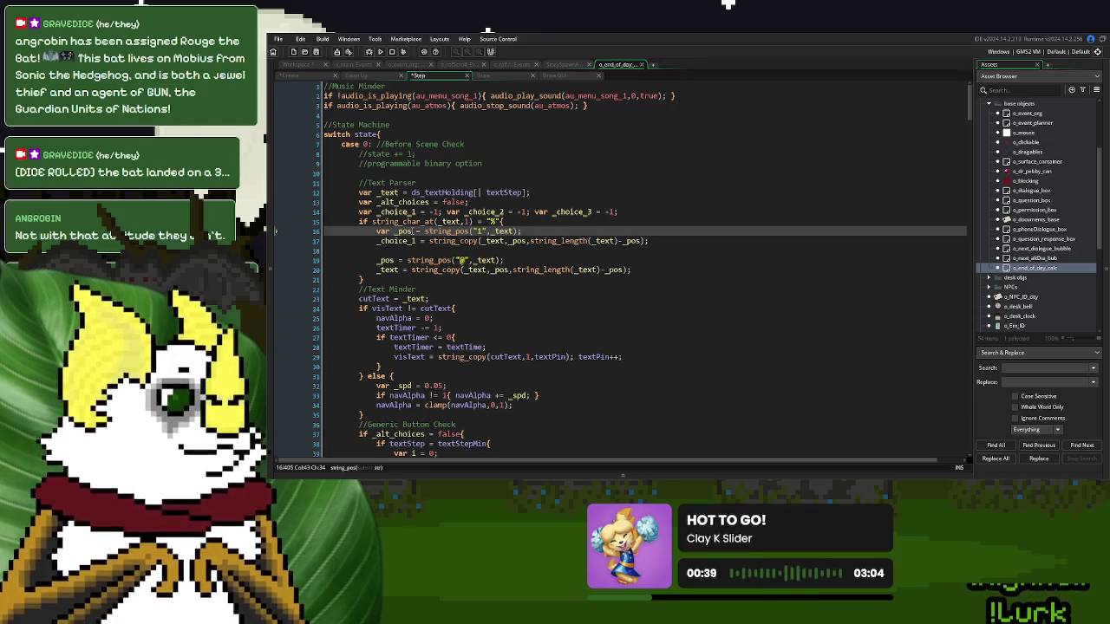
text(); var)
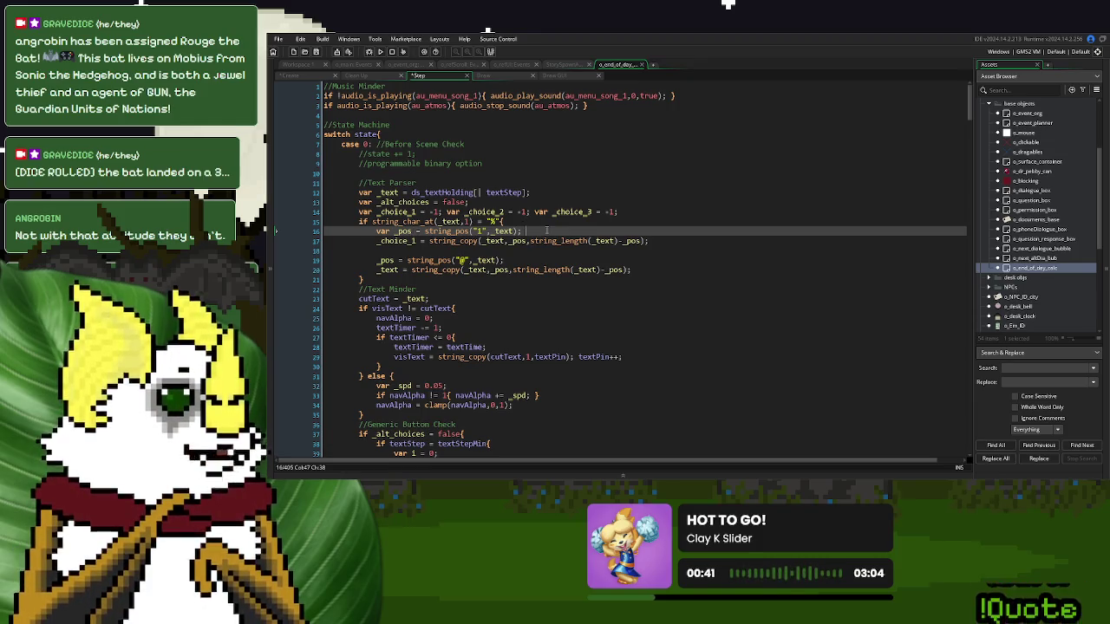
text( _pos2)
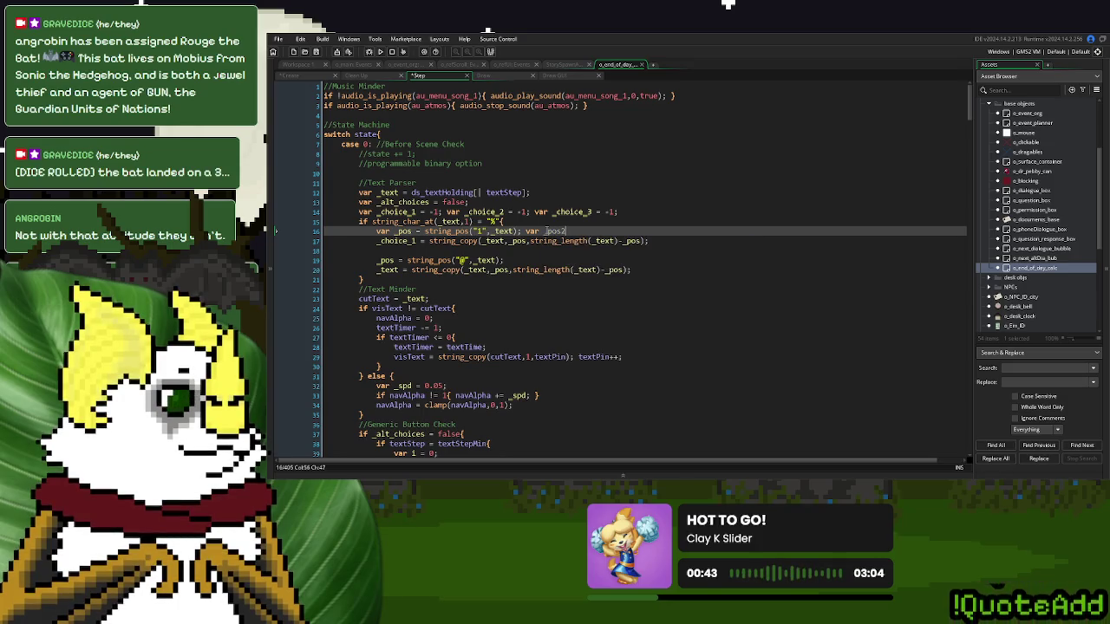
text( = string_)
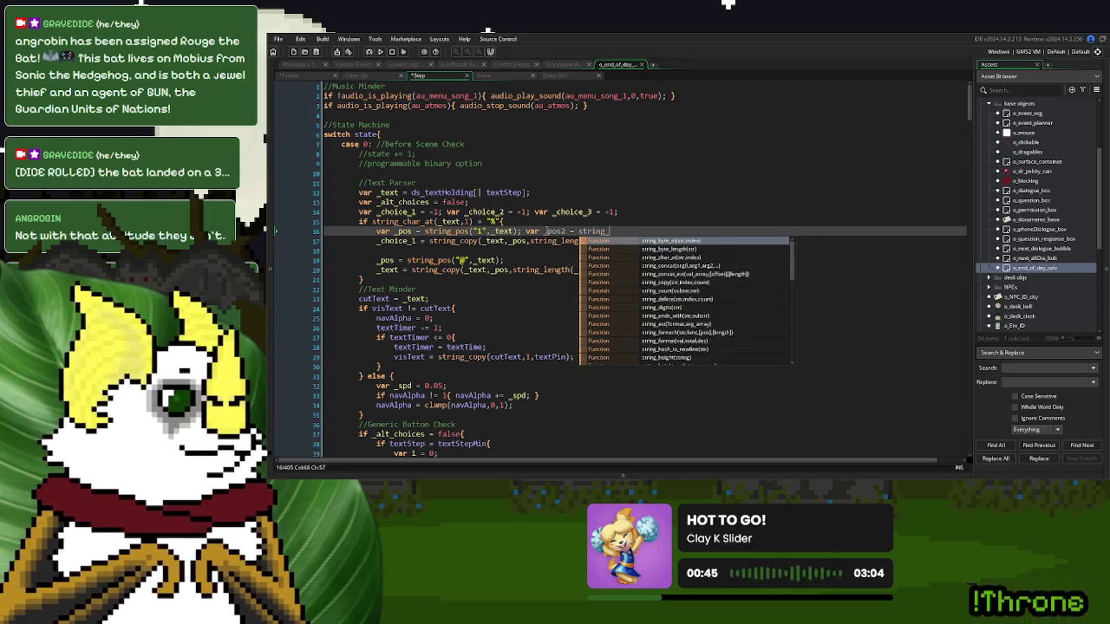
text(pos)
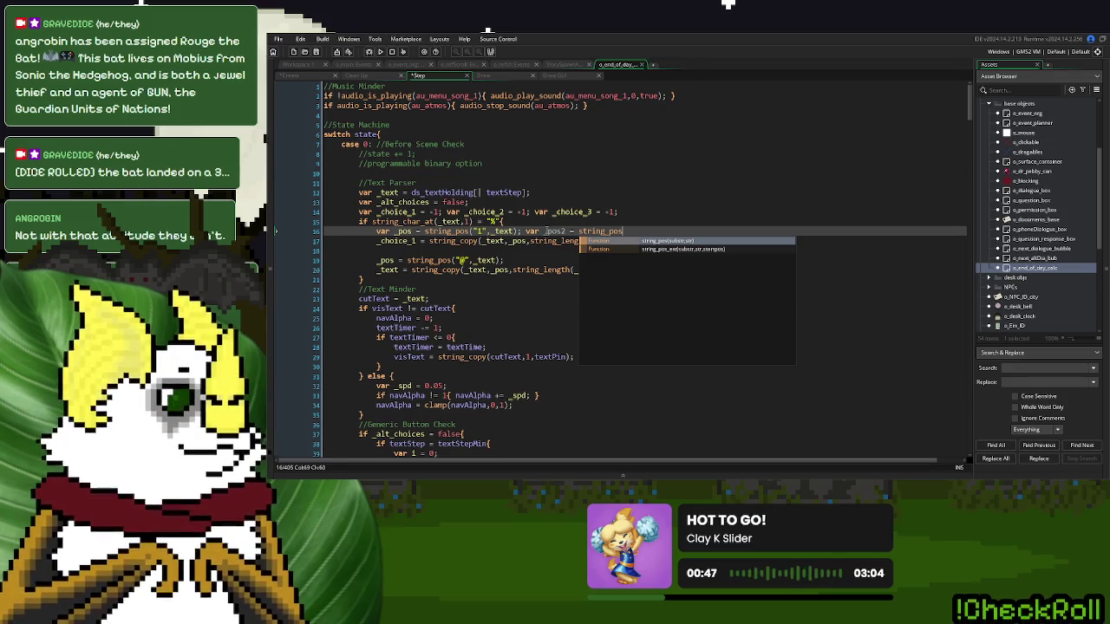
text(()
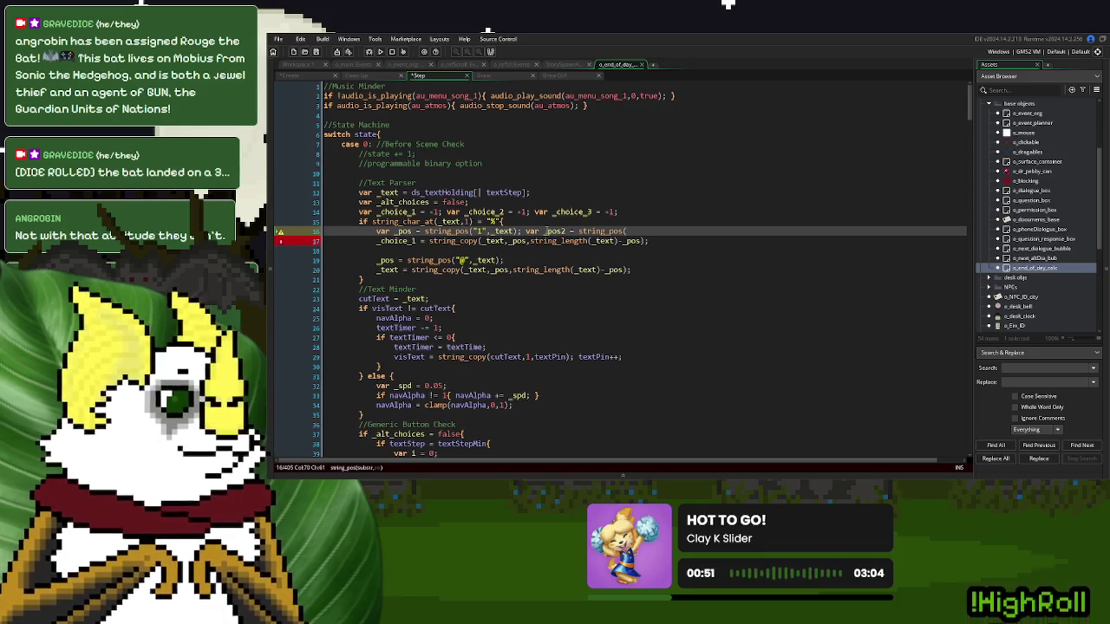
text("1")
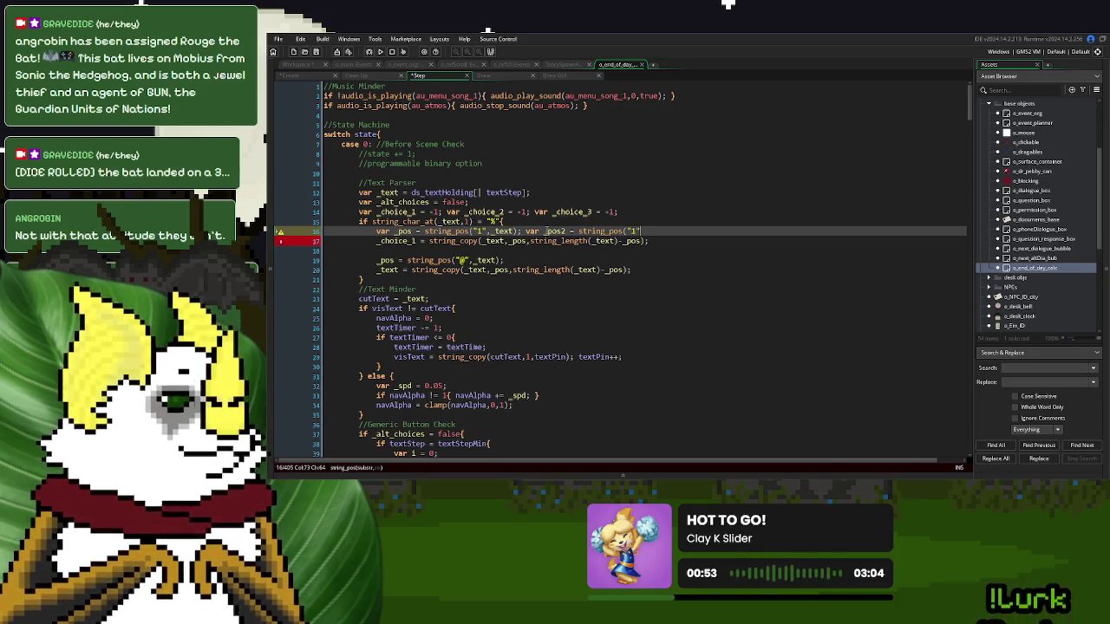
text(,)
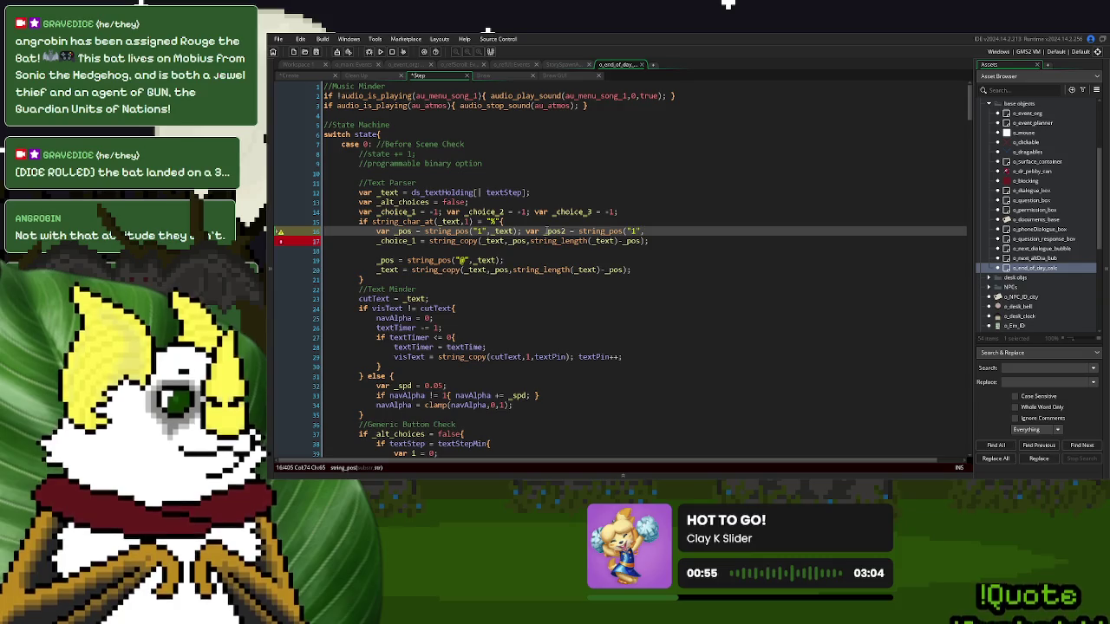
text(_text))
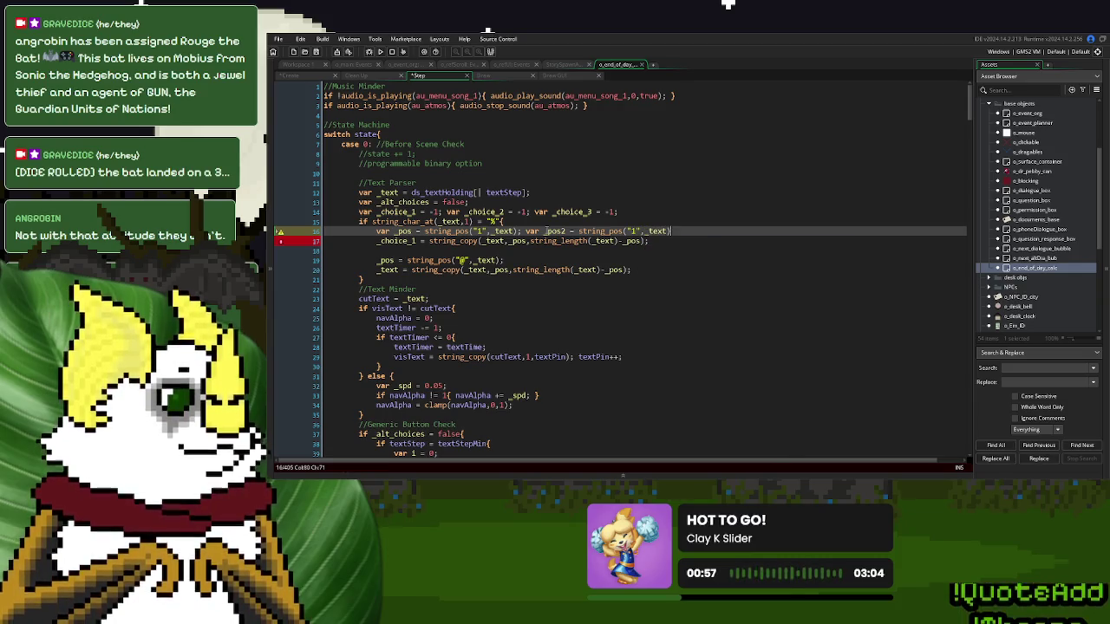
- Finish the var _pos2 = string_pos(...,_text) declaration on line 16
key(Left)
key(Left)
key(Left)
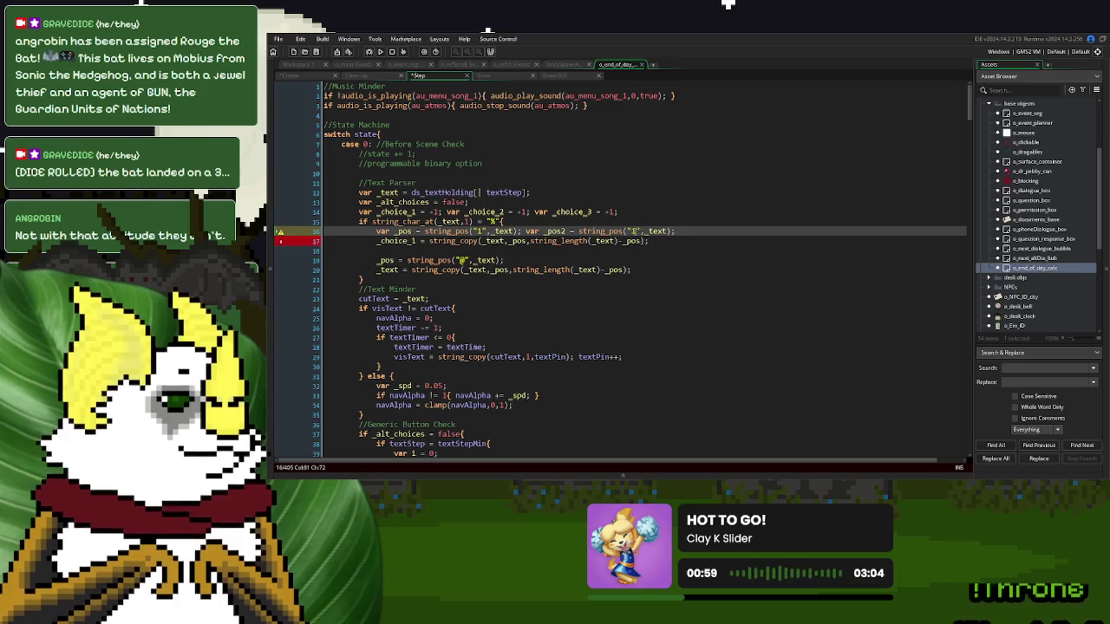
click(371, 77)
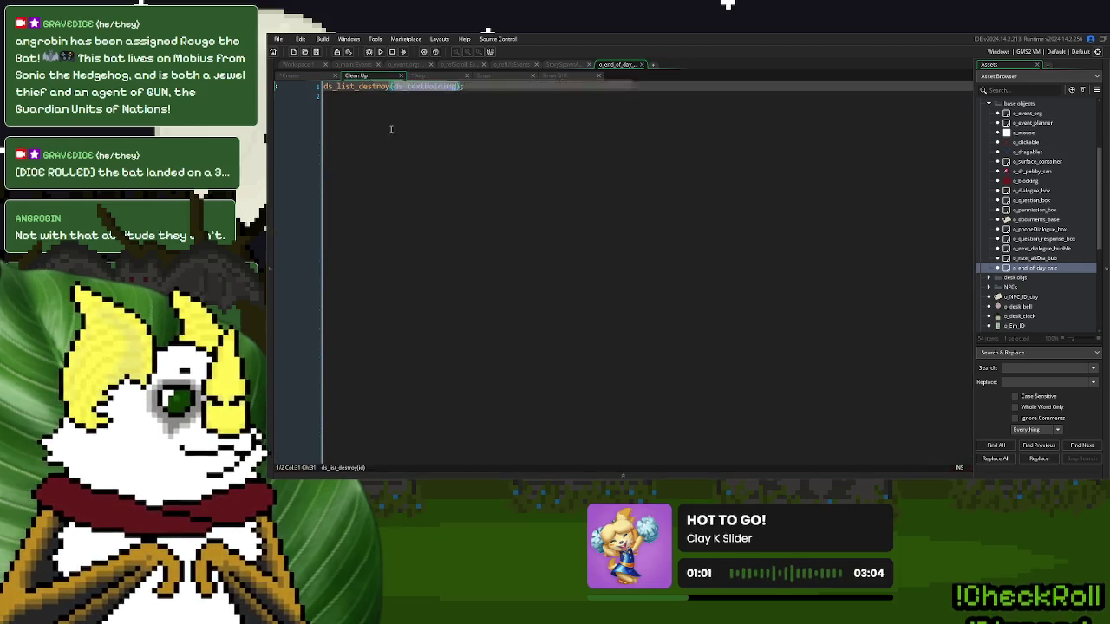
- Insert a '|' right after the '@' in the Create event's test option line 122
click(290, 77)
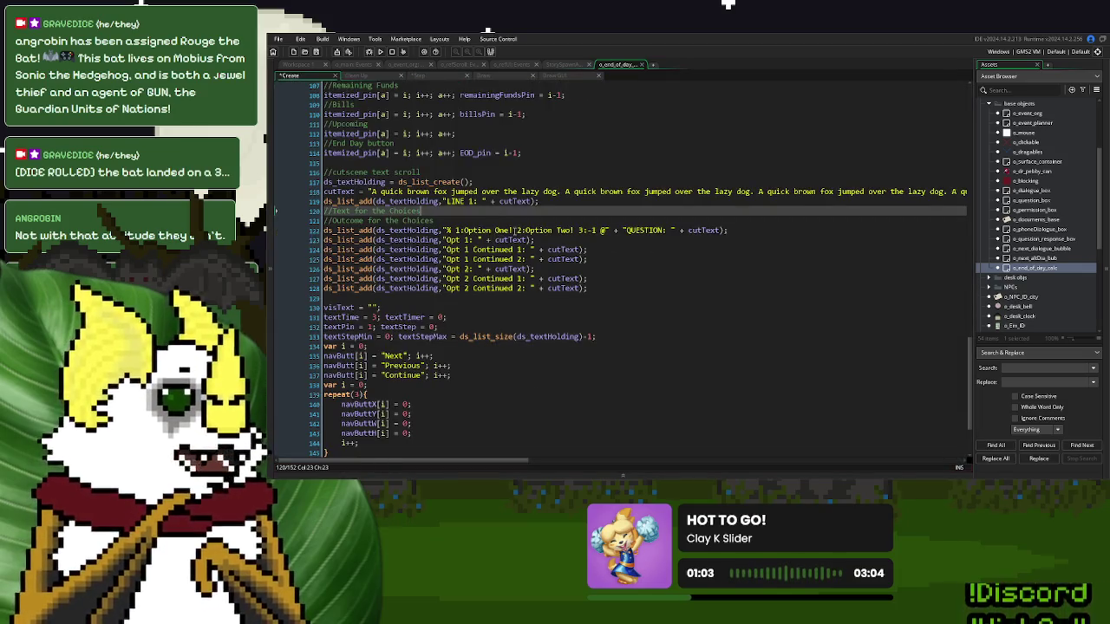
click(512, 231)
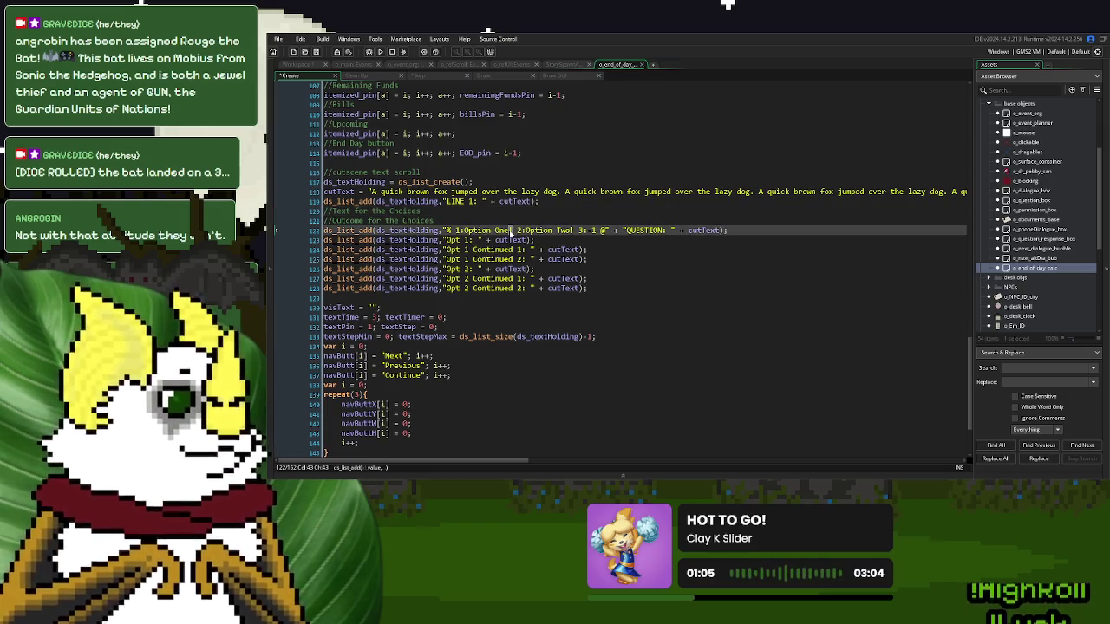
key(Right)
click(571, 230)
key(Right)
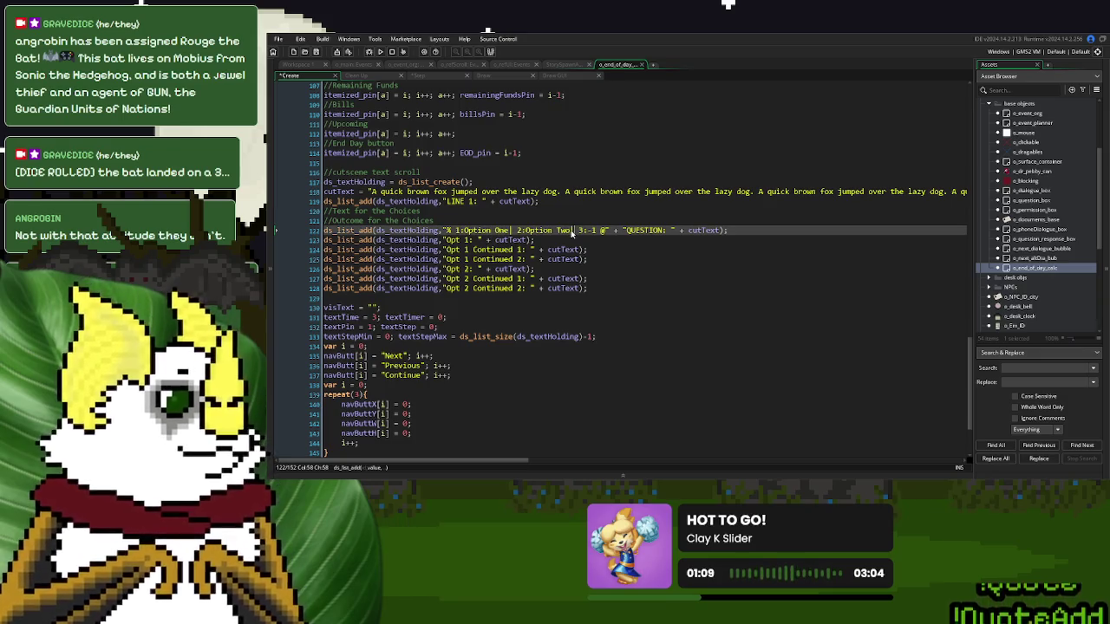
click(605, 231)
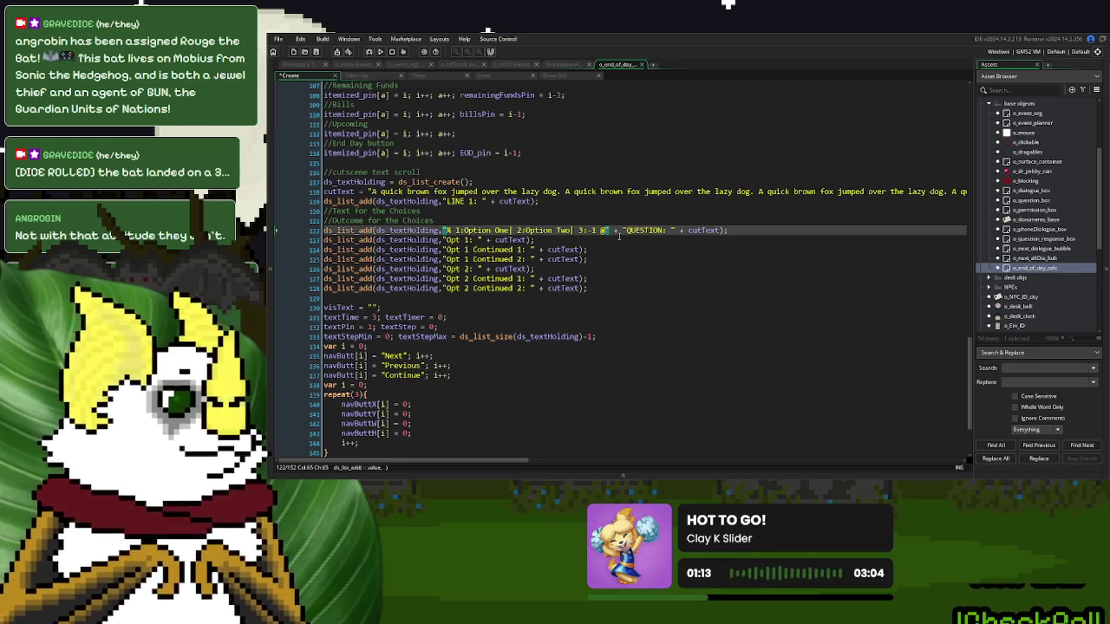
text(|)
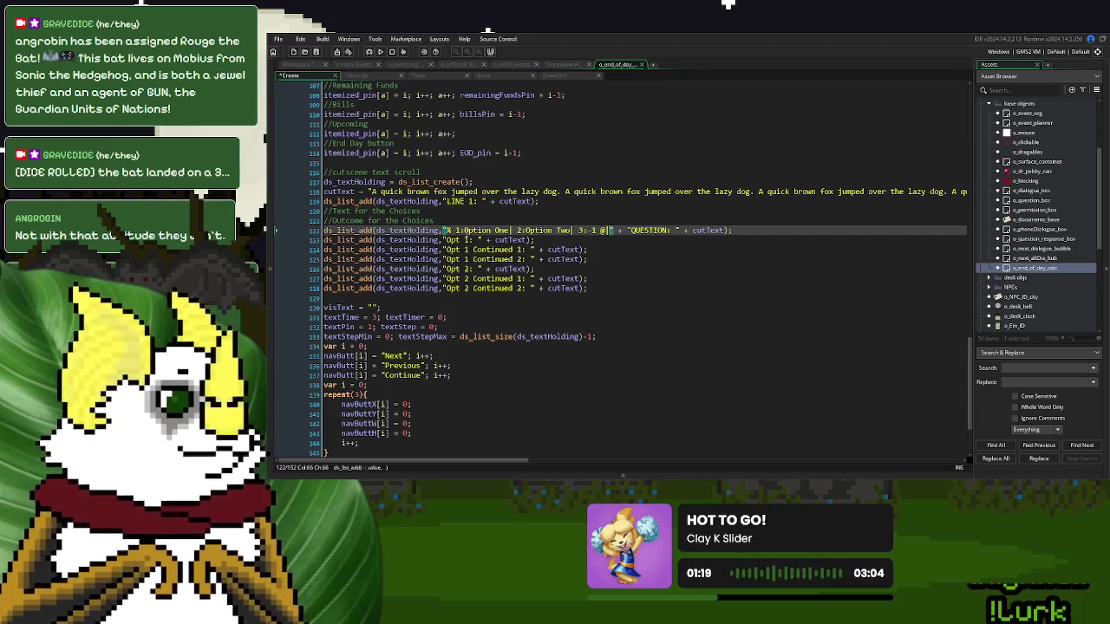
click(421, 77)
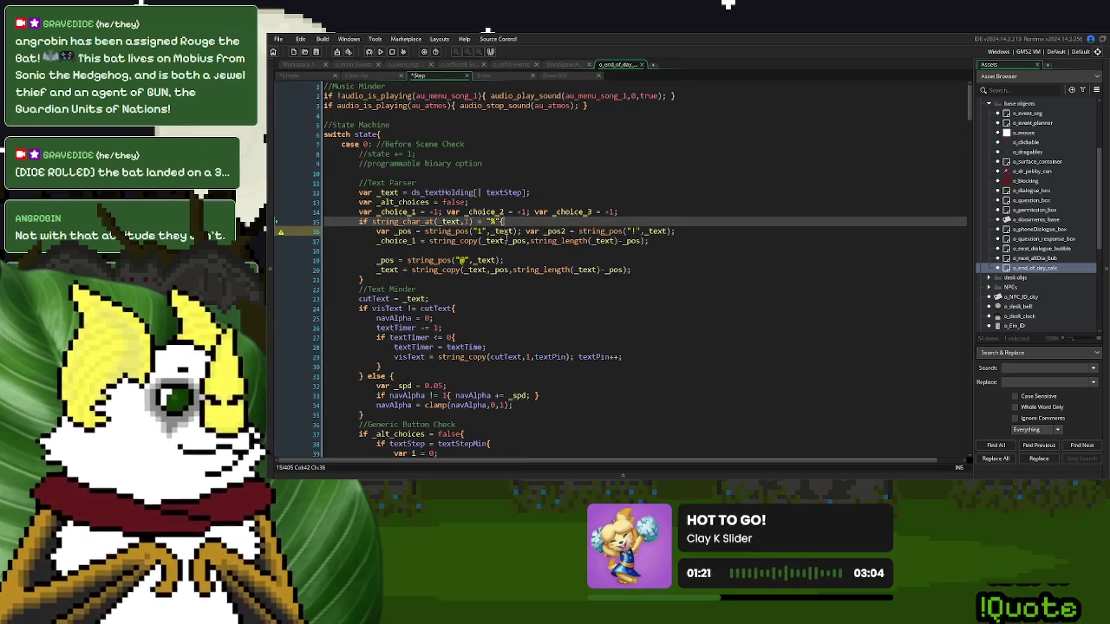
- Make _pos2 find '|', offset _pos by +1, and copy _choice_1 between _pos and _pos2
click(632, 231)
text(|)
double_click(548, 230)
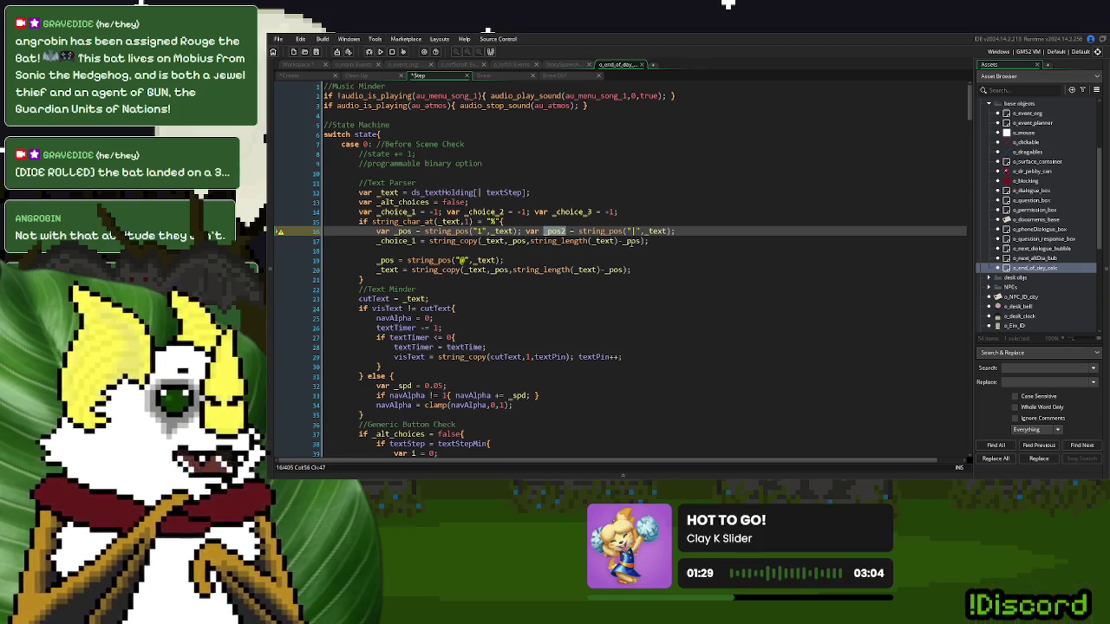
drag(621, 241, 531, 247)
key(Delete)
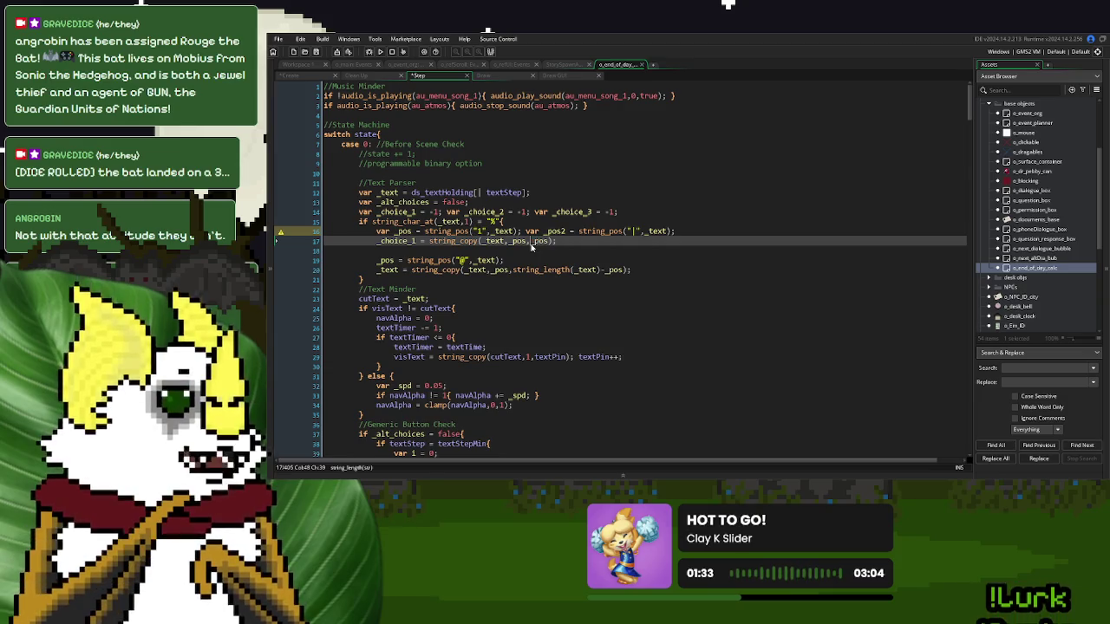
key(Right)
key(Right)
key(Right)
text(- _pos2)
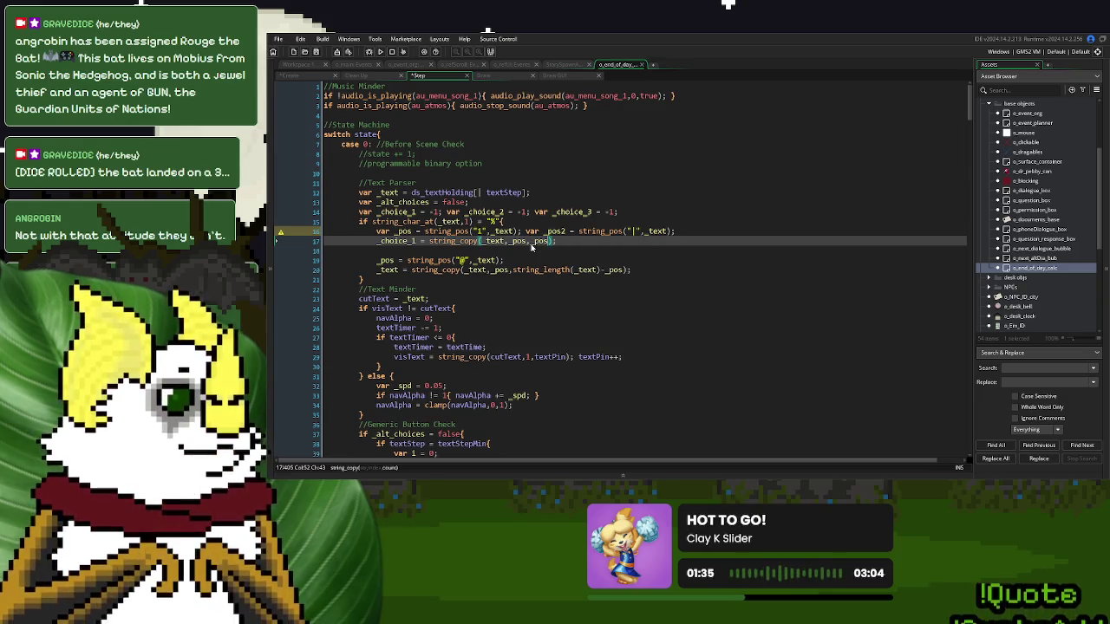
key(Right)
key(Right)
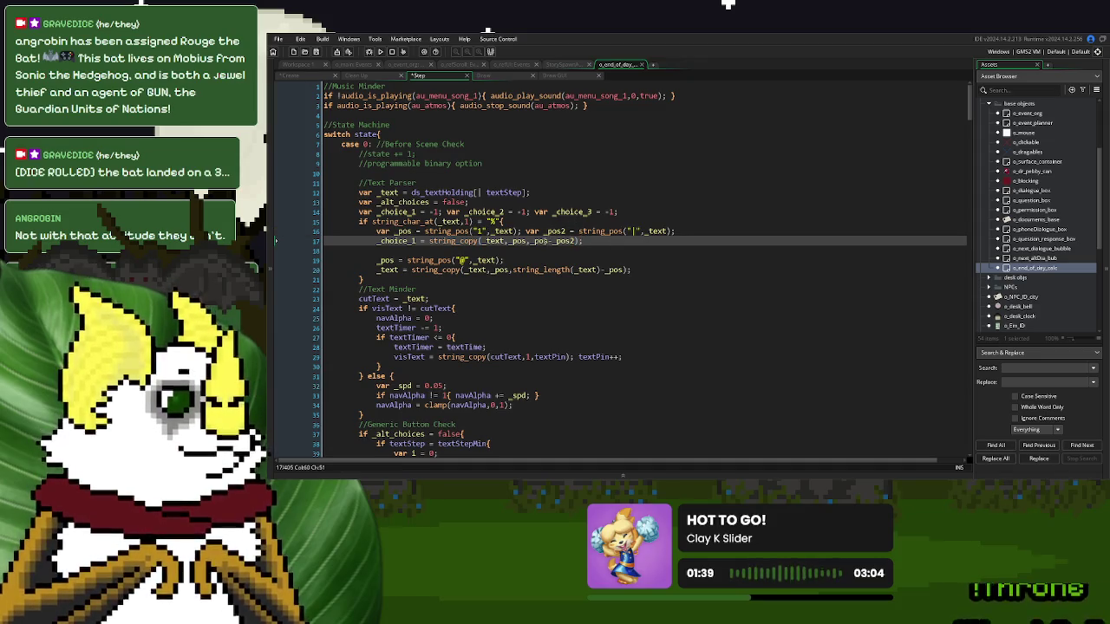
click(519, 231)
text(+1)
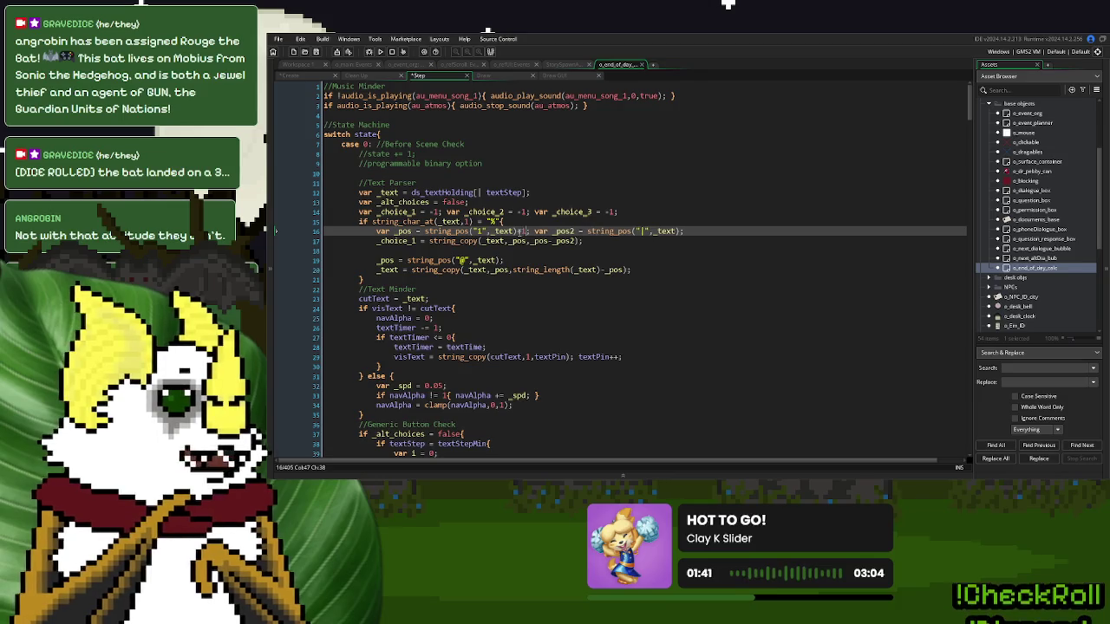
- Paste the _text trimming line below the _choice_1 line
click(590, 240)
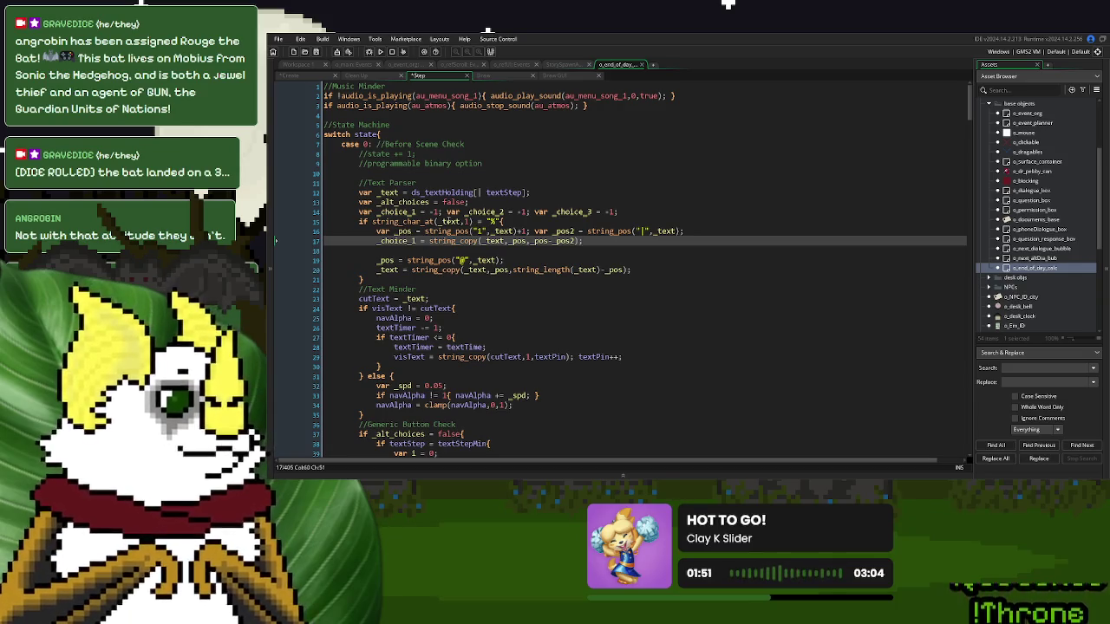
key(Up)
click(602, 241)
drag(632, 270, 378, 272)
key(ctrl+c)
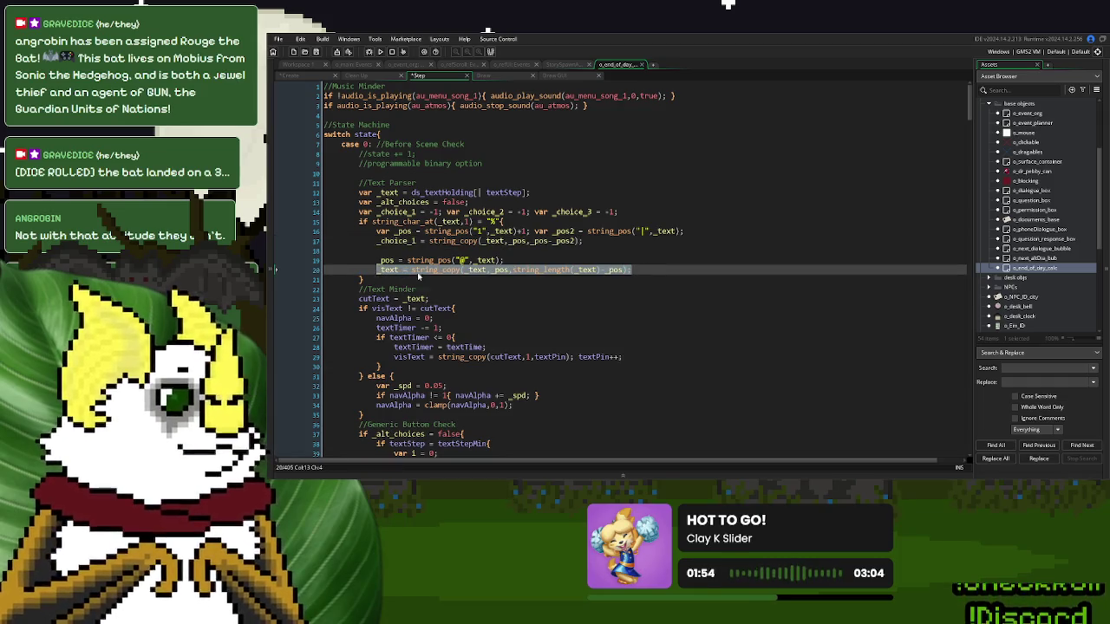
click(587, 240)
key(Return)
key(ctrl+v)
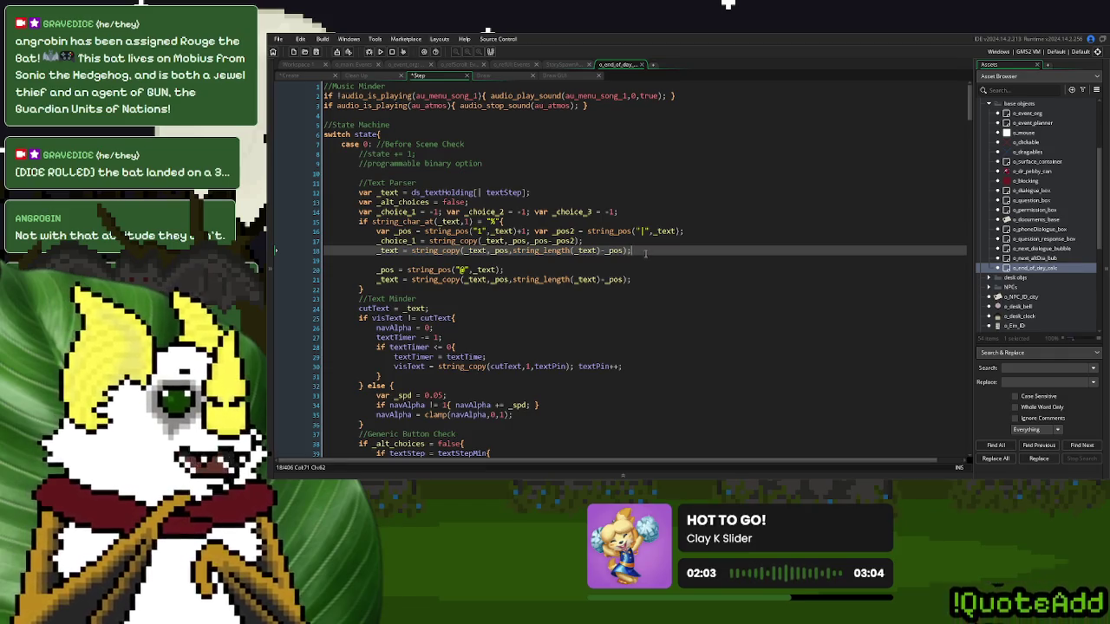
- Add a //Choice One comment above the choice extraction block
mouse_move(638, 250)
mouse_down()
mouse_move(408, 241)
mouse_move(396, 230)
mouse_up()
key(ctrl+c)
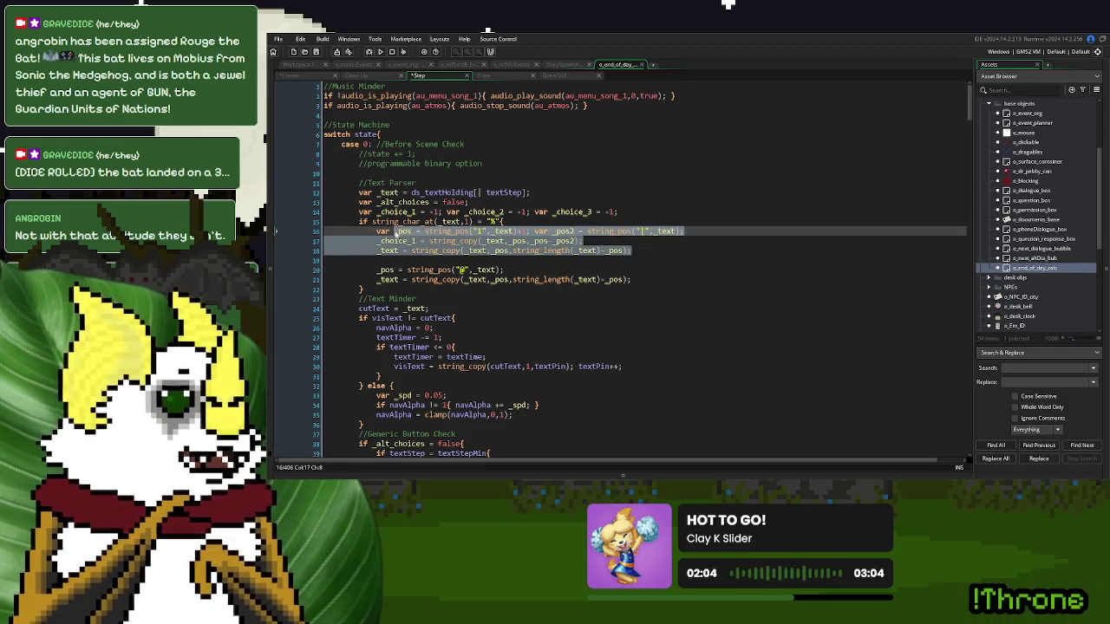
click(371, 231)
key(Return)
key(Up)
text(//Choice One)
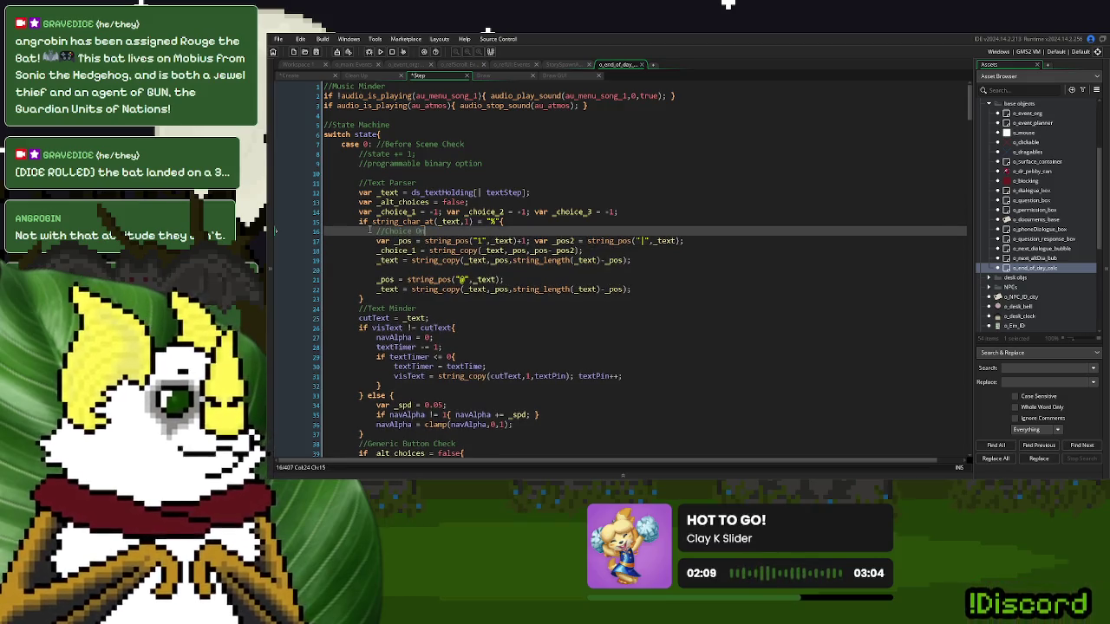
- Add a '//Choice Two' block from the pasted extraction lines, changing its string_pos marker to 2
click(376, 269)
text(//Choice Two)
key(Return)
key(ctrl+v)
key(Return)
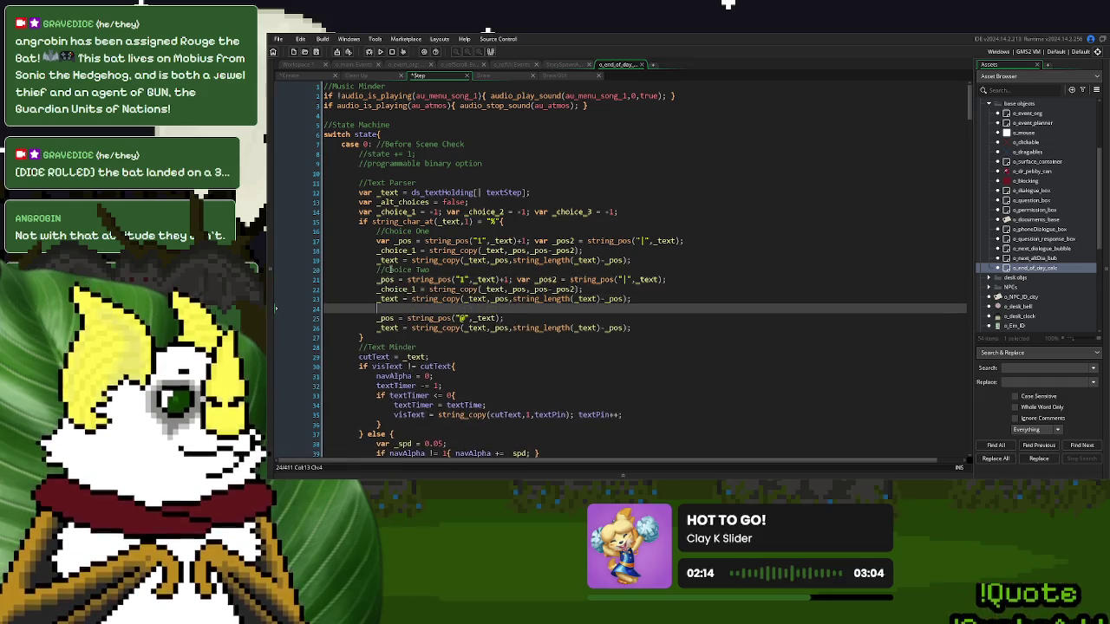
click(416, 289)
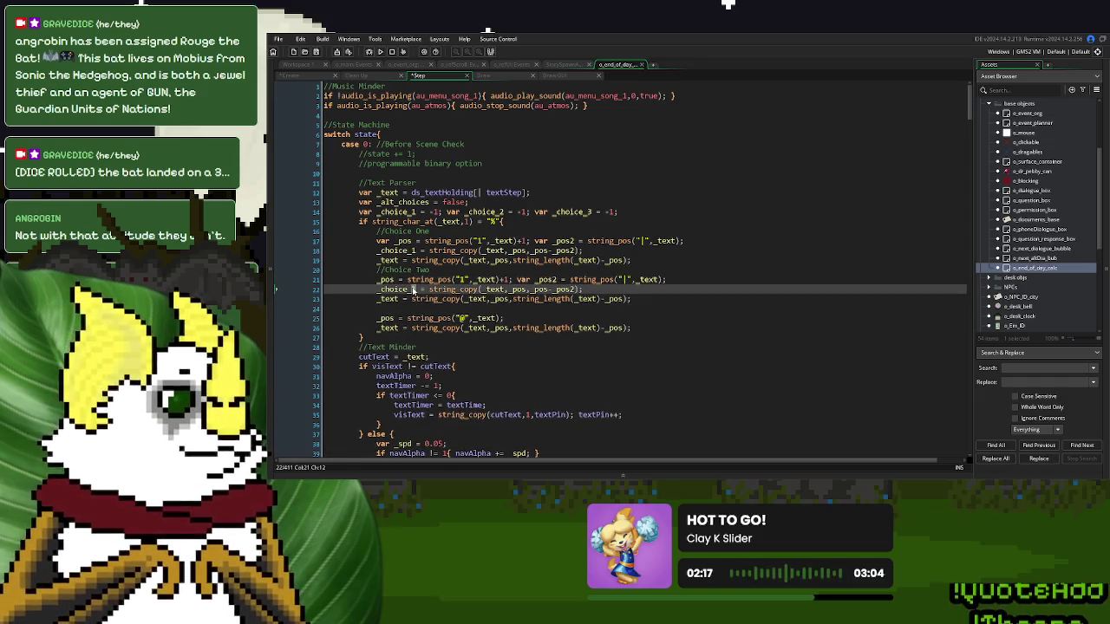
text(2)
double_click(462, 279)
text(2)
click(506, 289)
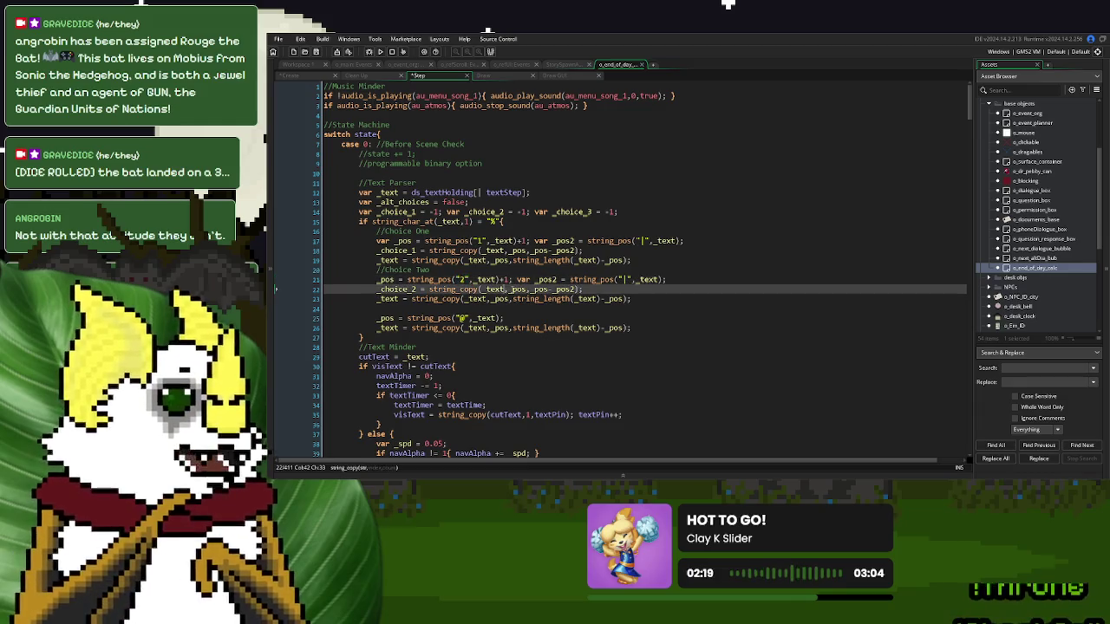
- Duplicate it as '//Choice Three' with marker 3 and variable _choice_3
mouse_move(640, 298)
mouse_down()
mouse_move(451, 298)
mouse_move(376, 271)
mouse_up()
key(ctrl+c)
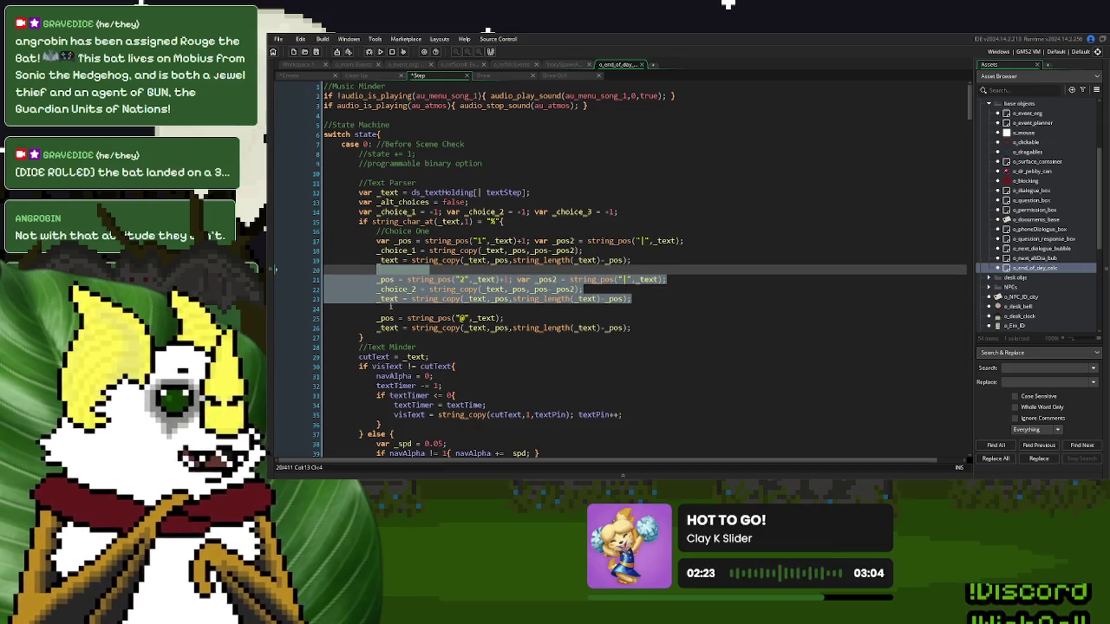
click(391, 308)
key(ctrl+v)
click(422, 309)
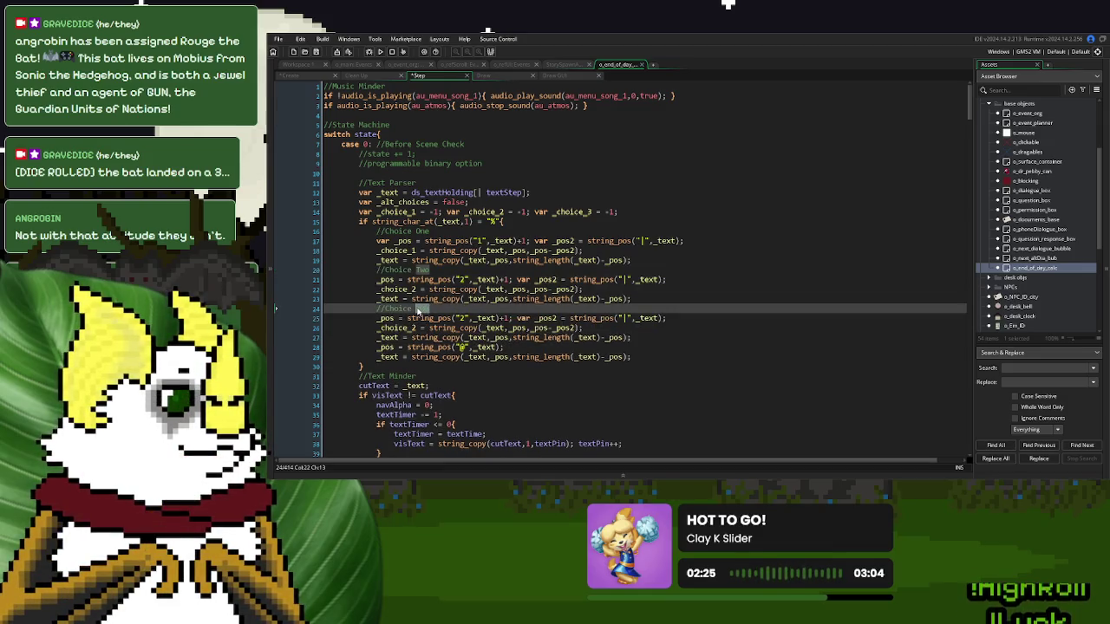
text(hree)
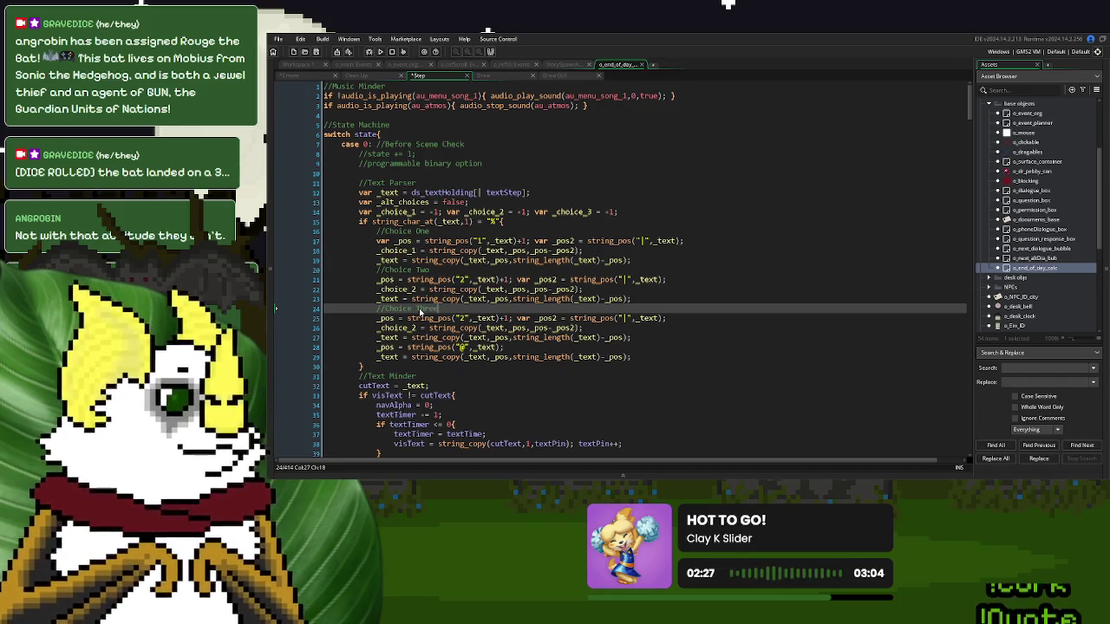
text(3)
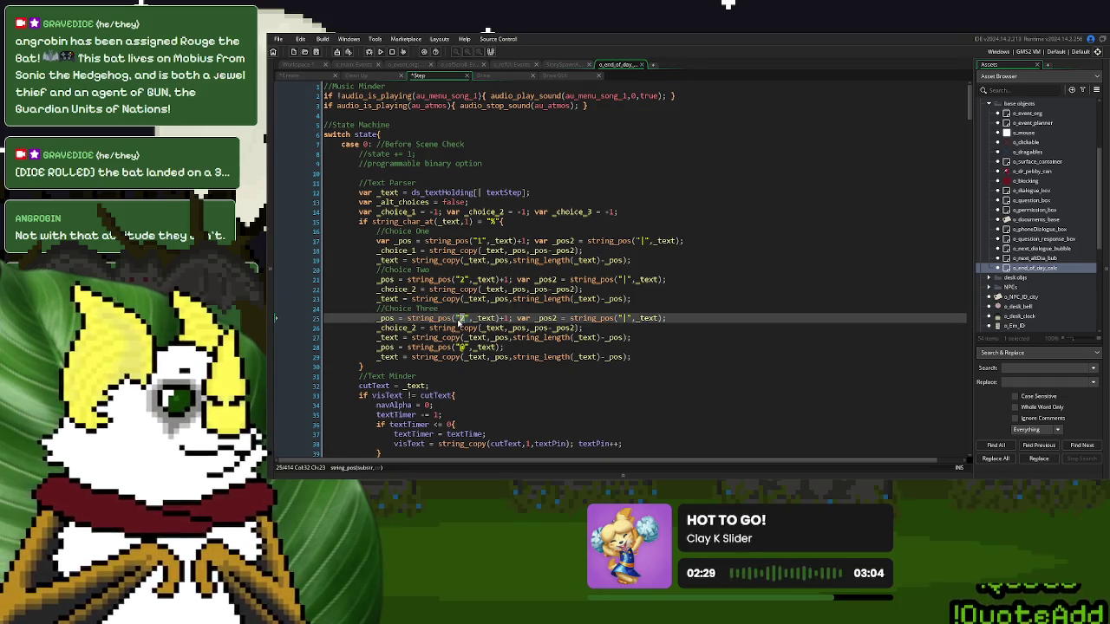
click(417, 328)
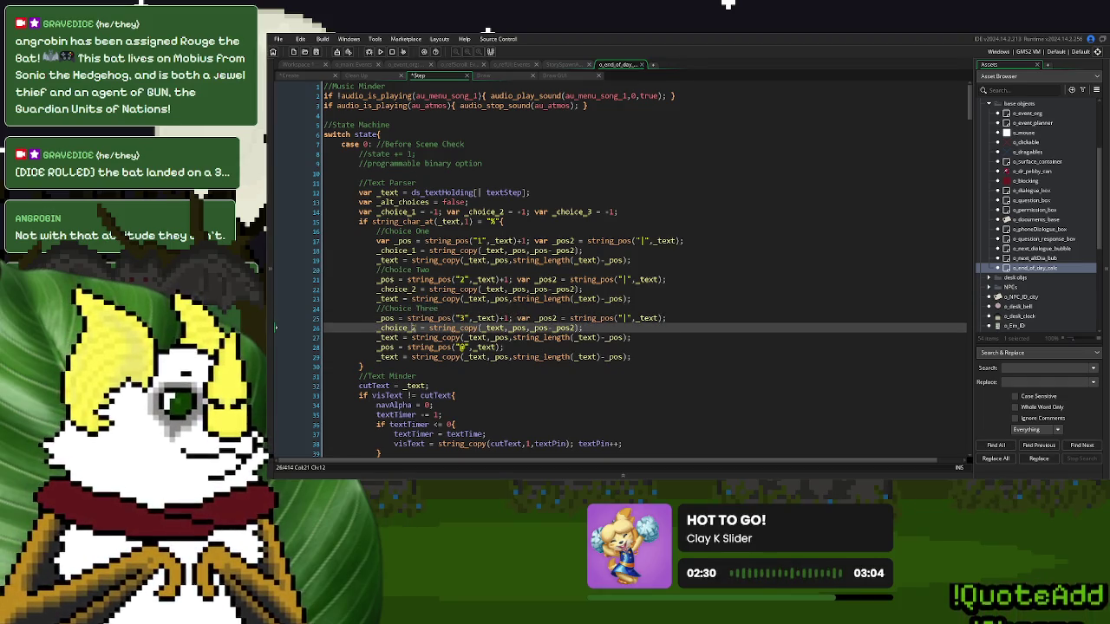
text(3)
- Add a '//Final Text' comment after the trimming line
click(642, 338)
key(Return)
text(// )
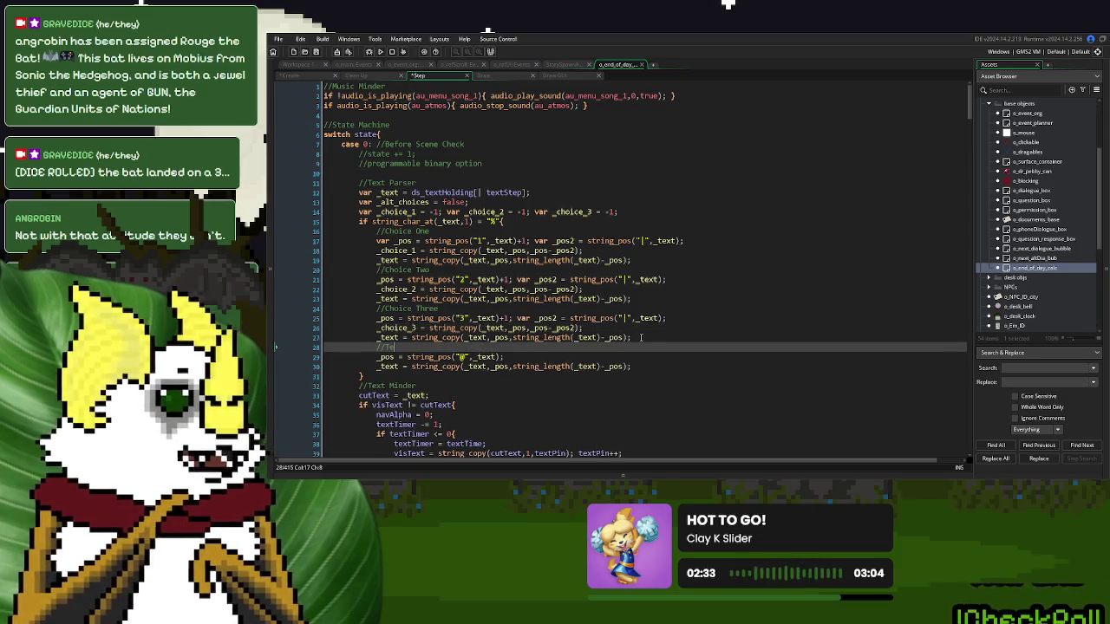
text(inal Text)
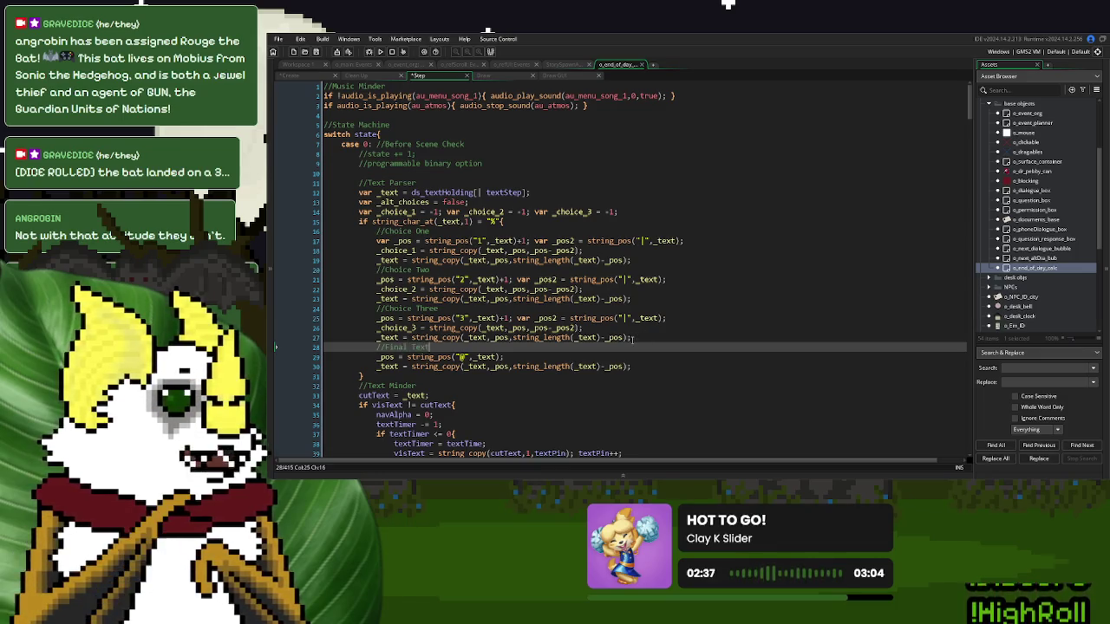
click(551, 241)
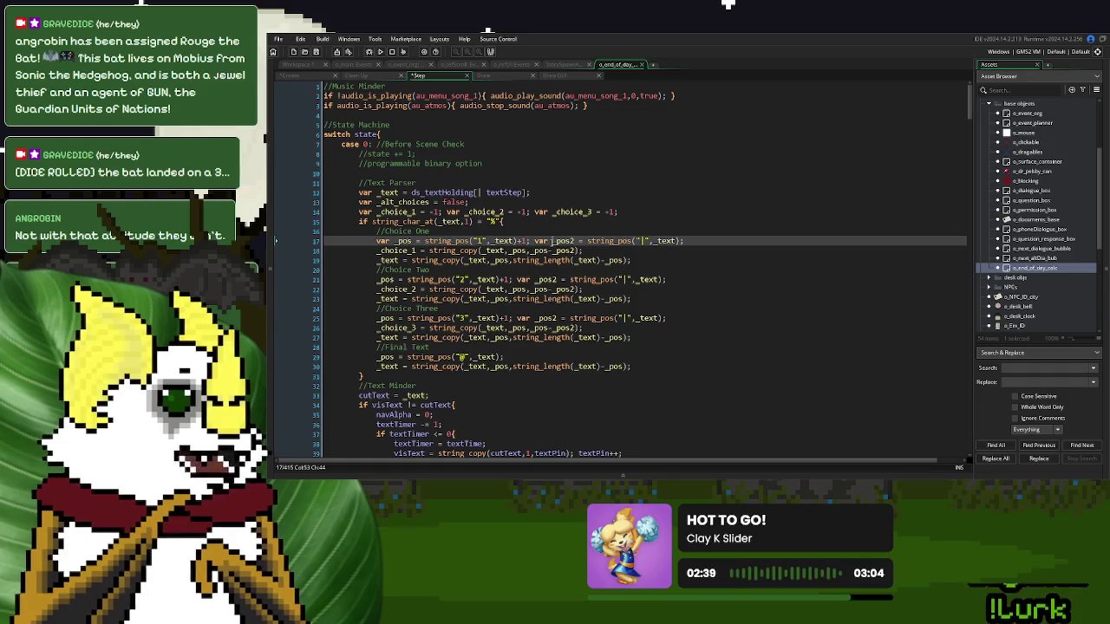
- Delete the two choice comment lines from the Create event's text list and run the game with F5
click(308, 77)
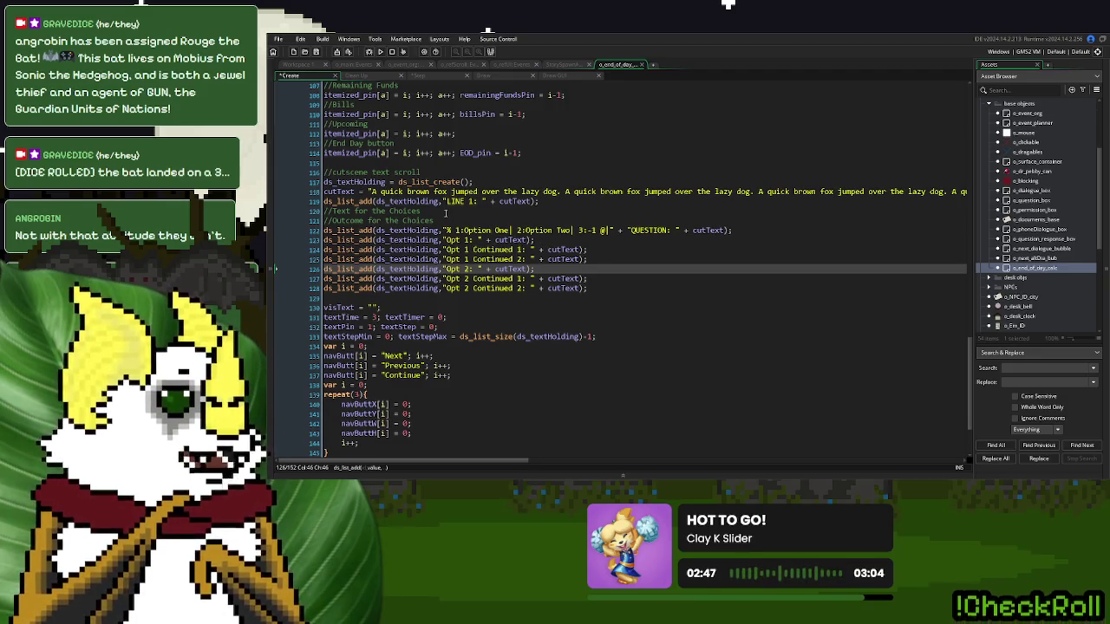
drag(441, 216, 326, 209)
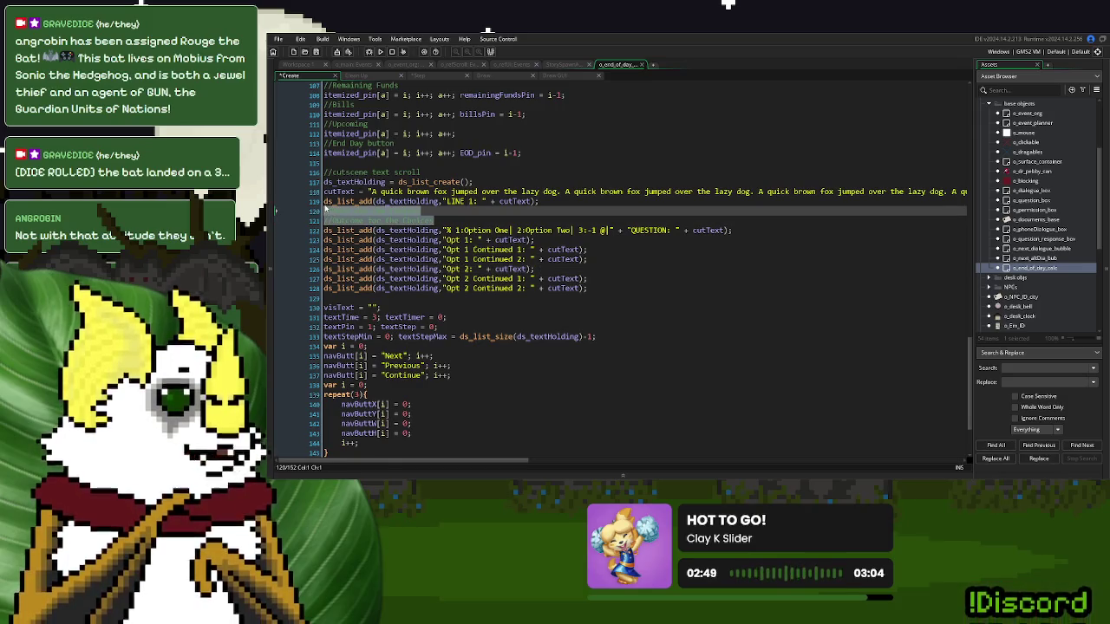
key(Delete)
key(F5)
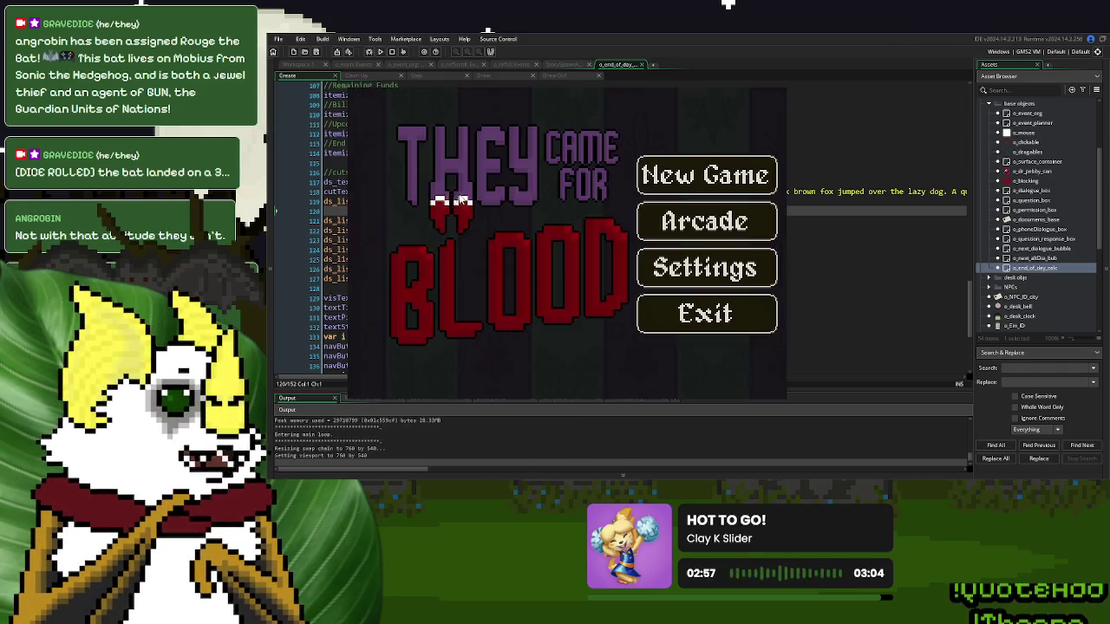
- Play a New Game past Day 1 Over to the '@|QUESTION' page, then close the game window
click(689, 176)
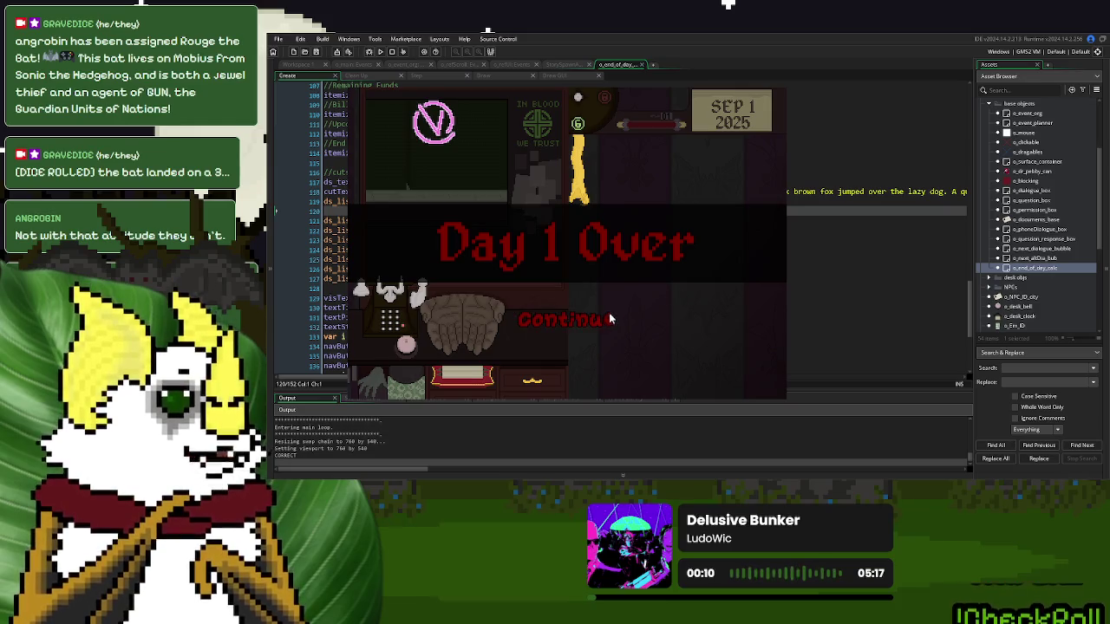
click(608, 319)
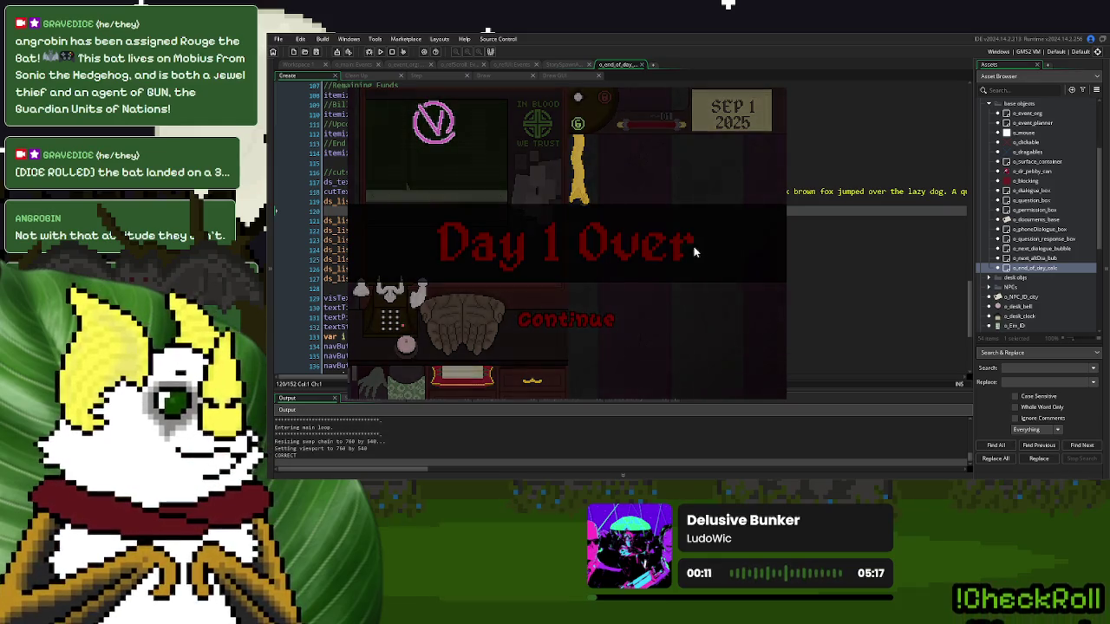
click(651, 296)
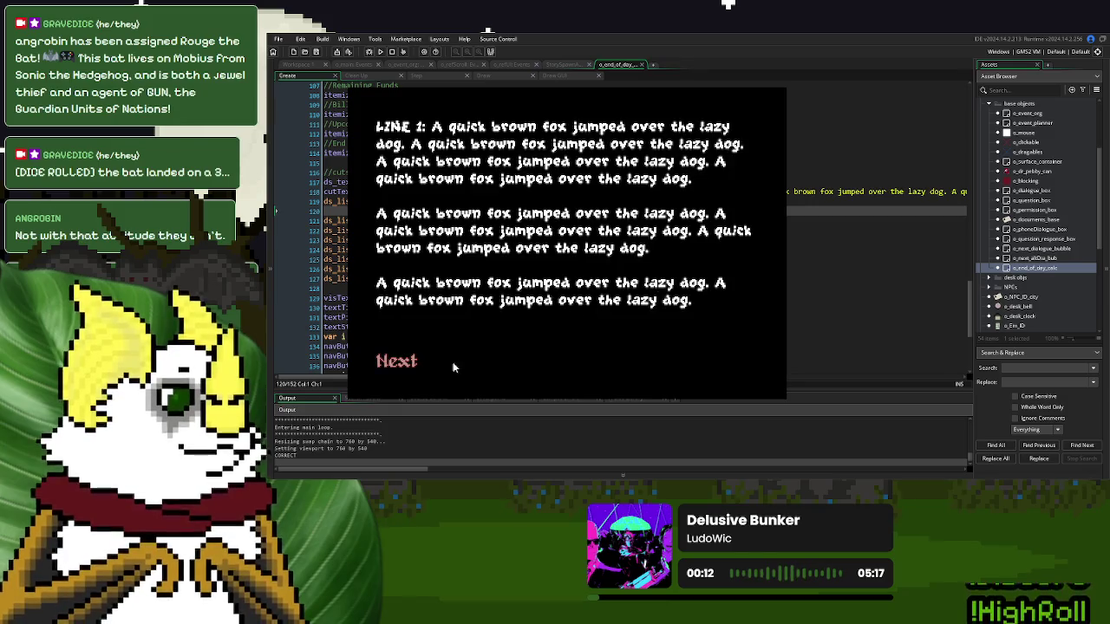
click(408, 362)
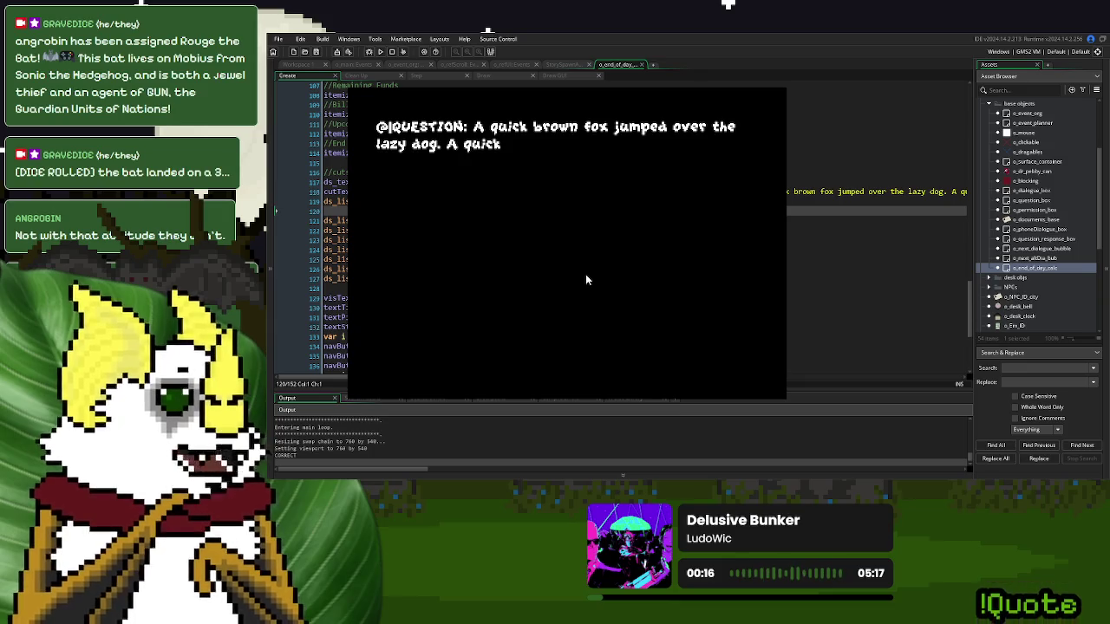
click(585, 274)
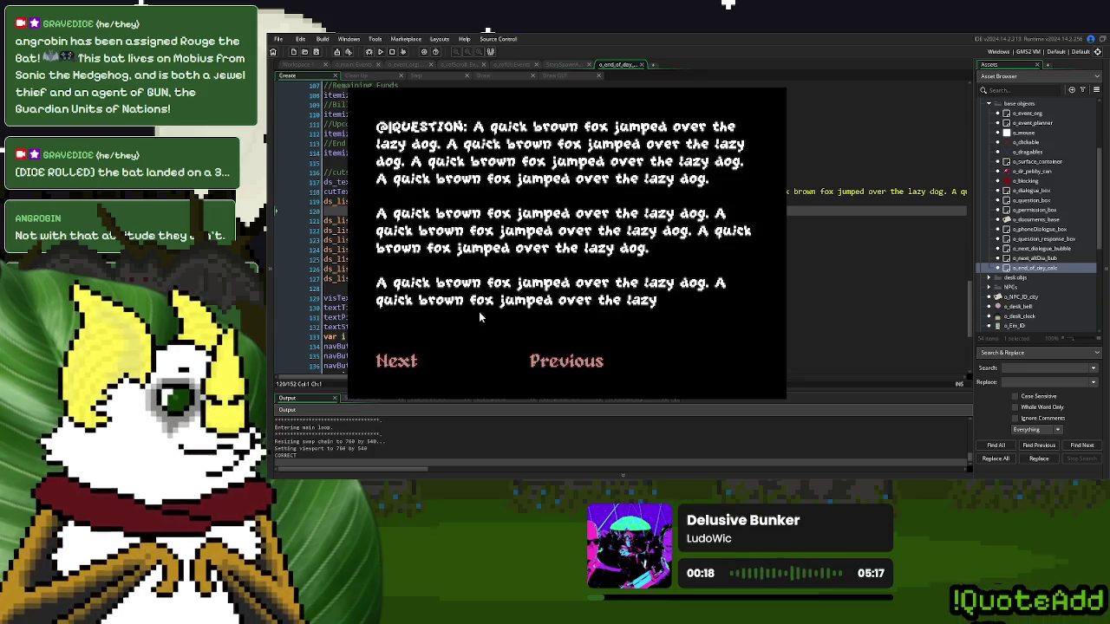
click(769, 85)
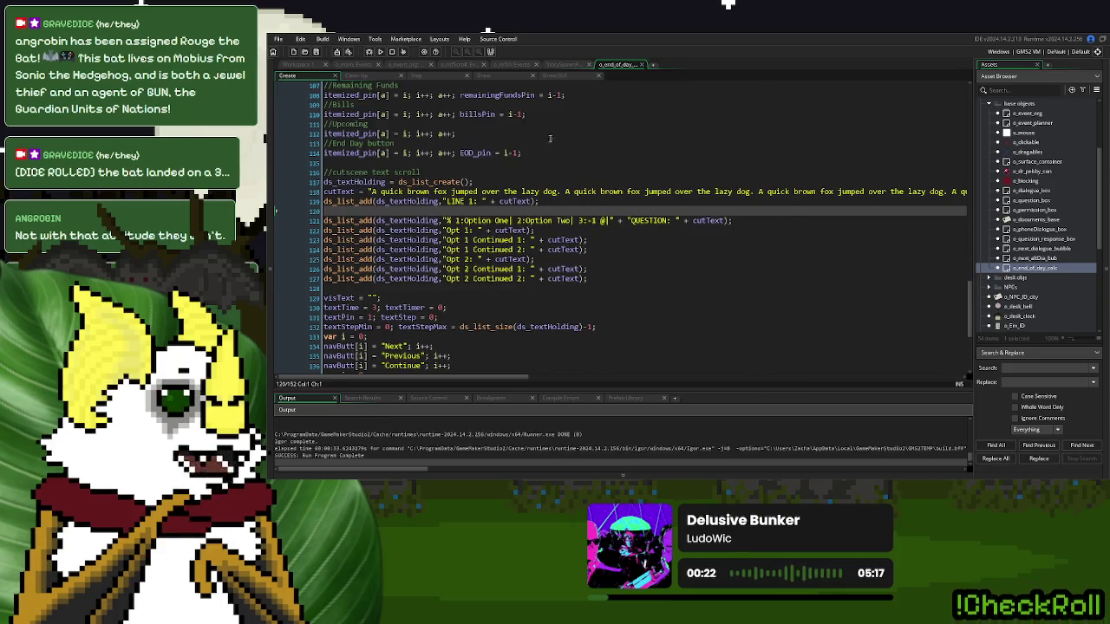
- Copy '_alt_choices = false;' into the Step event's '%' branch and change it to 'true;'
click(418, 75)
drag(469, 201, 382, 206)
key(ctrl+c)
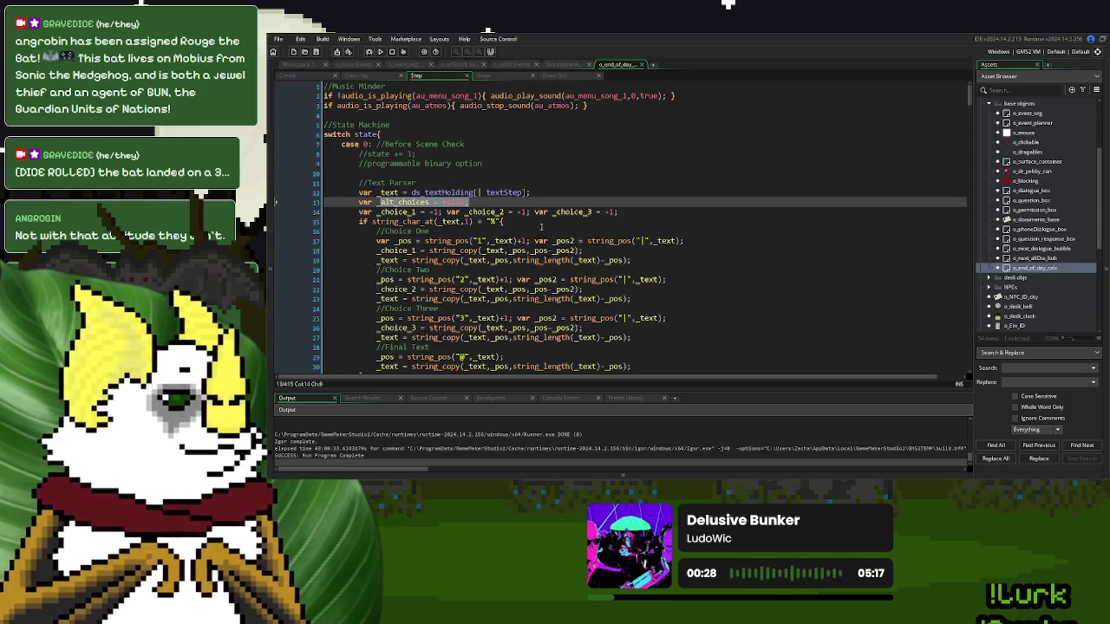
click(541, 222)
key(Return)
key(ctrl+v)
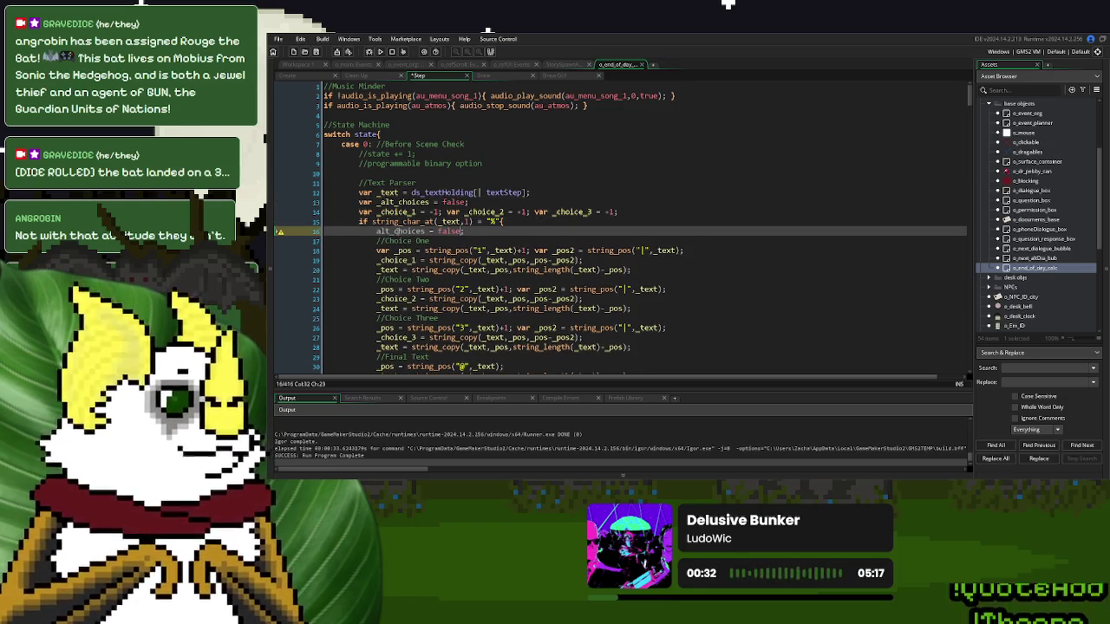
key(Home)
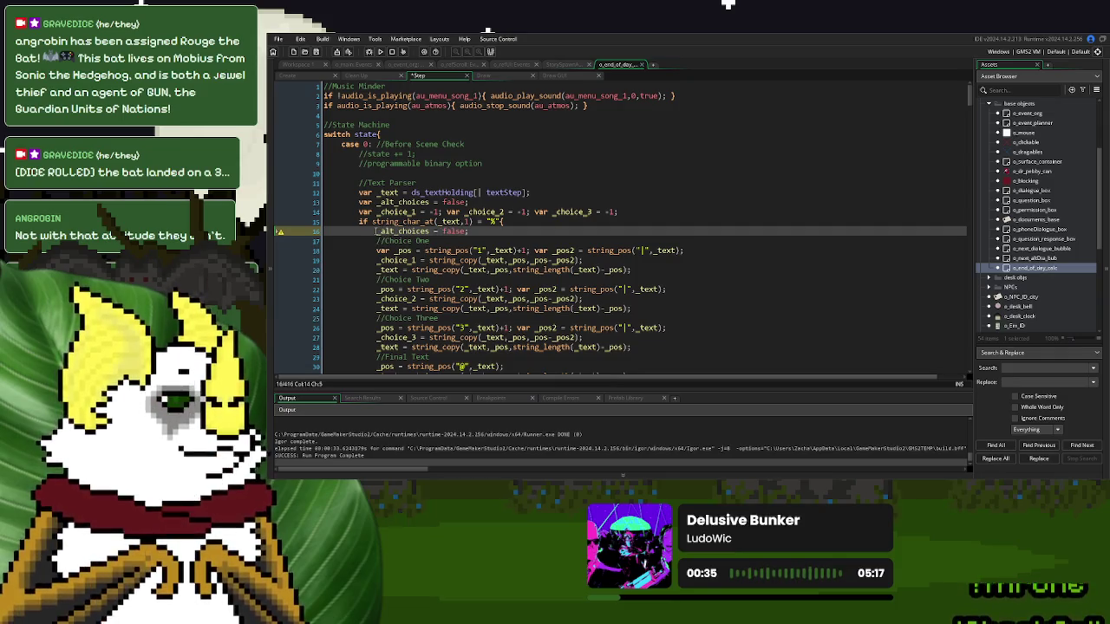
double_click(451, 233)
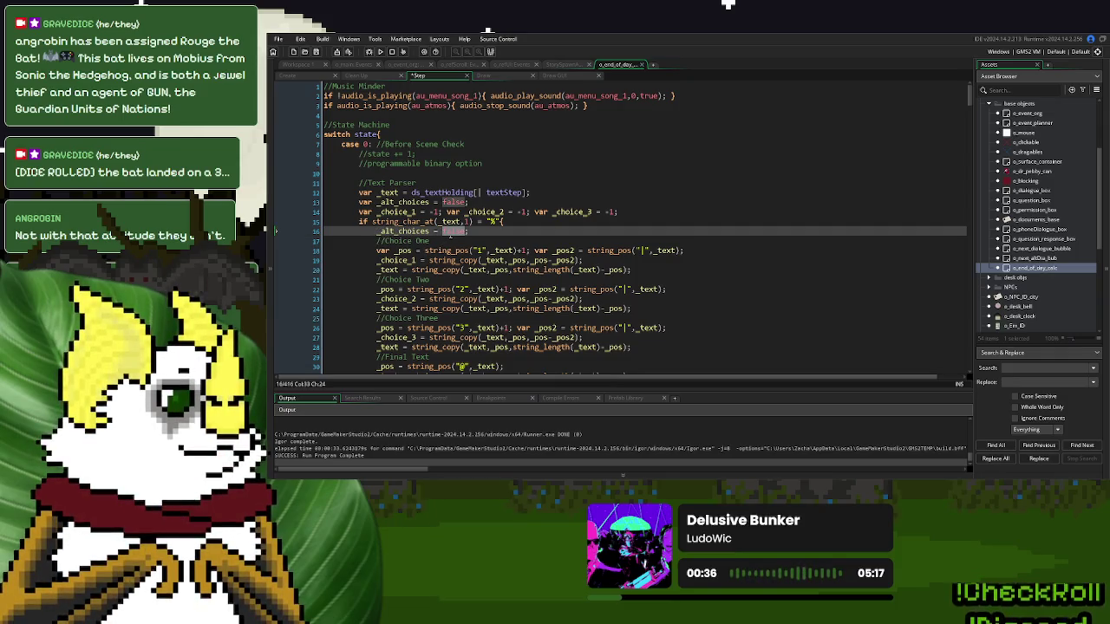
text(true;)
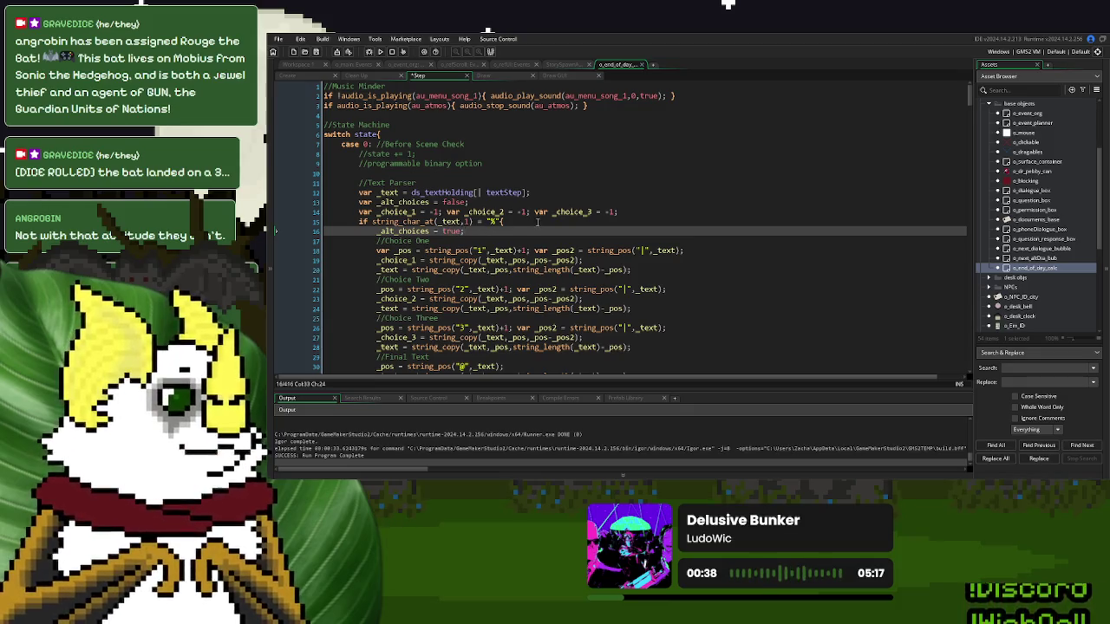
scroll(538, 216, down, 3)
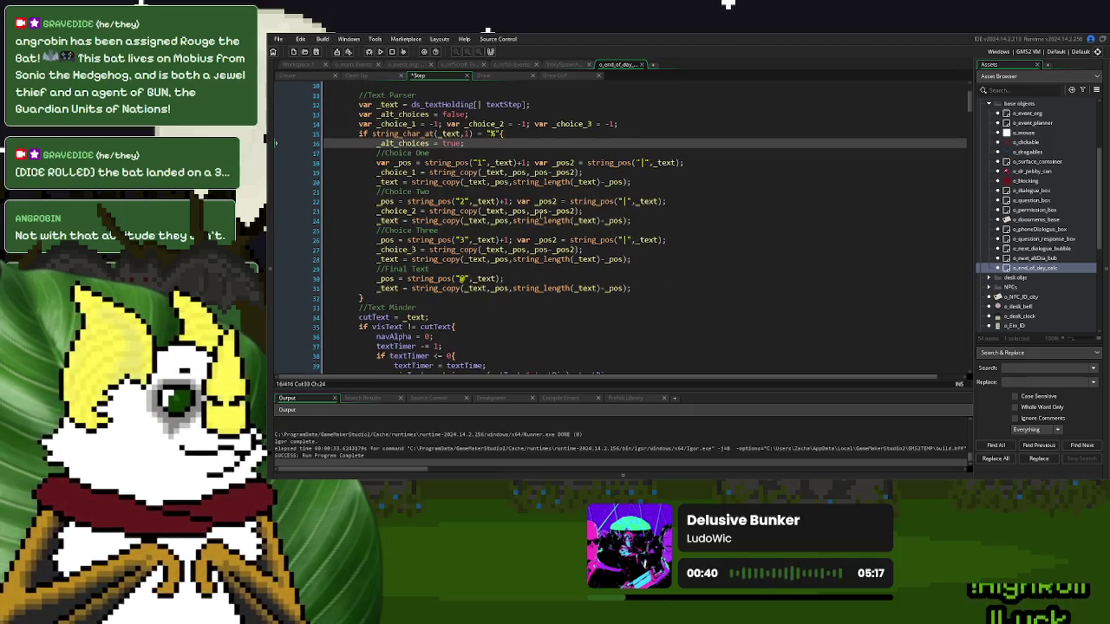
click(302, 76)
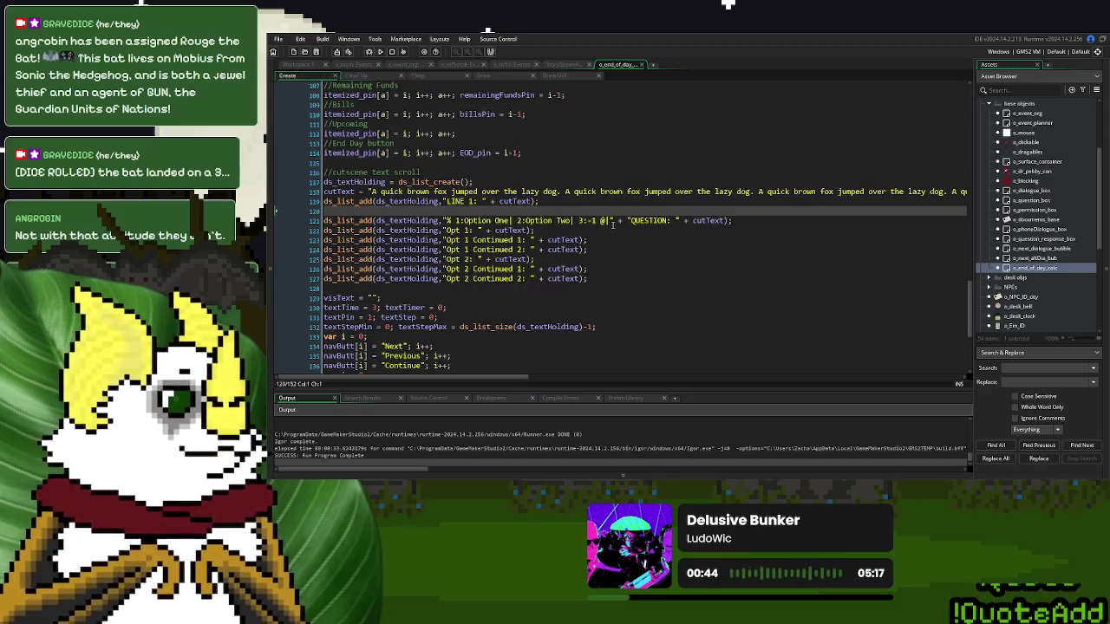
- Move the '|' before '@' so line 121 reads '% 1:Option One| 2:Option Two| 3:-1| @'
click(612, 220)
key(BackSpace)
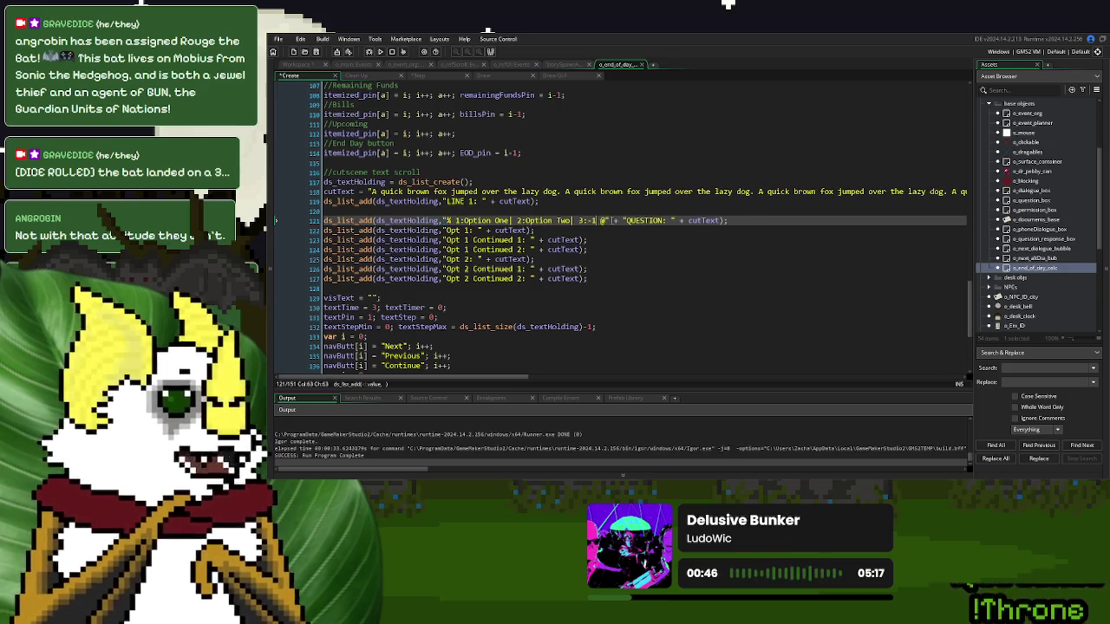
text(|)
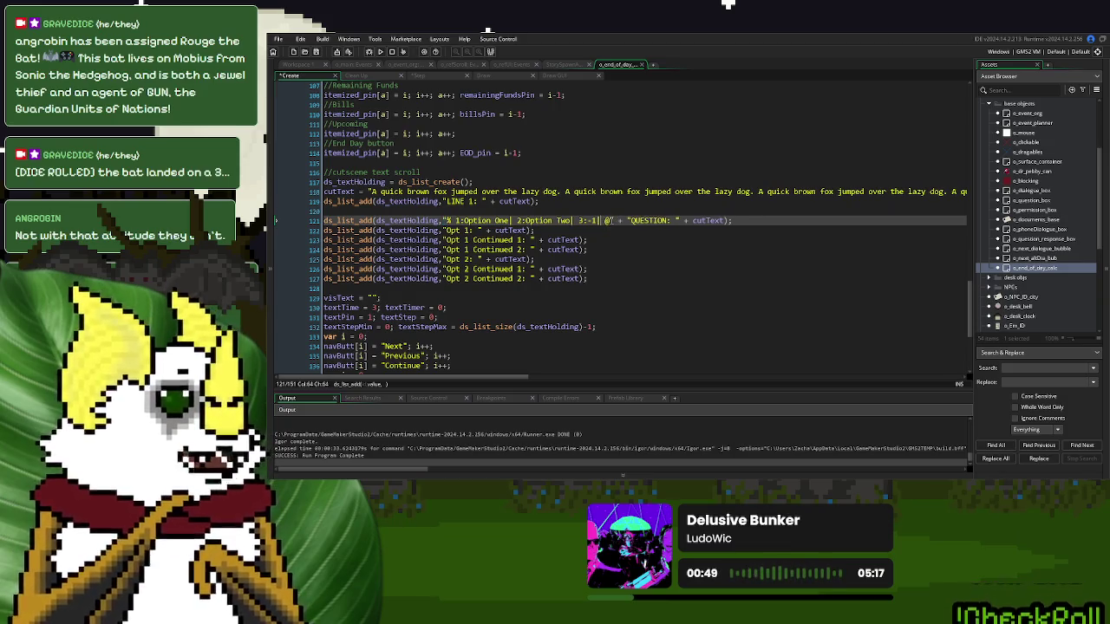
click(642, 221)
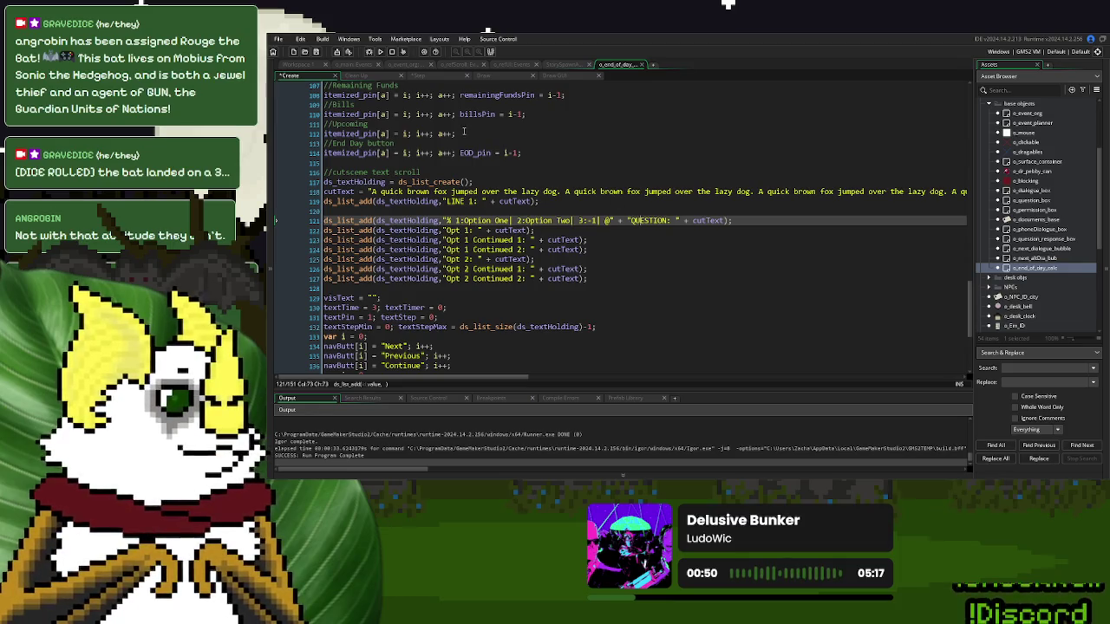
click(429, 77)
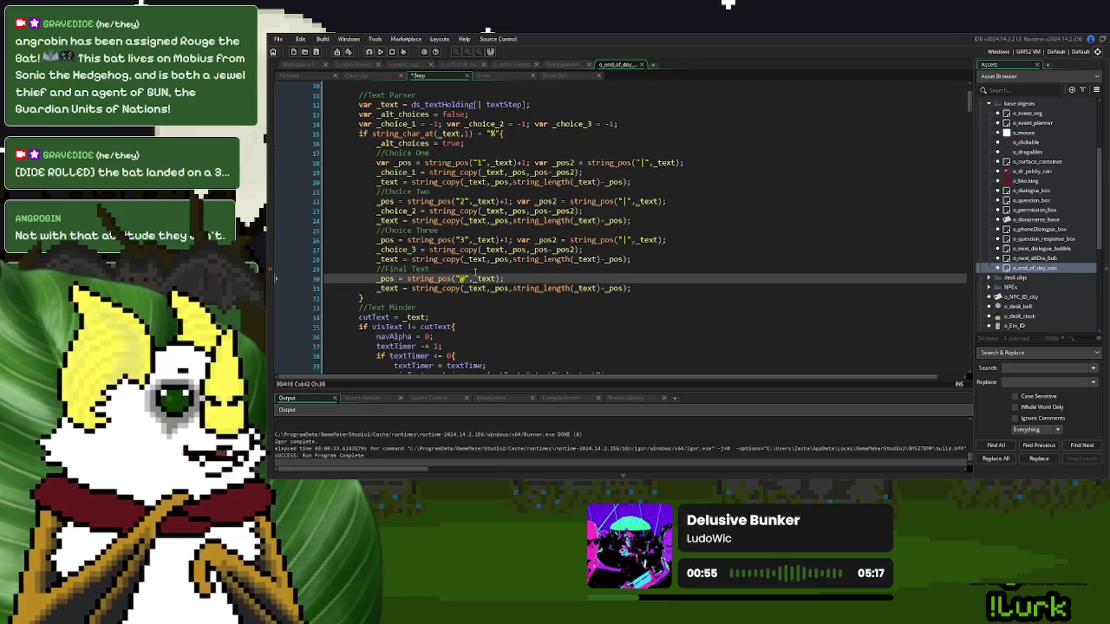
- Add 'if _choice_1 = "-1"{ _choice_1 = -1; }' after the Choice One string_copy on line 19
double_click(384, 249)
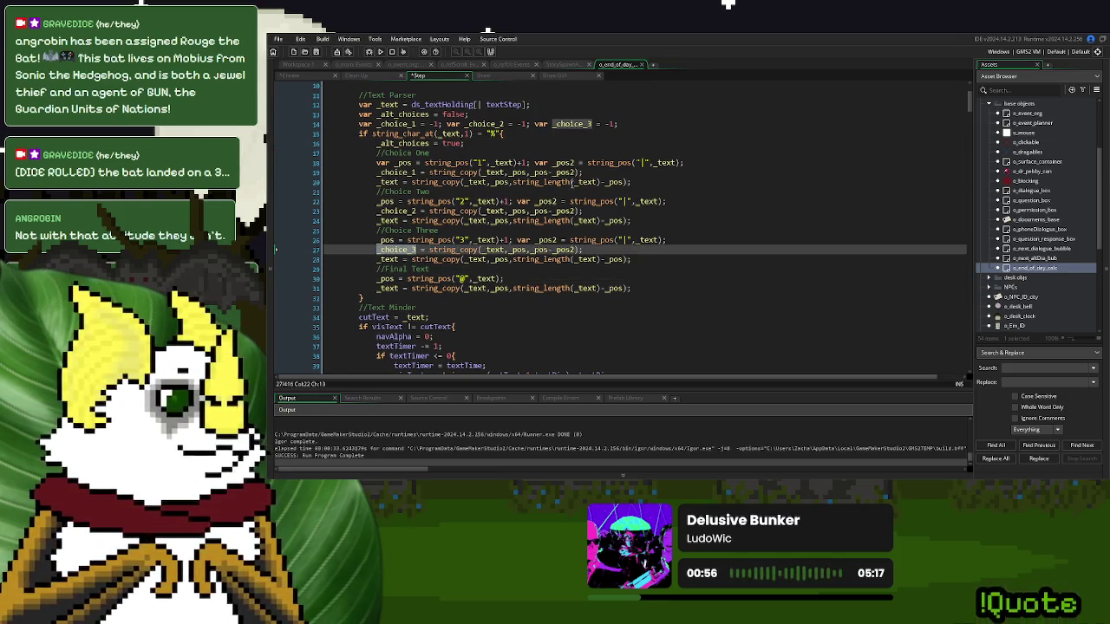
click(588, 171)
click(617, 170)
text(if _choice_1)
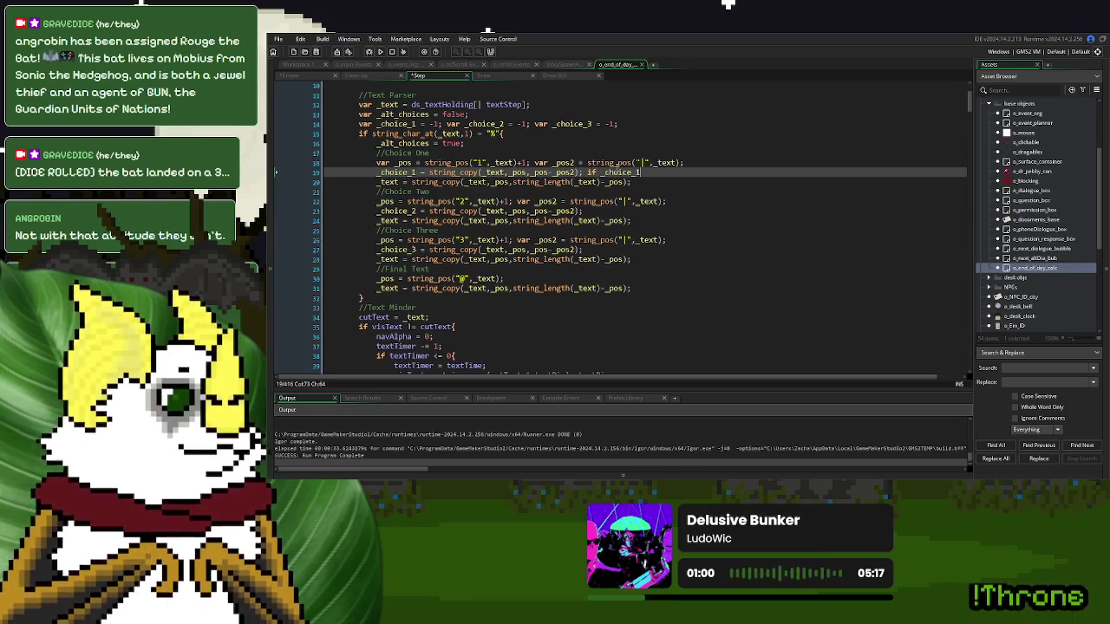
text(-1{)
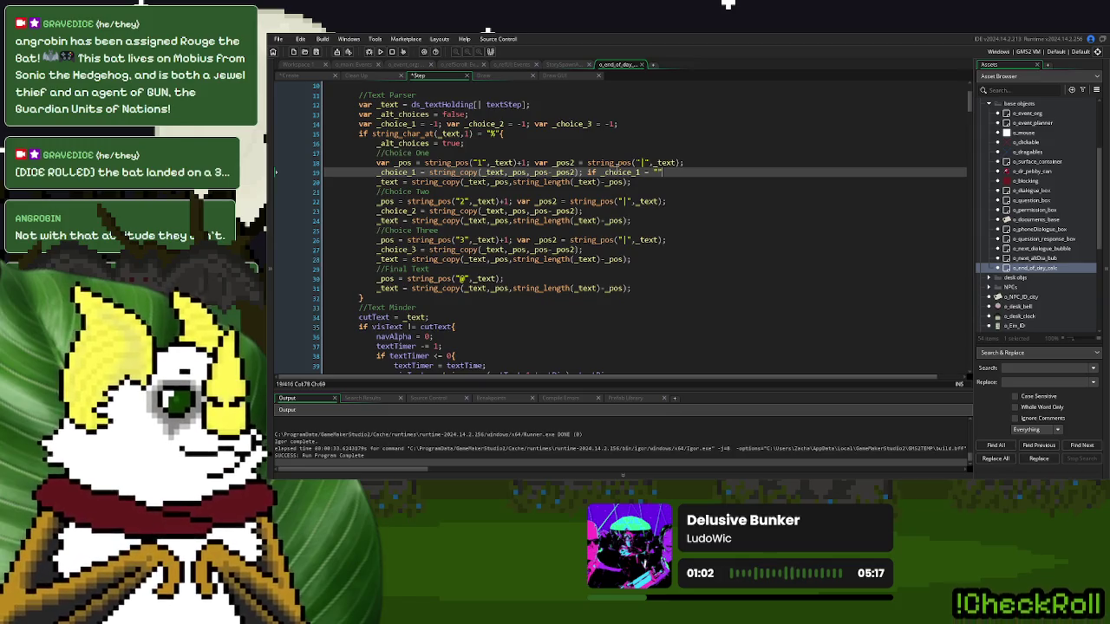
text(")
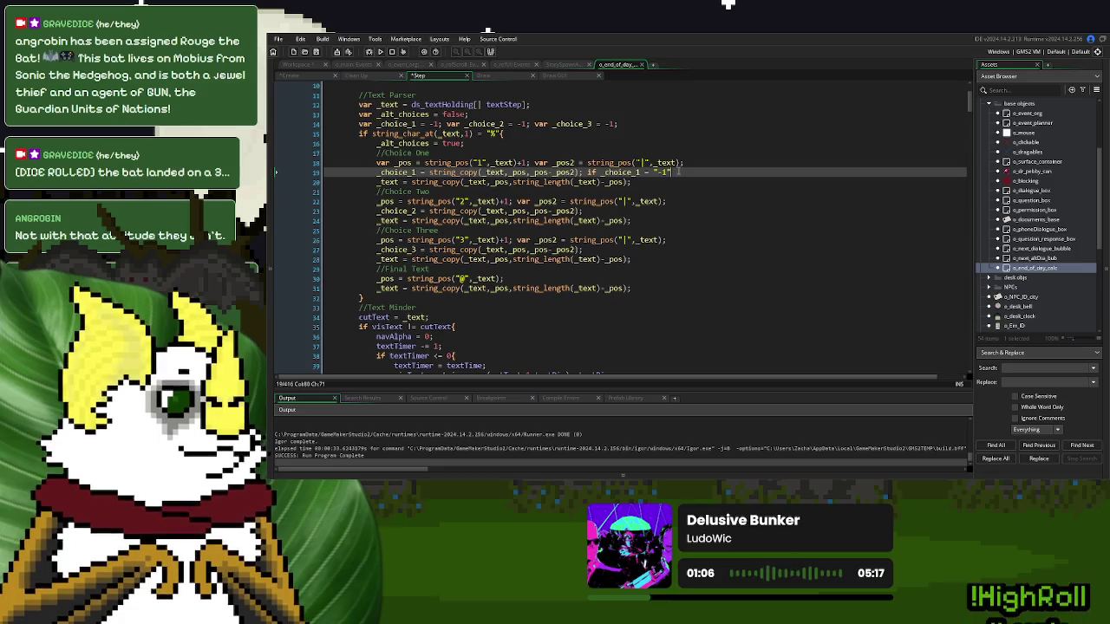
text({ _choice_1 = -)
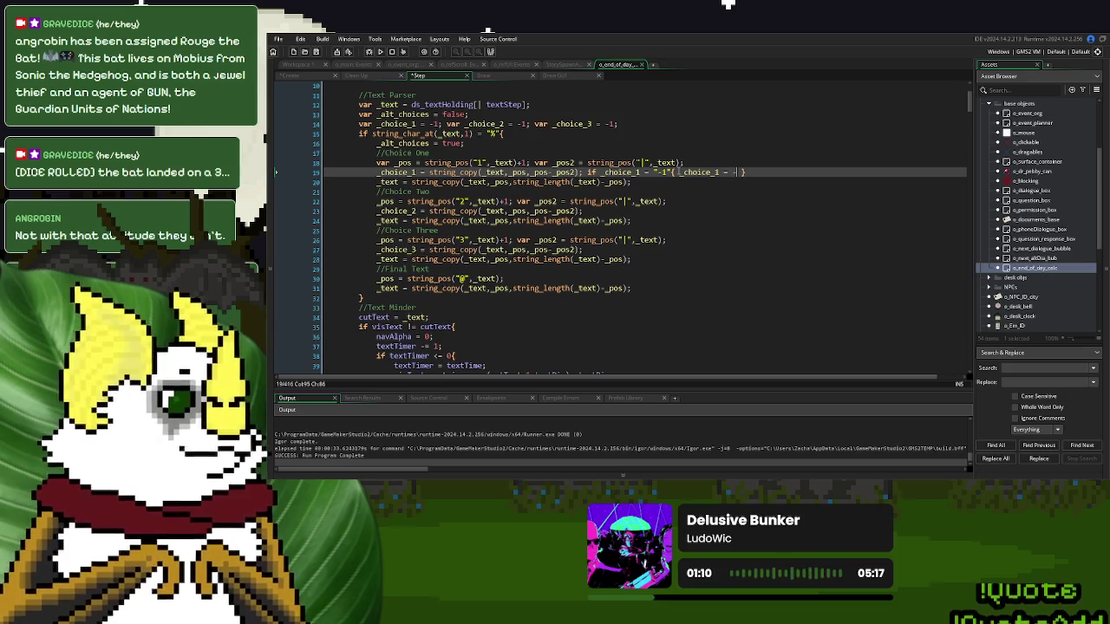
text(;)
text(1)
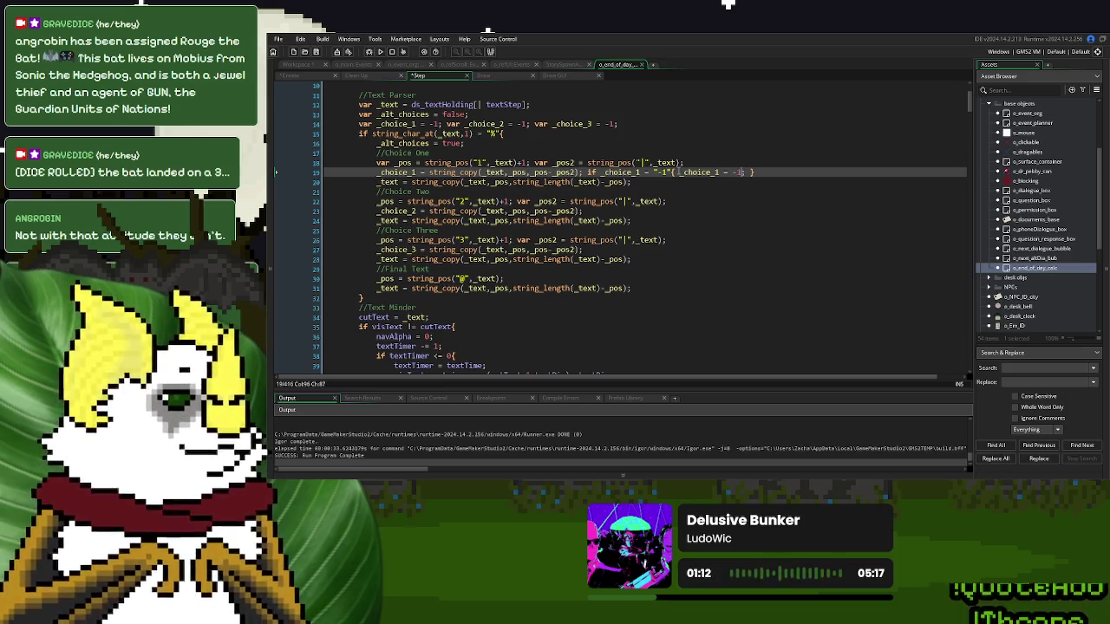
- Paste the same -1 check after the Choice Two and Choice Three lines 23 and 27
mouse_move(754, 172)
mouse_down()
mouse_move(577, 172)
mouse_move(588, 171)
mouse_up()
key(ctrl+c)
click(592, 211)
key(ctrl+v)
click(601, 249)
key(ctrl+v)
- Rename the pasted checks to _choice_2 and _choice_3, then run a fresh test build
click(395, 211)
click(642, 210)
key(BackSpace)
text(2)
click(719, 211)
key(BackSpace)
text(2)
click(406, 249)
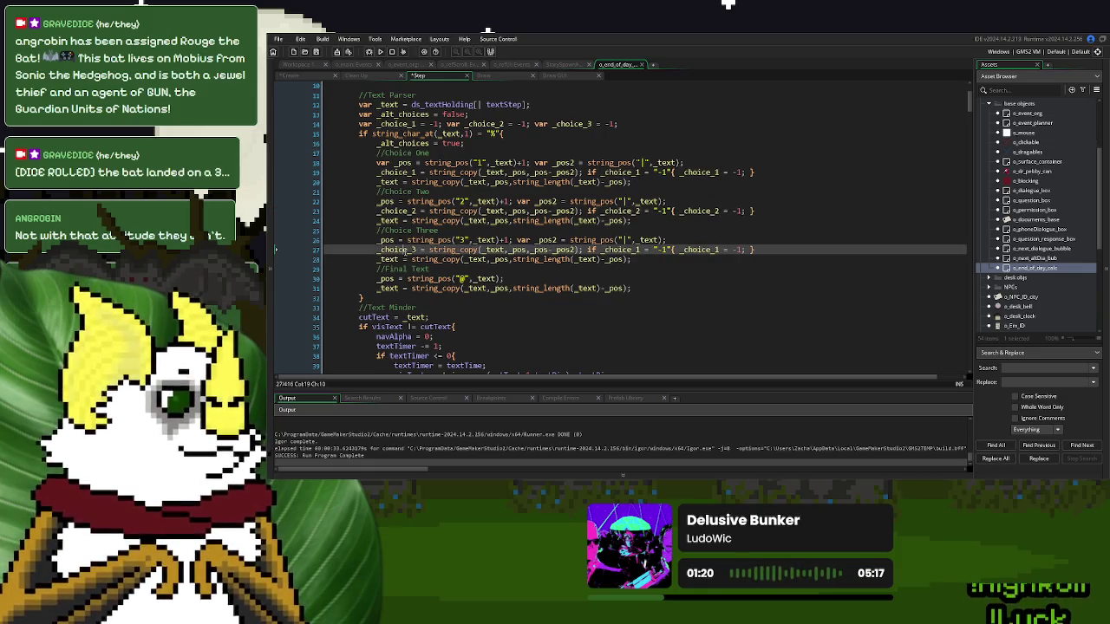
click(622, 250)
click(718, 250)
key(BackSpace)
text(3)
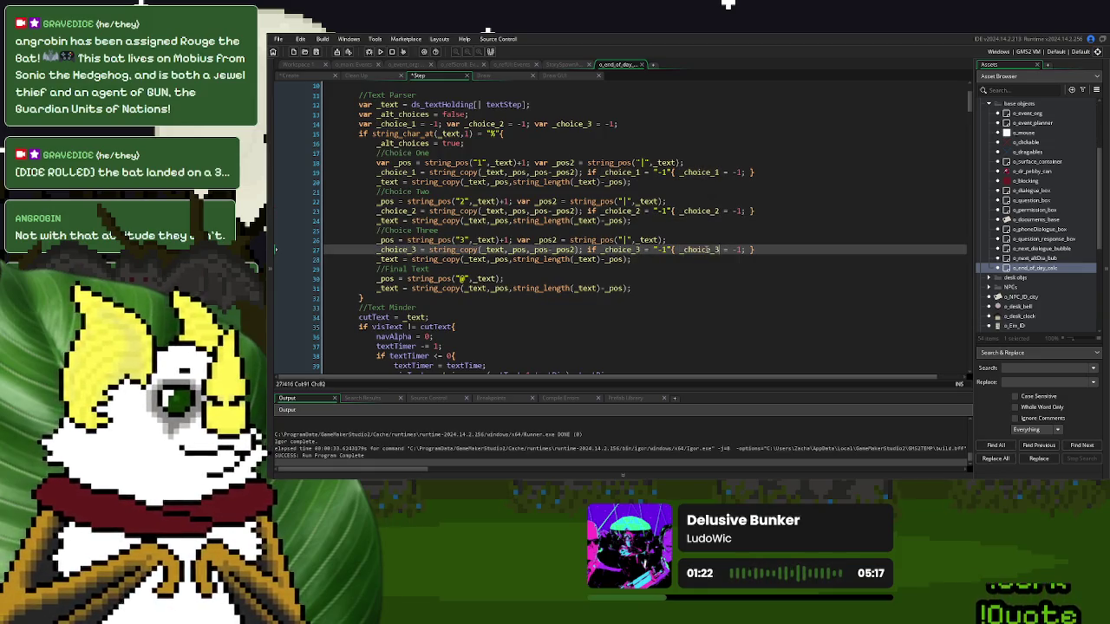
click(379, 51)
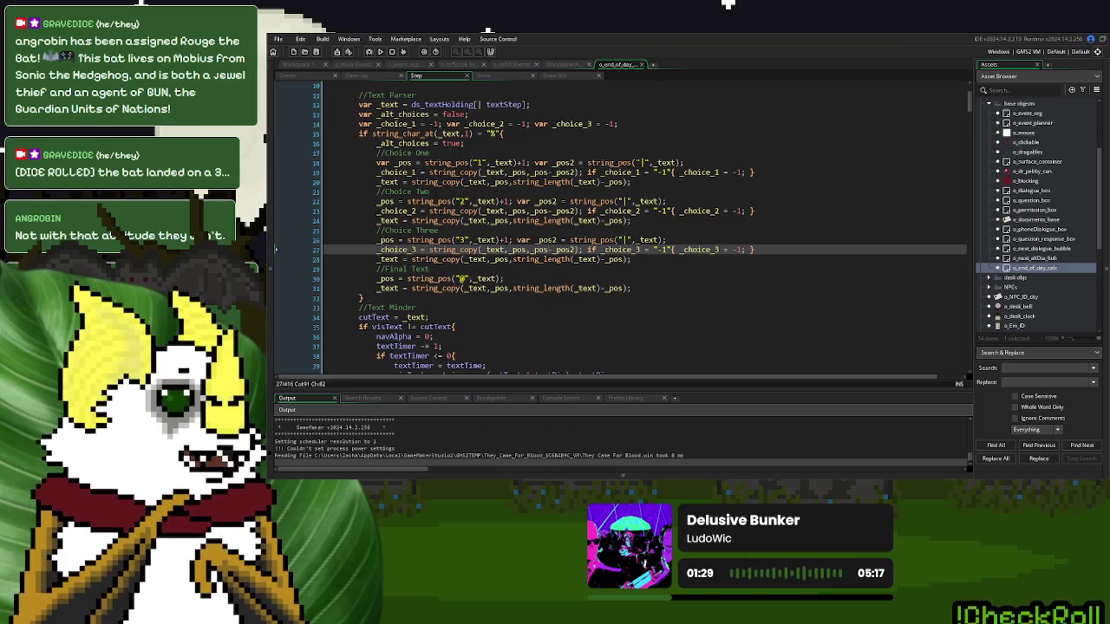
click(678, 182)
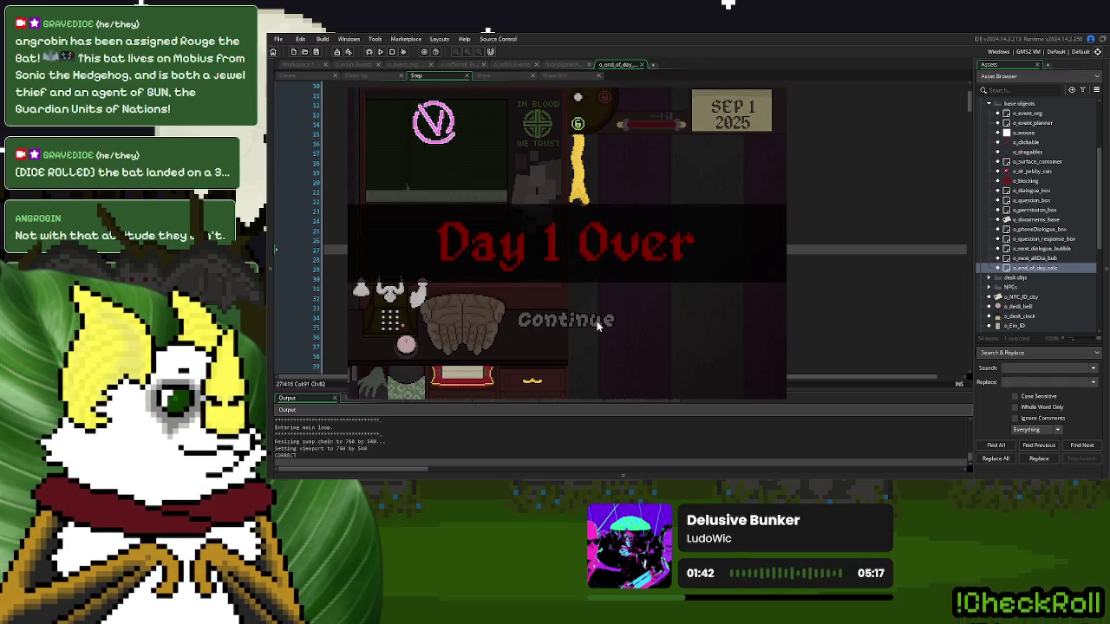
click(596, 321)
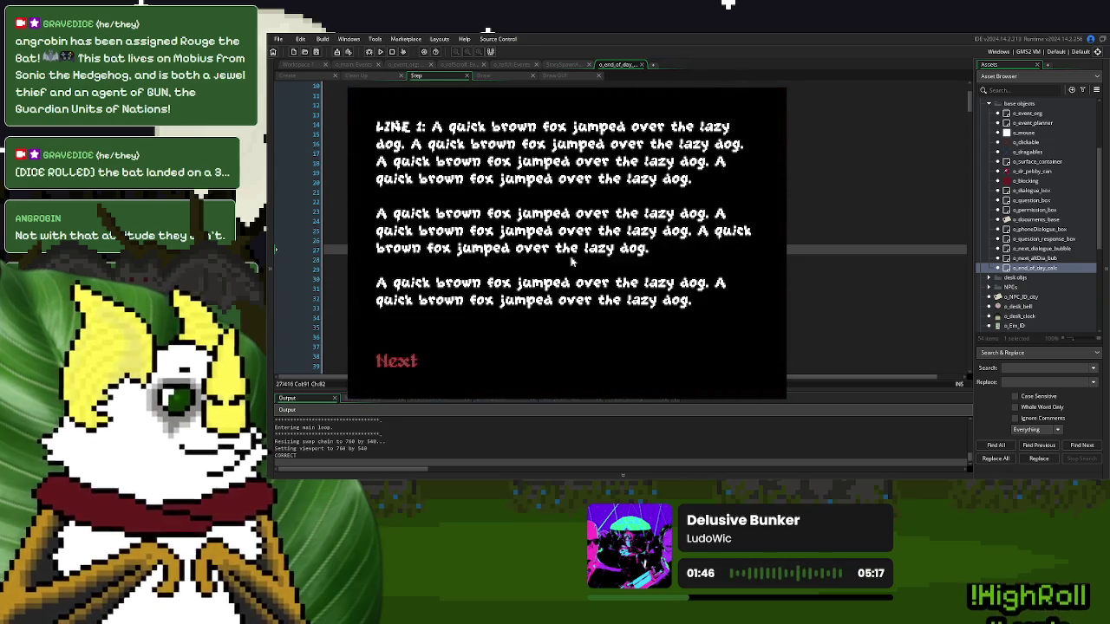
click(396, 360)
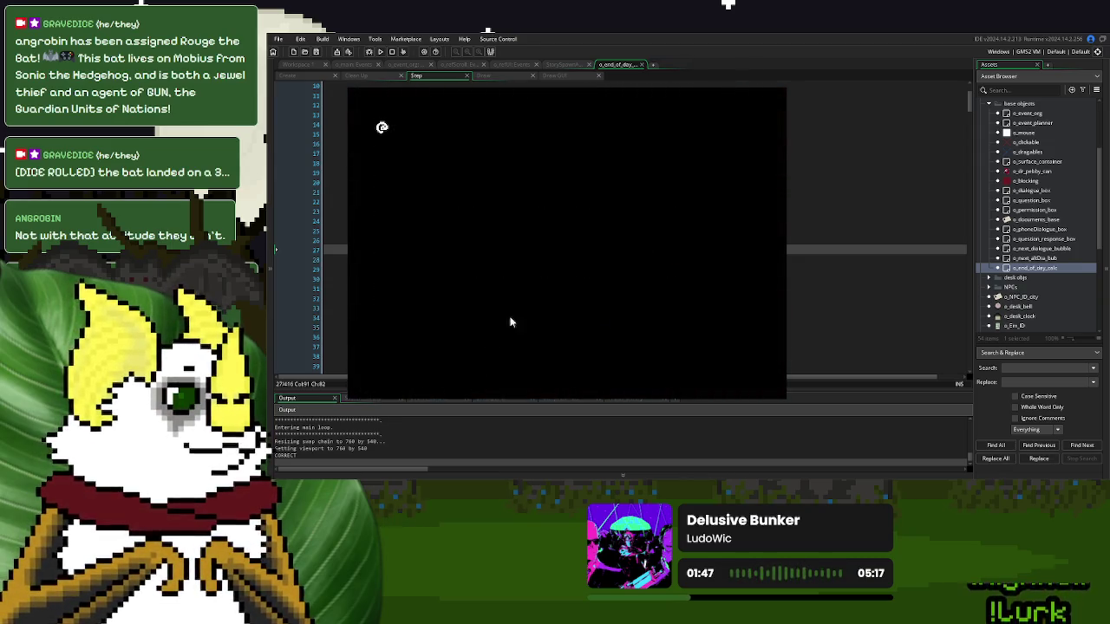
click(561, 252)
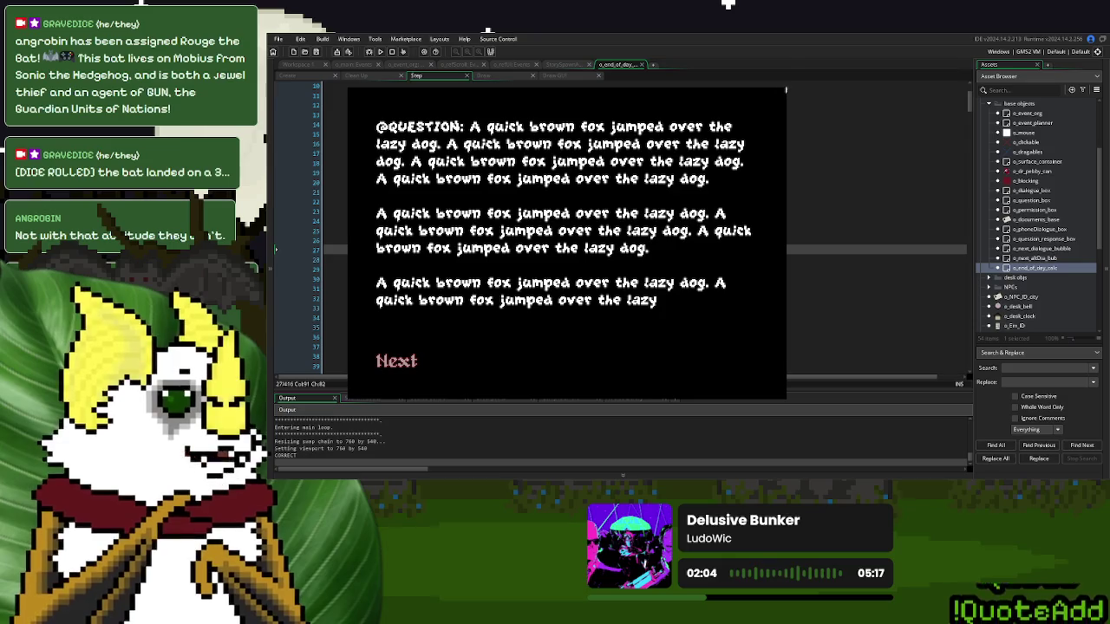
key(Escape)
scroll(468, 270, down, 1)
scroll(468, 270, down, 20)
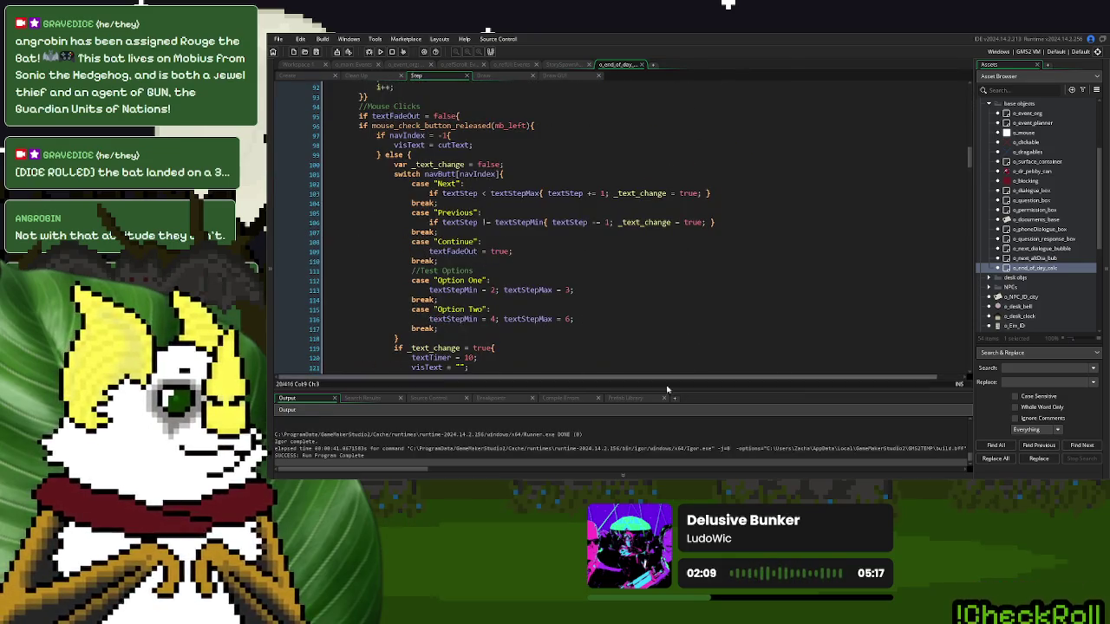
- Collapse the Output panel and scroll the Step parser, checking _alt_choices uses and the '%' check on line 15
click(720, 476)
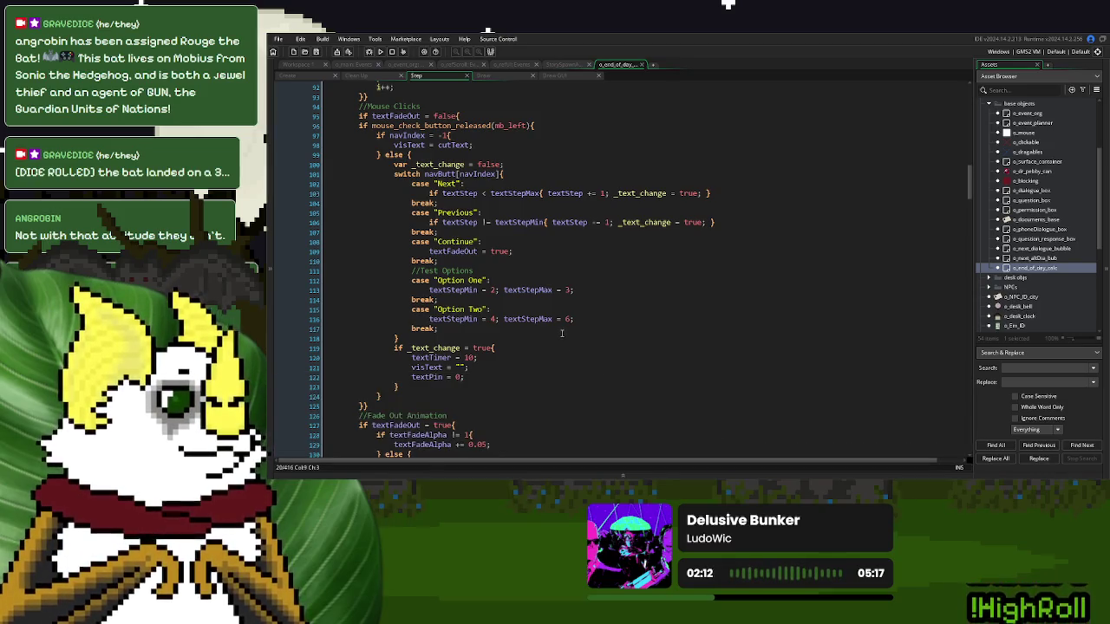
scroll(562, 333, up, 8)
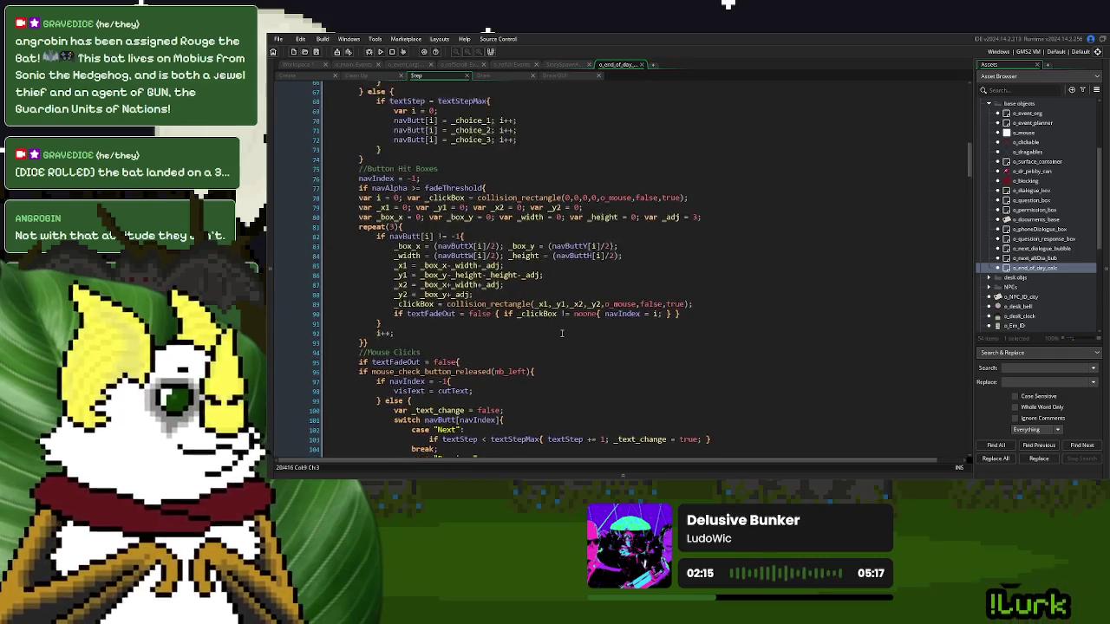
scroll(562, 333, up, 5)
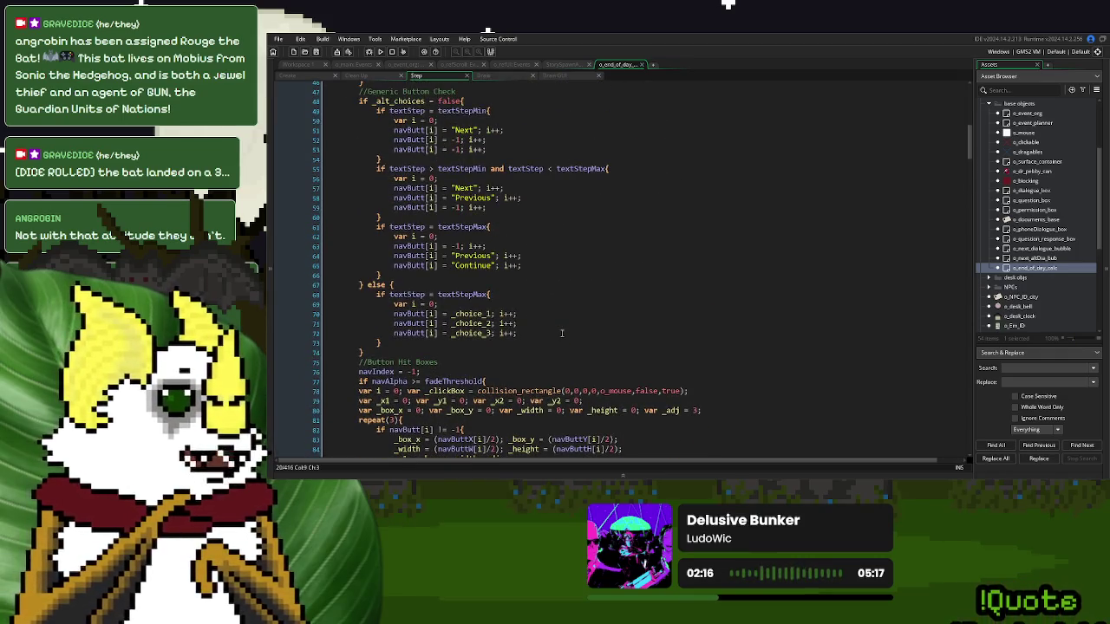
scroll(562, 333, up, 6)
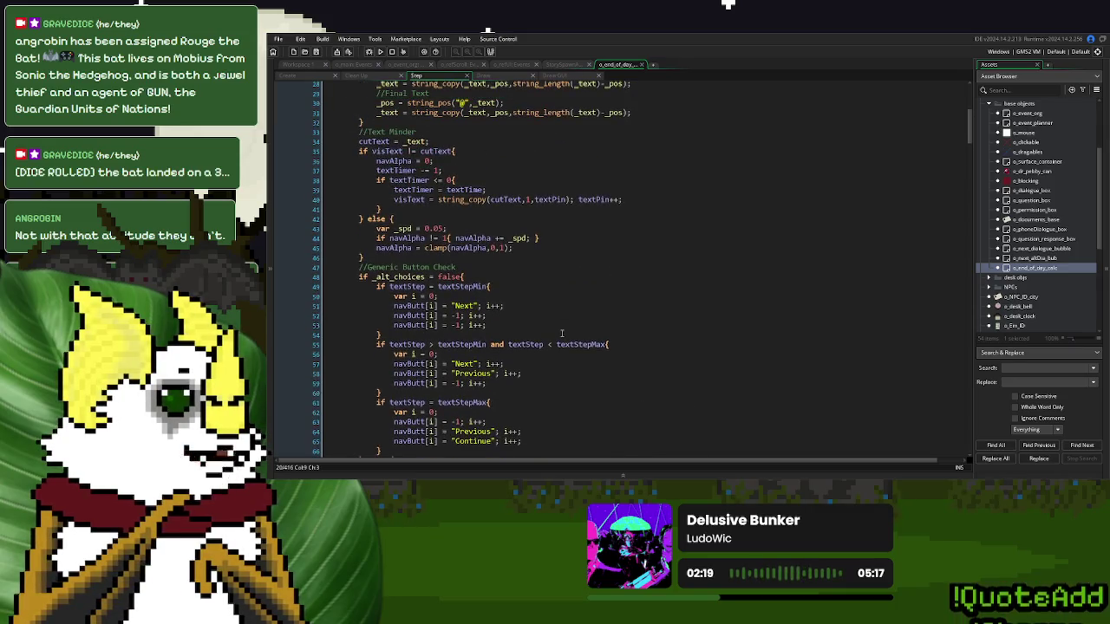
scroll(561, 333, up, 5)
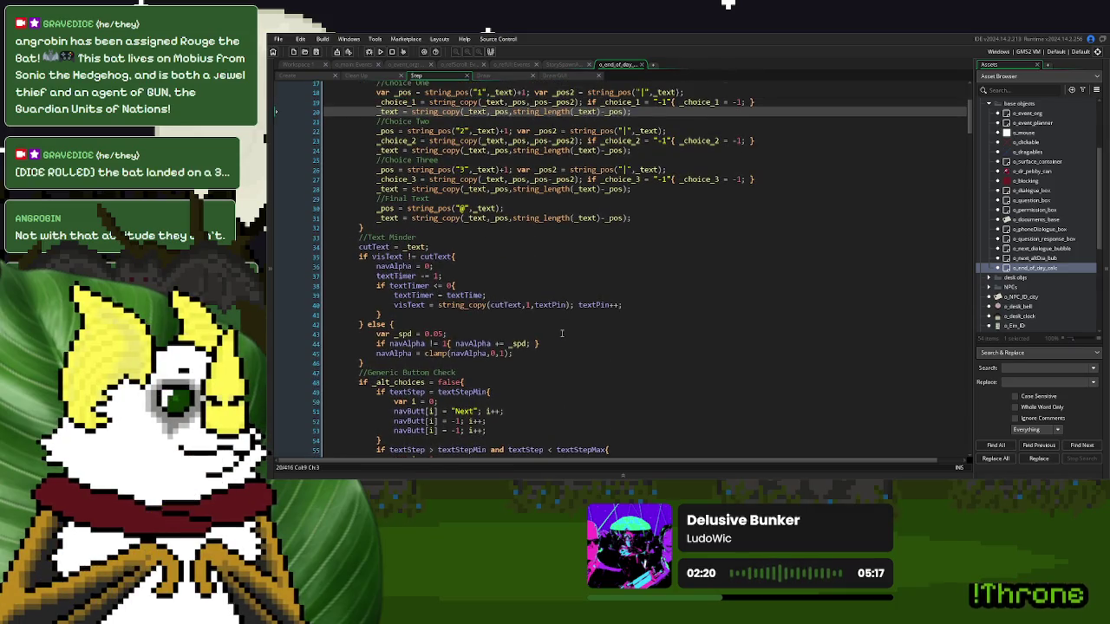
scroll(562, 332, down, 6)
scroll(561, 333, down, 2)
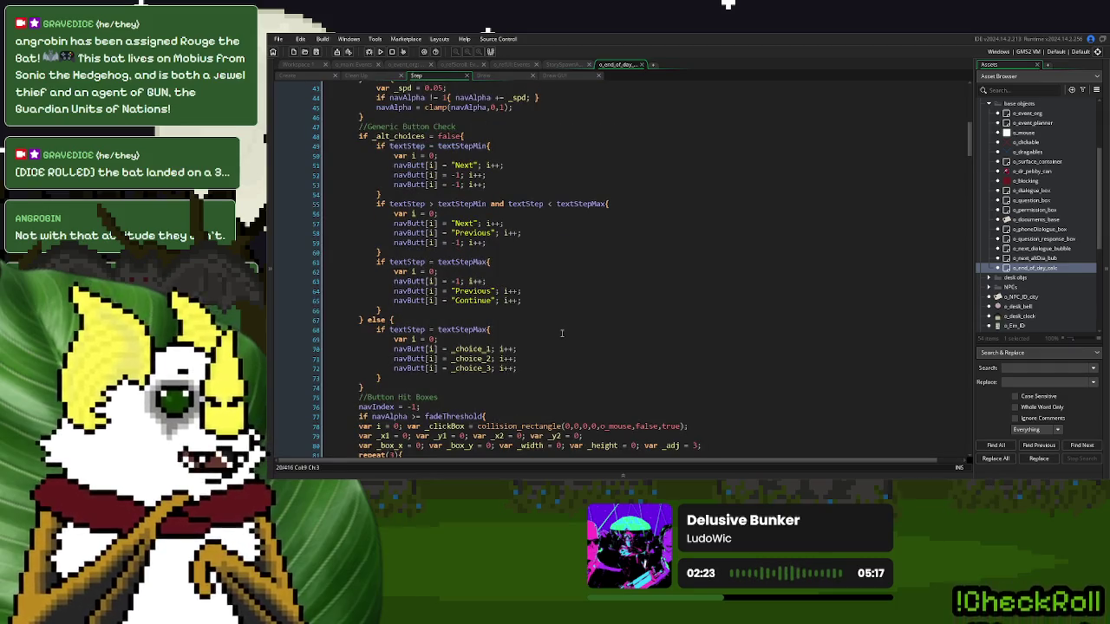
scroll(562, 333, up, 1)
double_click(388, 154)
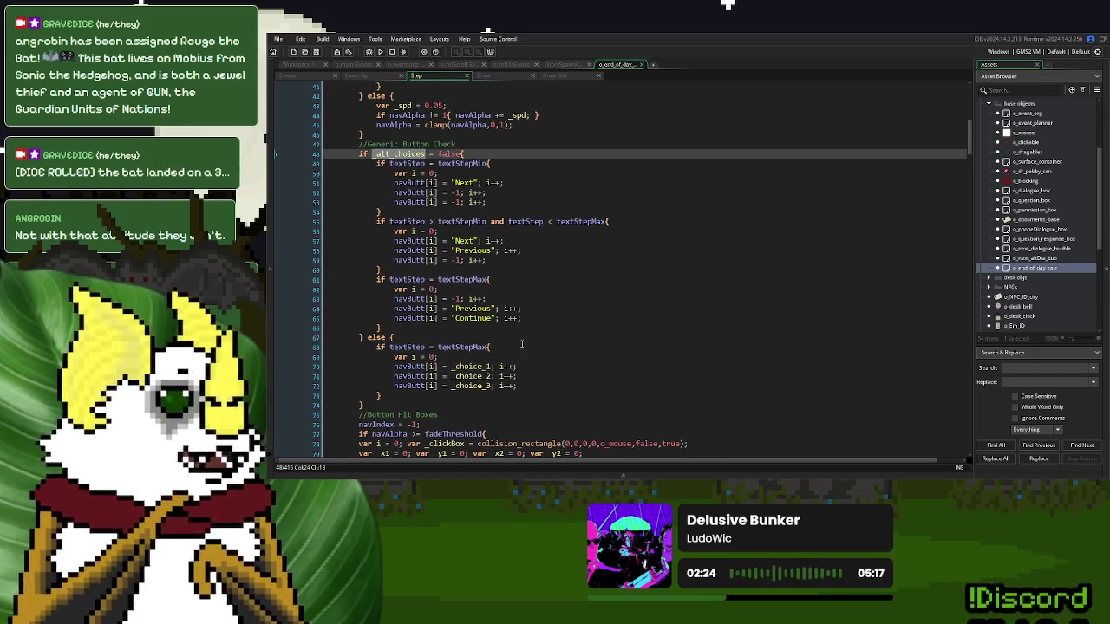
scroll(529, 345, up, 3)
scroll(529, 345, up, 8)
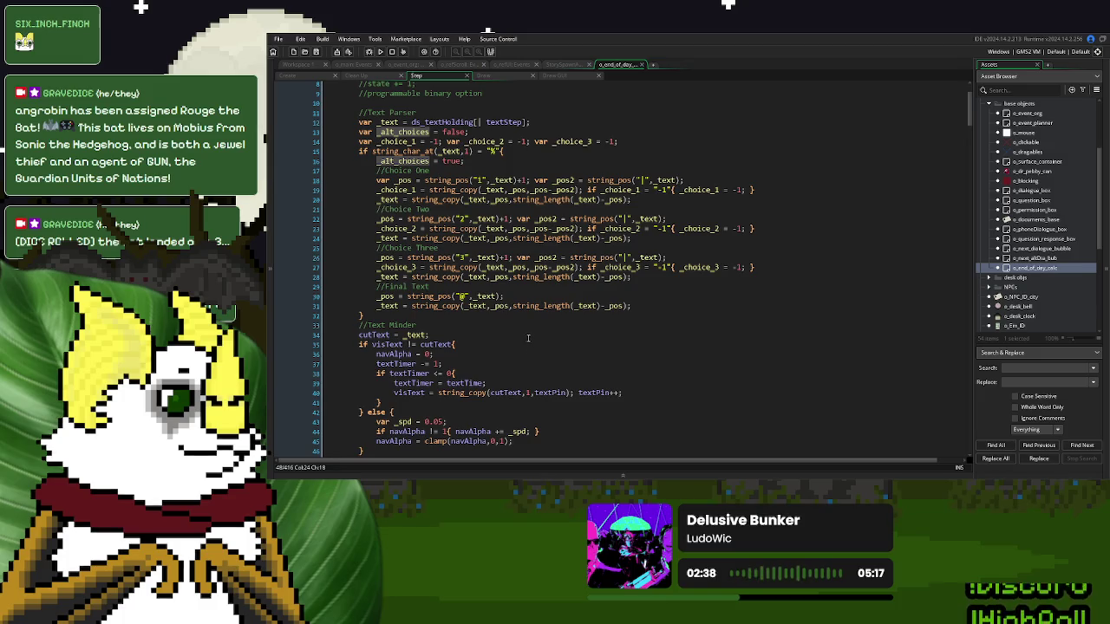
scroll(526, 336, down, 10)
scroll(526, 335, up, 3)
scroll(526, 335, up, 9)
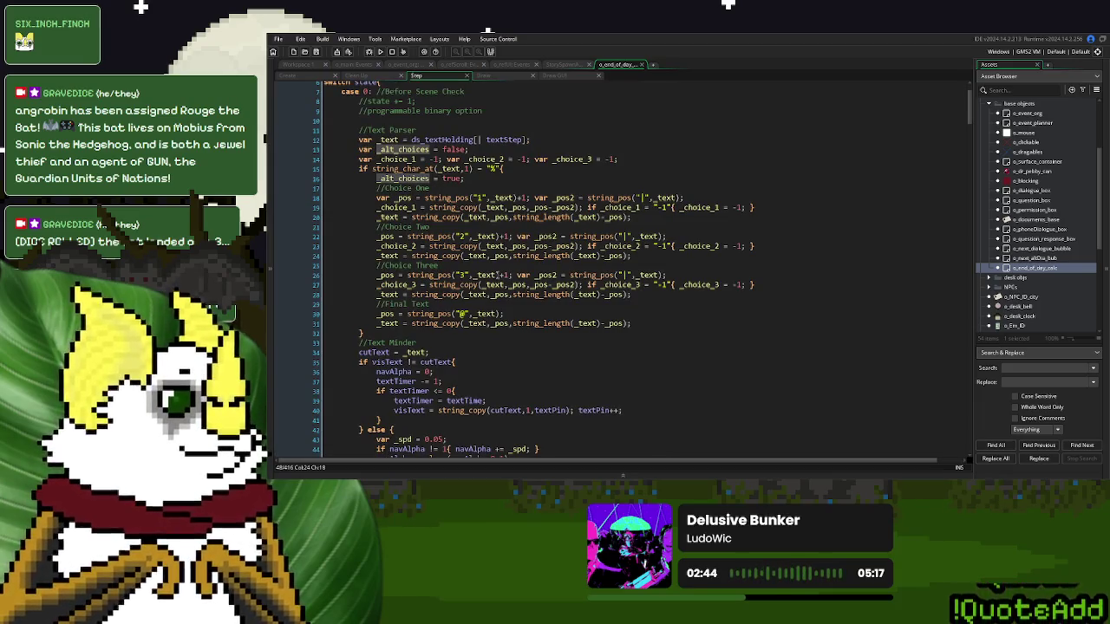
click(422, 168)
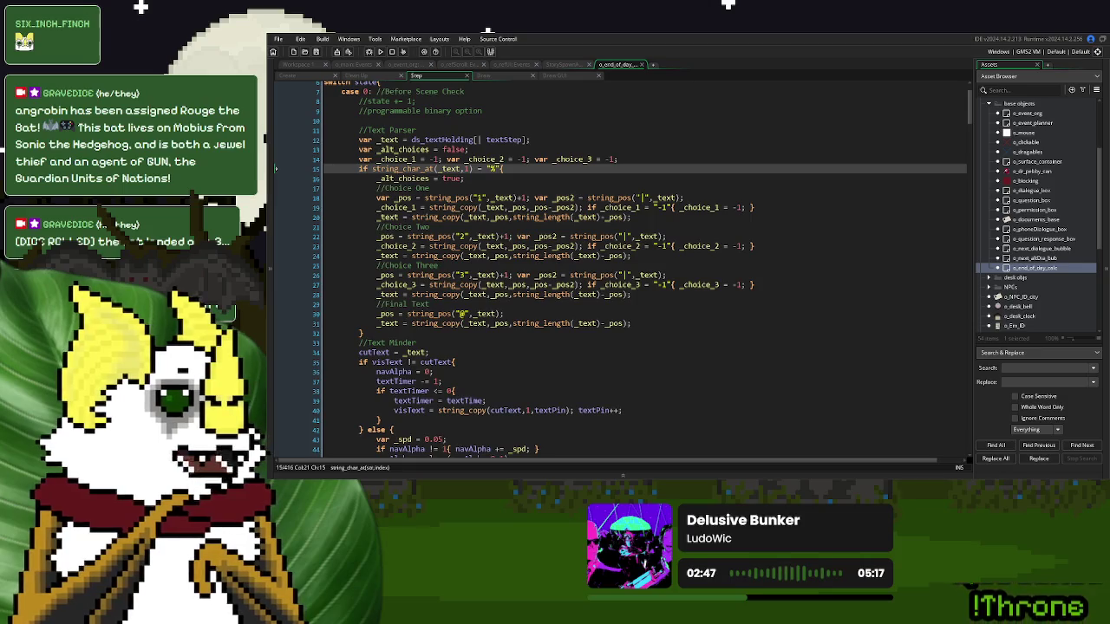
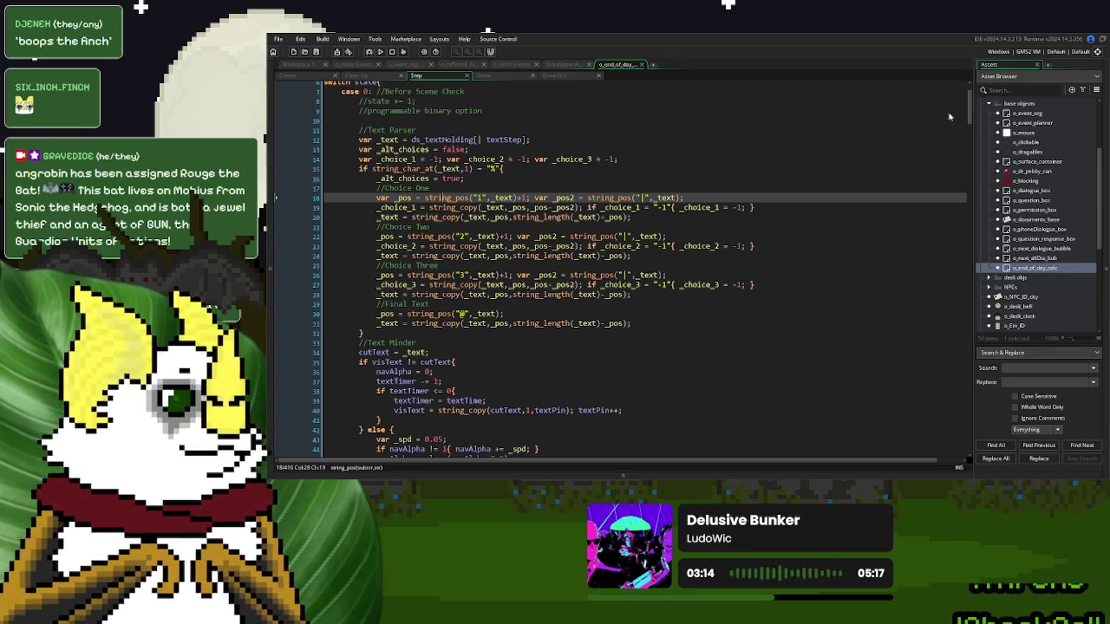
- Add show_debug_message(_choice_1); at the end of line 18
click(446, 226)
click(450, 198)
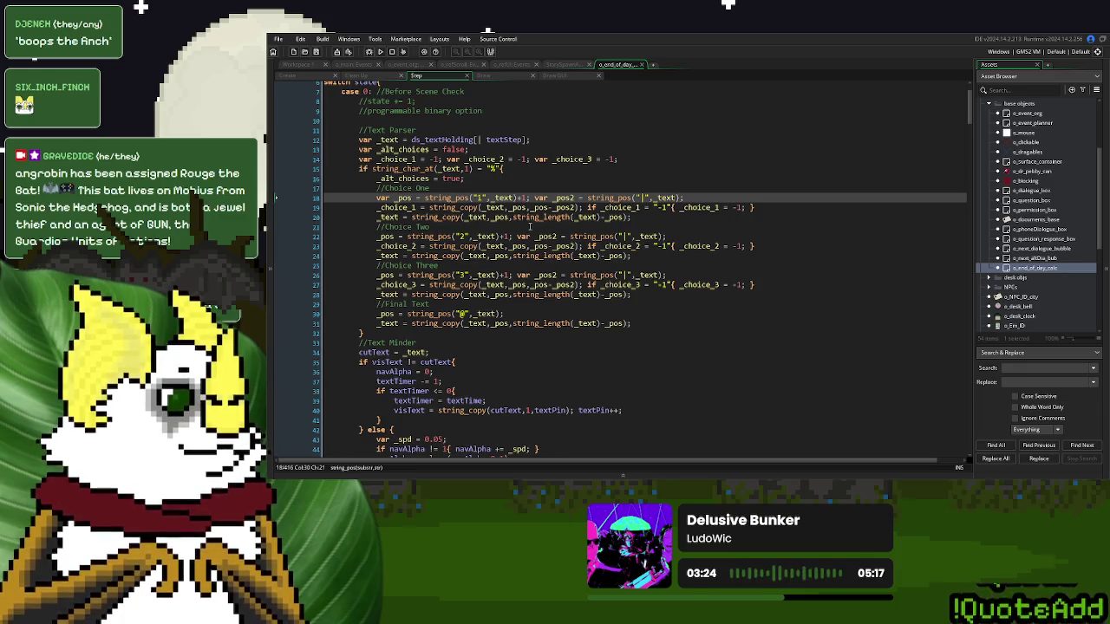
double_click(397, 207)
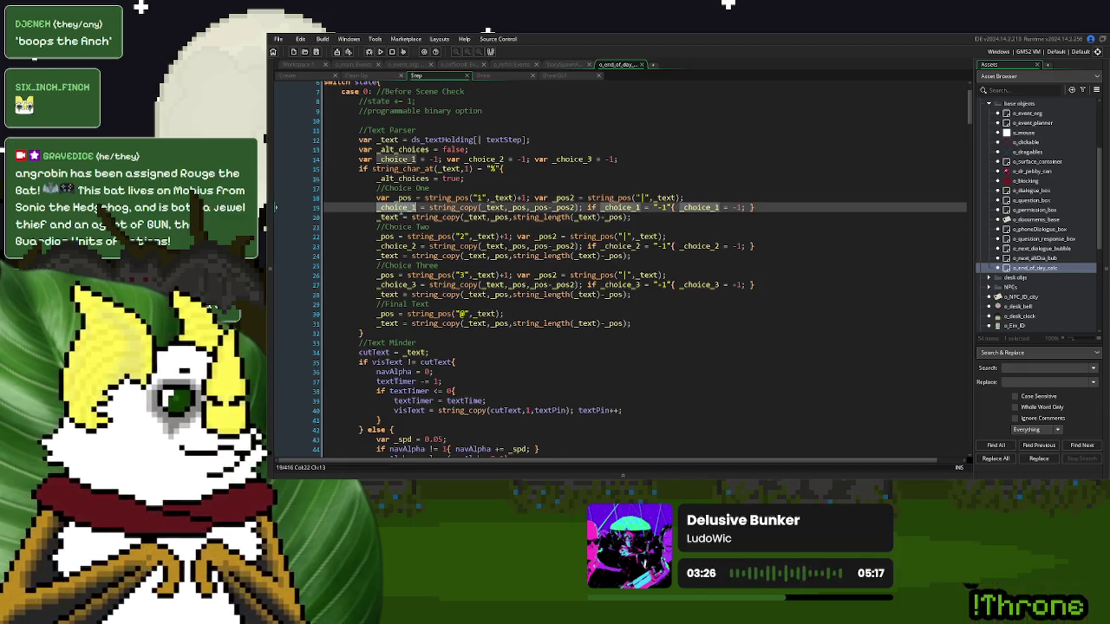
click(698, 198)
text(sh)
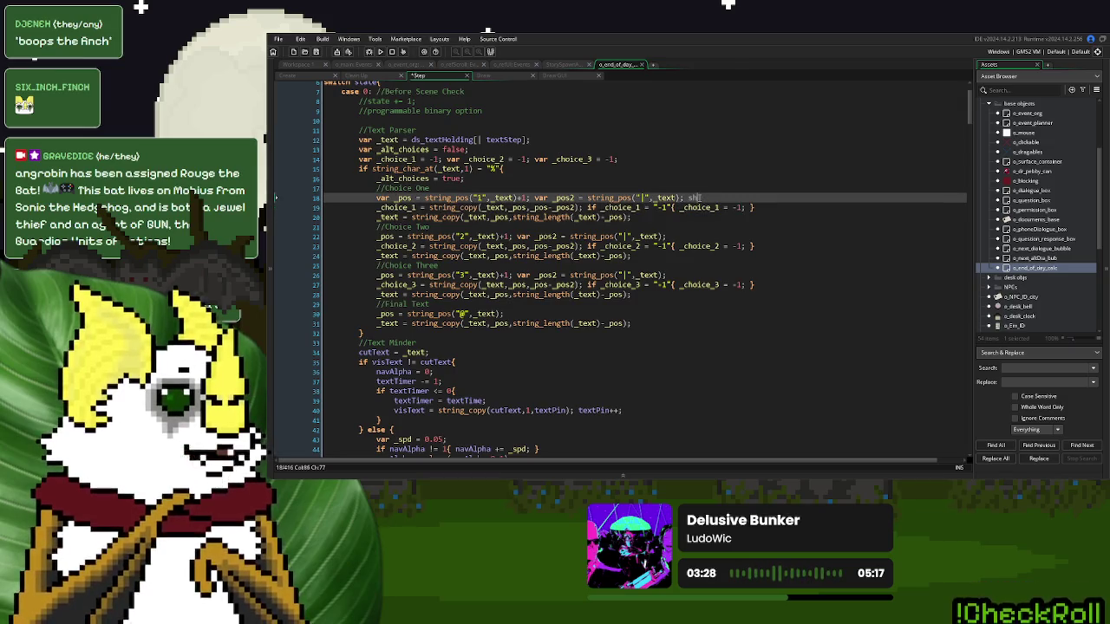
text(ow_debug_me)
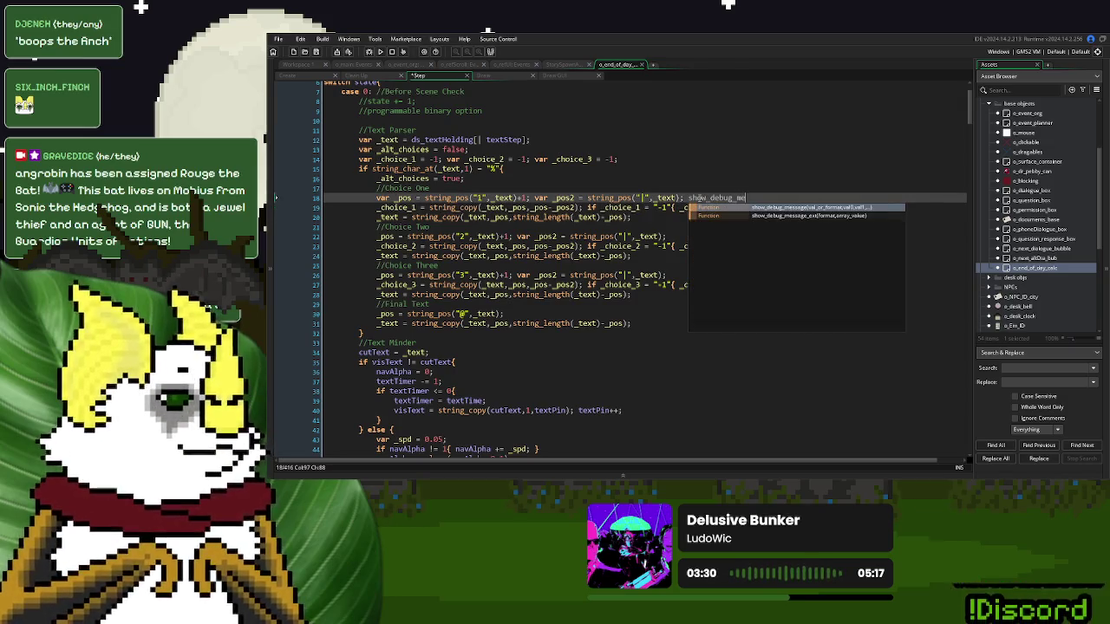
key(Return)
text((_choice_1);)
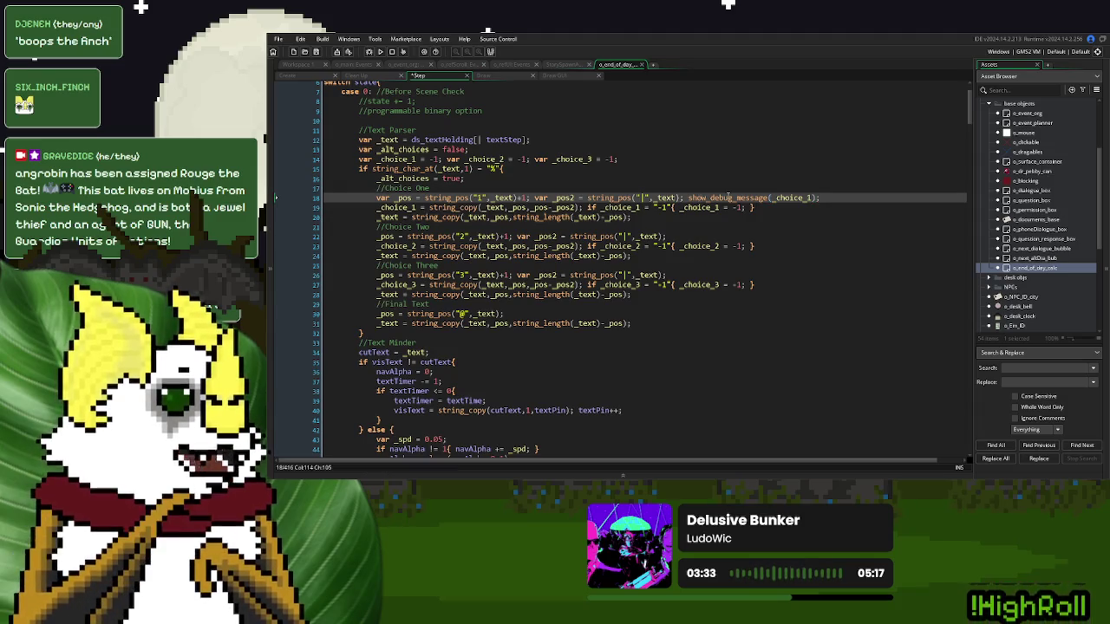
- Move the _choice_1 debug print to the end of line 20 and launch a test run with F5
drag(820, 198, 682, 199)
key(ctrl+c)
key(BackSpace)
click(658, 216)
key(ctrl+v)
key(F5)
click(666, 156)
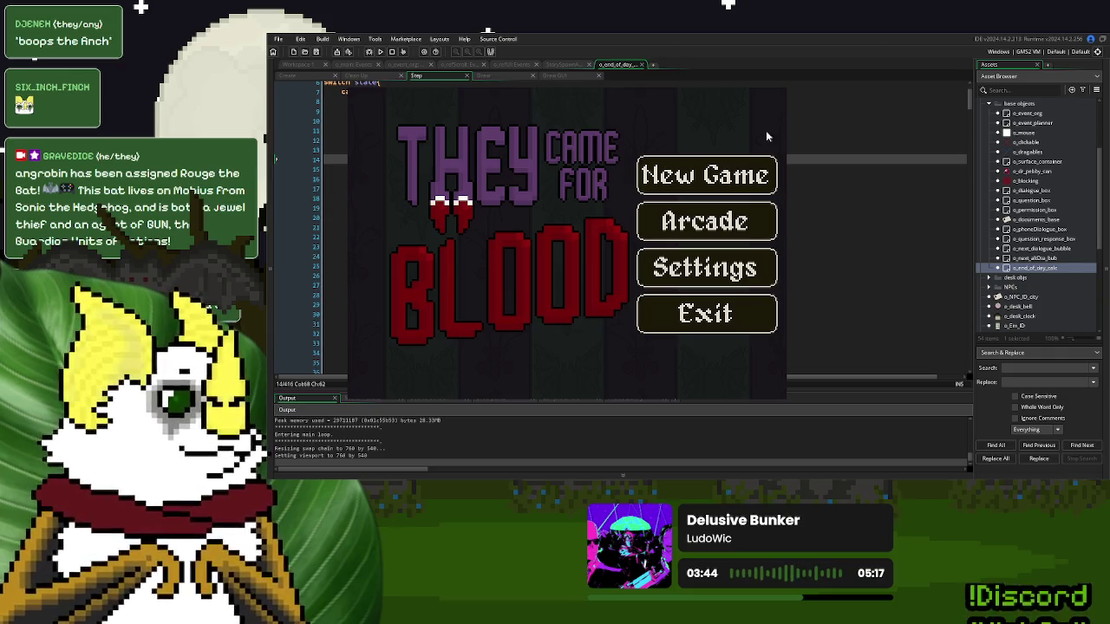
click(751, 177)
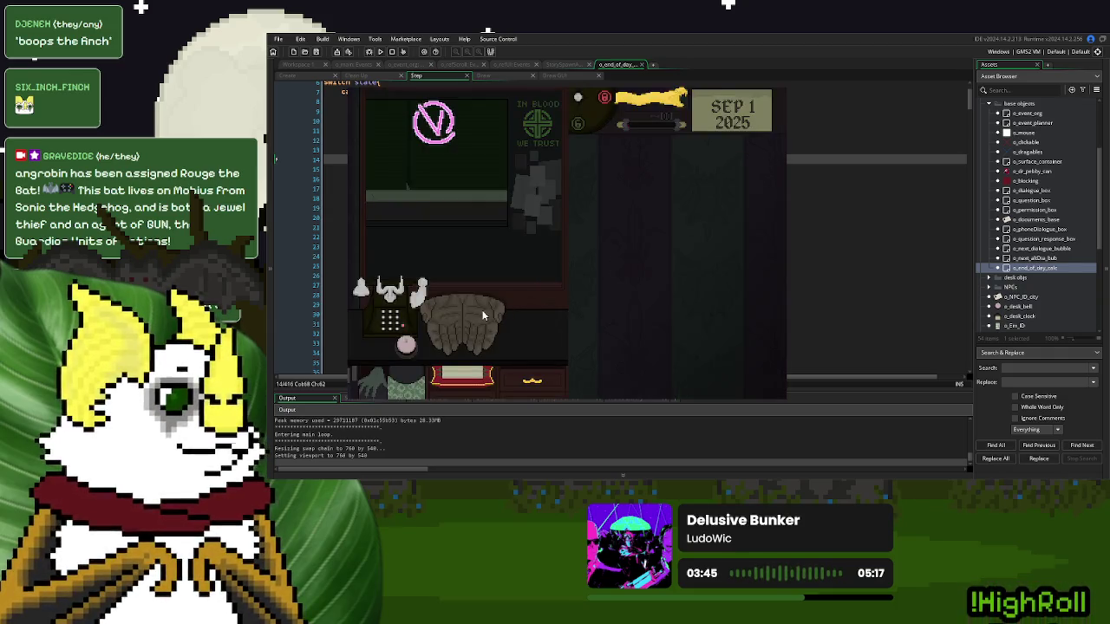
click(407, 345)
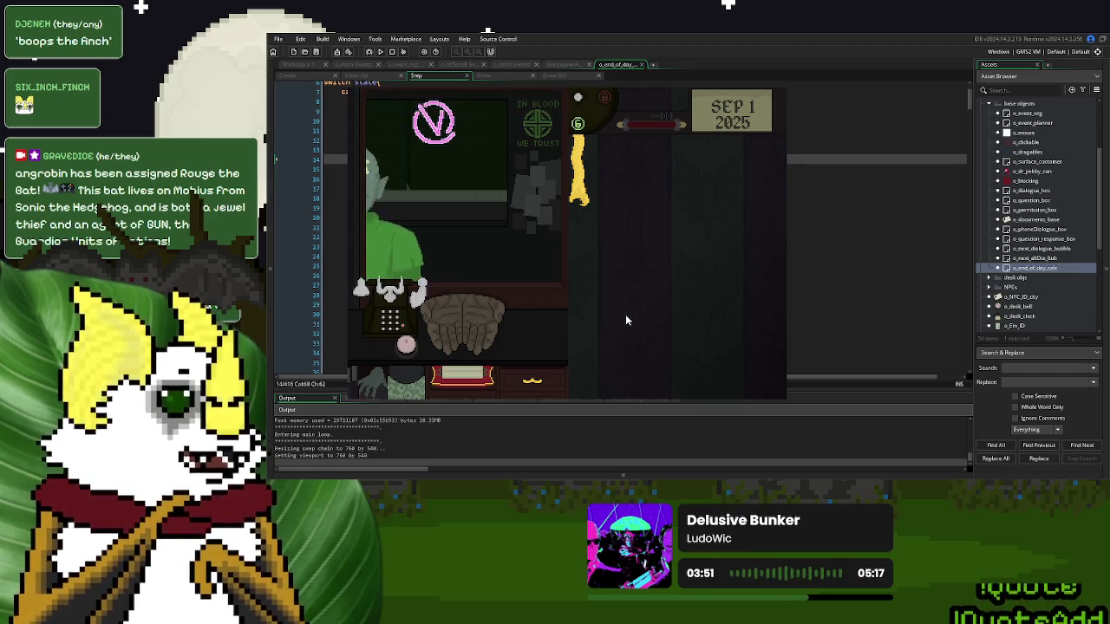
click(407, 344)
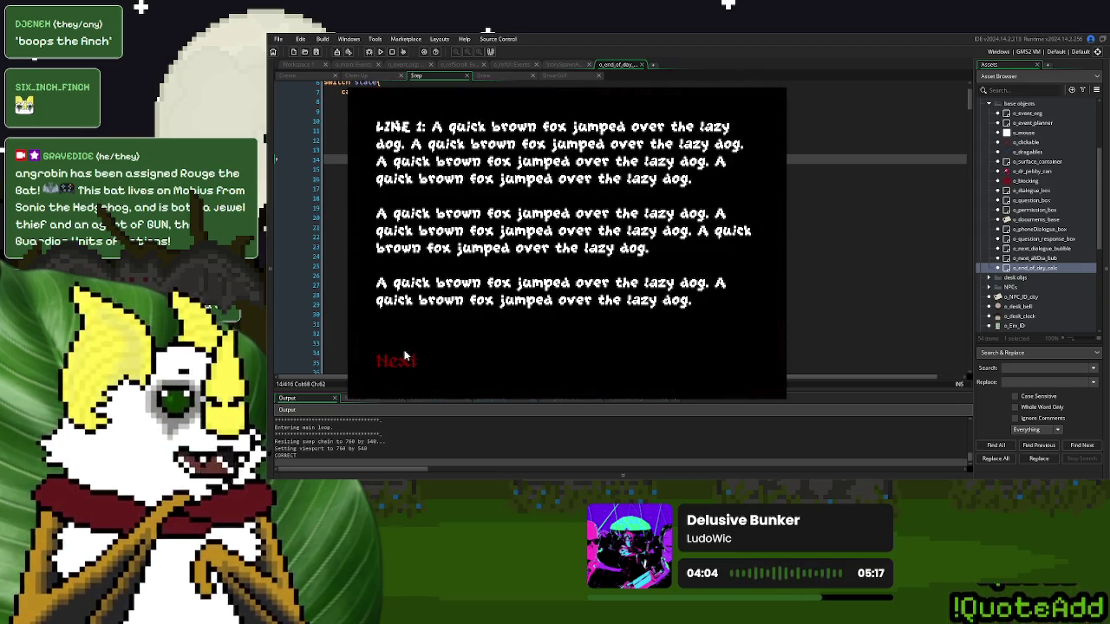
click(397, 361)
click(585, 227)
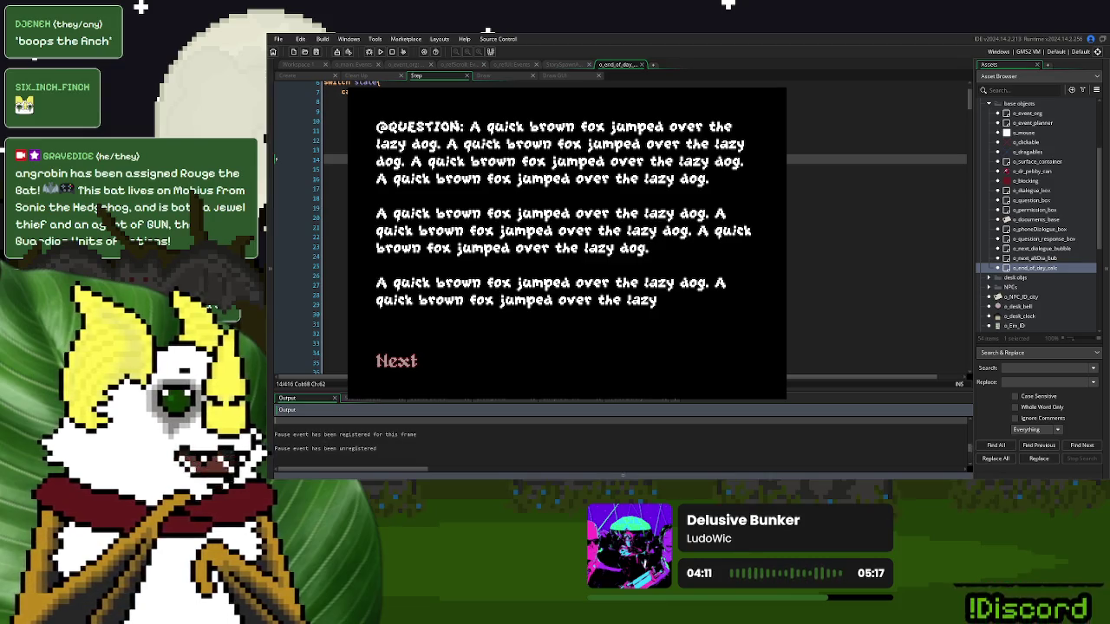
key(Escape)
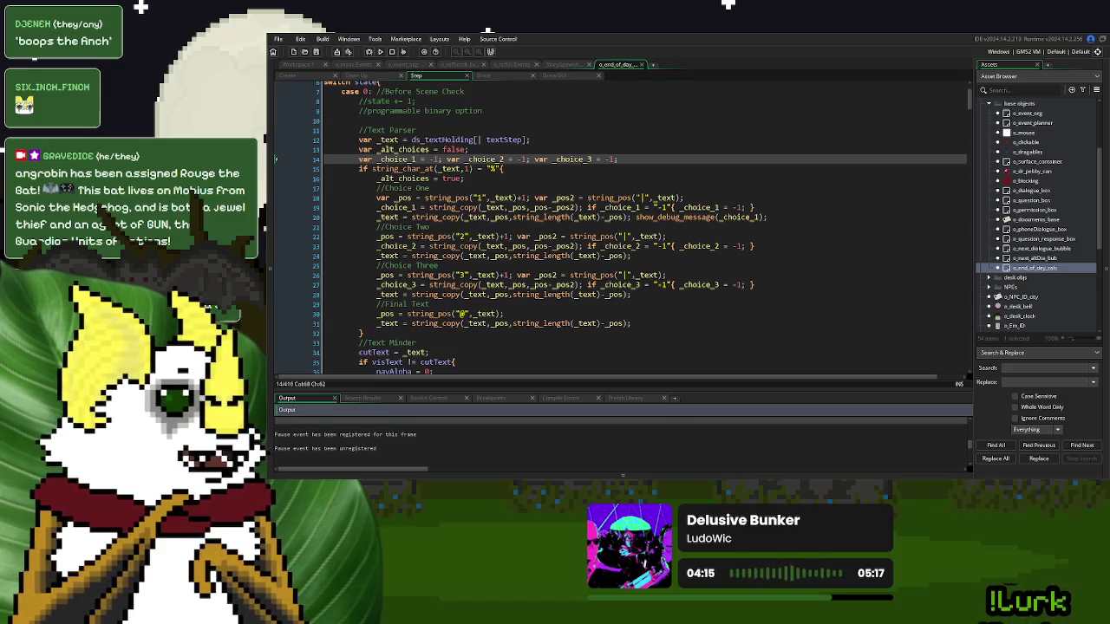
click(515, 207)
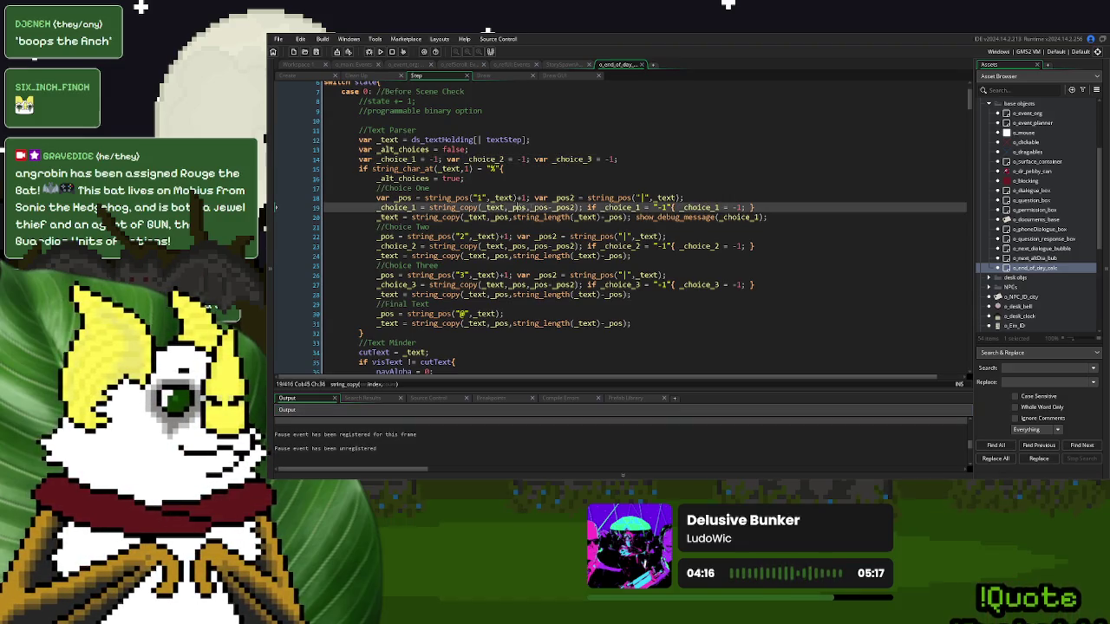
click(543, 207)
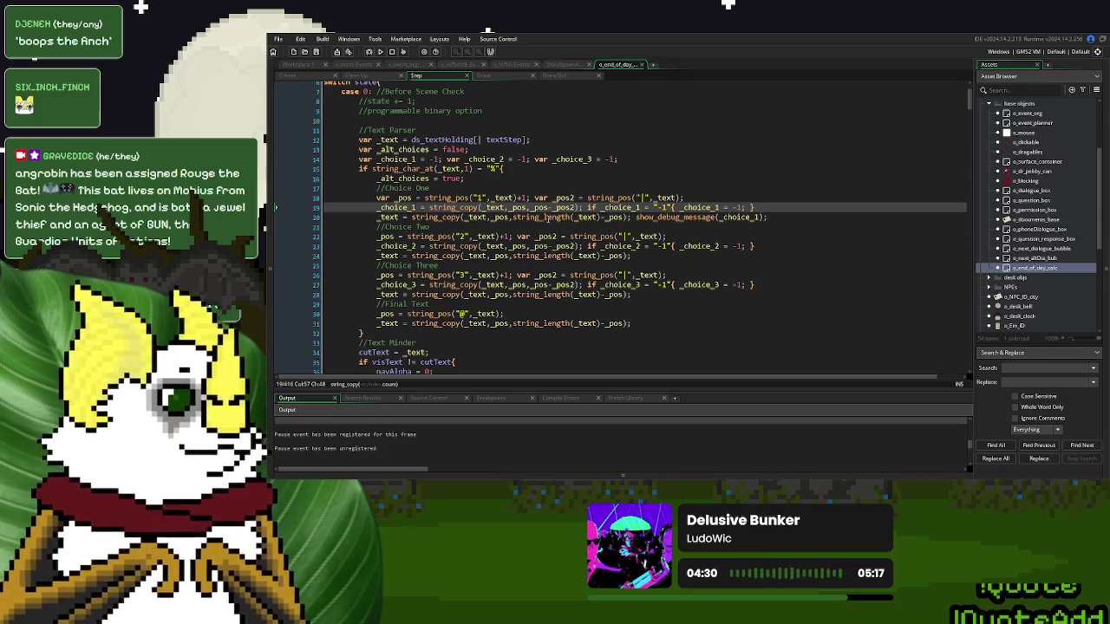
click(544, 208)
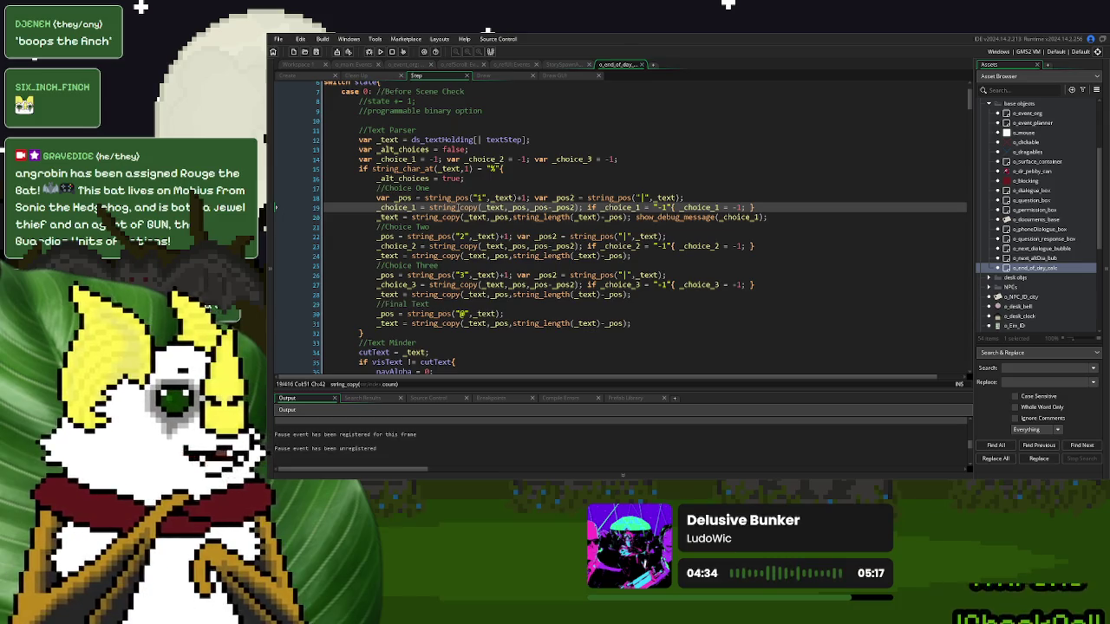
click(458, 208)
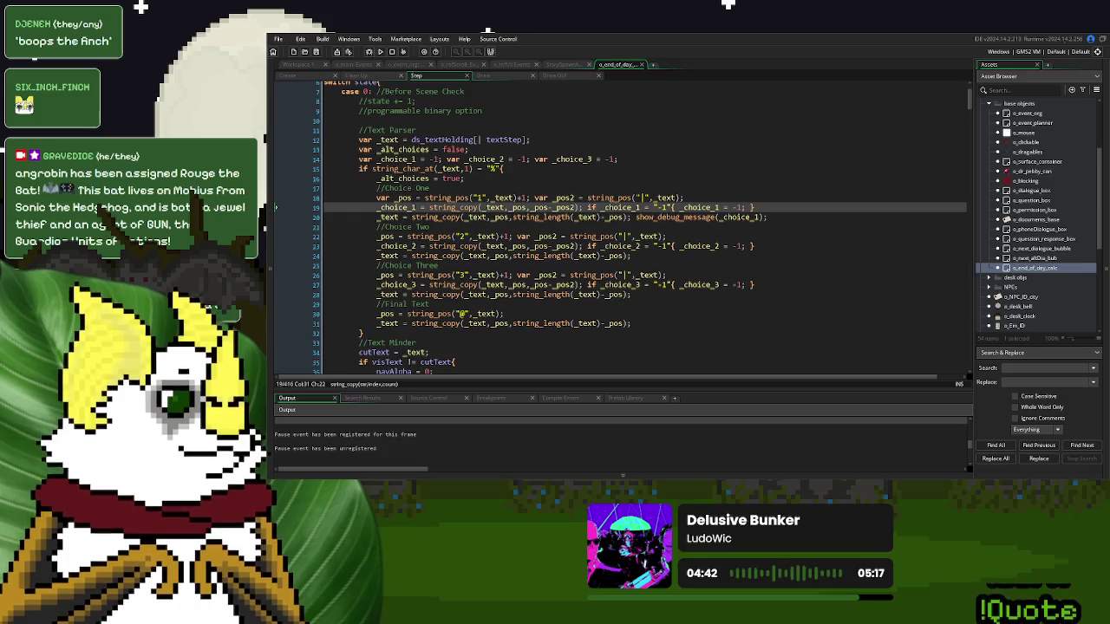
click(525, 208)
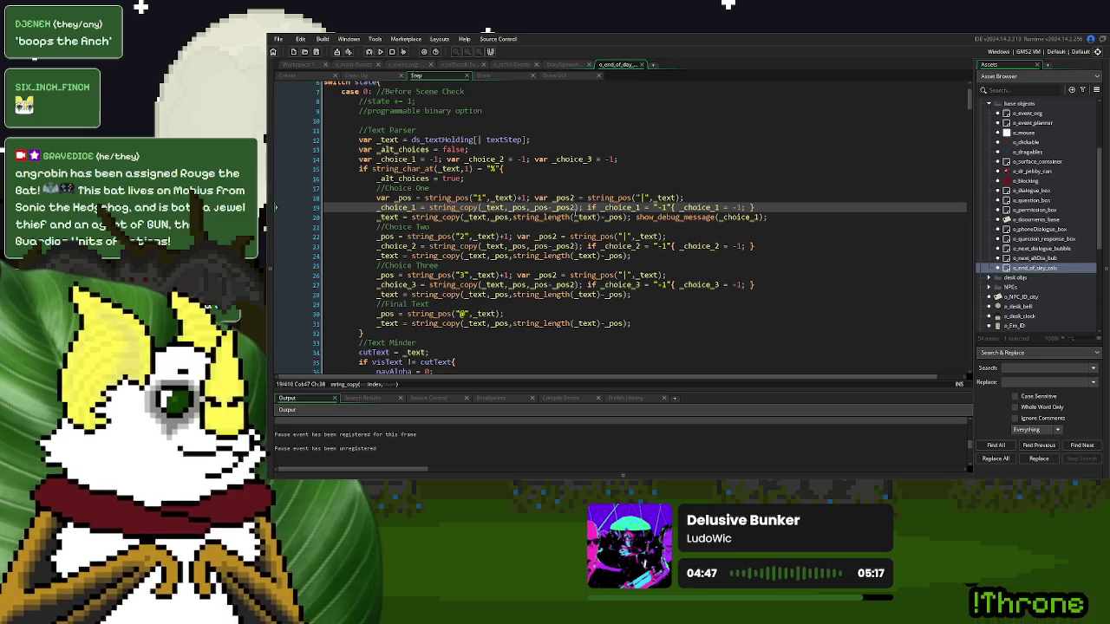
key(Down)
key(End)
key(Left)
key(Left)
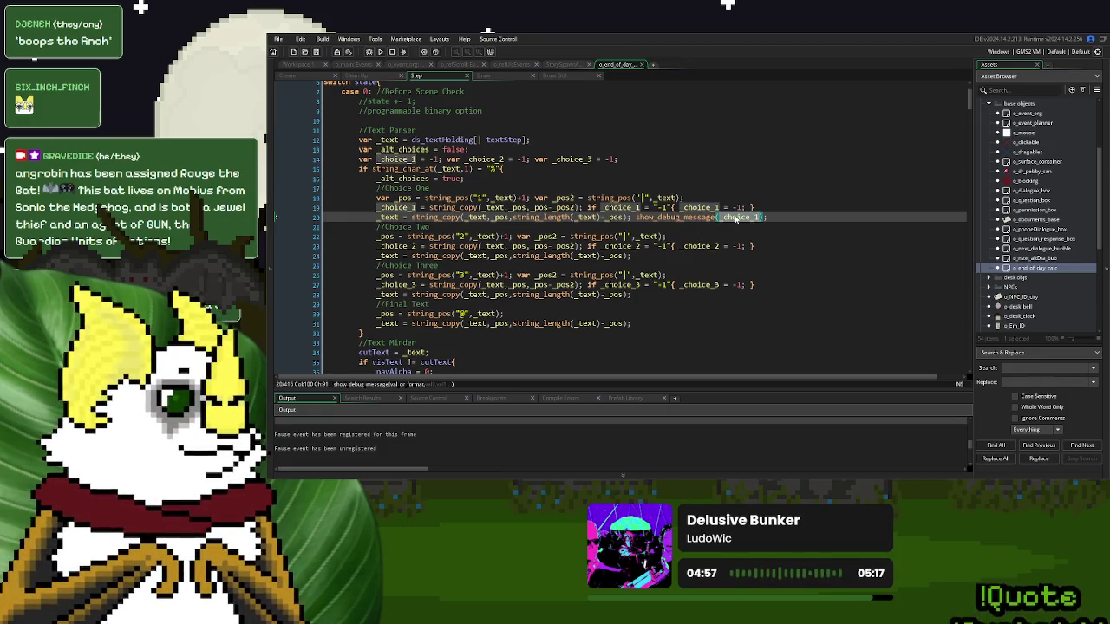
click(350, 438)
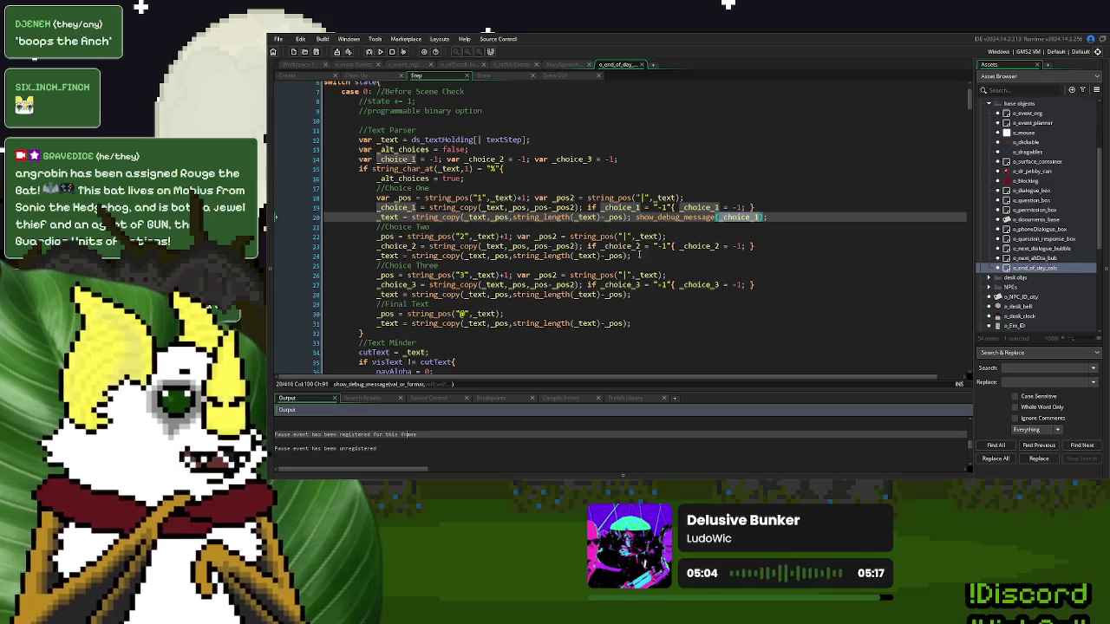
click(506, 208)
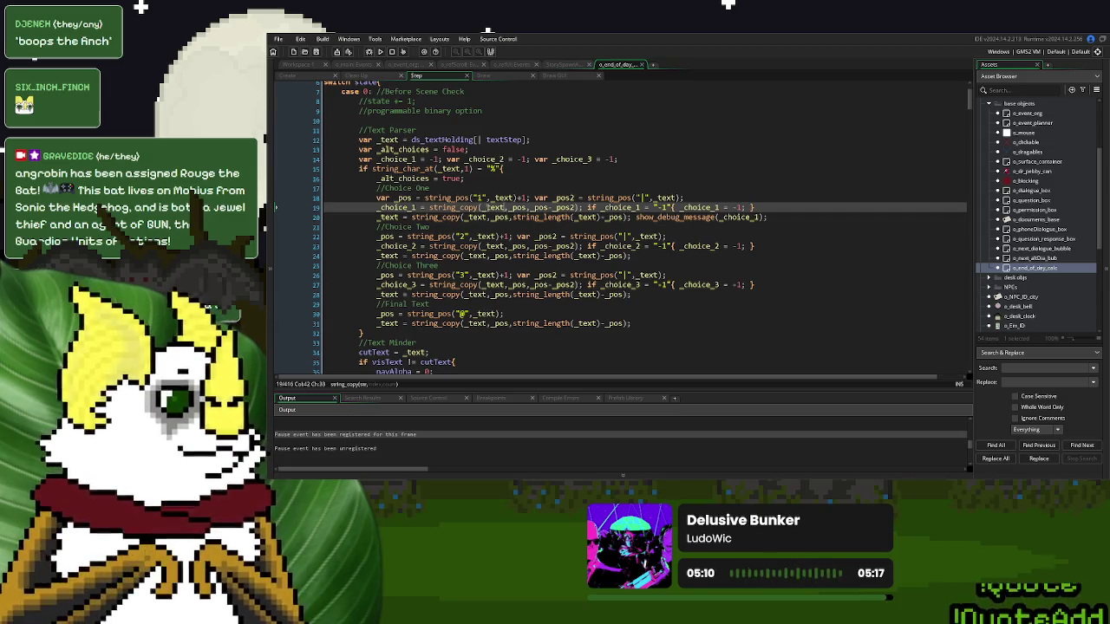
double_click(484, 208)
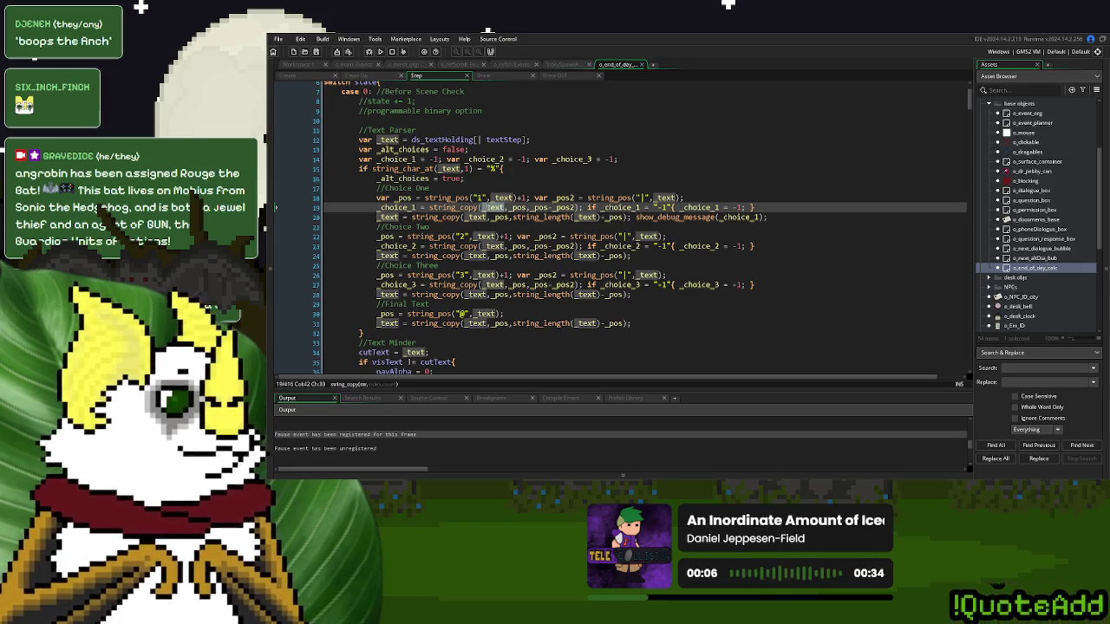
click(360, 333)
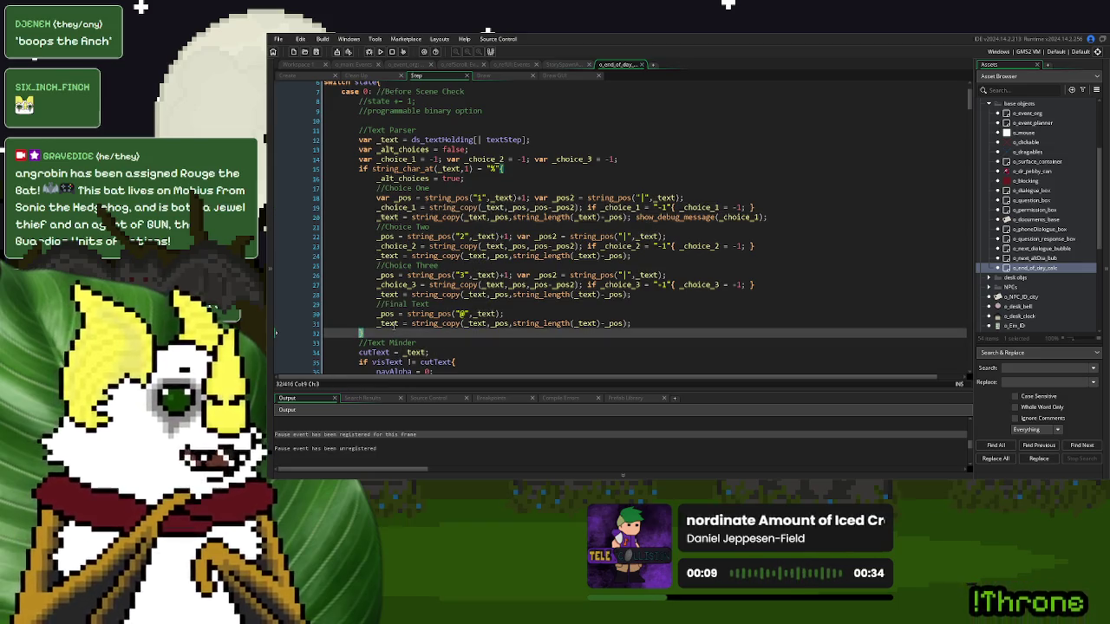
- Add an if _text != ds_textHolding[| textStep] check after the parser block
double_click(387, 324)
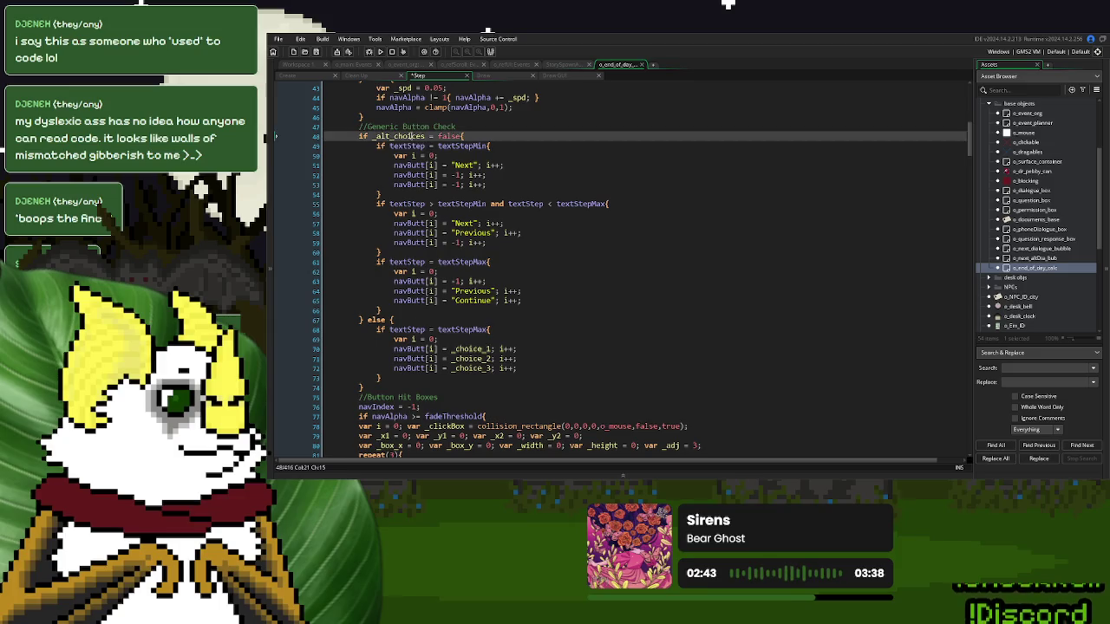
scroll(554, 289, up, 12)
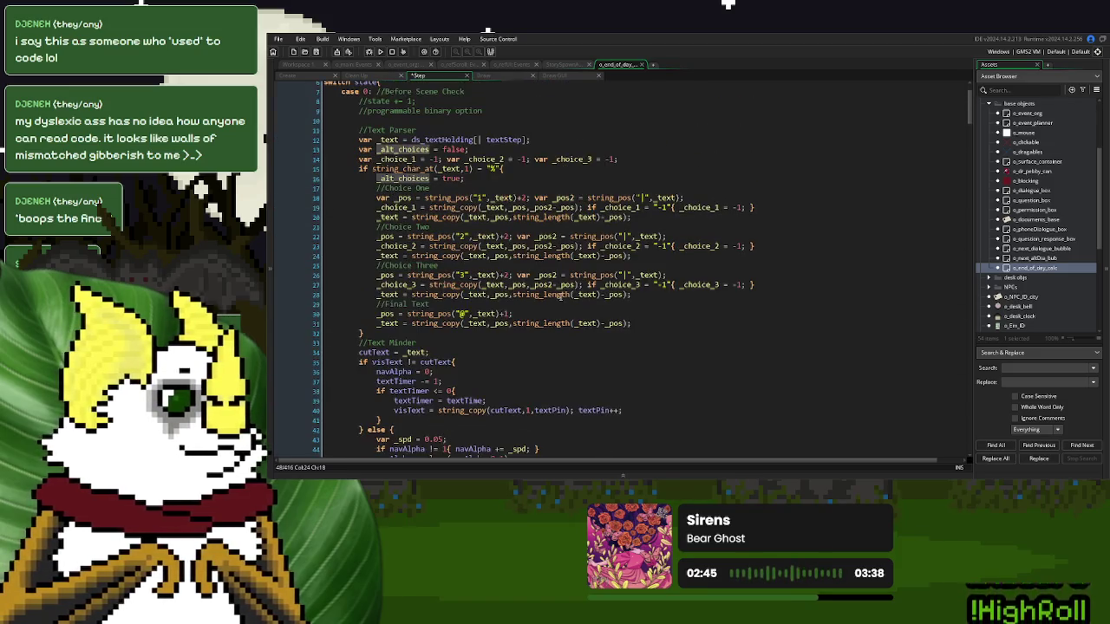
drag(468, 179, 376, 183)
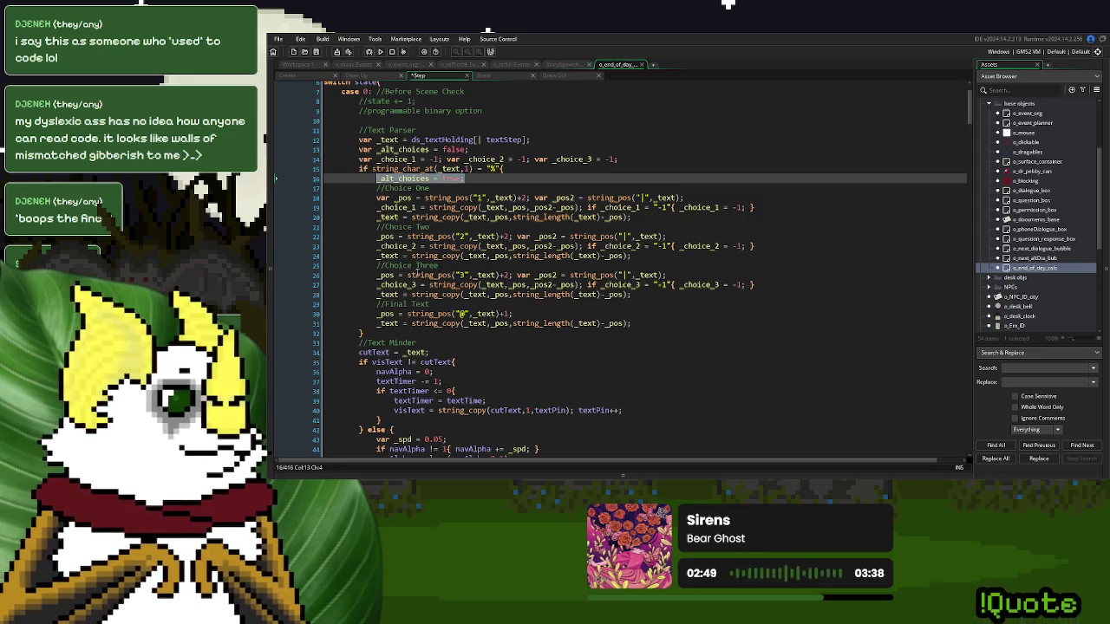
click(391, 140)
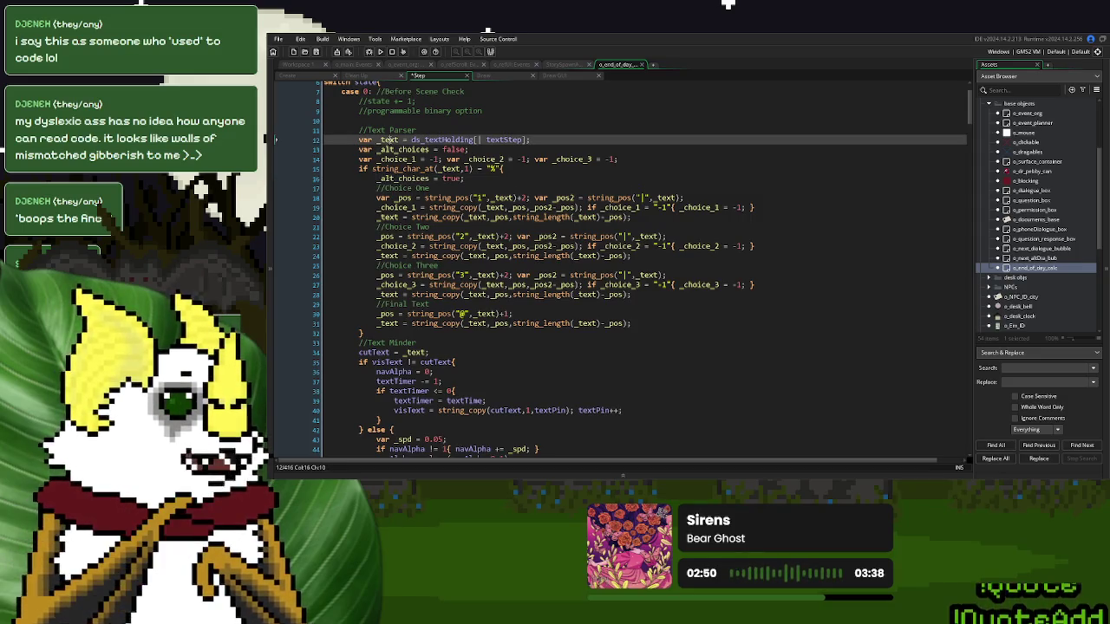
click(427, 333)
key(Return)
text(if _text )
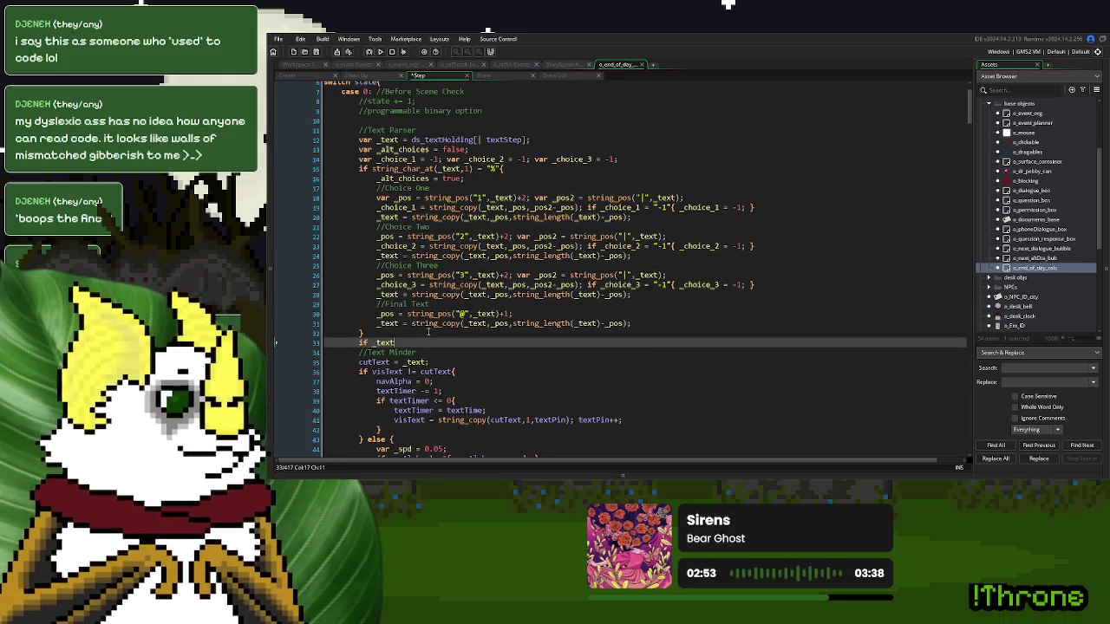
text(!= )
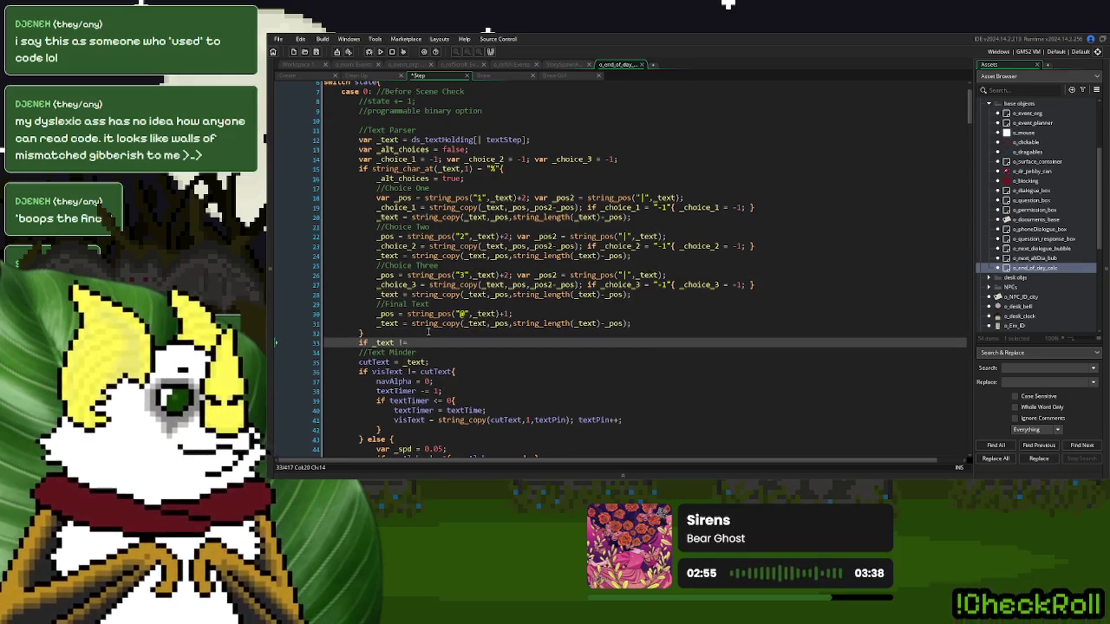
text({  })
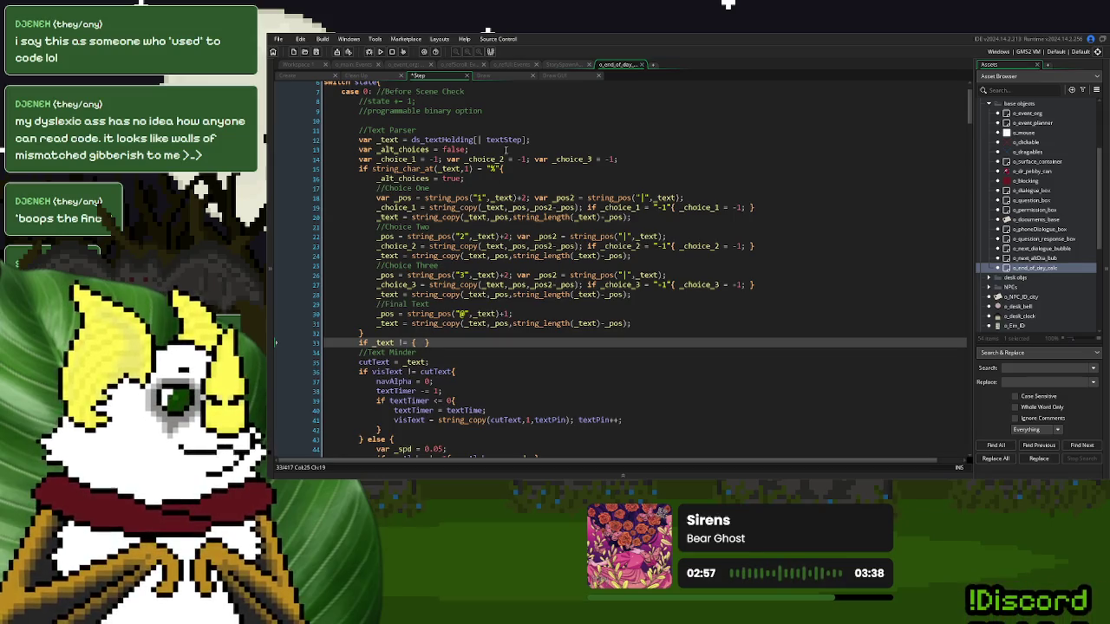
click(530, 138)
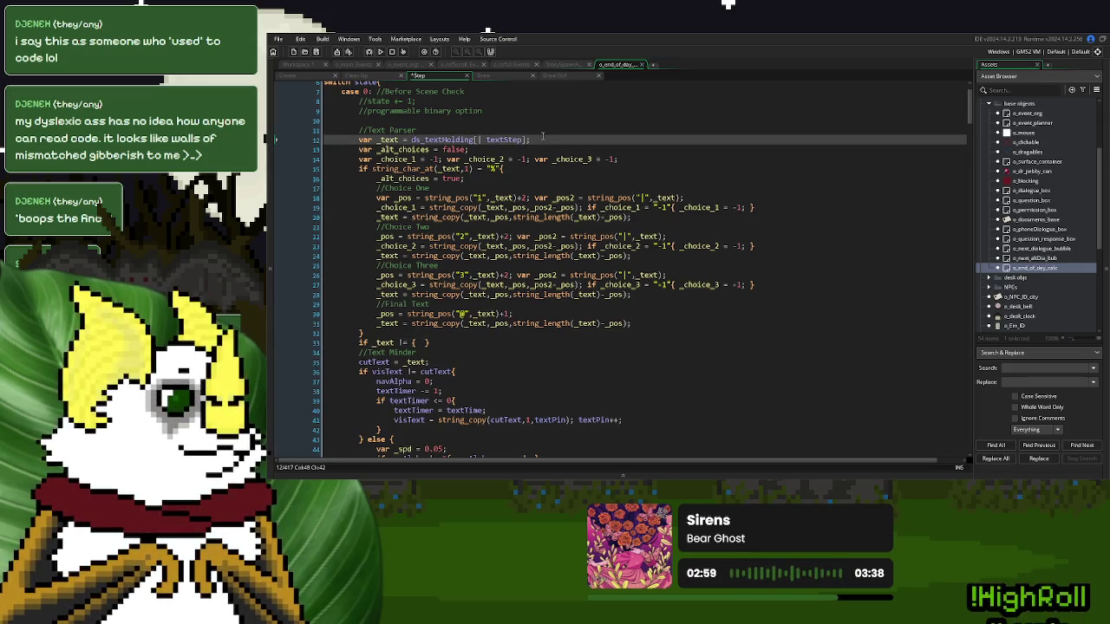
drag(530, 139, 413, 140)
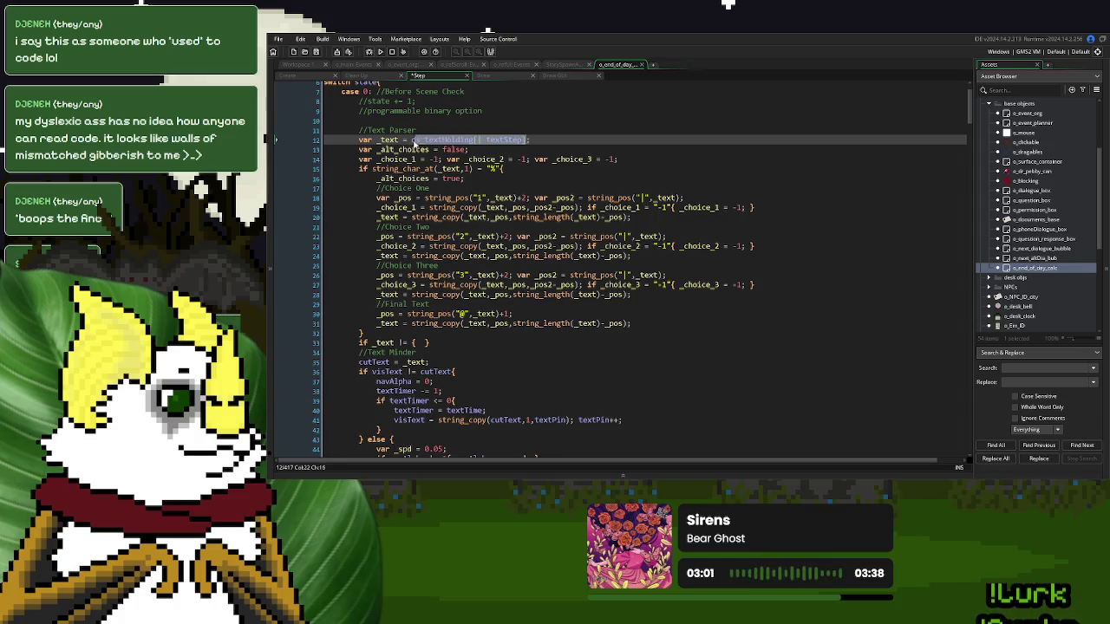
key(ctrl+c)
click(411, 342)
key(ctrl+v)
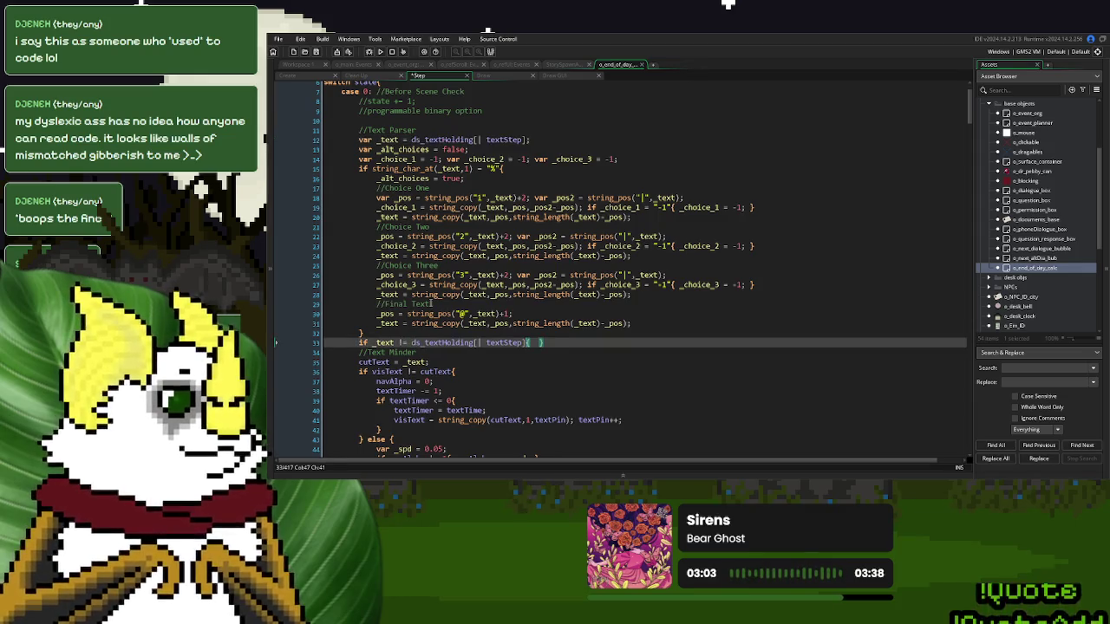
- Move the _alt_choices = true assignment inside the new check's braces and run the game
drag(465, 178, 381, 179)
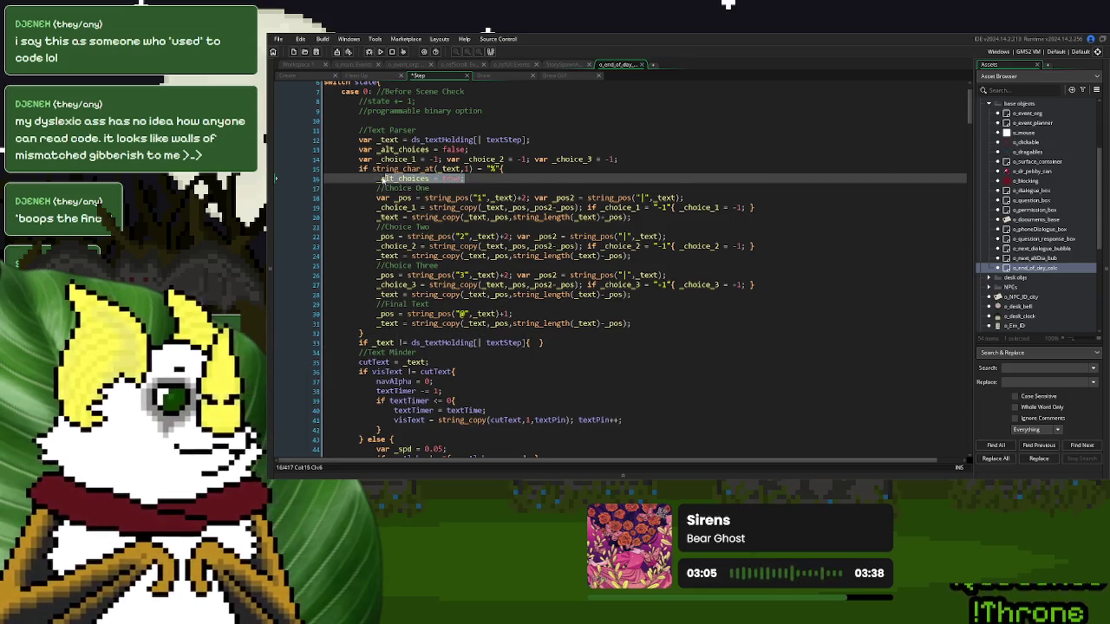
click(535, 342)
key(ctrl+v)
drag(465, 178, 541, 171)
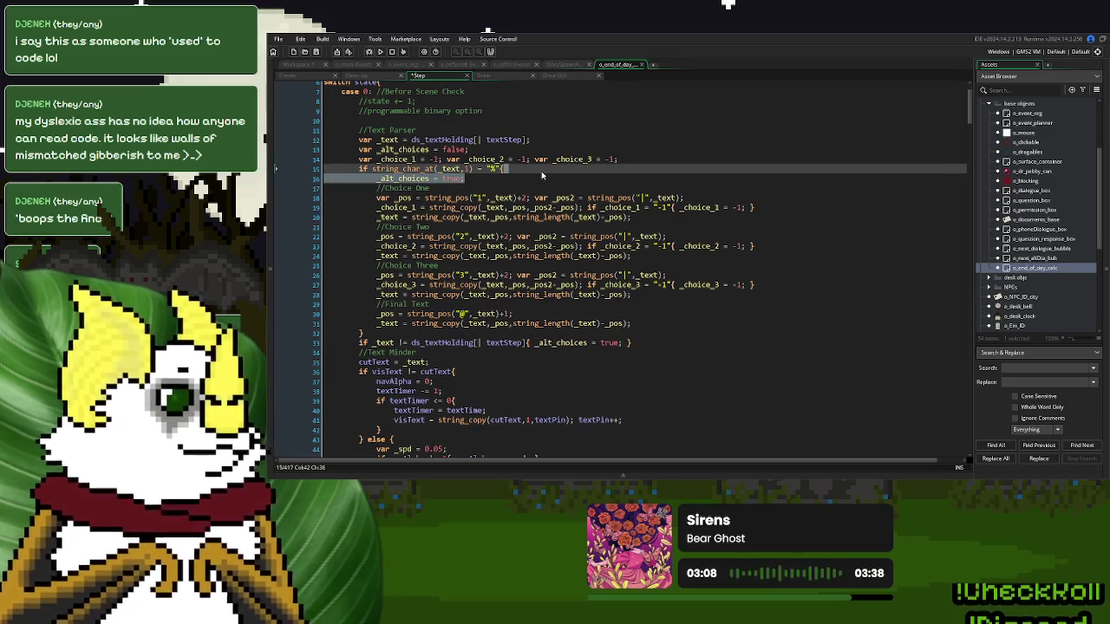
key(BackSpace)
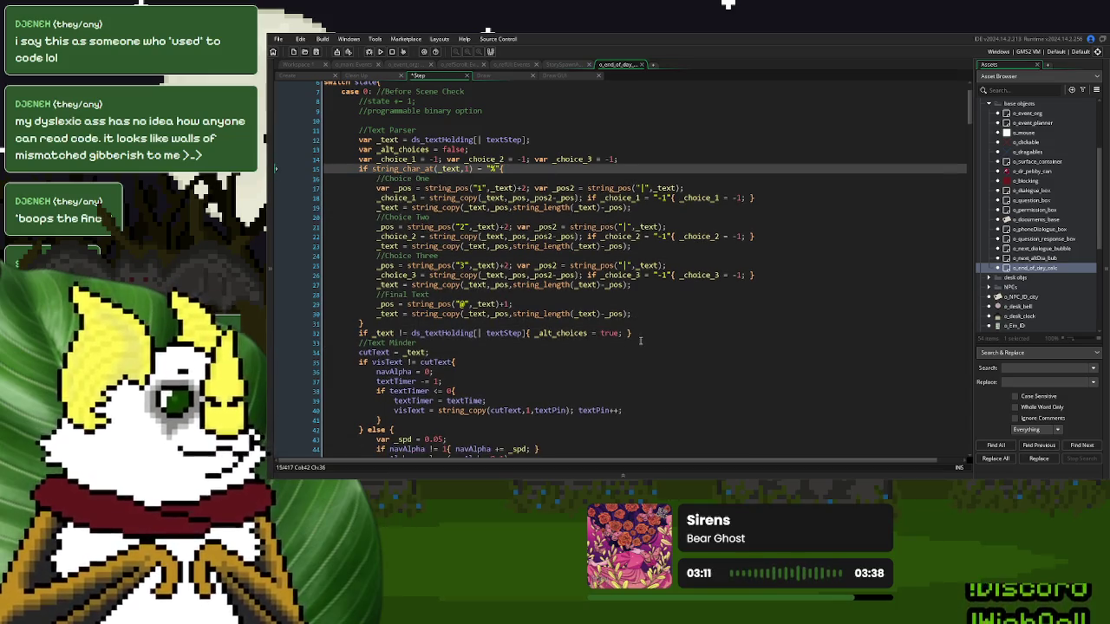
click(641, 336)
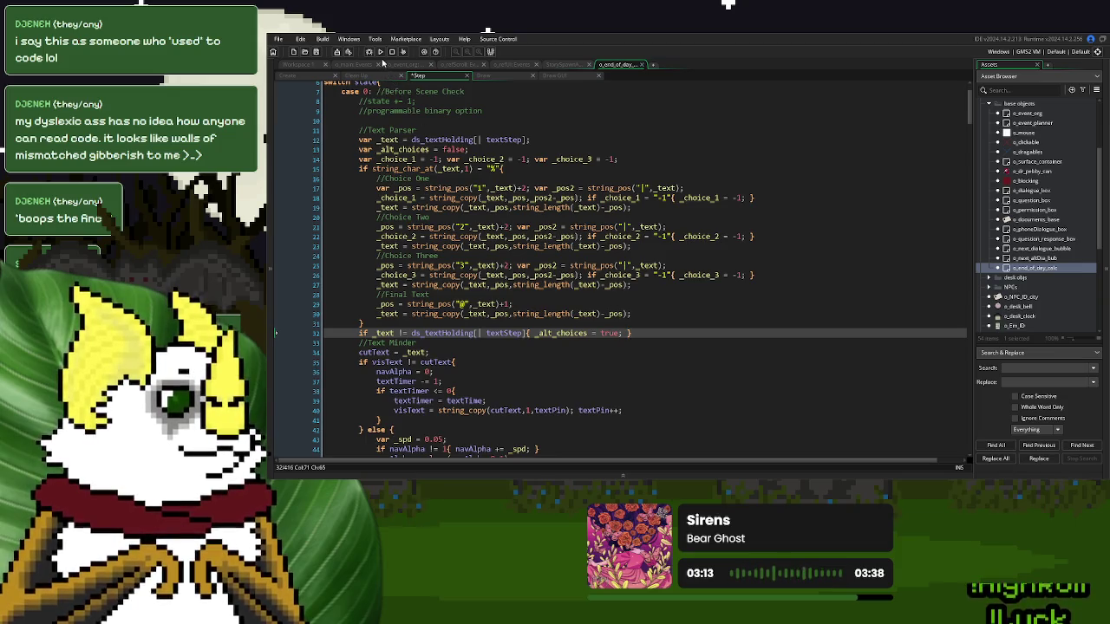
click(379, 51)
scroll(664, 209, down, 2)
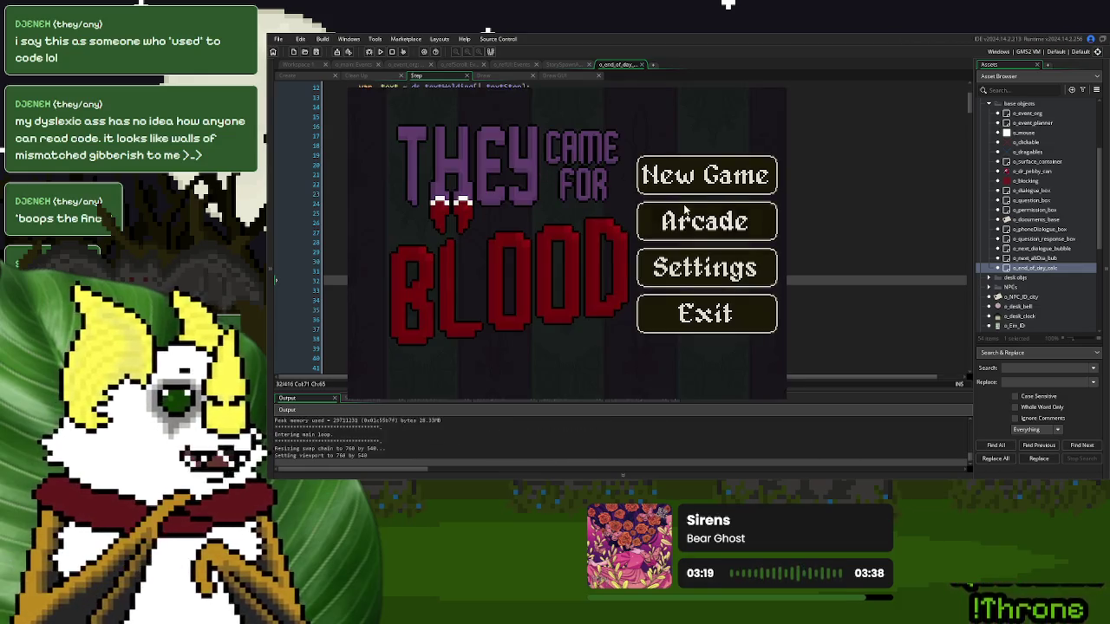
click(708, 173)
click(414, 344)
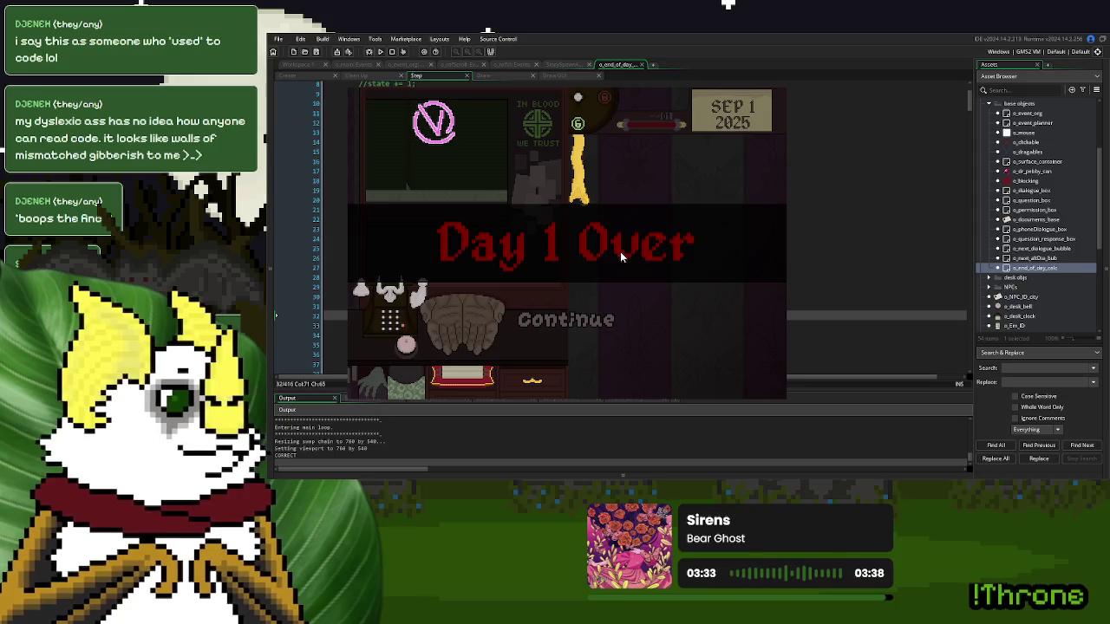
click(574, 324)
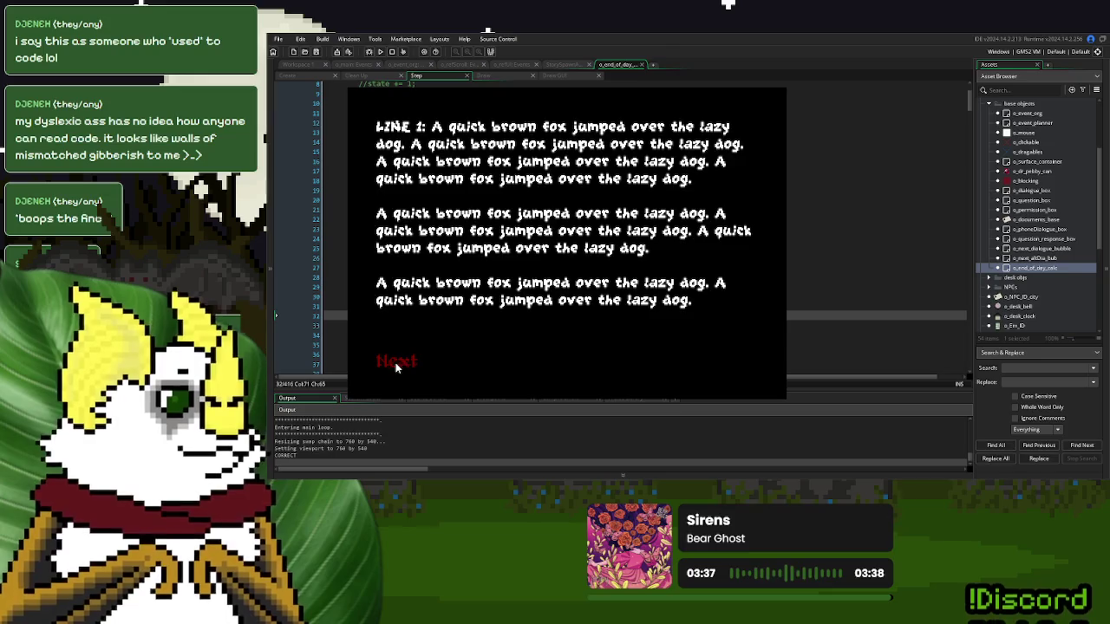
click(395, 362)
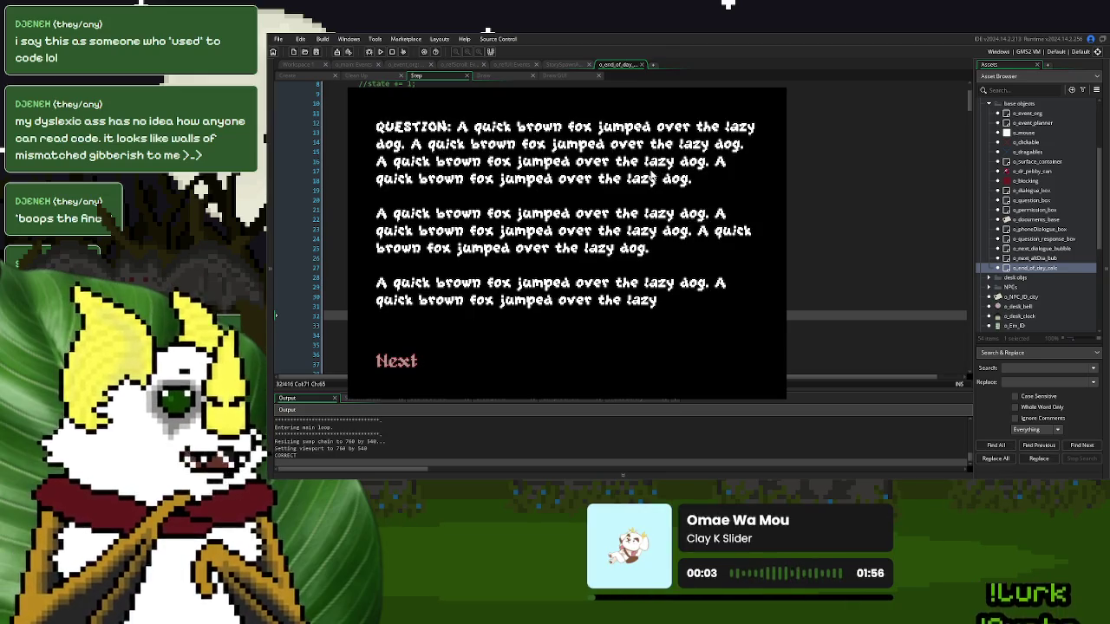
click(392, 365)
click(399, 367)
click(400, 366)
click(399, 365)
click(399, 365)
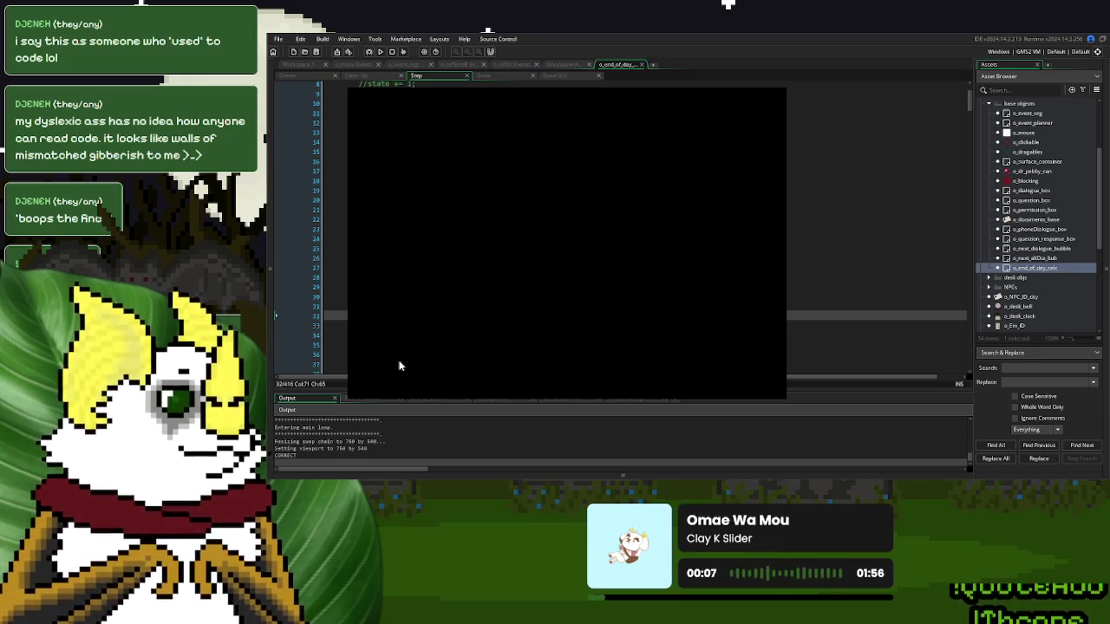
click(398, 365)
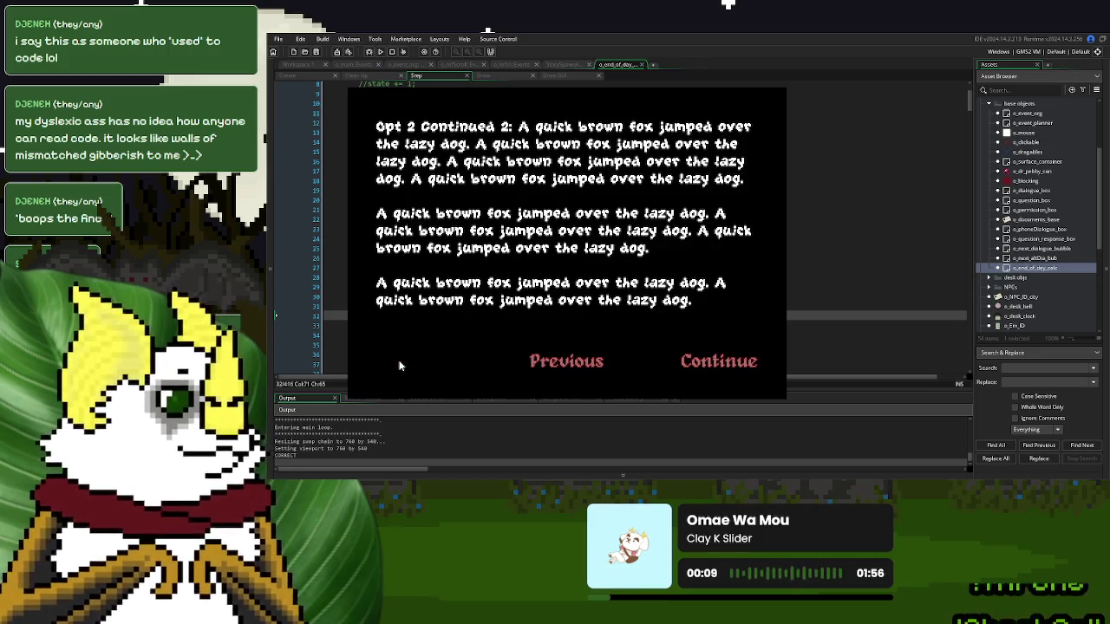
click(532, 365)
click(532, 365)
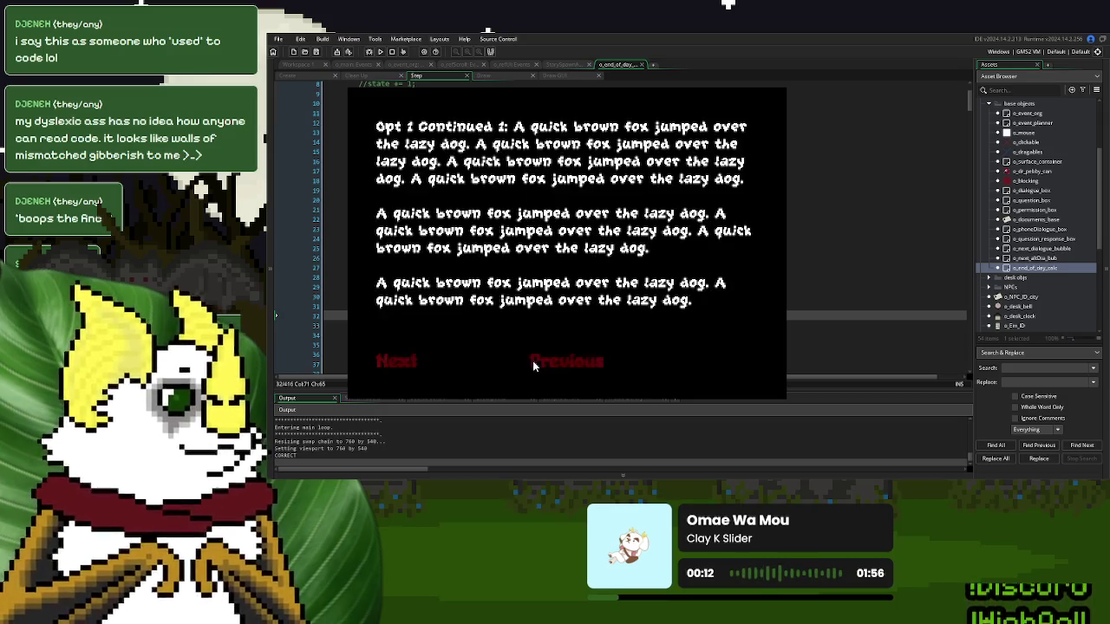
click(532, 365)
click(532, 365)
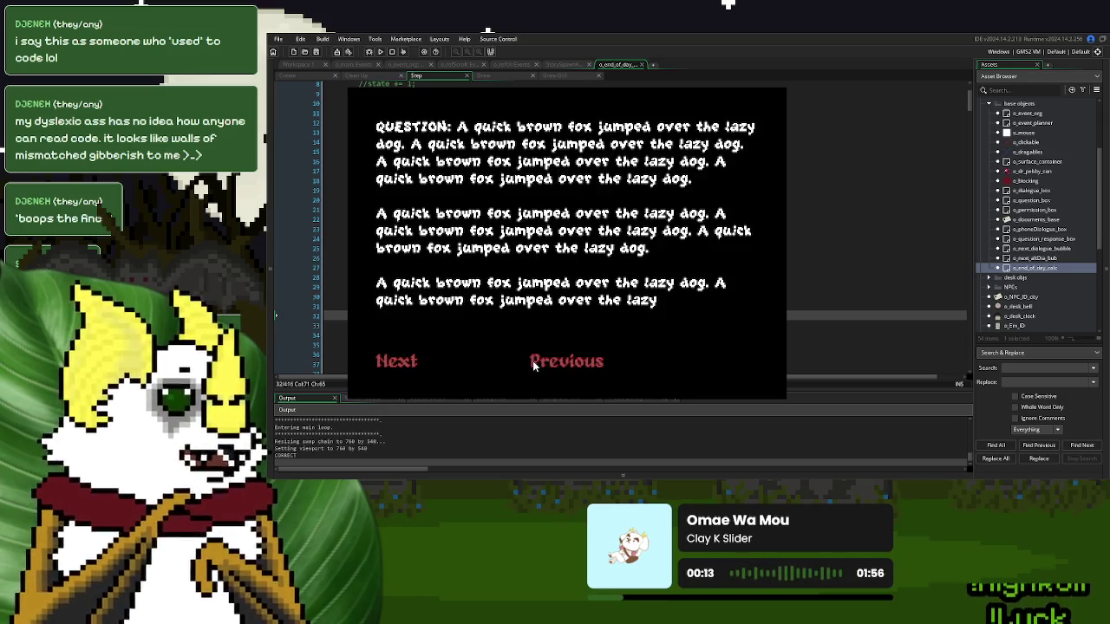
click(532, 363)
click(392, 360)
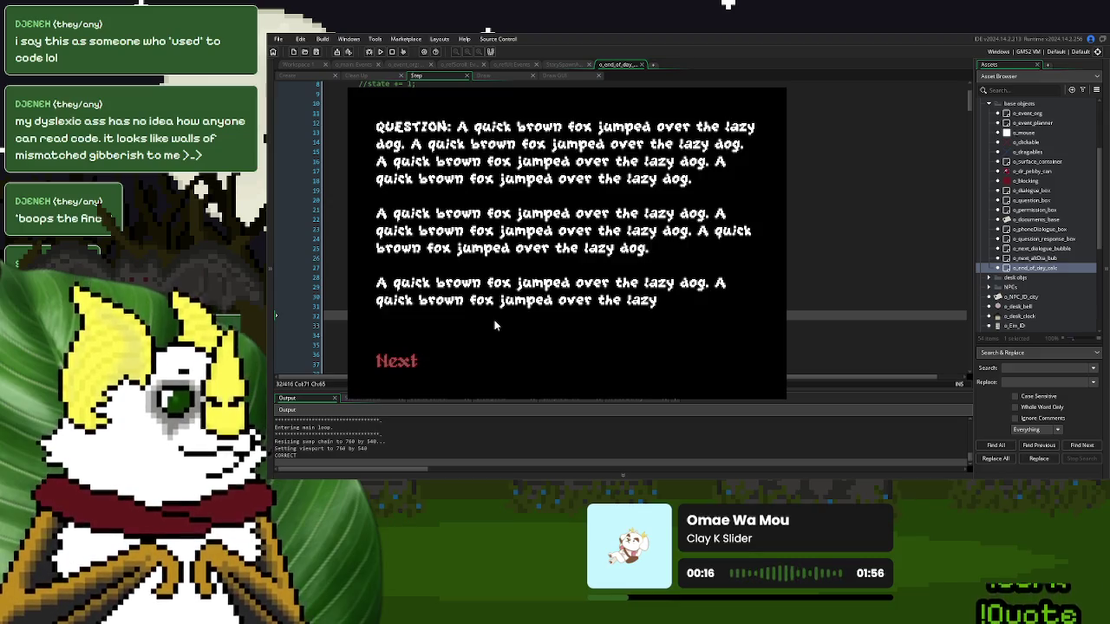
click(457, 228)
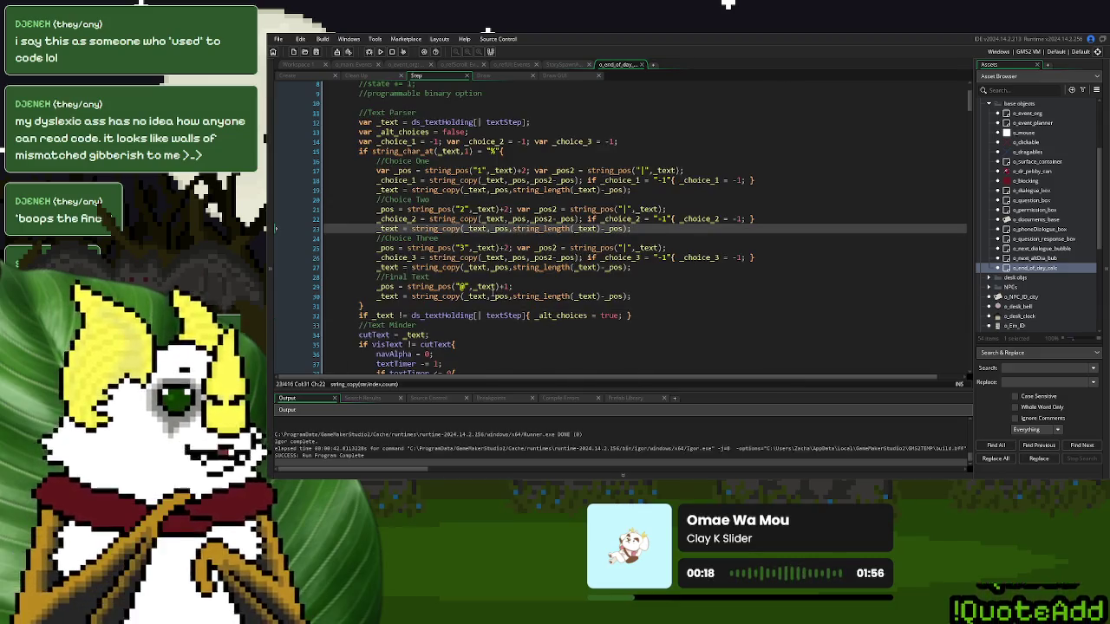
- Delete 'Generic' from the button-check comment so it reads Button Check
scroll(495, 288, down, 3)
scroll(490, 293, up, 4)
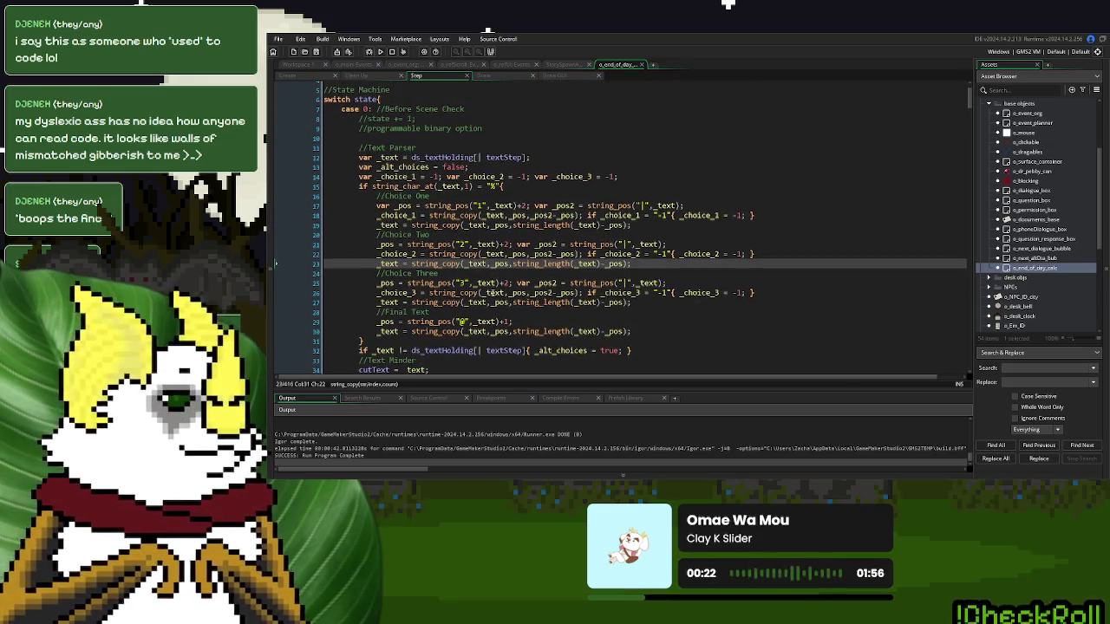
scroll(491, 293, down, 10)
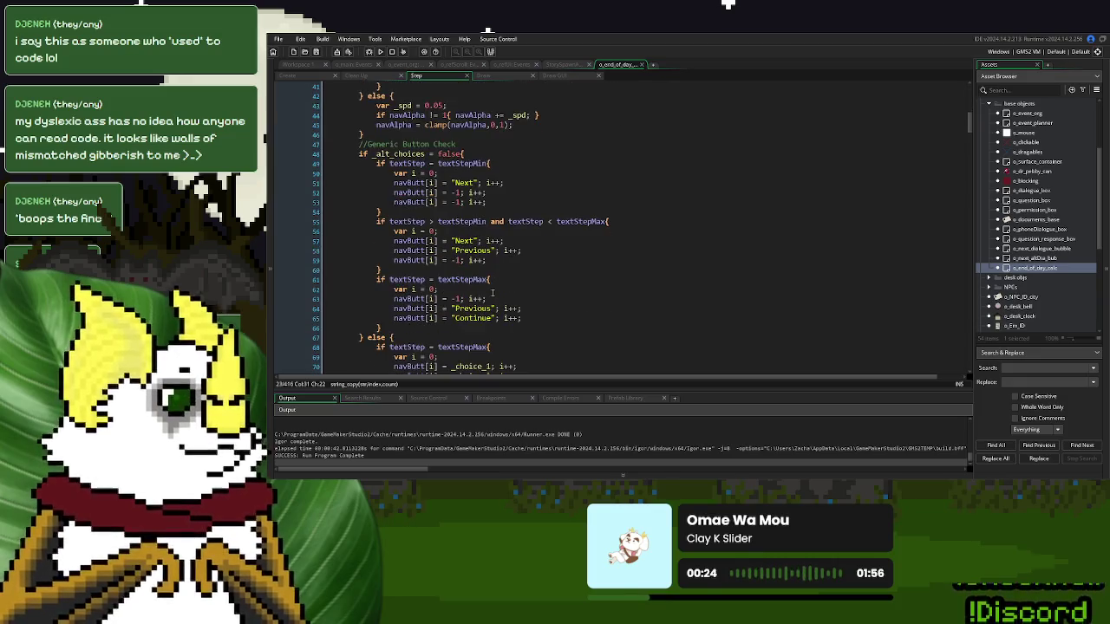
scroll(492, 293, down, 2)
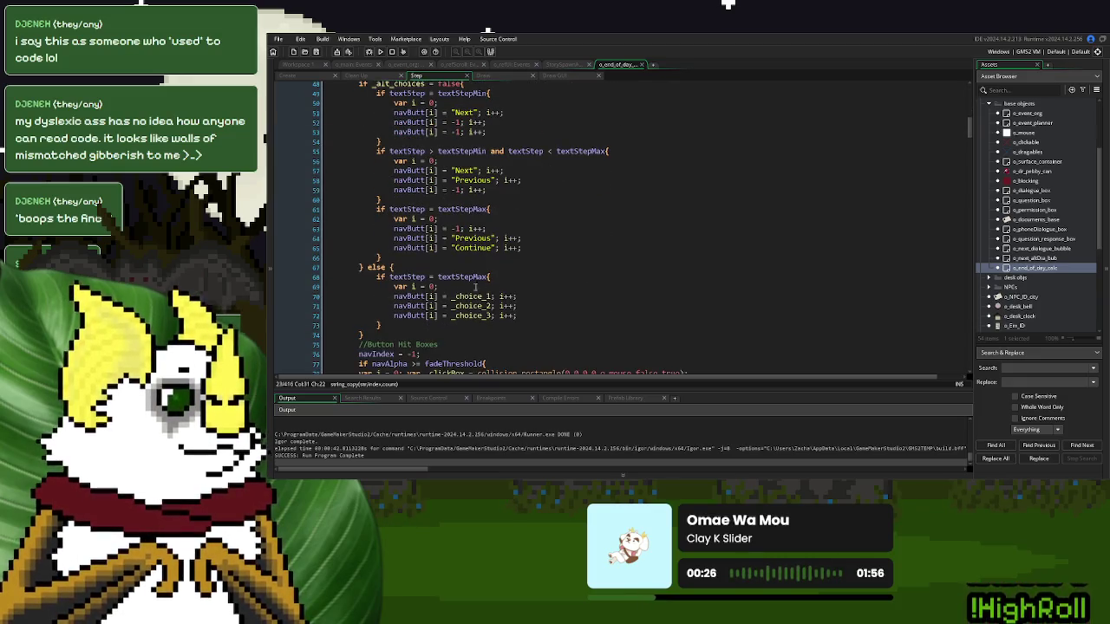
scroll(444, 278, up, 3)
double_click(383, 162)
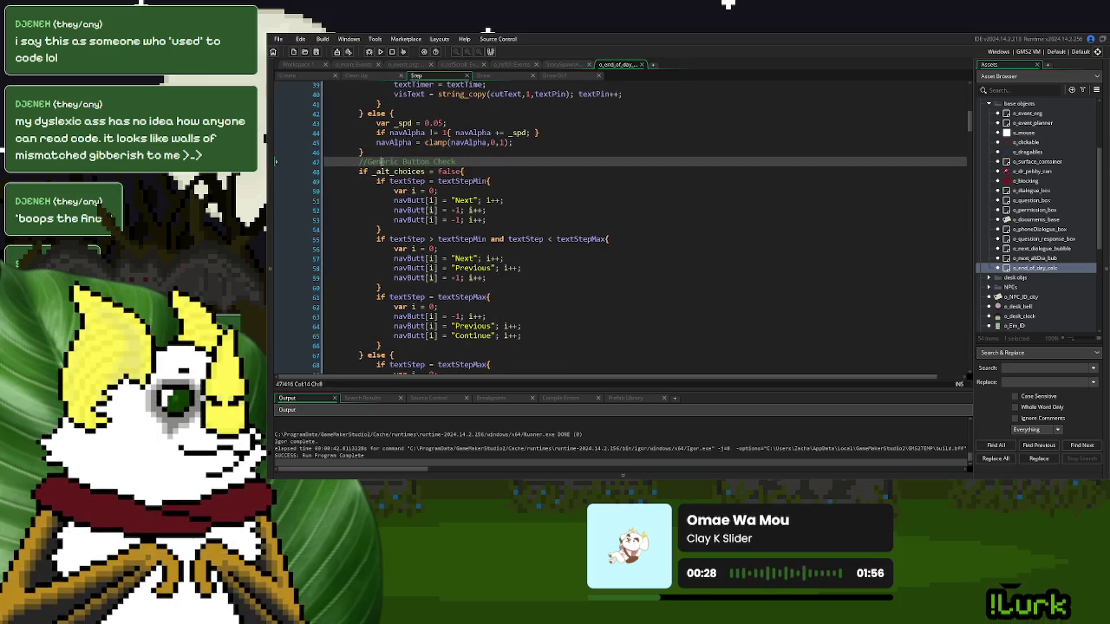
key(BackSpace)
click(536, 211)
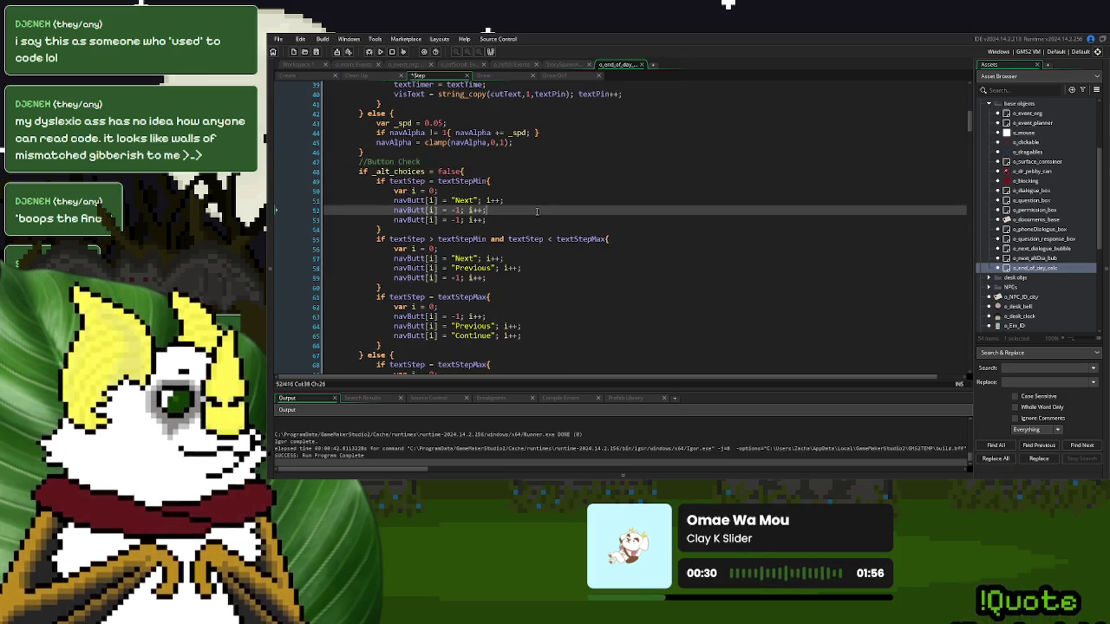
- Remove the if textStep = textStepMax wrapper in the else branch, dedent the choice assignments, and run
scroll(486, 258, down, 3)
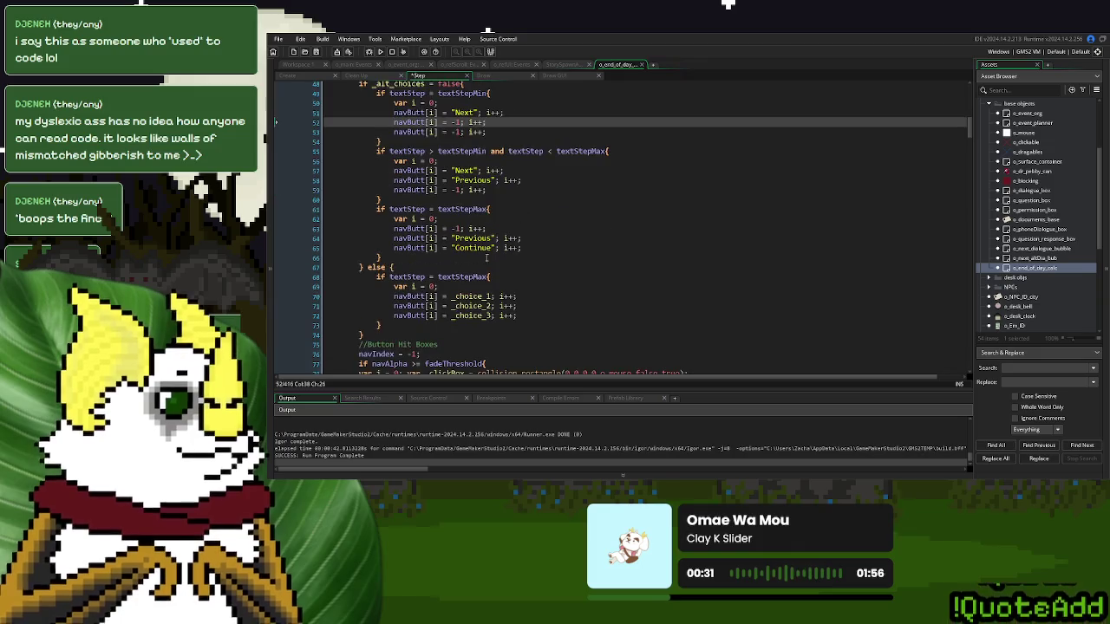
click(458, 267)
double_click(467, 277)
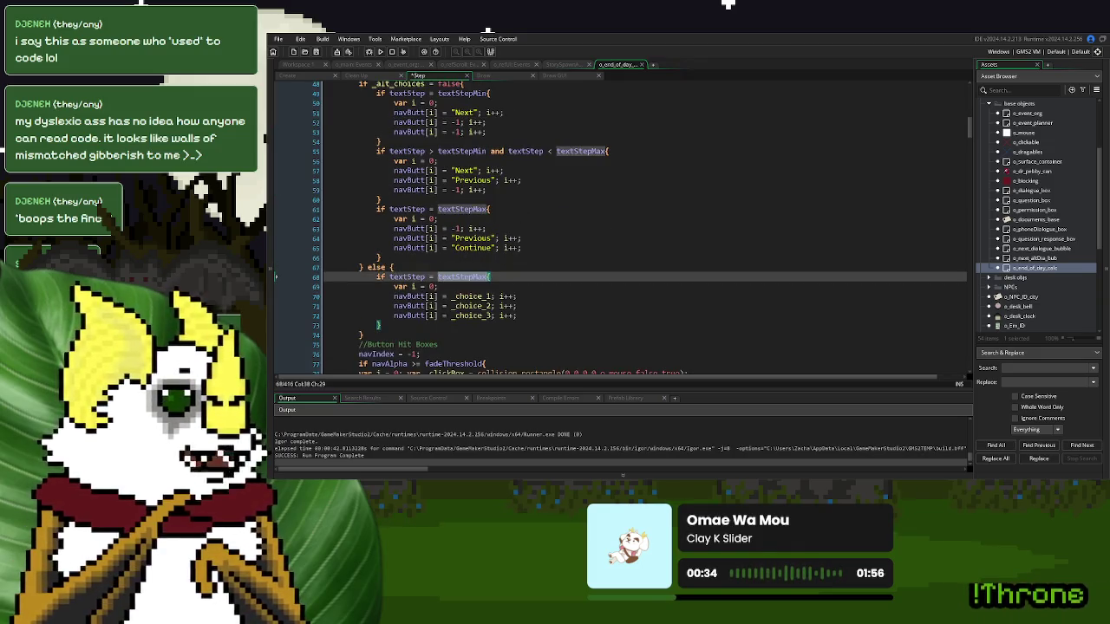
mouse_move(517, 316)
mouse_down()
mouse_move(438, 292)
mouse_move(389, 292)
mouse_up()
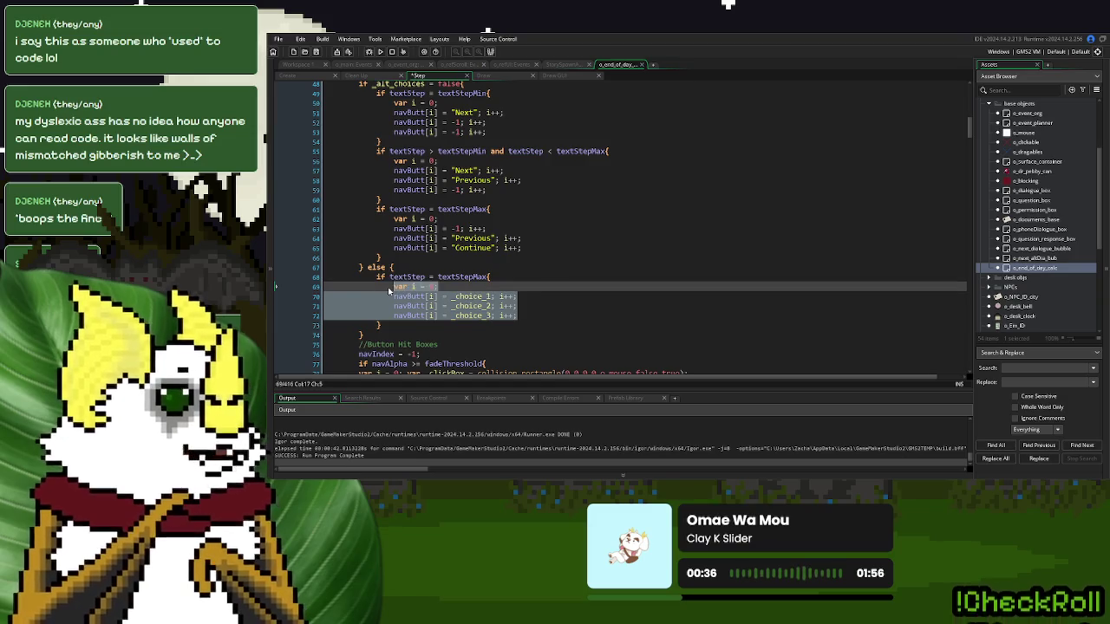
key(shift+Tab)
click(524, 320)
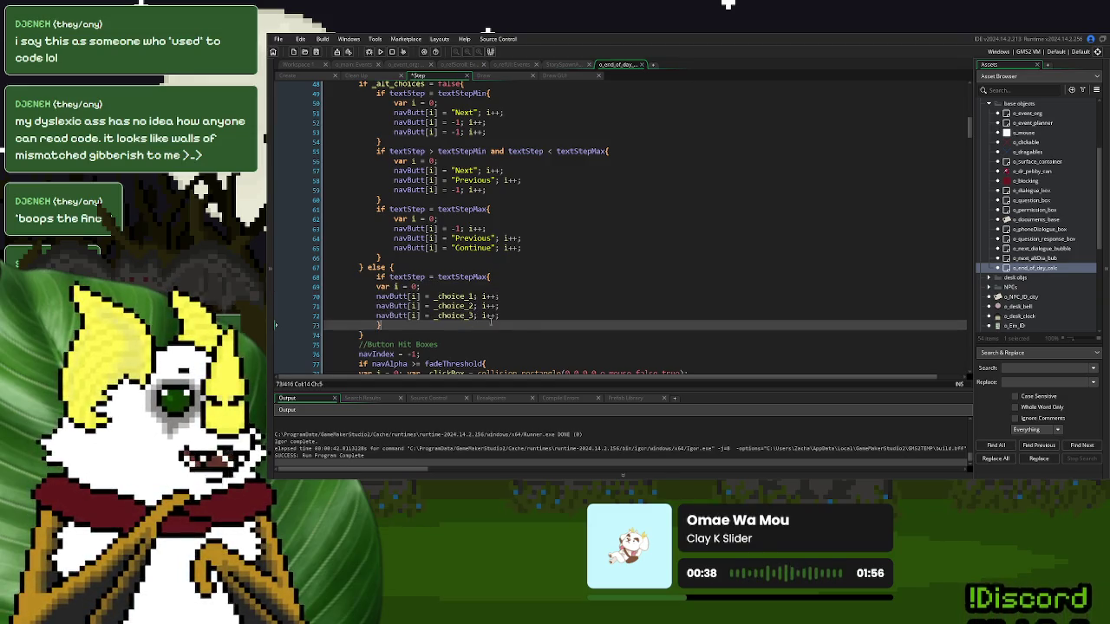
key(BackSpace)
triple_click(450, 277)
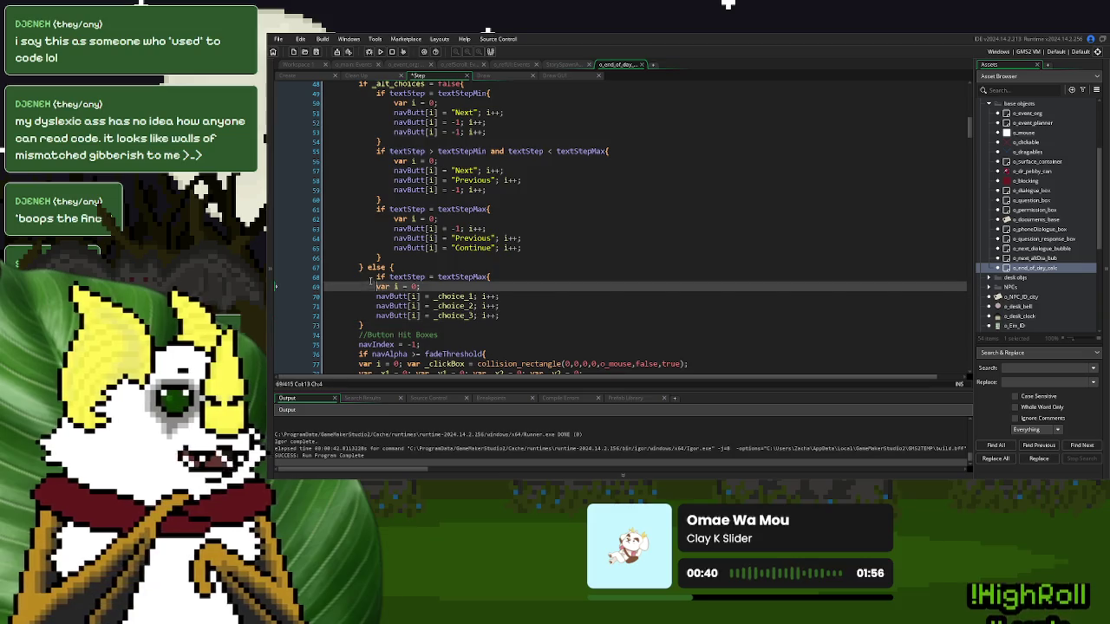
key(BackSpace)
click(504, 297)
click(379, 51)
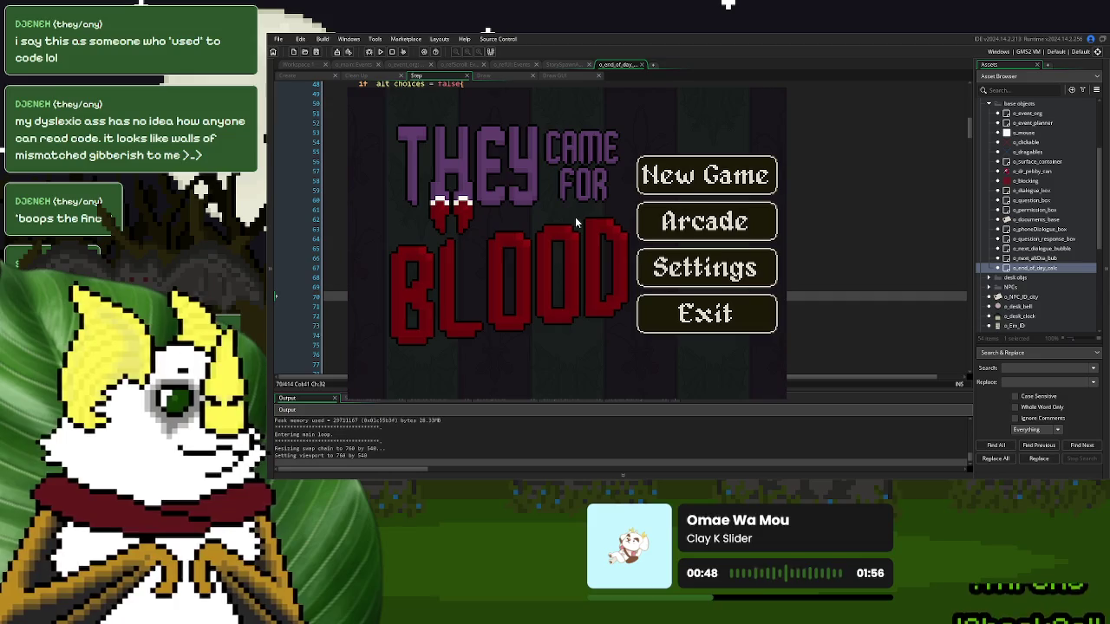
- Start a new game, continue past Day 1 Over, and reach the QUESTION page offering Option One
click(767, 186)
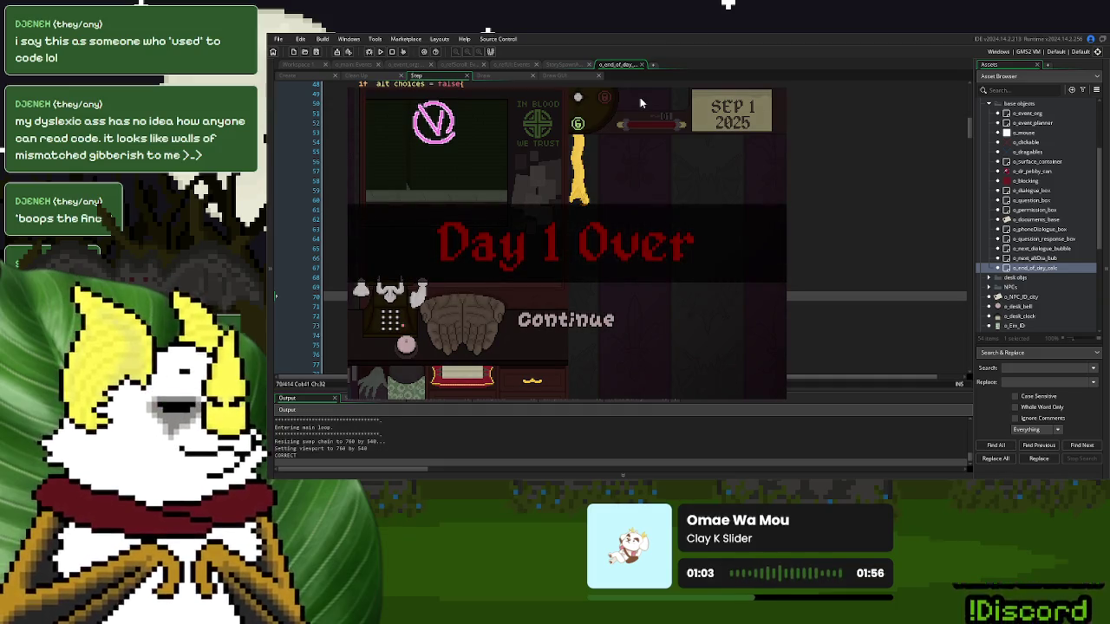
click(584, 321)
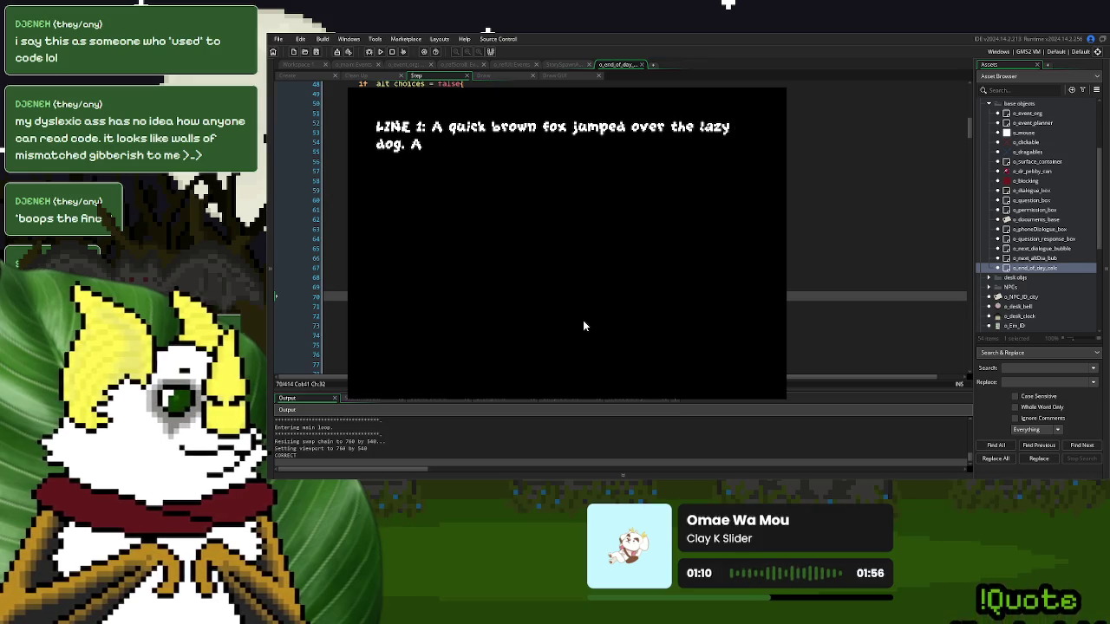
click(582, 320)
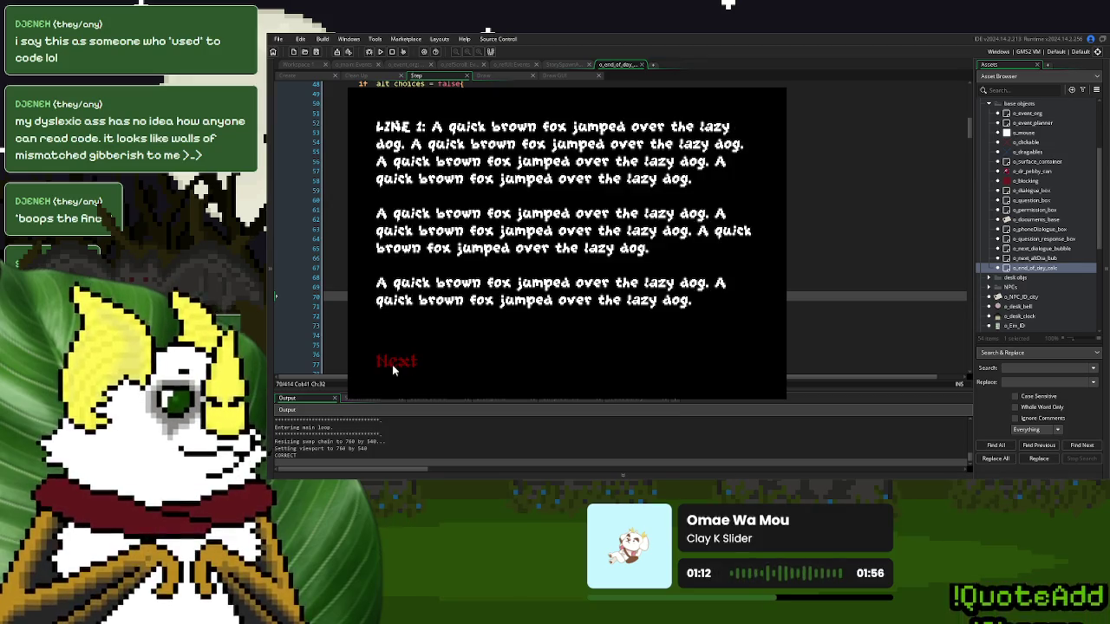
click(392, 361)
click(572, 248)
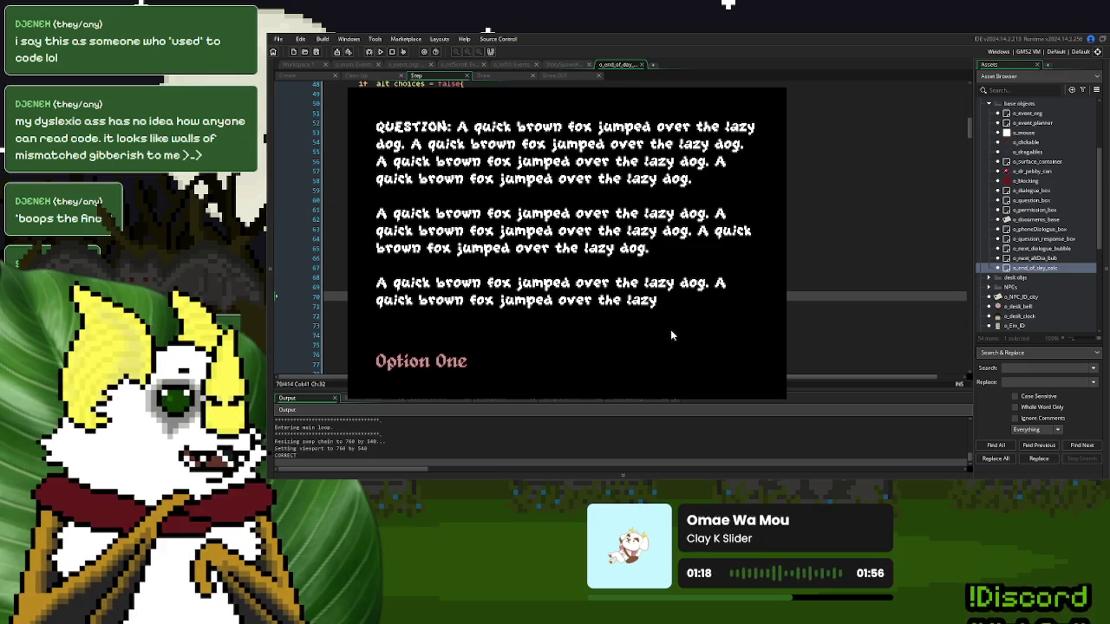
scroll(595, 313, up, 14)
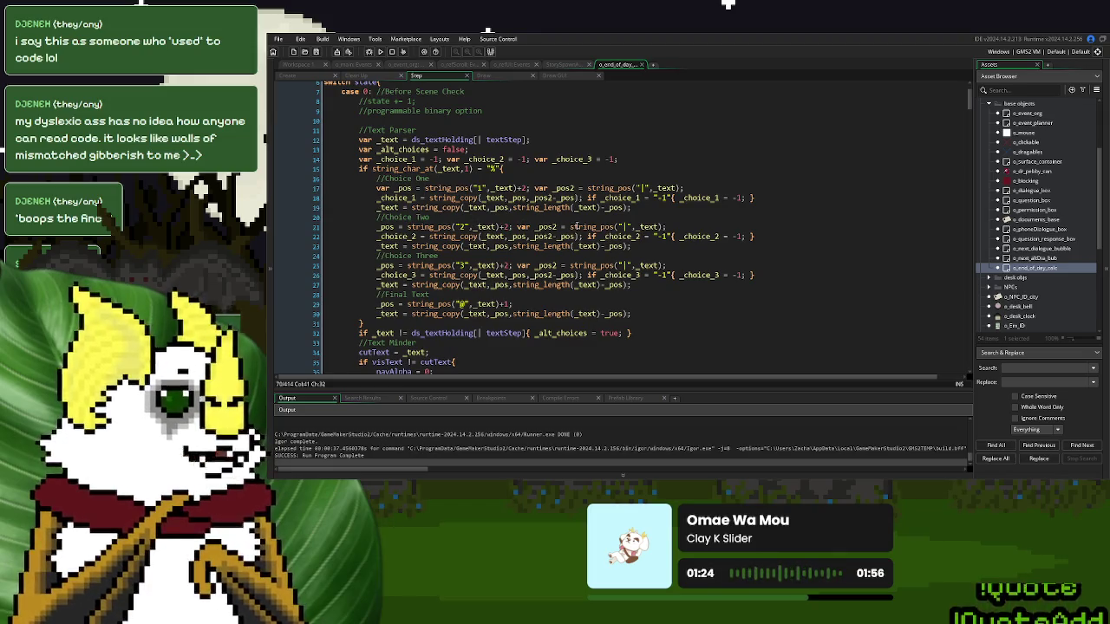
- Append show_debug_message(_choice_2) at the end of line 23, then save and run with F5
click(378, 207)
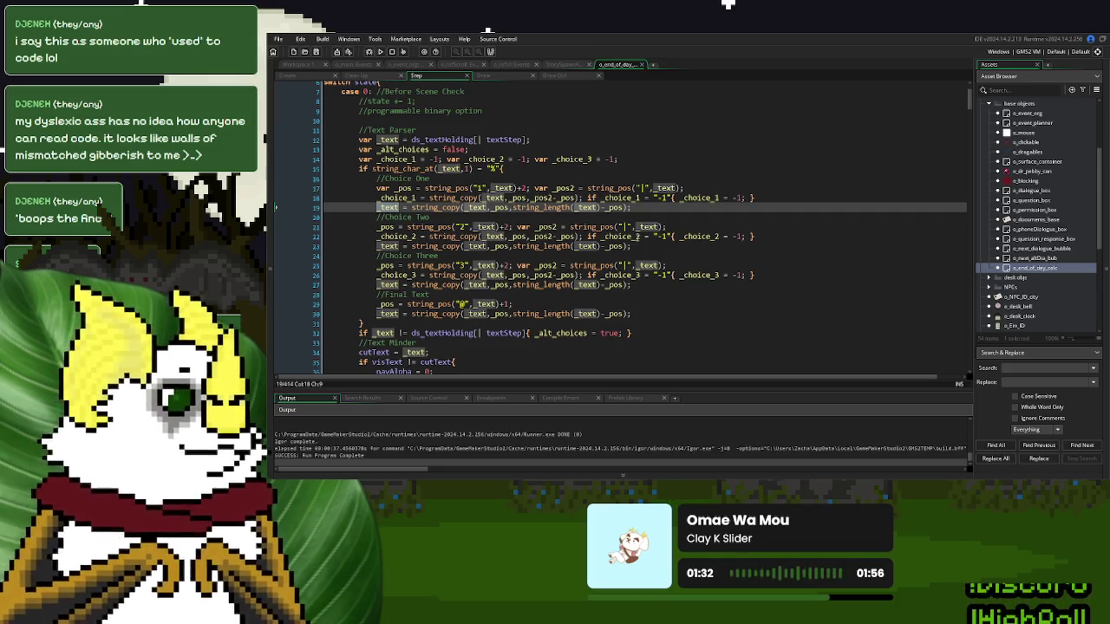
click(608, 207)
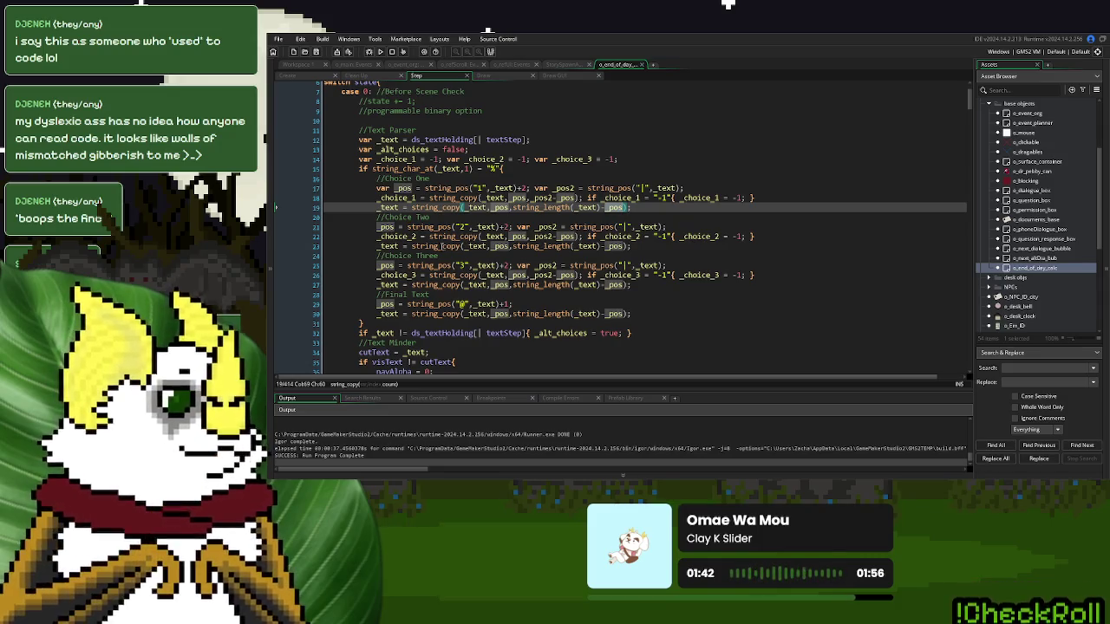
double_click(392, 236)
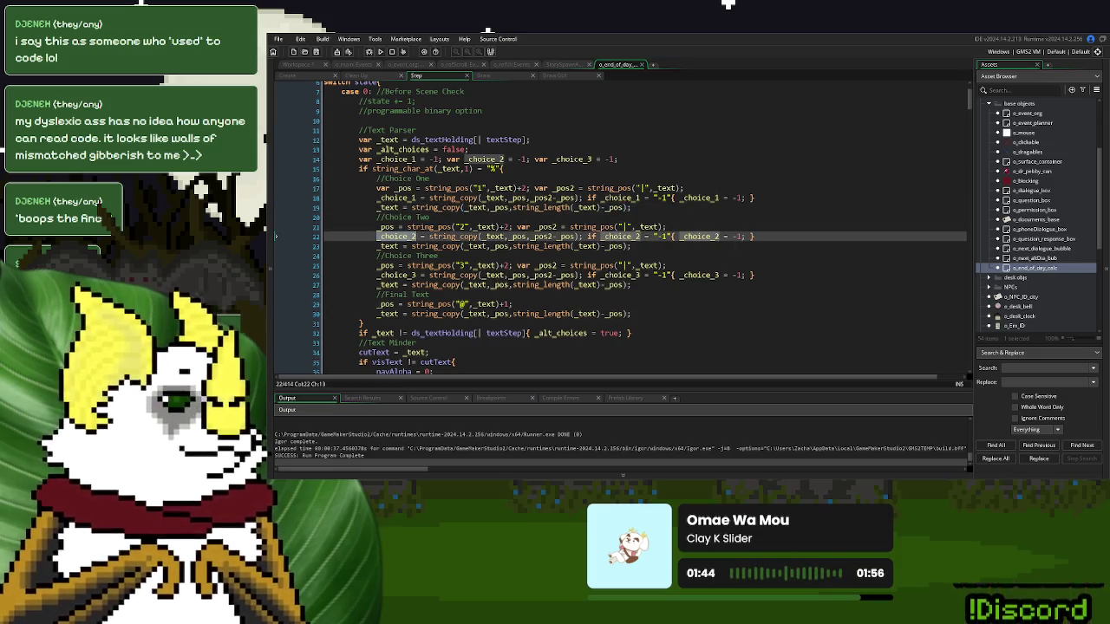
click(663, 209)
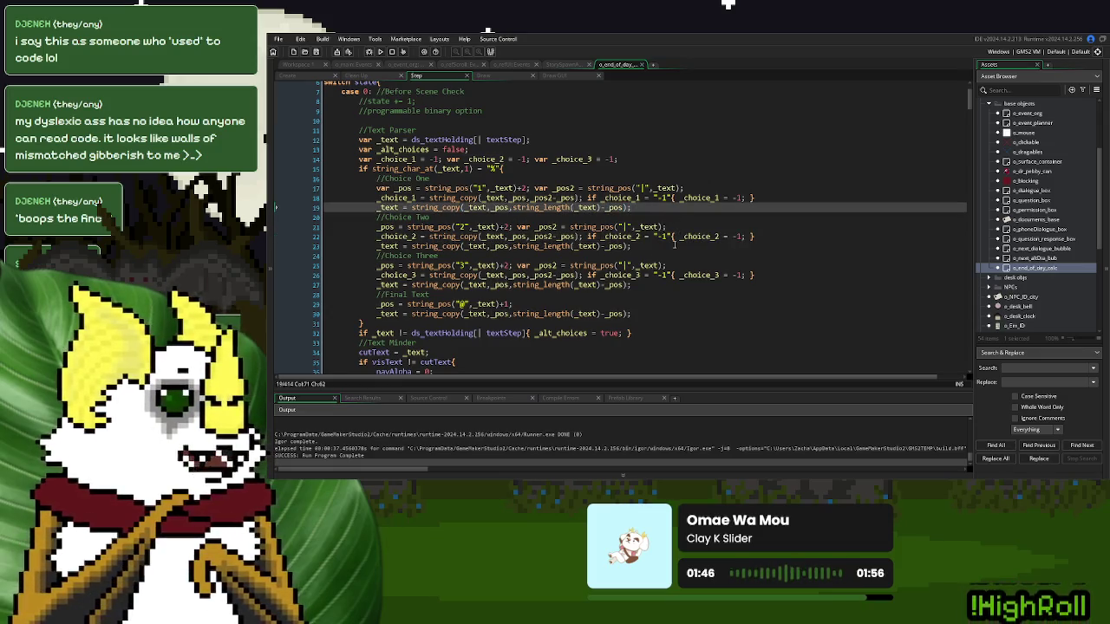
click(673, 245)
text(sho)
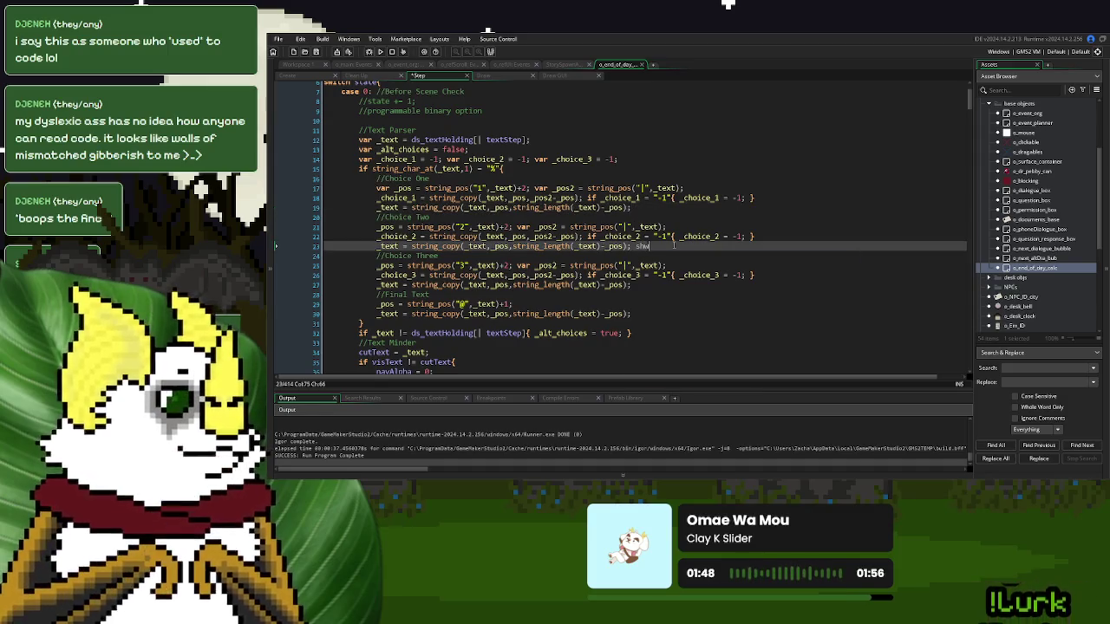
text(w_debug_message(_choice_2);)
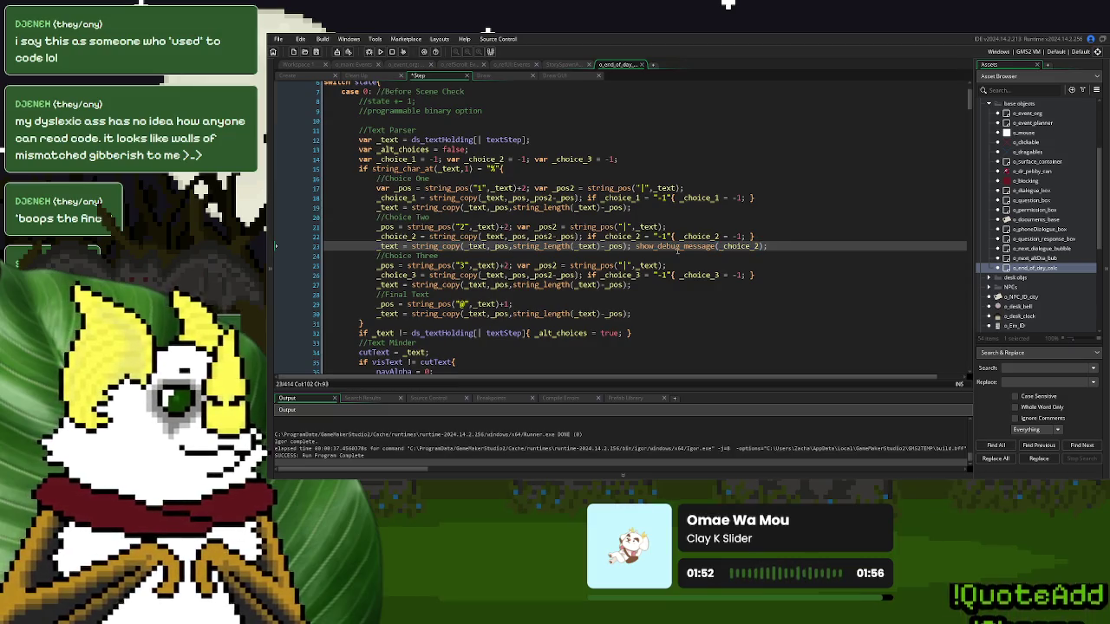
key(F5)
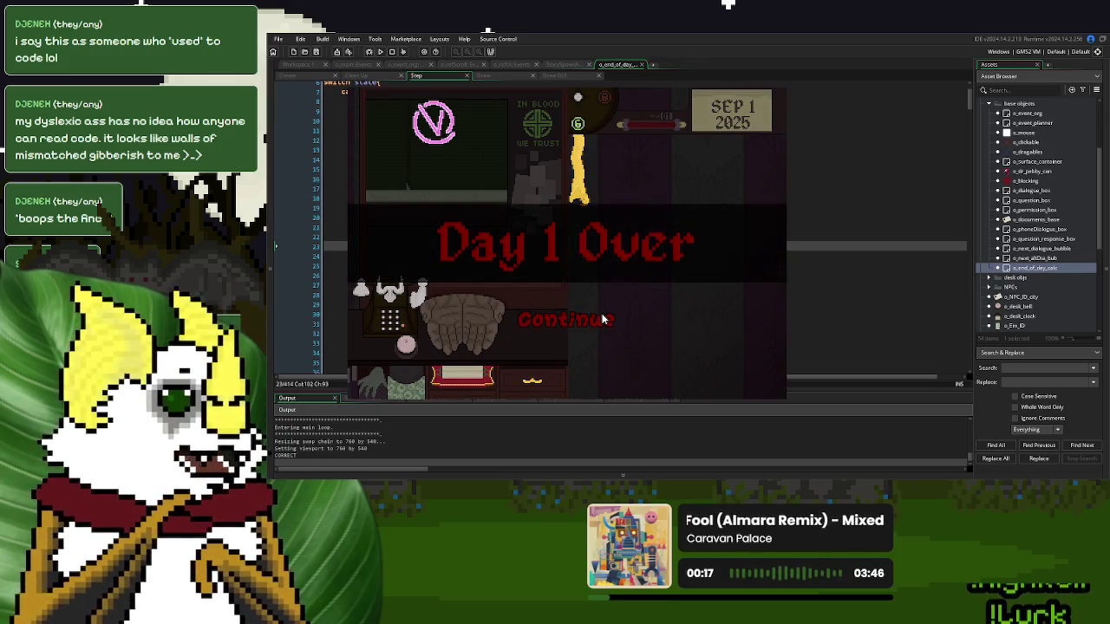
click(602, 319)
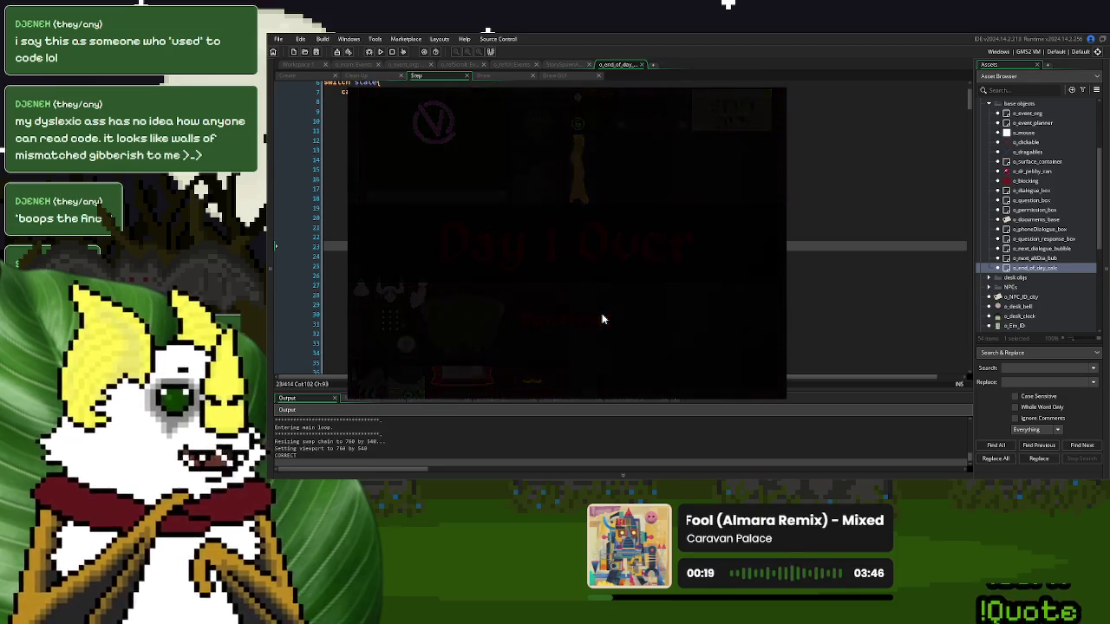
click(602, 319)
click(397, 363)
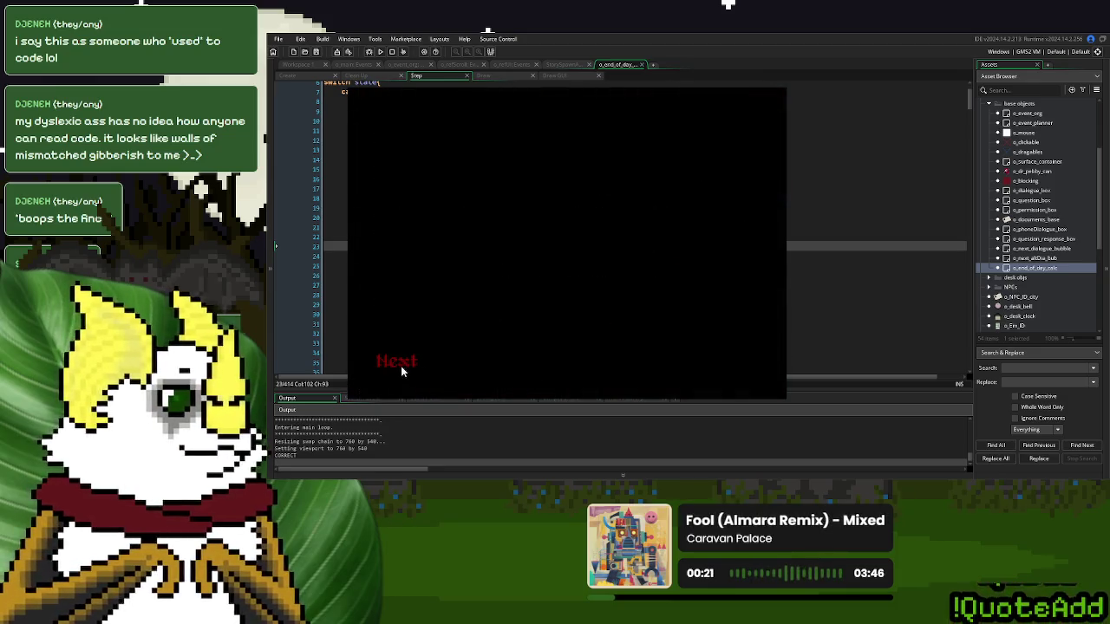
click(599, 258)
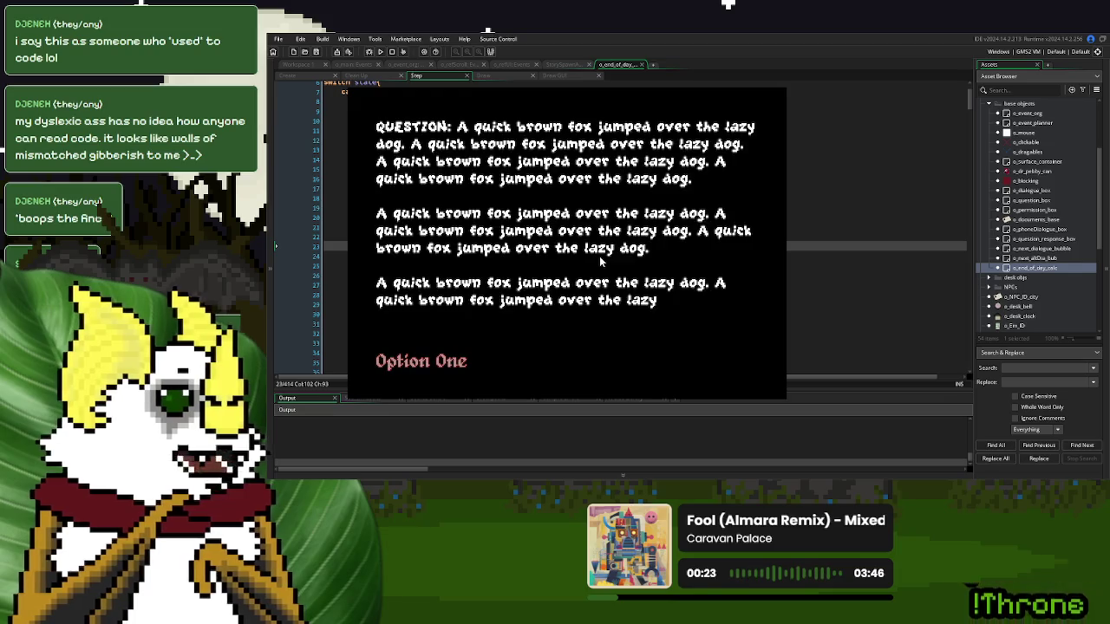
key(alt+F4)
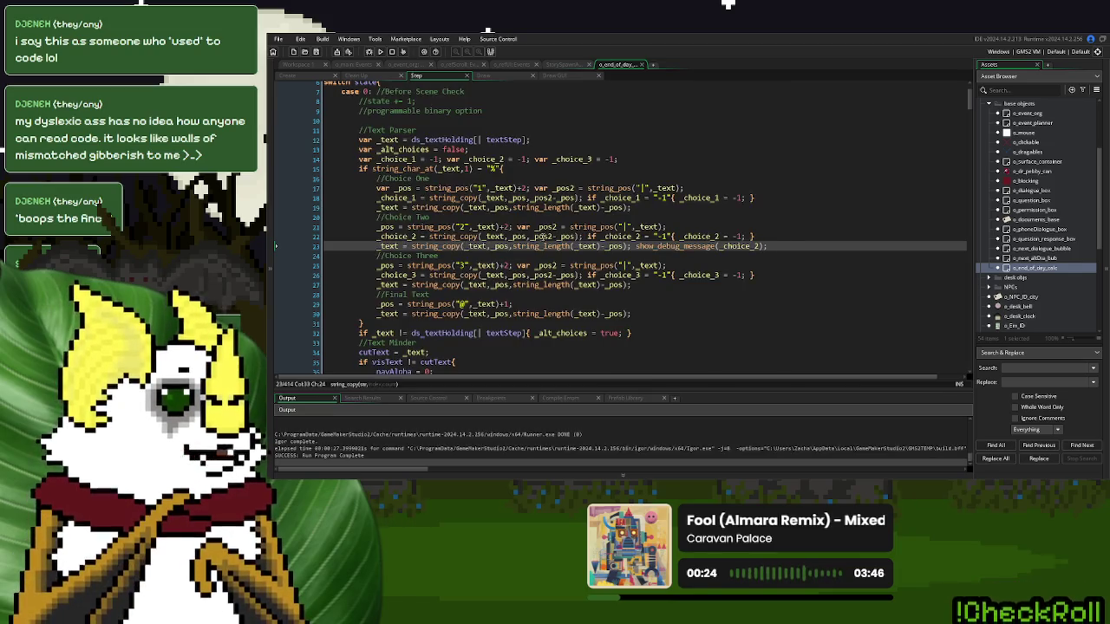
- Put the Choice Two debug print on its own line logging string(_pos)+" "+string(_pos2), then run
click(543, 236)
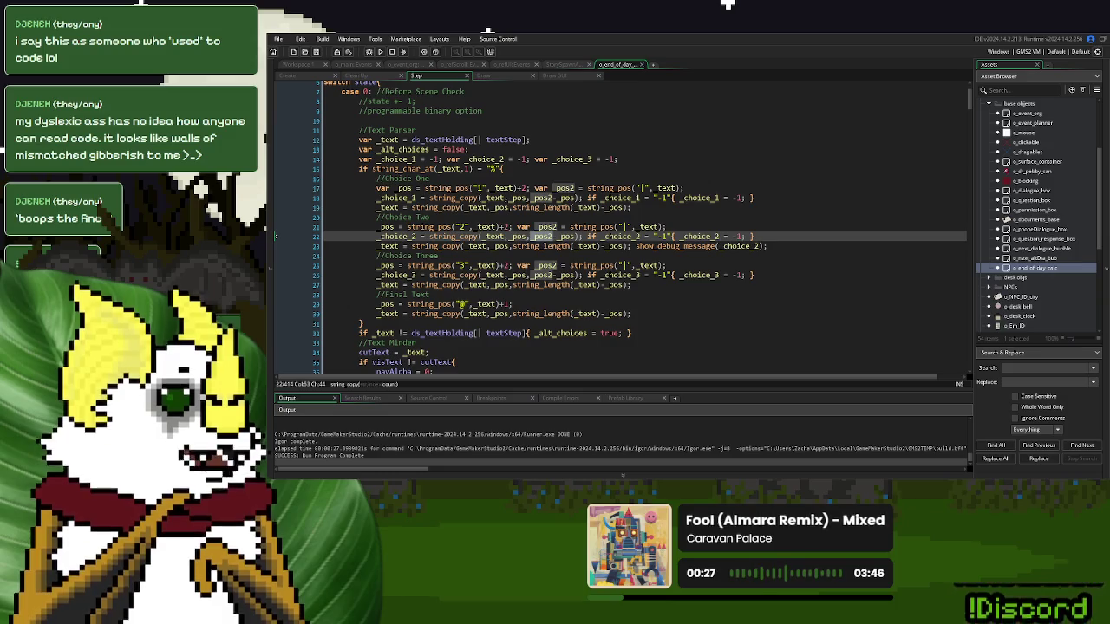
click(632, 246)
key(Return)
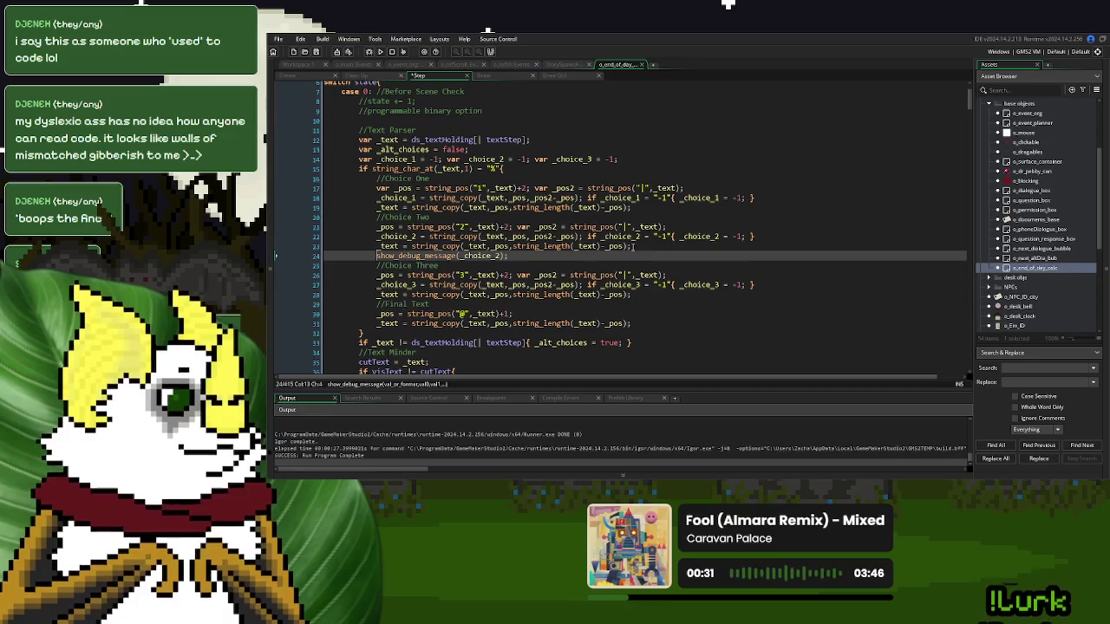
double_click(471, 257)
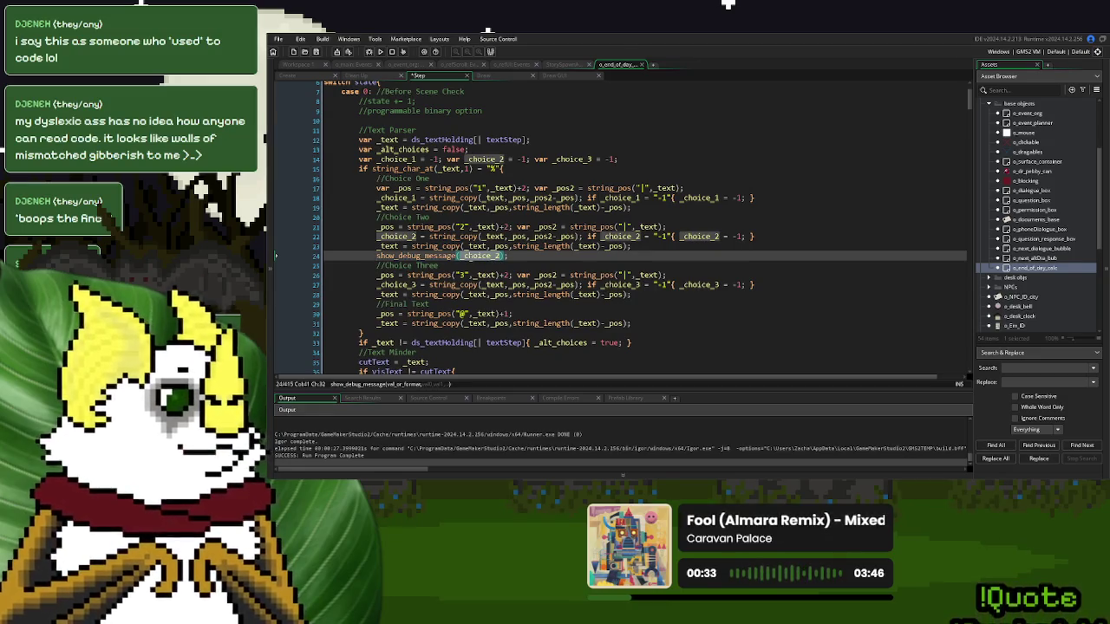
text(string()
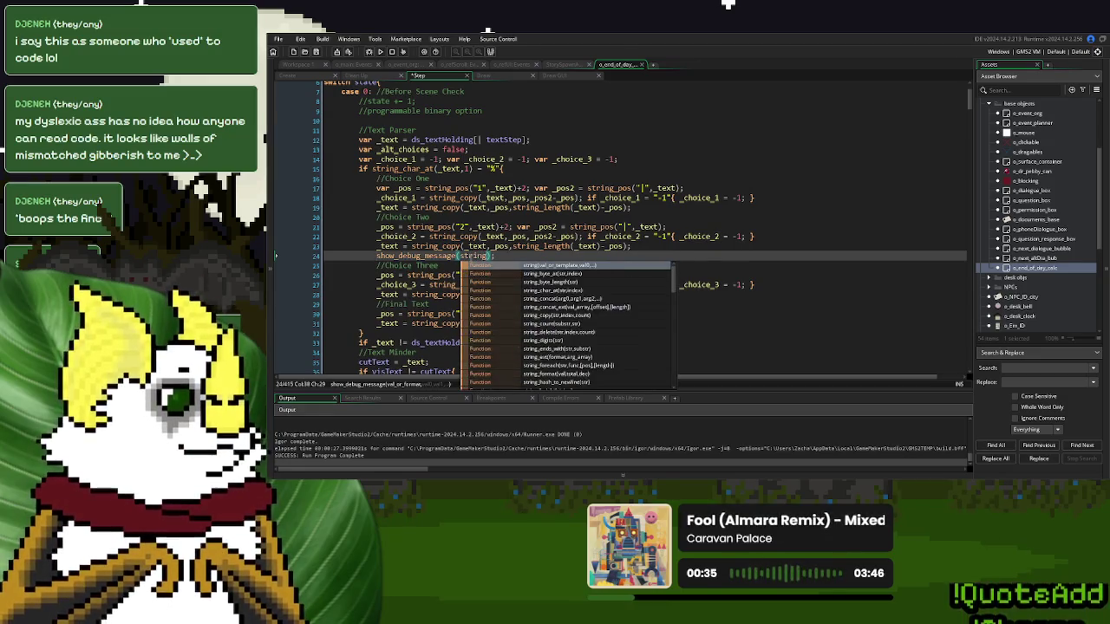
text(_pos)
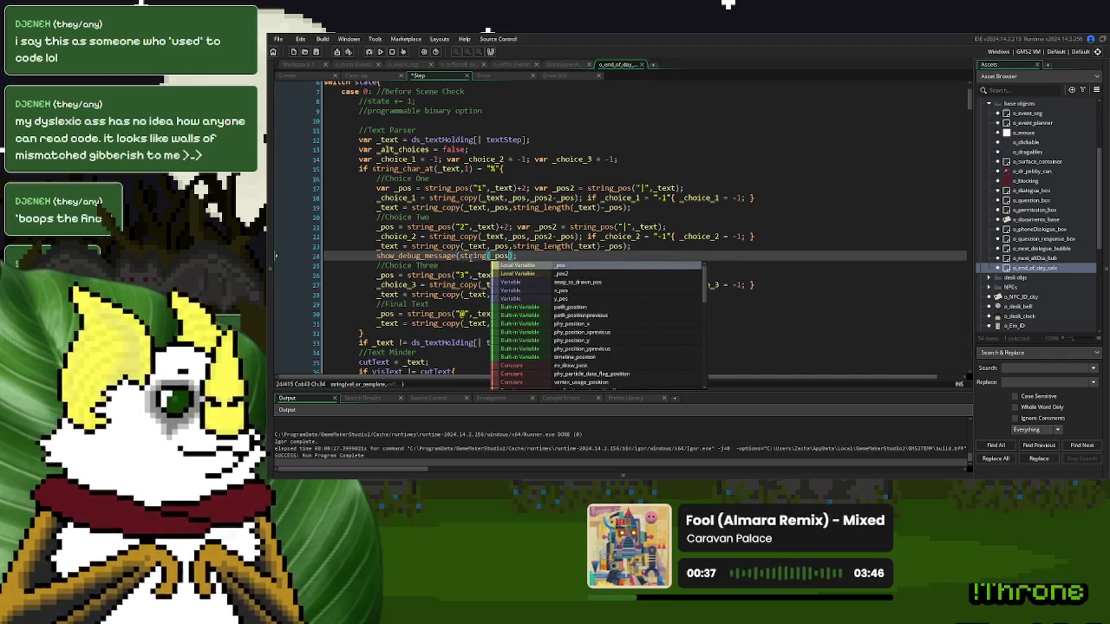
text())
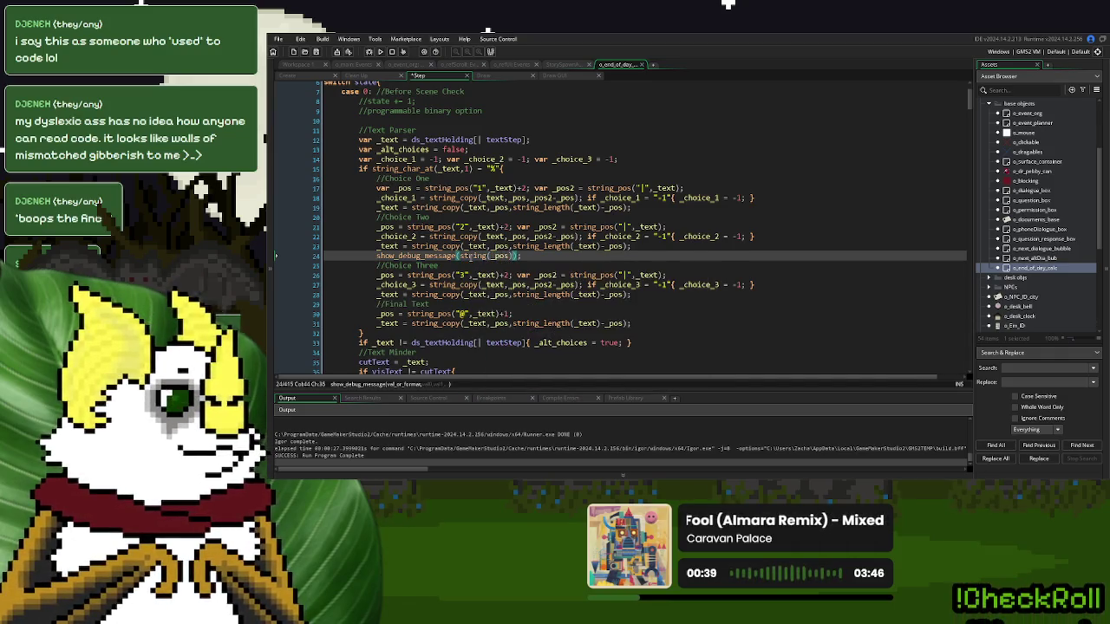
text(+" "+string(_po)
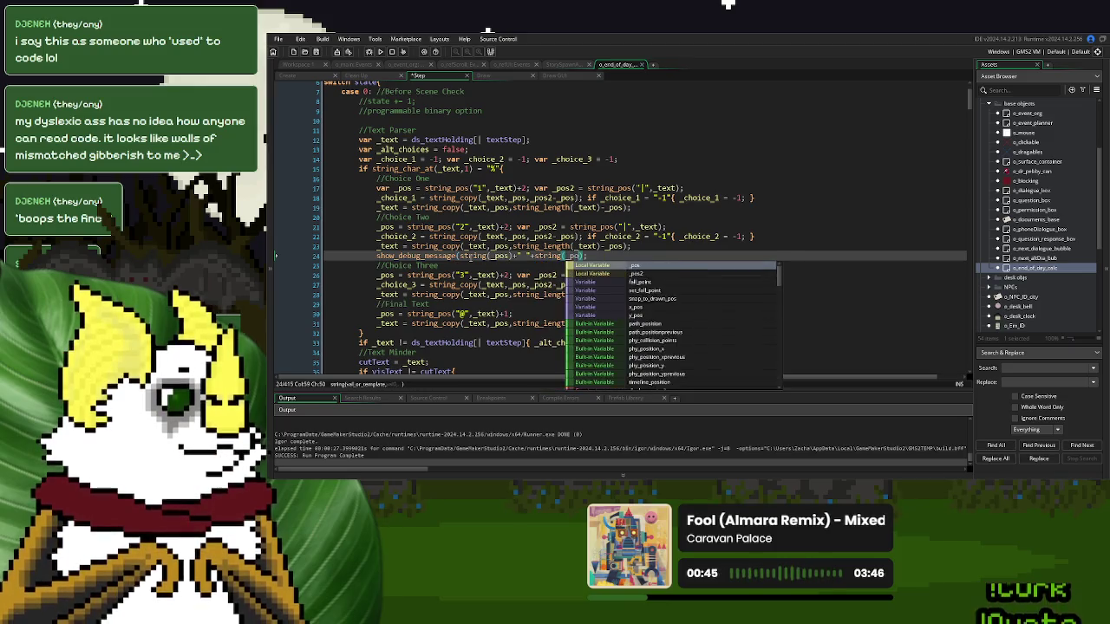
text(s2))
key(End)
click(380, 51)
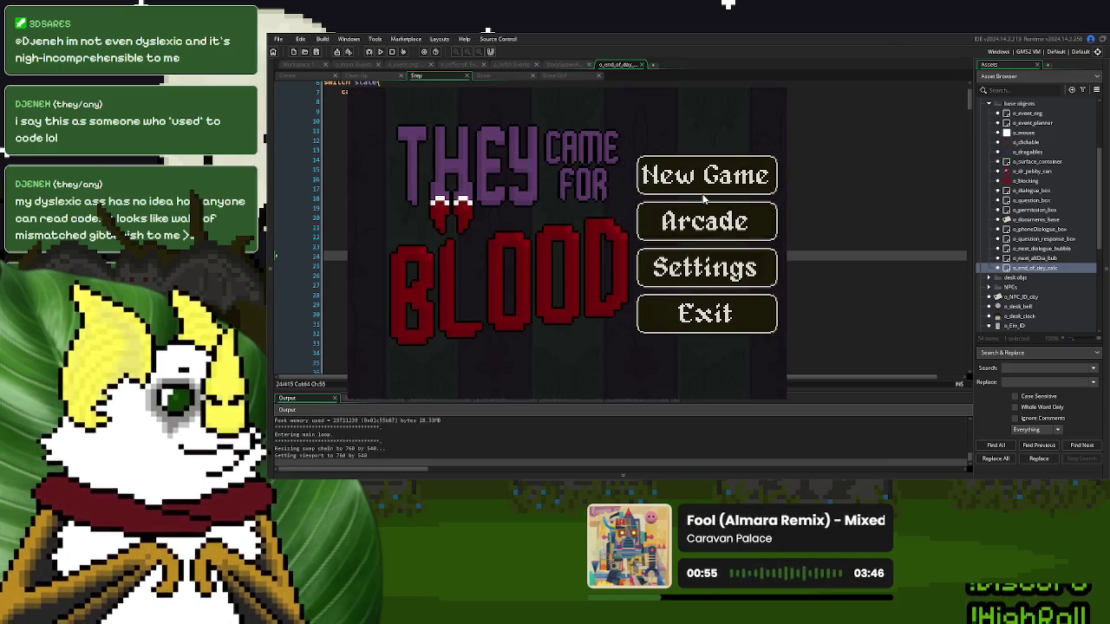
- Play day one to the QUESTION page, read positions 15 13 in the Output log, and close the game
click(704, 178)
click(412, 345)
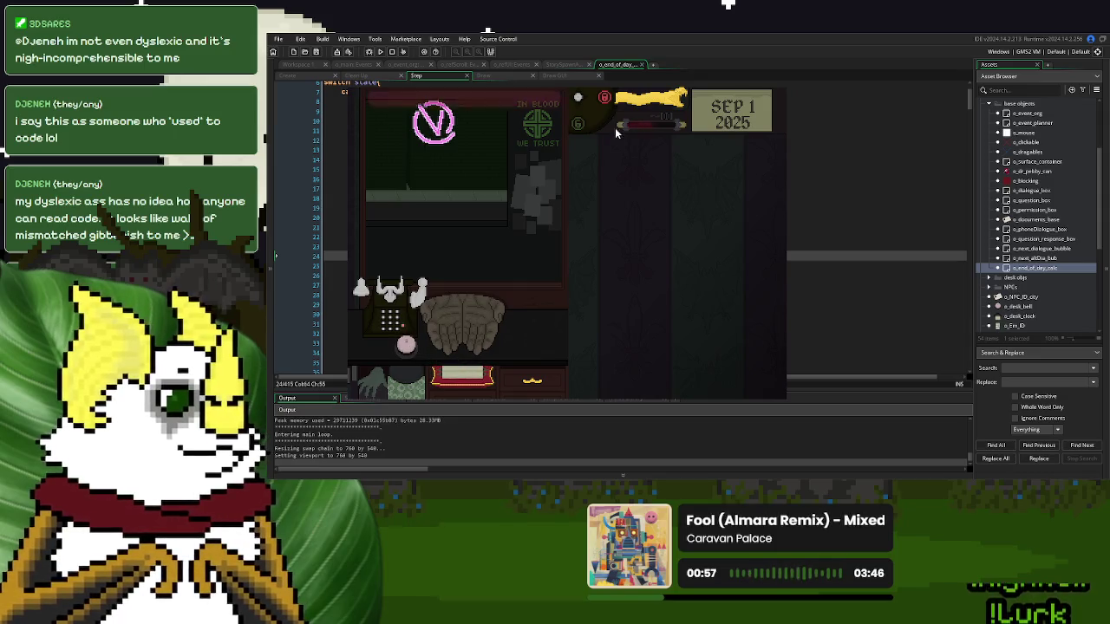
click(442, 130)
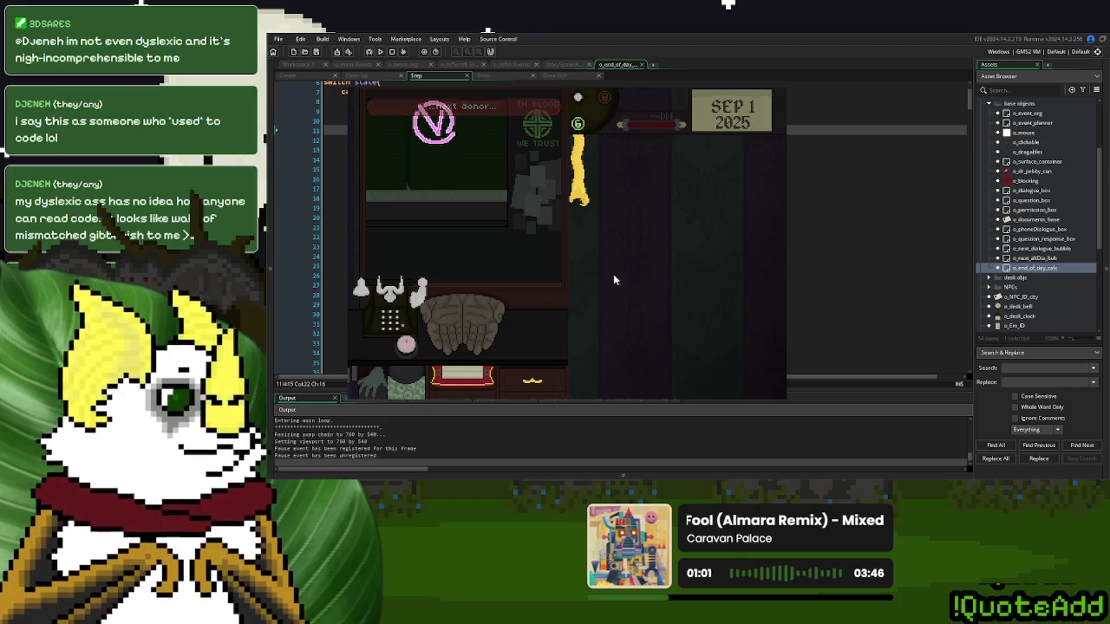
click(413, 347)
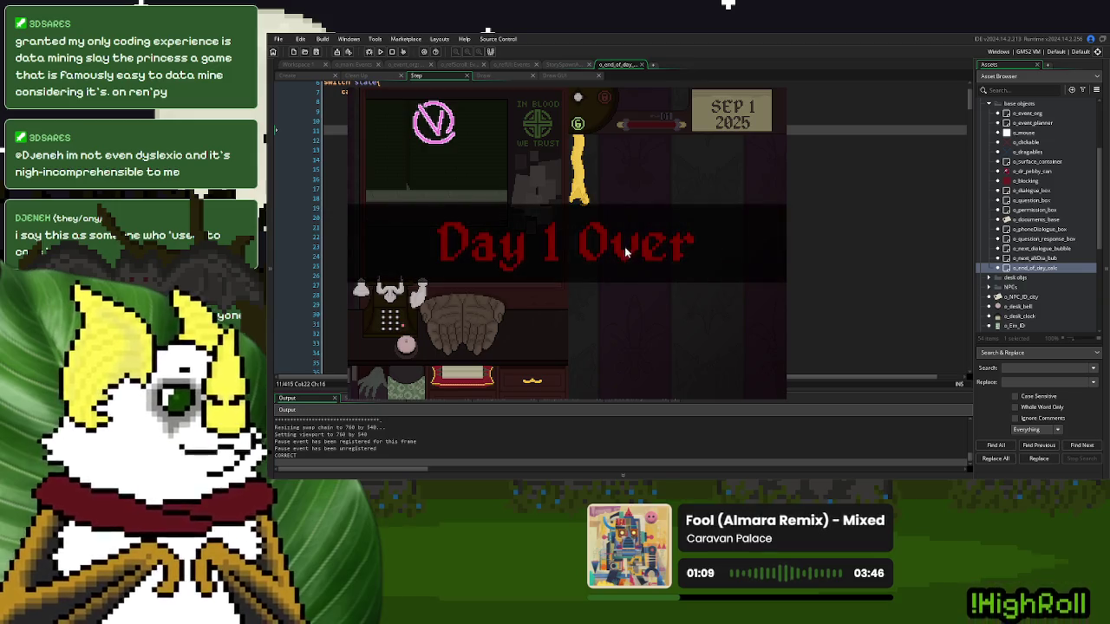
click(582, 315)
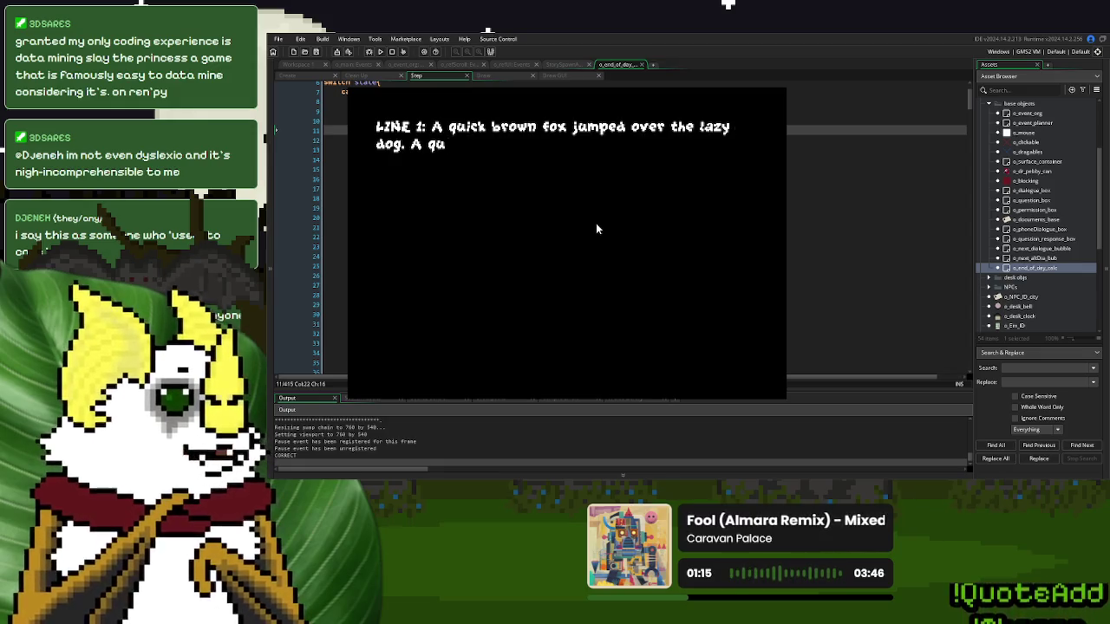
click(438, 321)
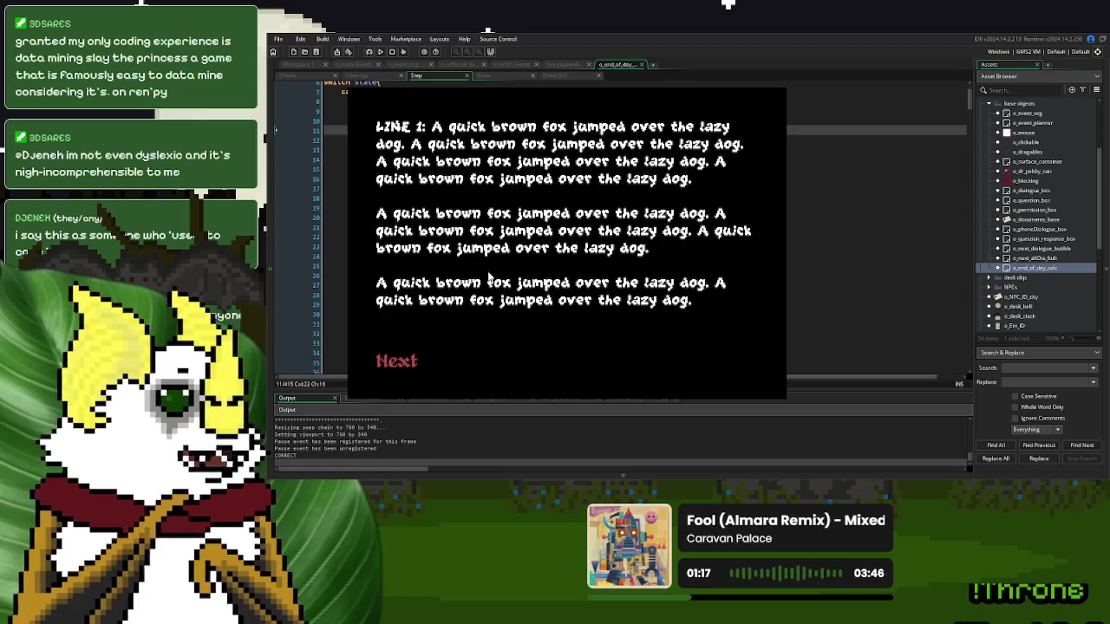
click(388, 369)
click(534, 262)
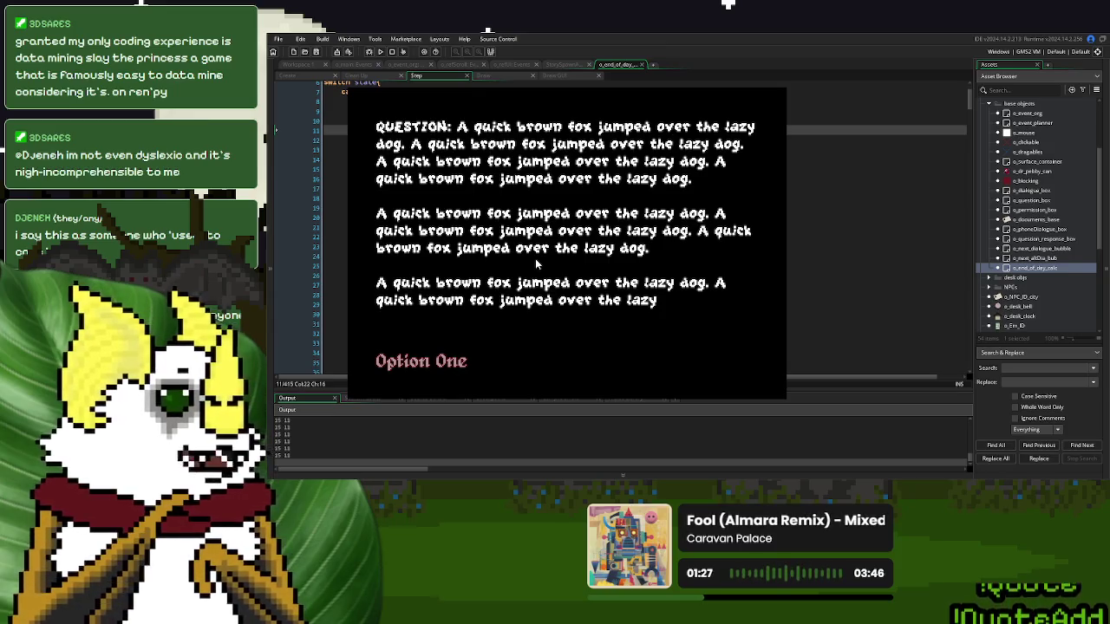
click(767, 86)
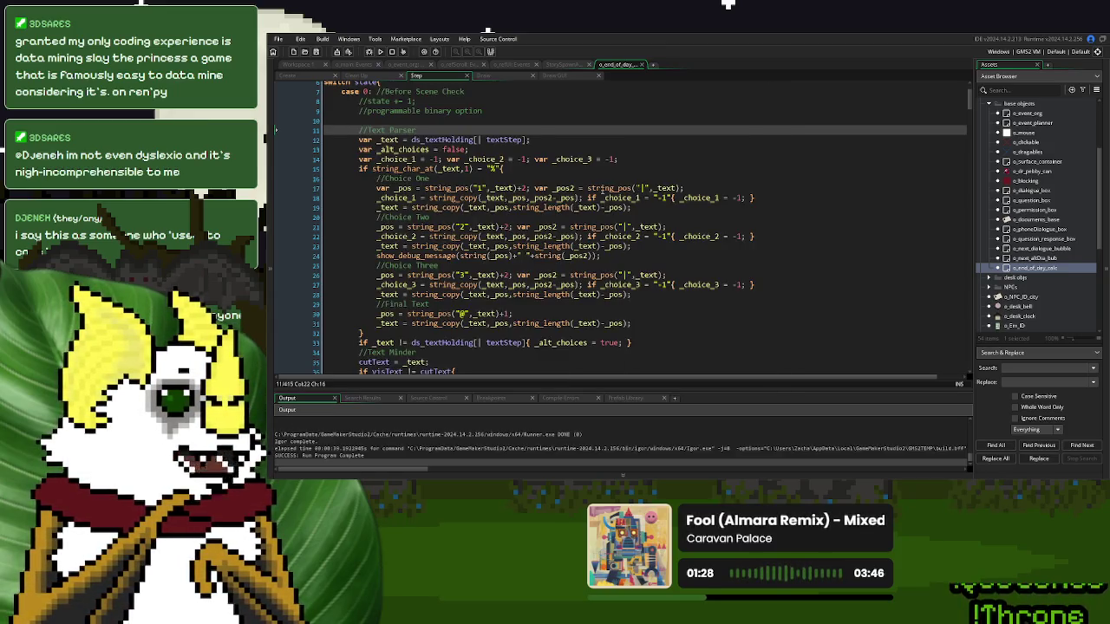
- Change the string_copy start from _pos to _pos2+1 for Choice One, Two and Three
double_click(564, 189)
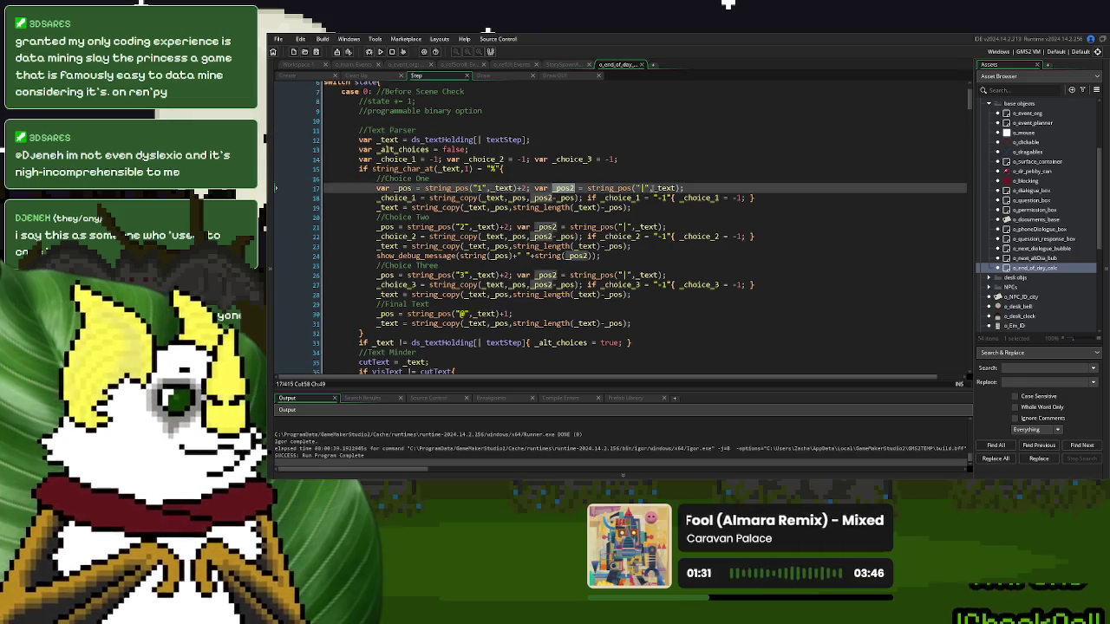
click(508, 207)
text(2+1)
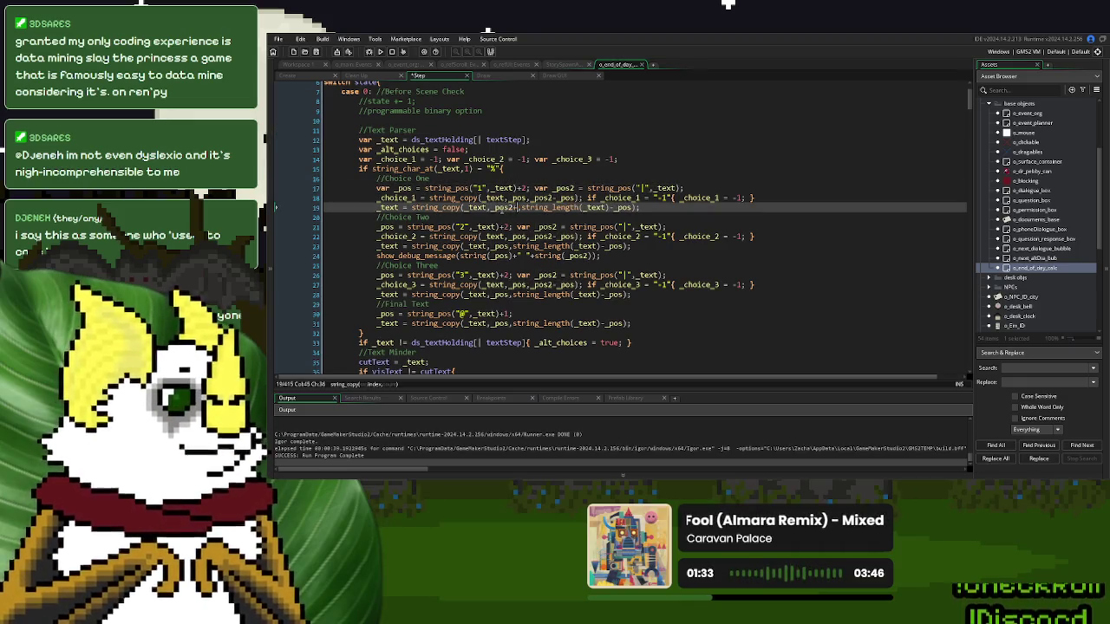
click(508, 246)
text(2+1)
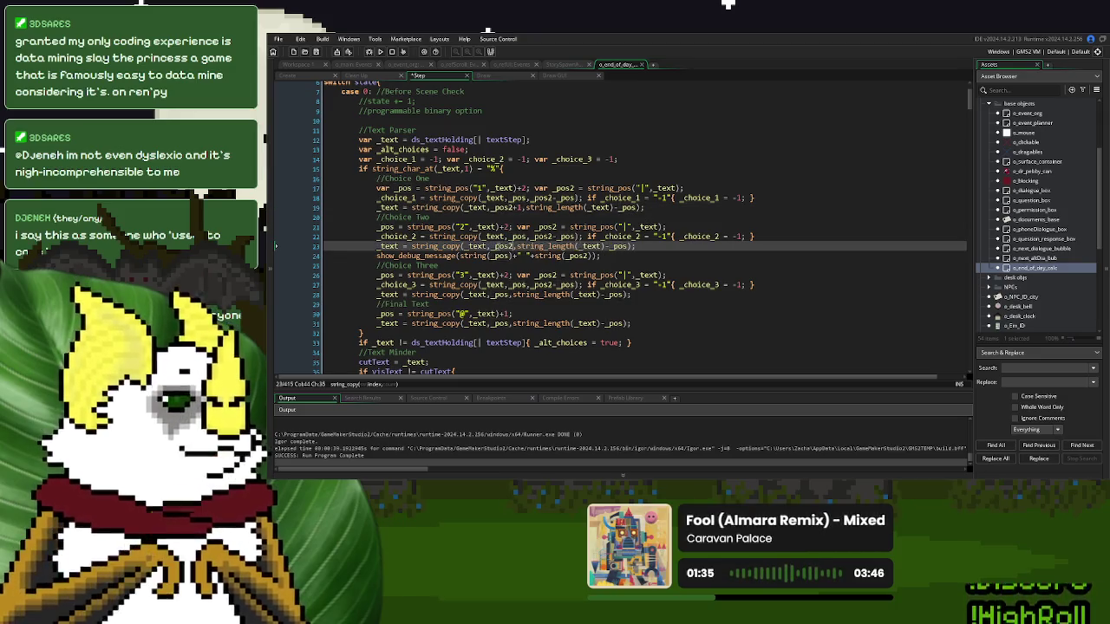
click(508, 294)
text(2+1)
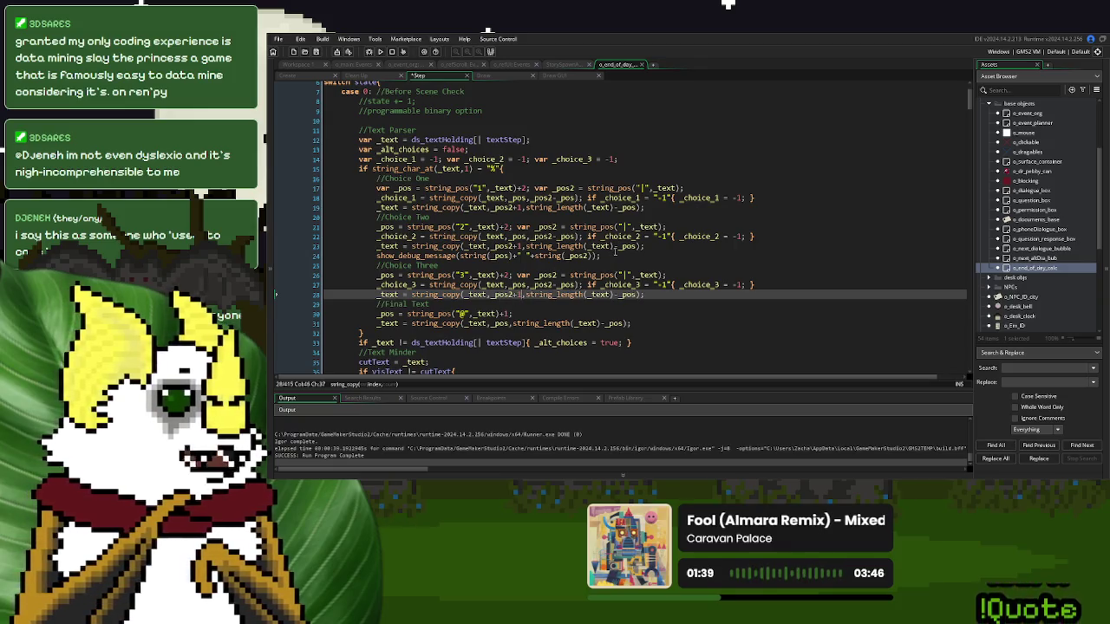
- Delete the Choice Two debug message line and start a test run
drag(614, 253, 670, 246)
key(BackSpace)
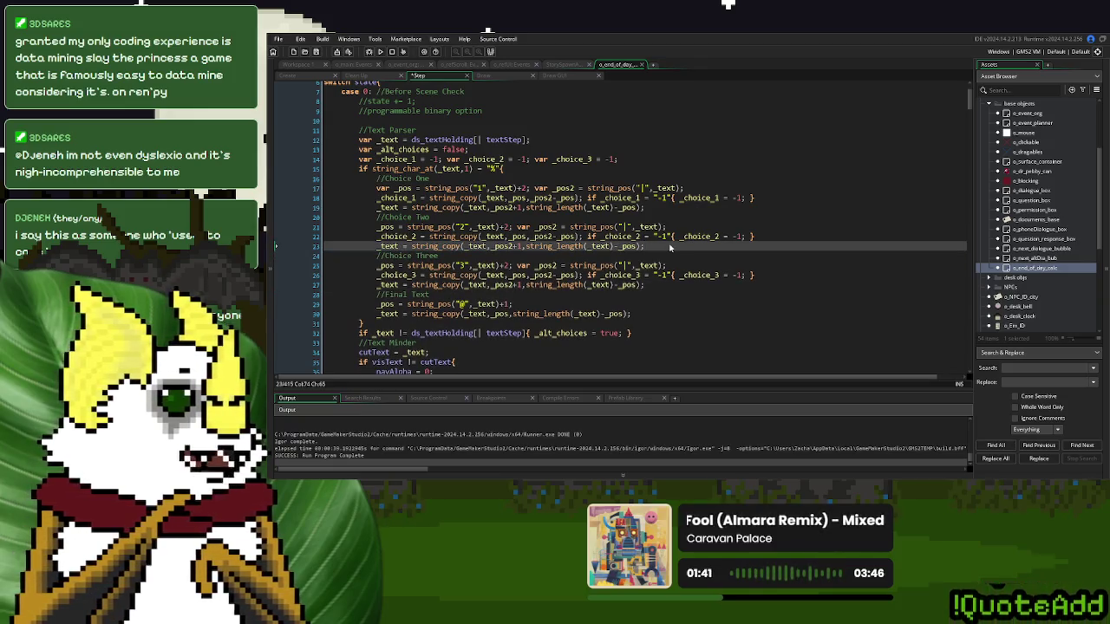
click(381, 52)
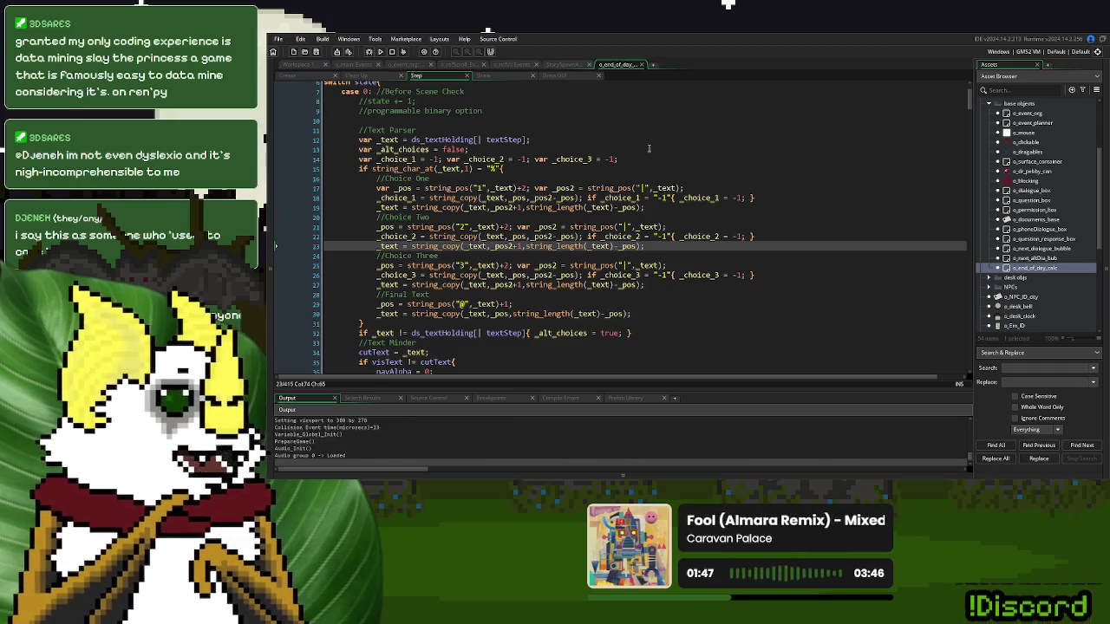
- Play through to the QUESTION page offering Option One and Option Two, then stop the game
click(706, 173)
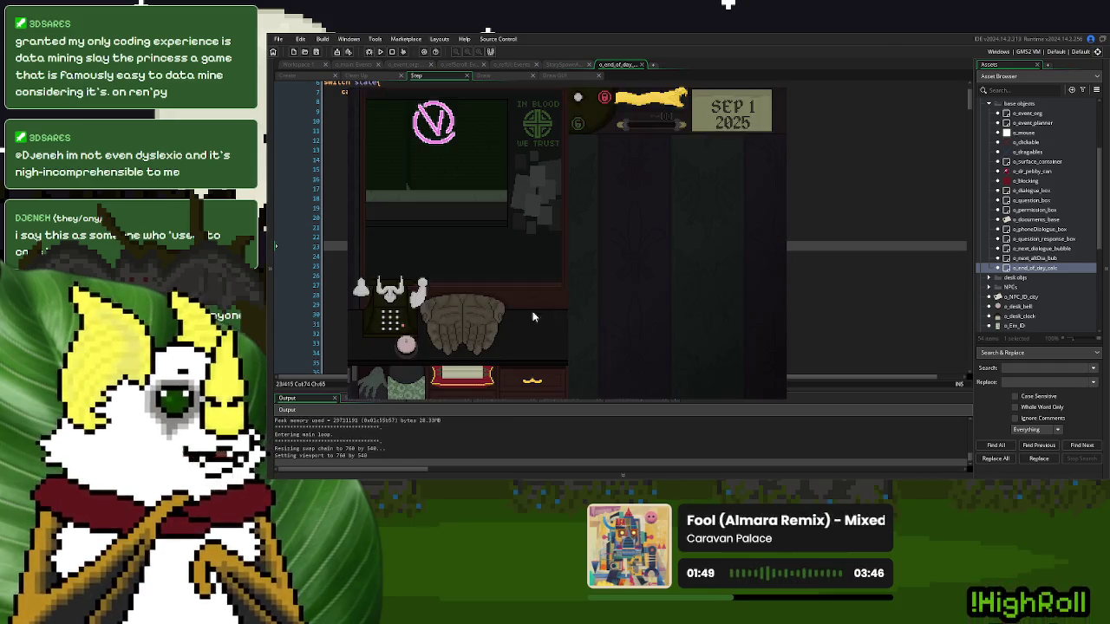
click(408, 344)
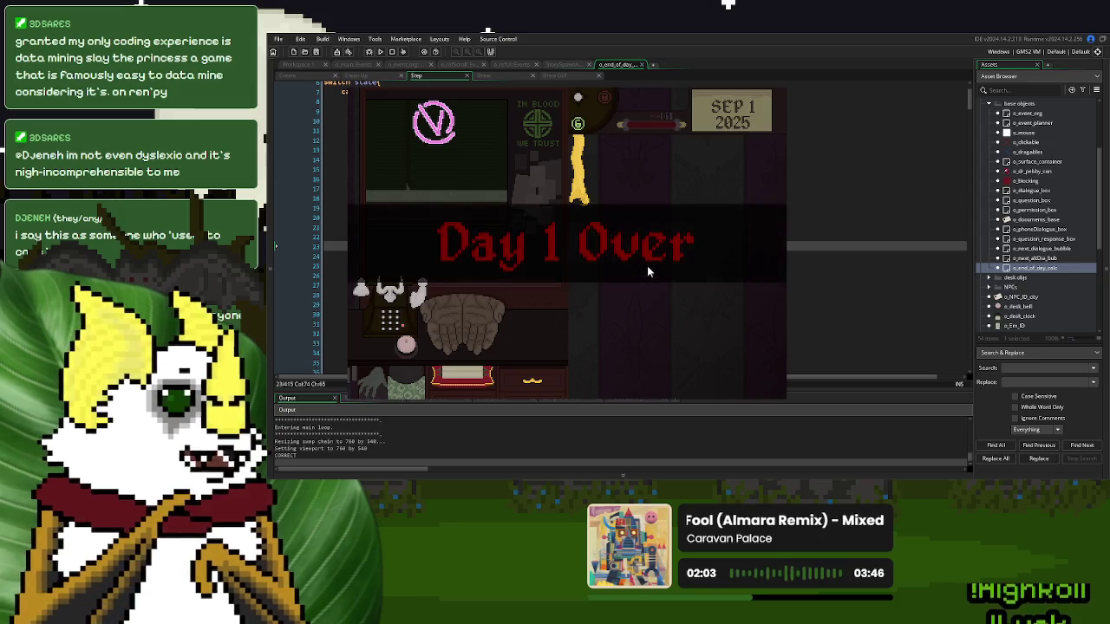
click(555, 314)
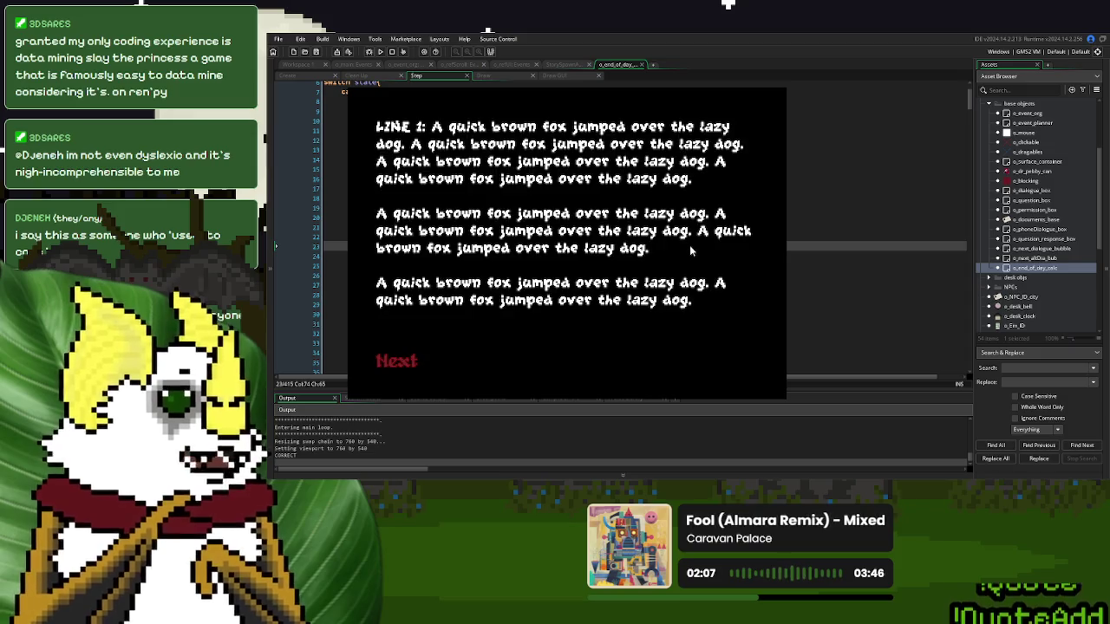
click(429, 365)
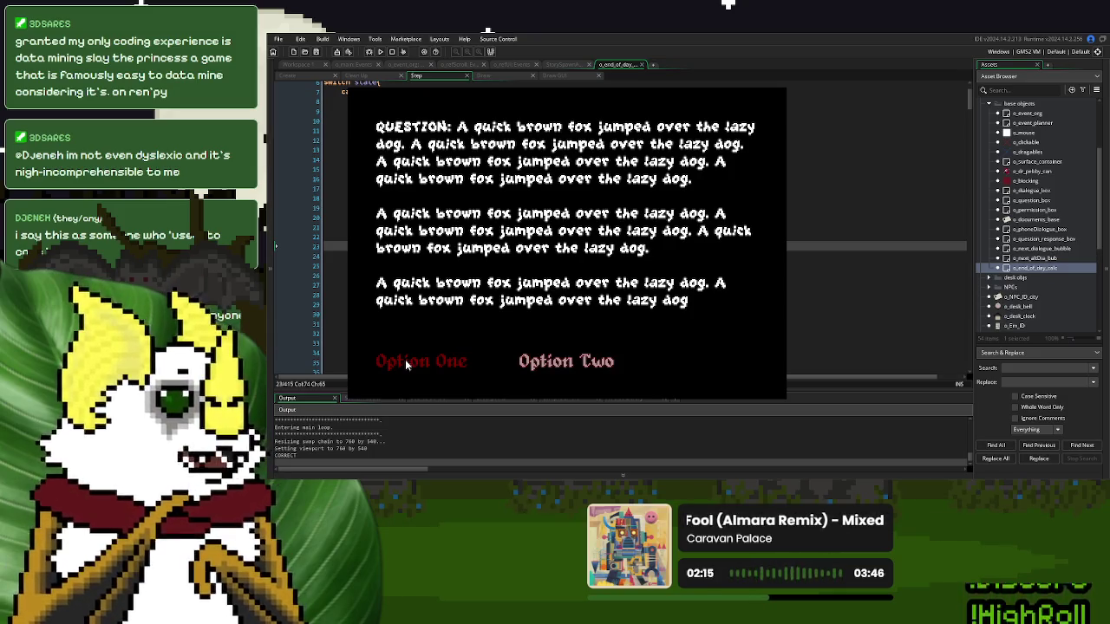
click(361, 82)
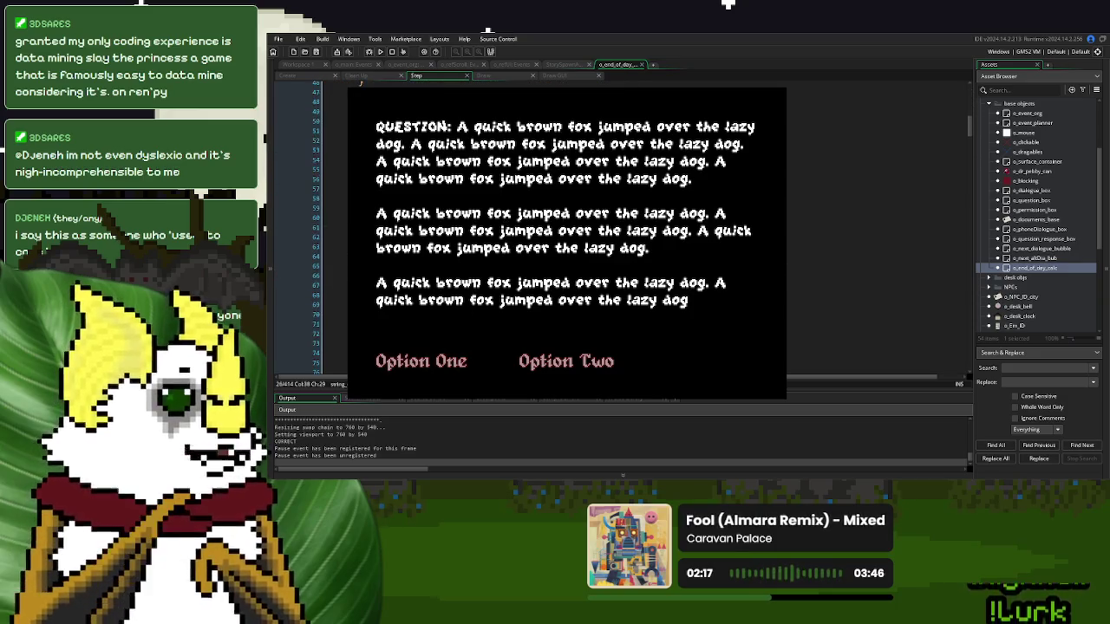
click(276, 266)
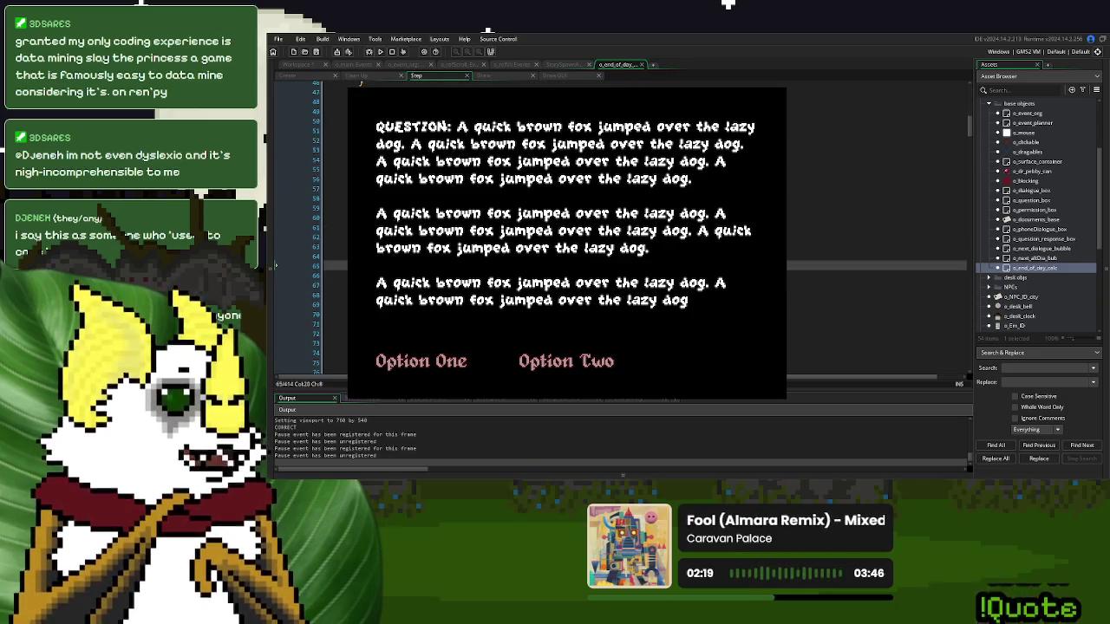
scroll(361, 82, down, 14)
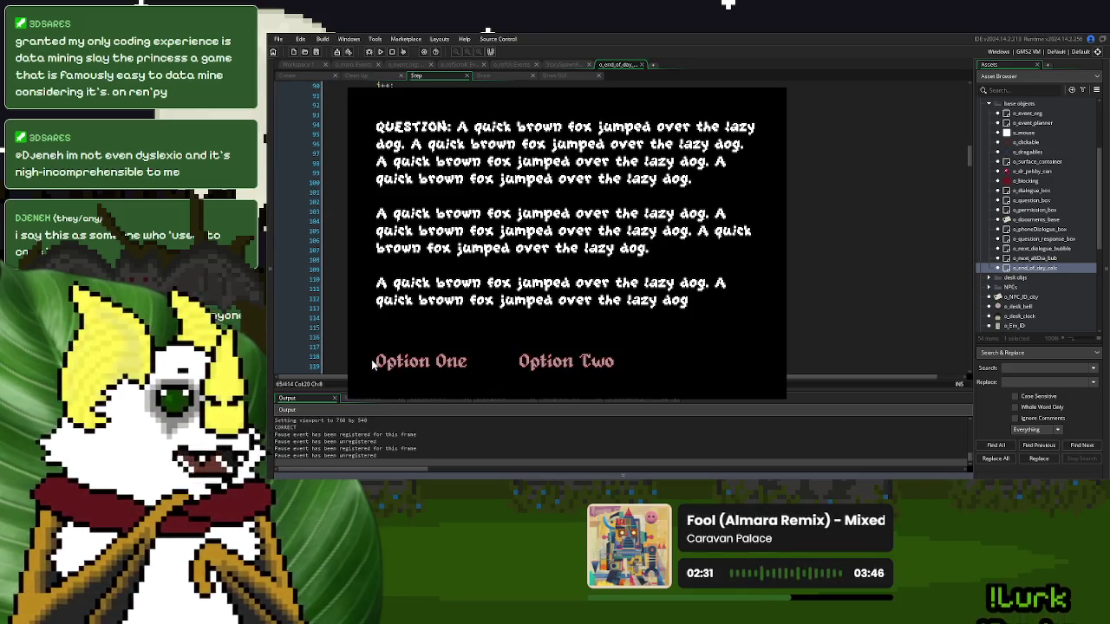
key(Escape)
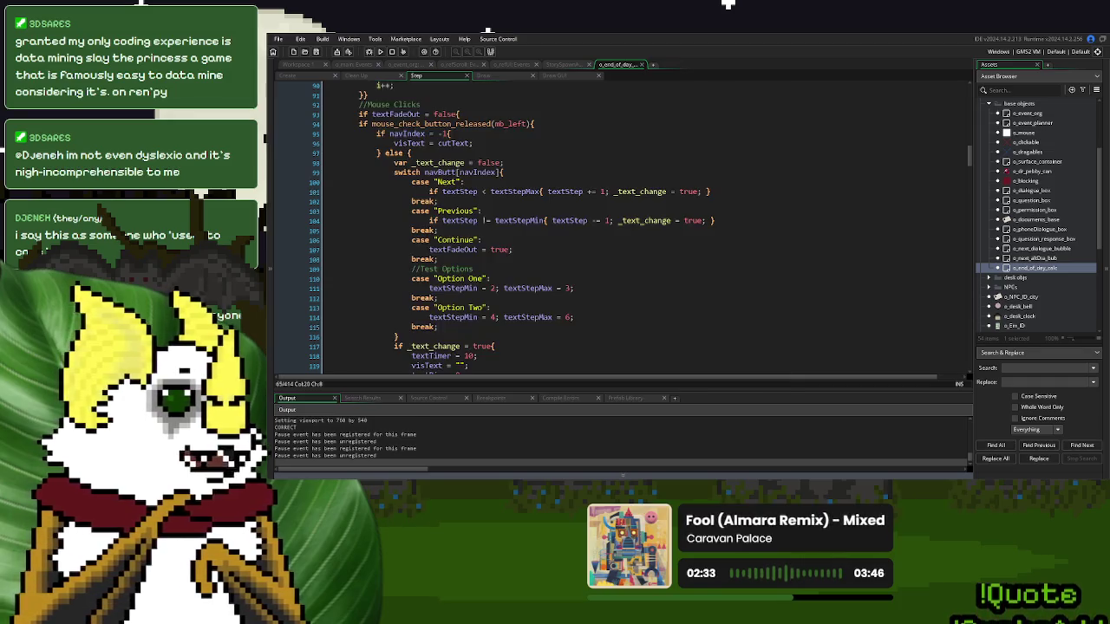
- Uncomment the Draw event's button-outline rectangle block and test-run the game
click(493, 77)
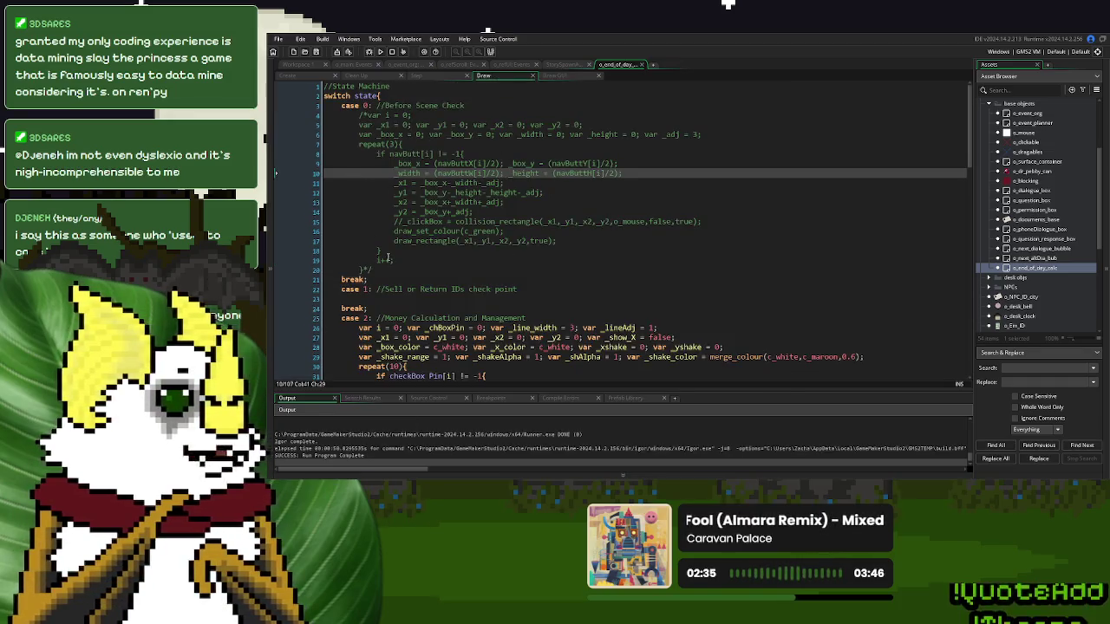
click(365, 115)
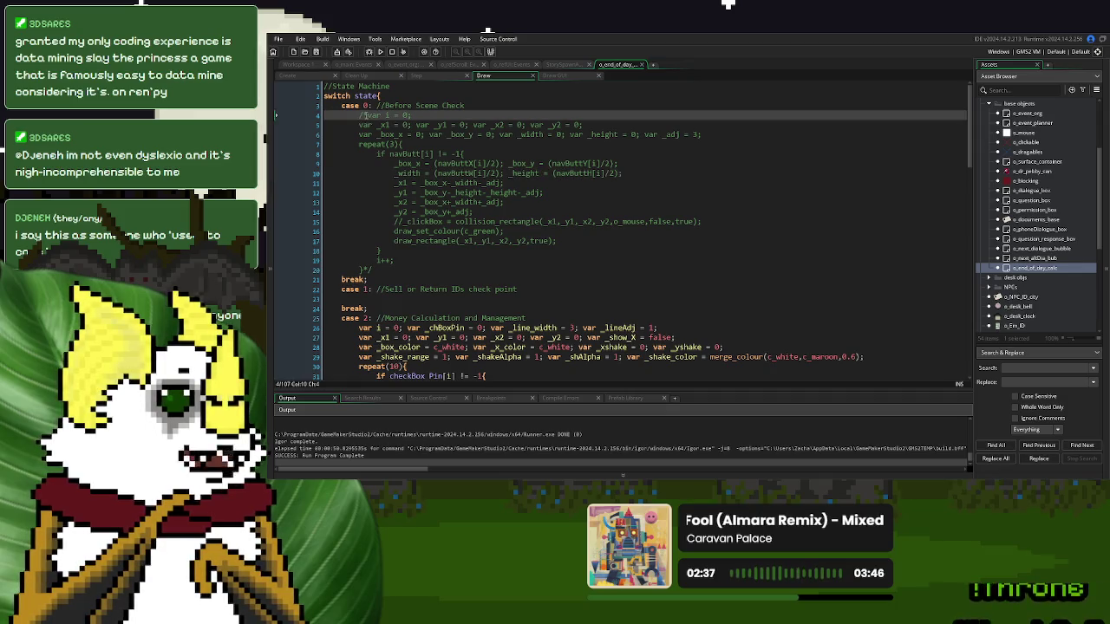
key(BackSpace)
key(BackSpace)
click(394, 270)
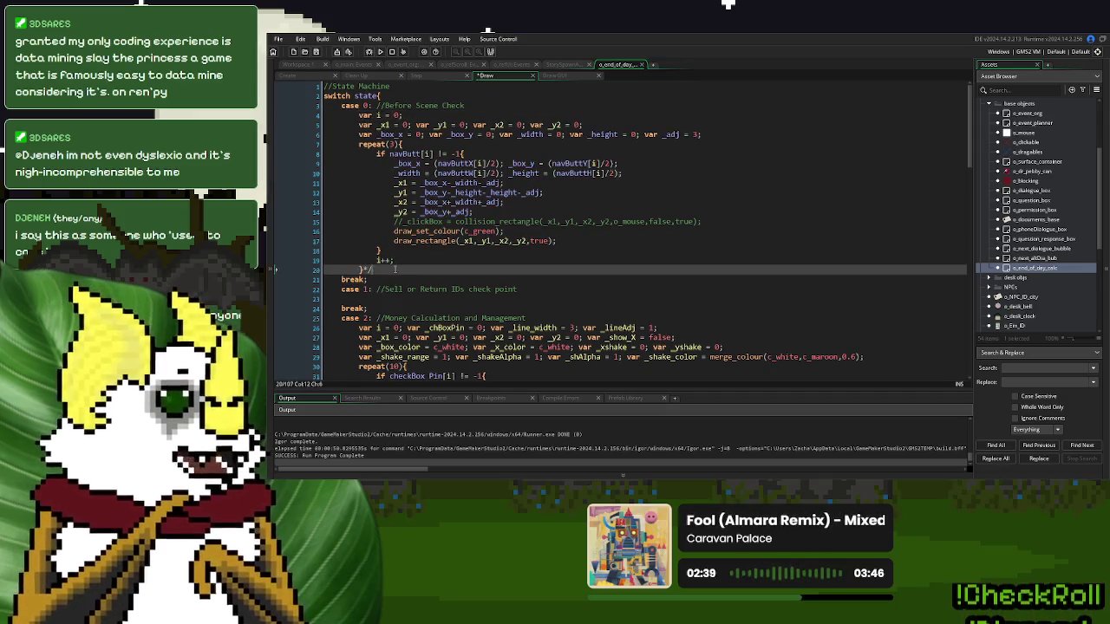
click(379, 52)
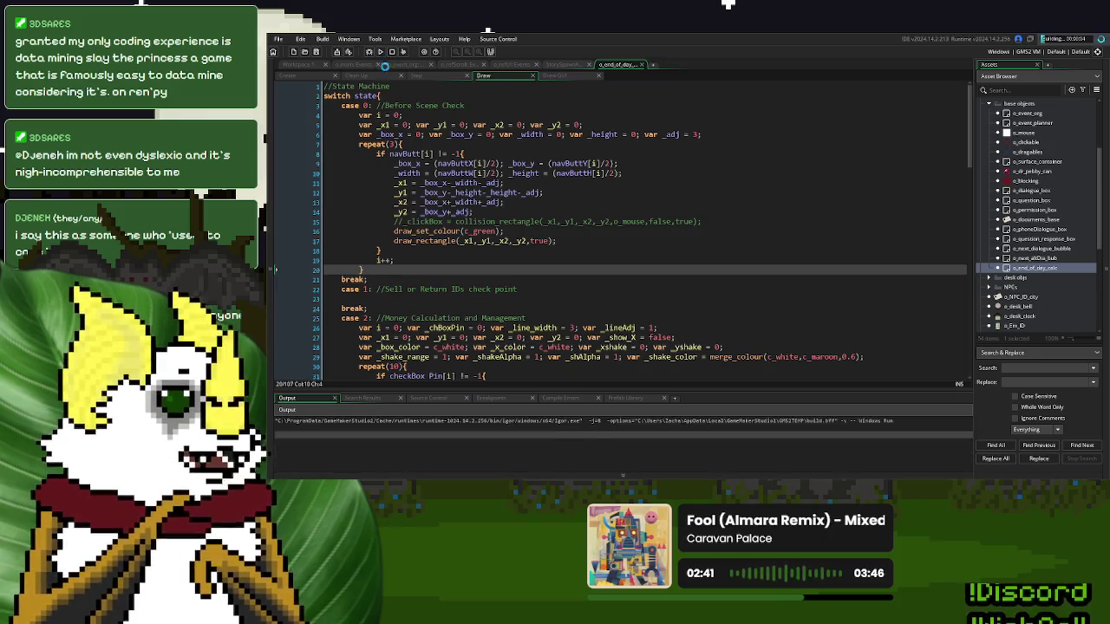
- Restore the /* and */ markers around the Draw block and return to the Step code
click(473, 212)
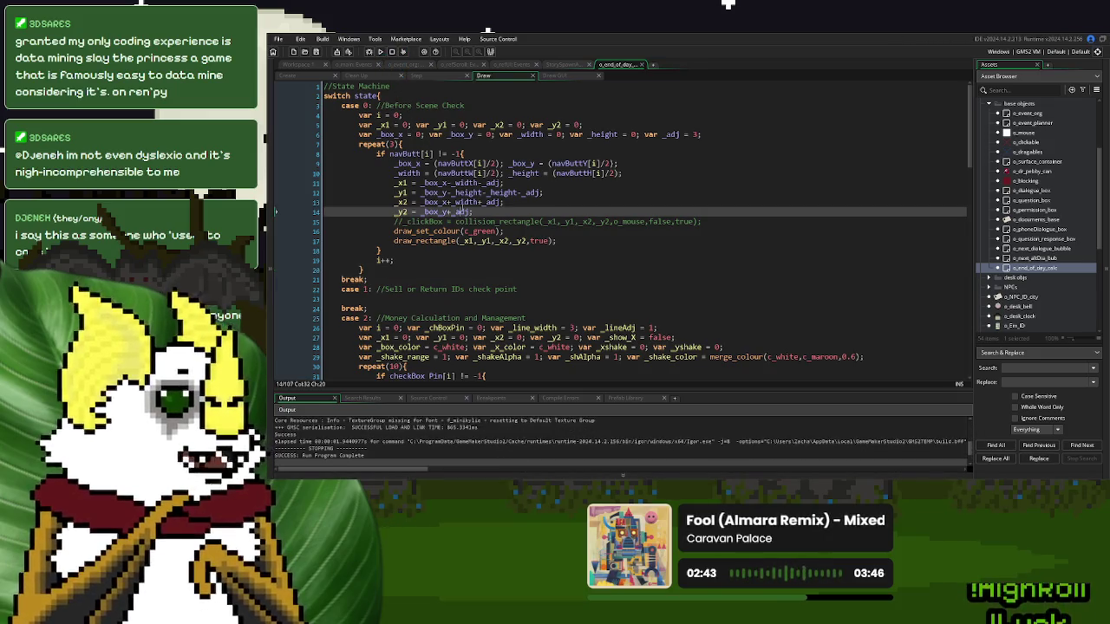
click(363, 269)
text(*)
click(359, 114)
text(/*)
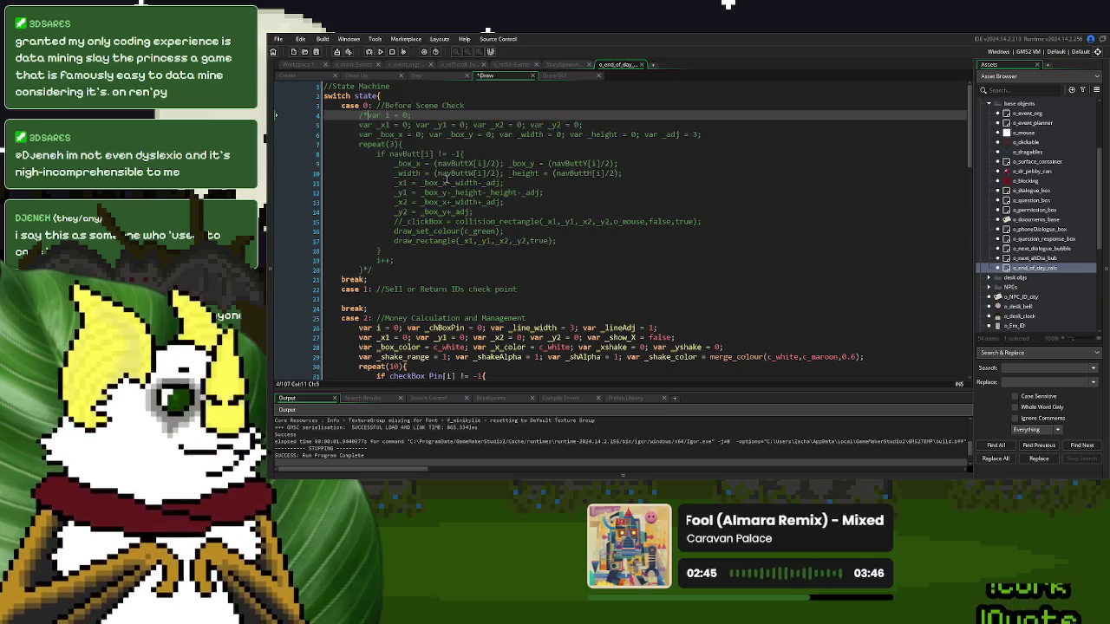
click(421, 77)
scroll(491, 203, up, 8)
scroll(492, 204, down, 4)
scroll(492, 204, down, 5)
scroll(489, 205, up, 3)
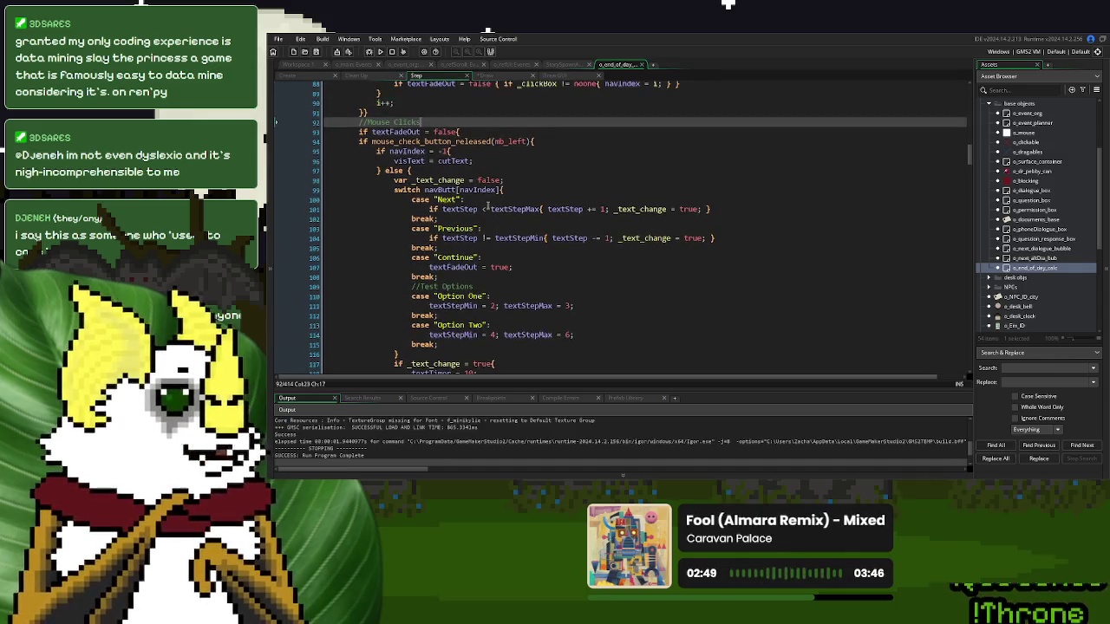
- Add show_debug_message(navButt[navIndex]) on line 98 and test-run the game
drag(503, 189, 426, 190)
key(ctrl+c)
click(524, 178)
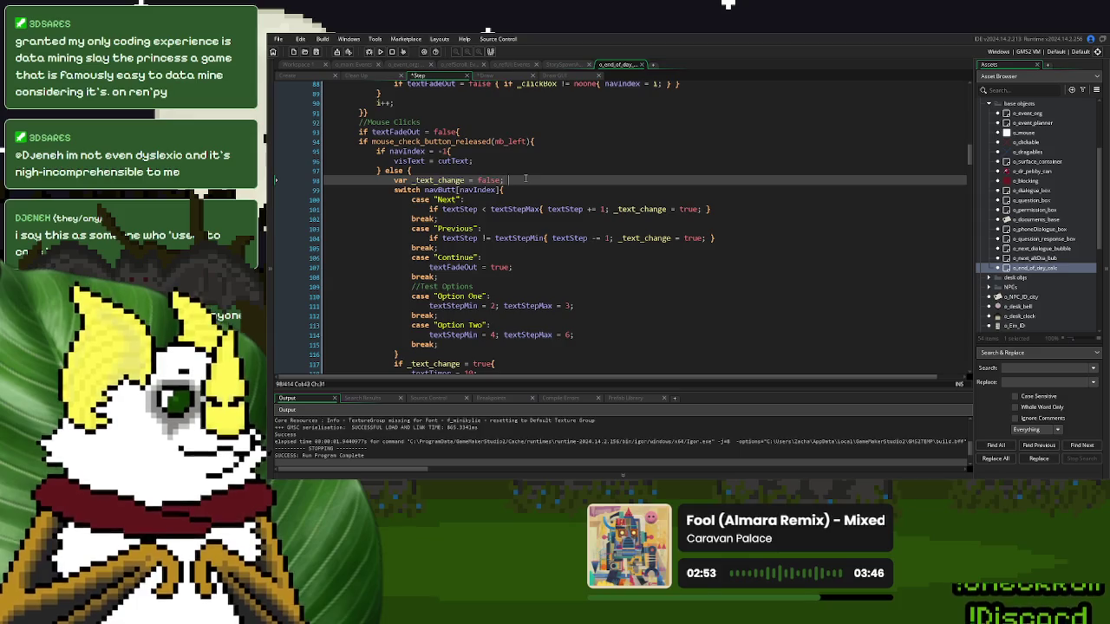
text(show_debug_me)
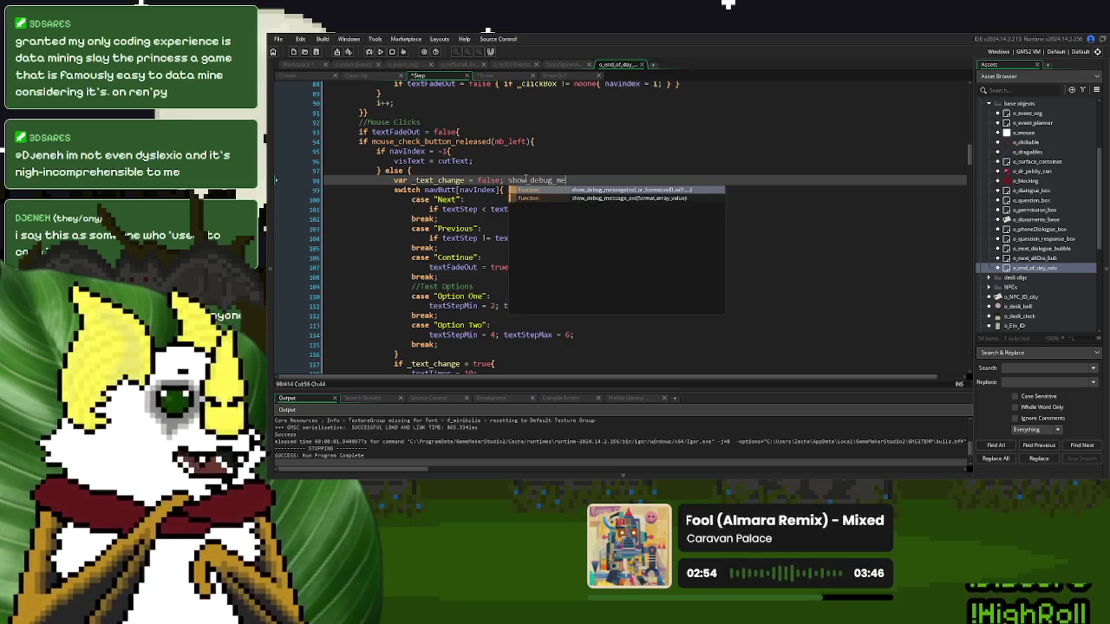
key(Return)
text(()
key(ctrl+v)
text(;)
text(;)
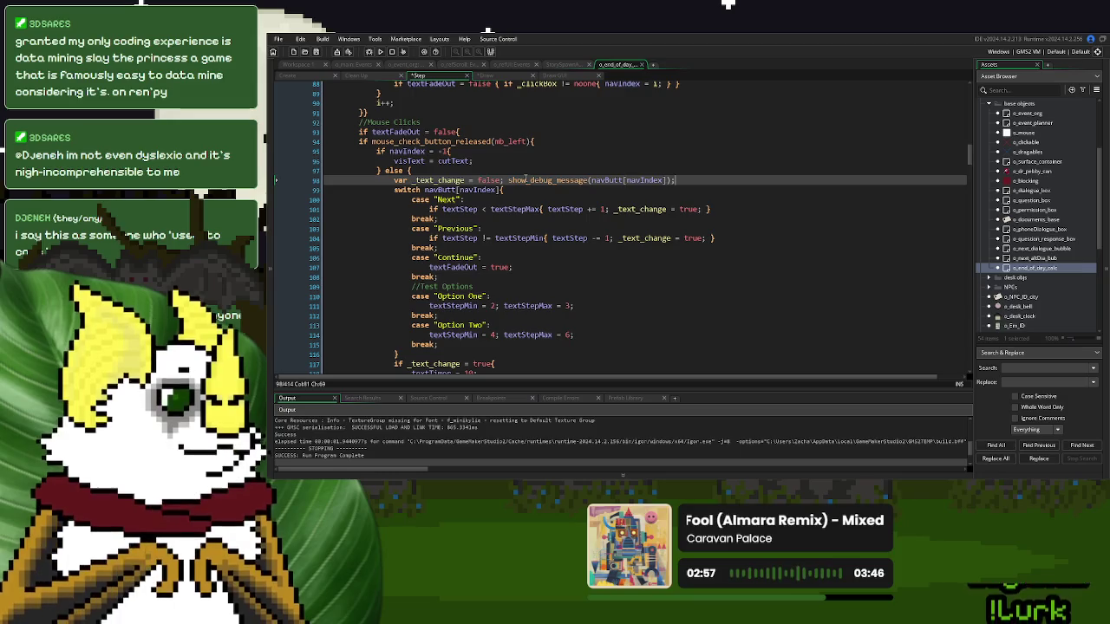
click(379, 52)
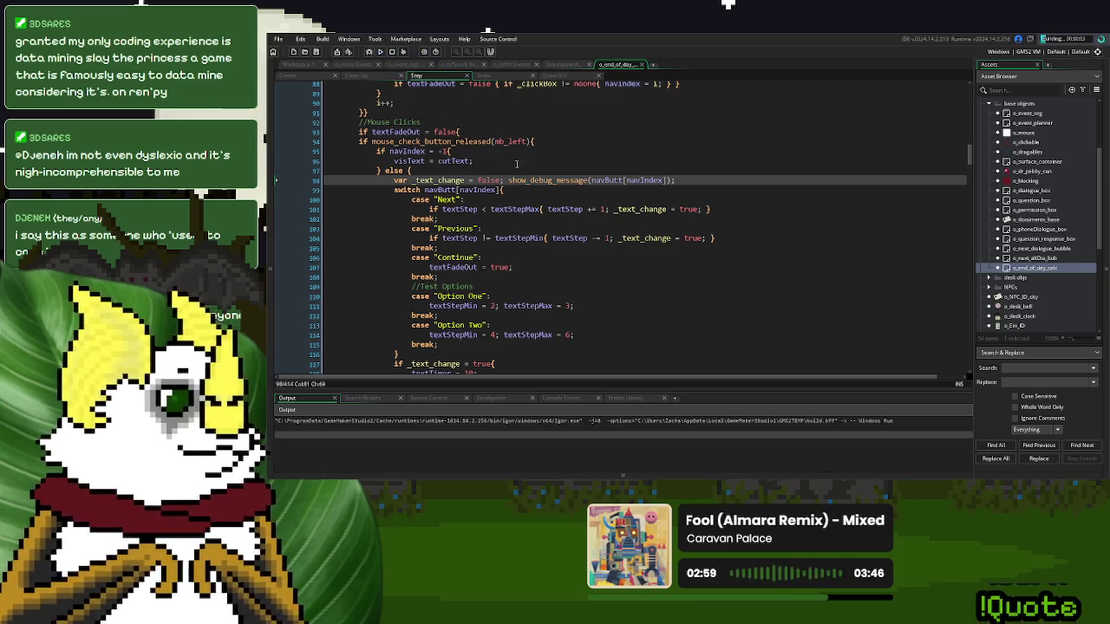
- Copy _text_change = true; from the Next case into the Option One and Option Two cases
scroll(501, 121, down, 3)
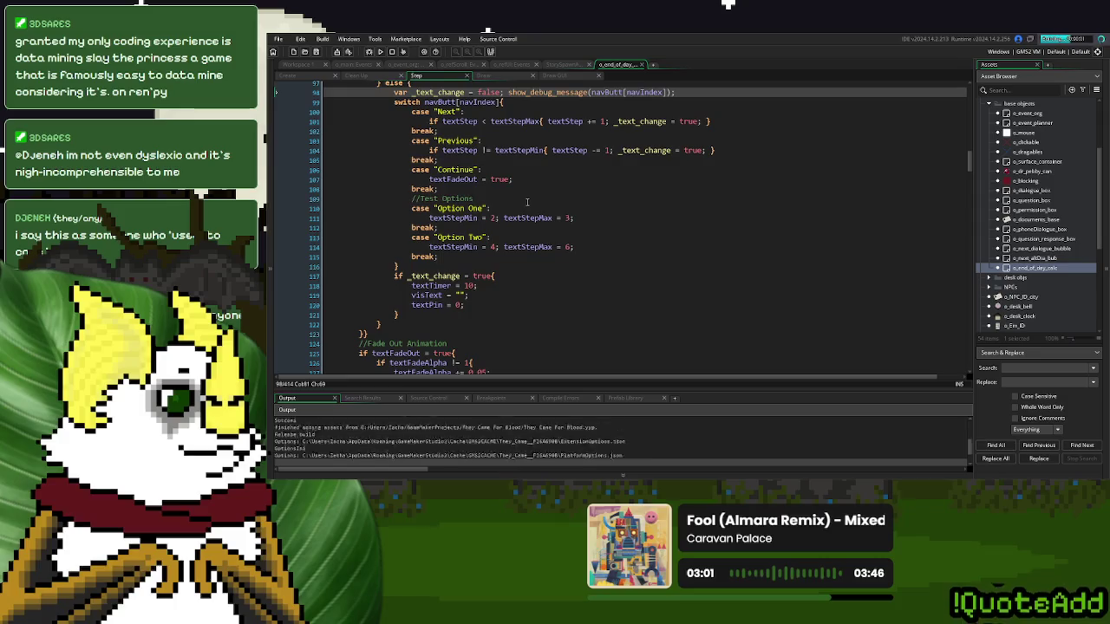
scroll(657, 205, up, 2)
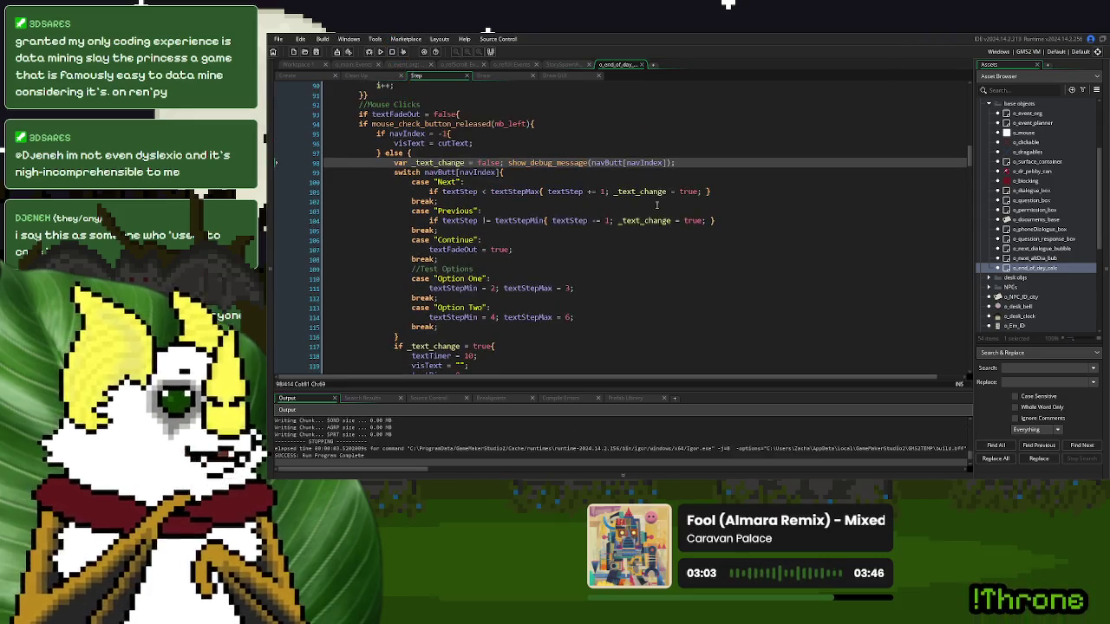
drag(706, 191, 613, 193)
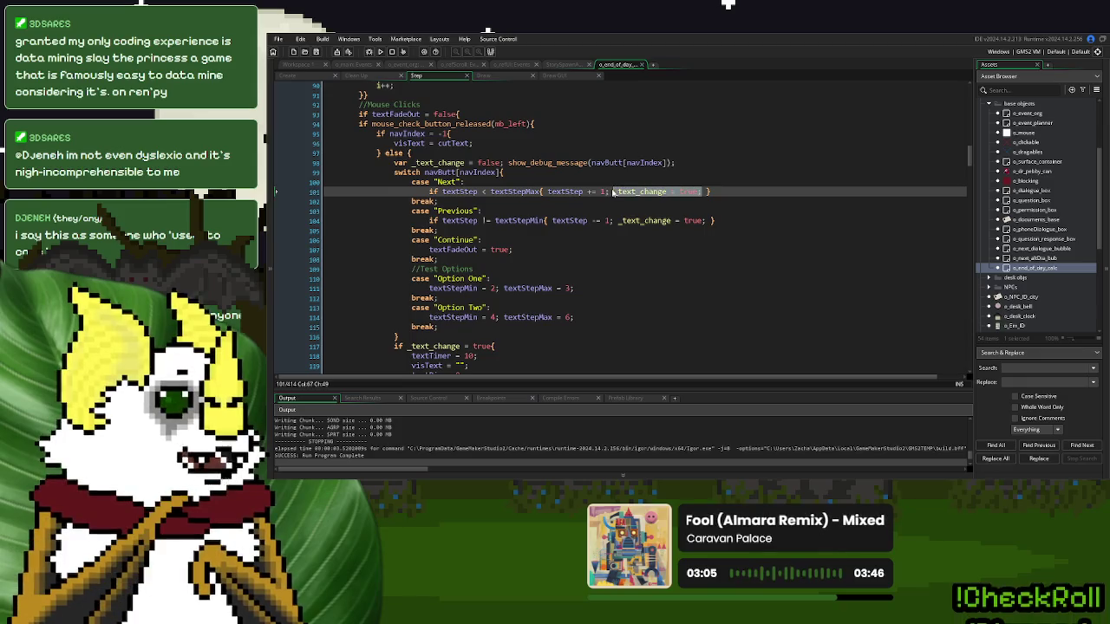
key(ctrl+c)
click(583, 287)
key(ctrl+v)
click(584, 317)
key(ctrl+v)
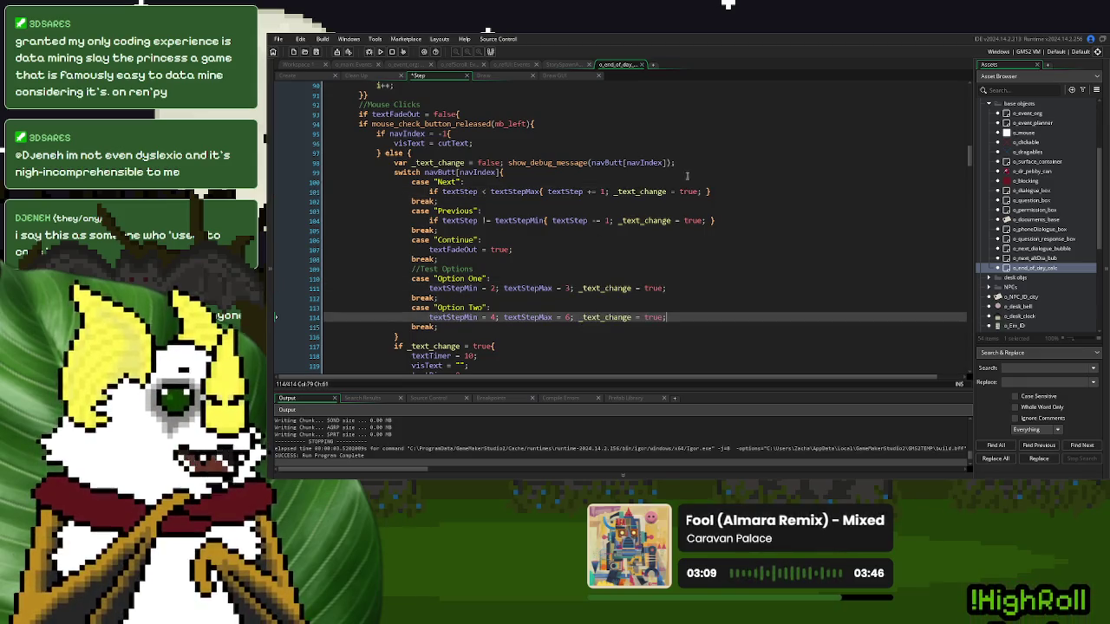
- Delete the debug message call, then save and run the game with F5
drag(678, 162, 504, 167)
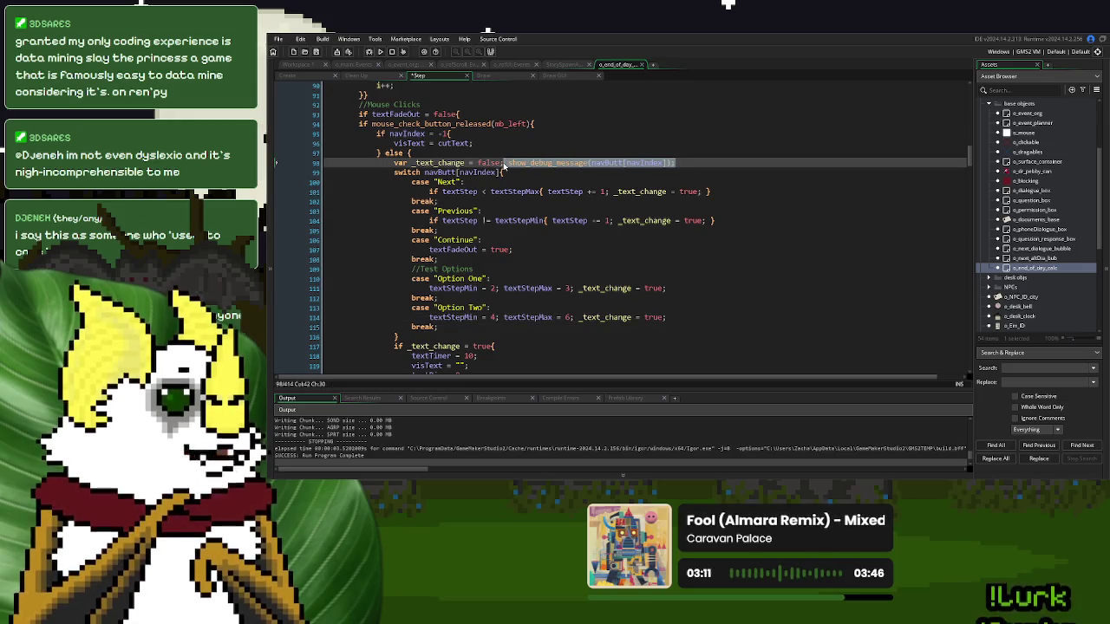
key(Delete)
key(F5)
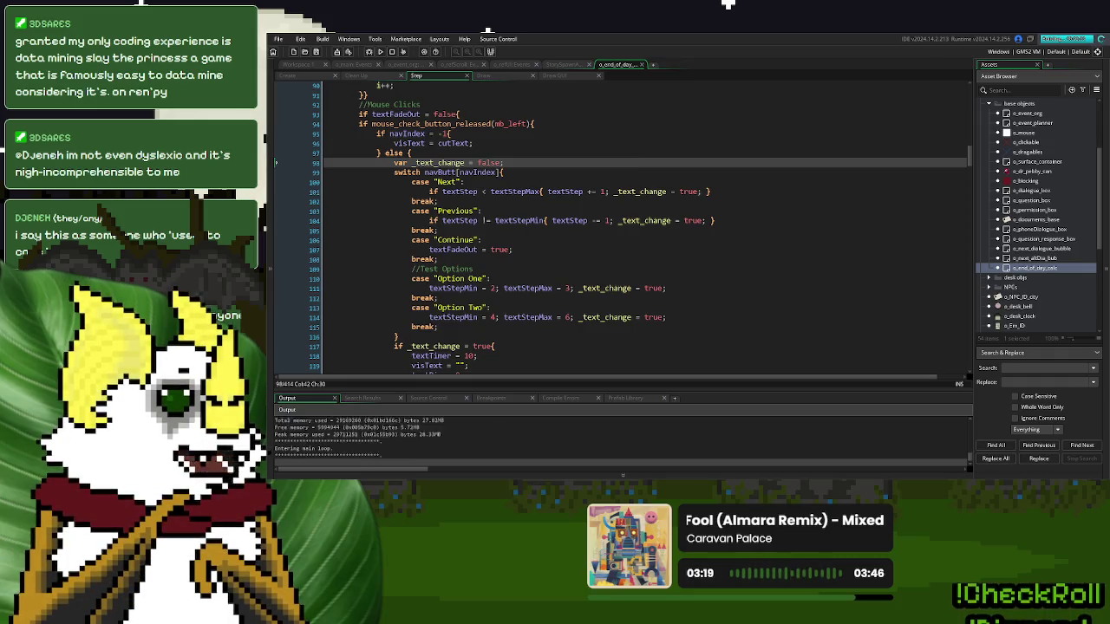
- Start a new game and play through the desk scene and Day 1 Over screen to the question
click(660, 185)
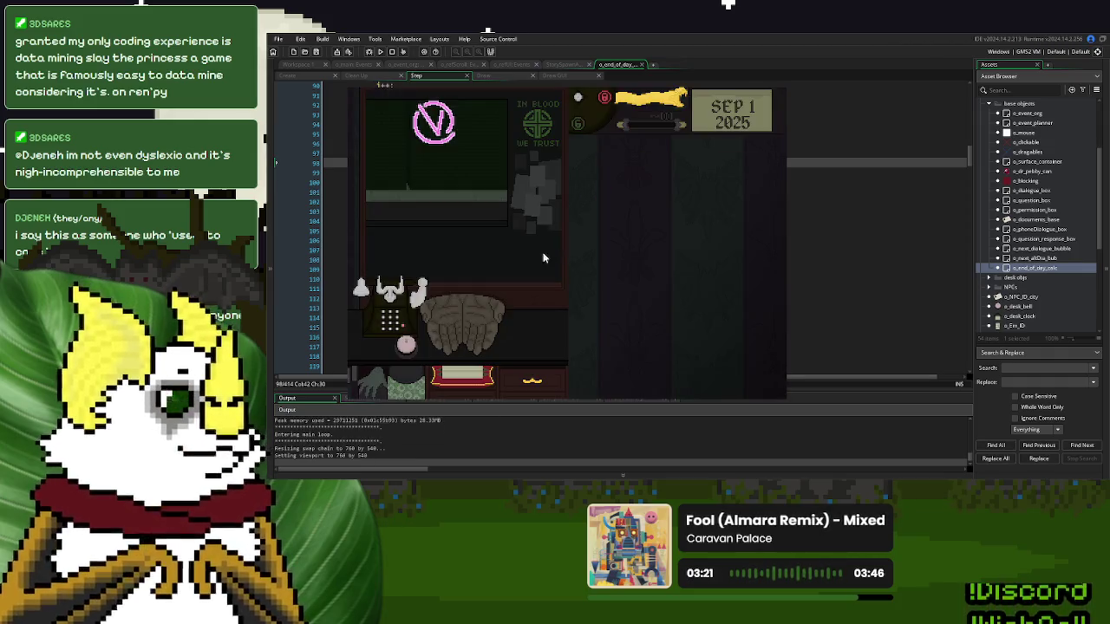
click(407, 345)
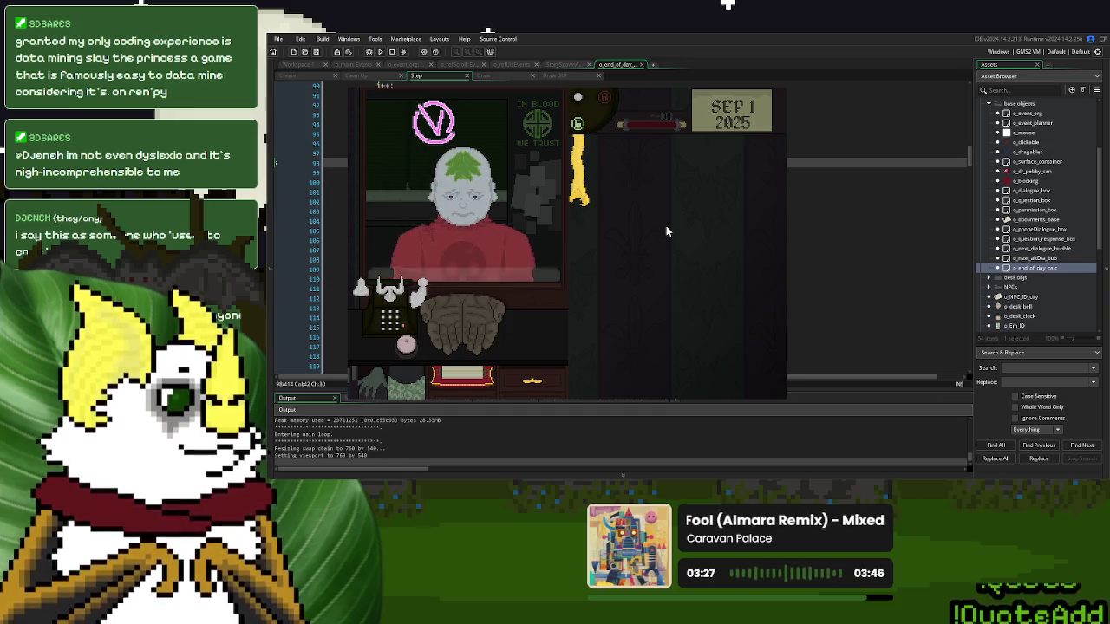
click(404, 348)
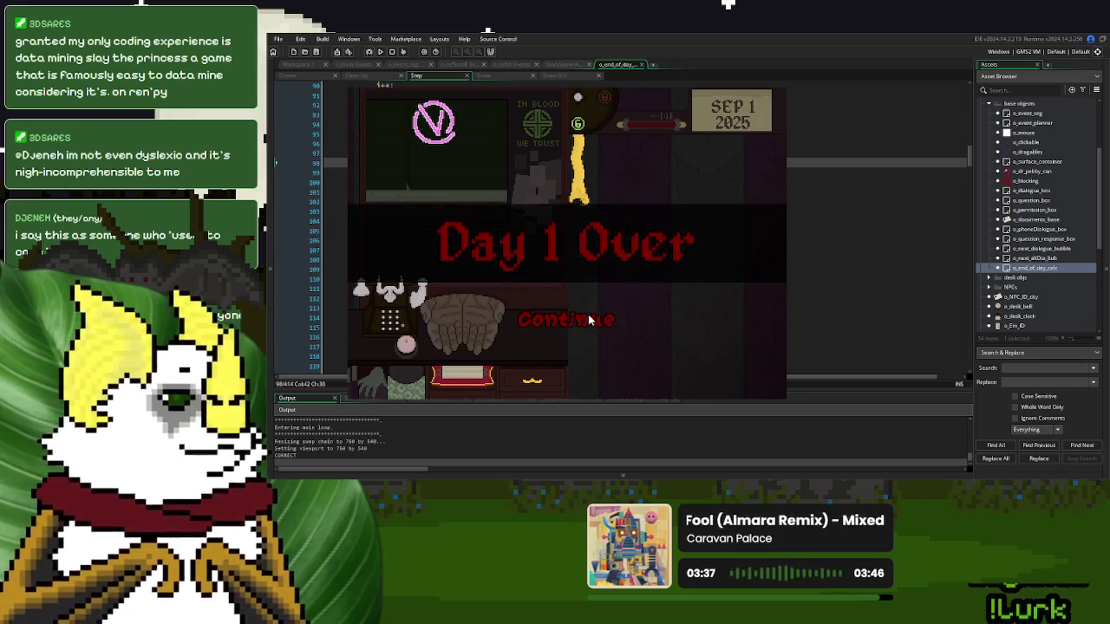
click(588, 319)
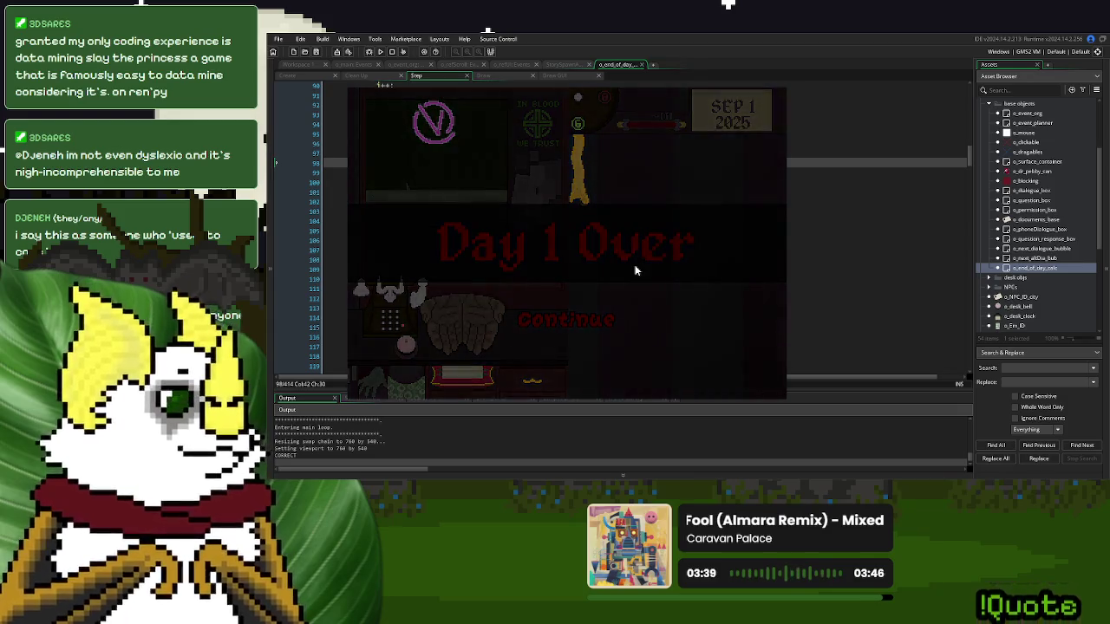
click(635, 268)
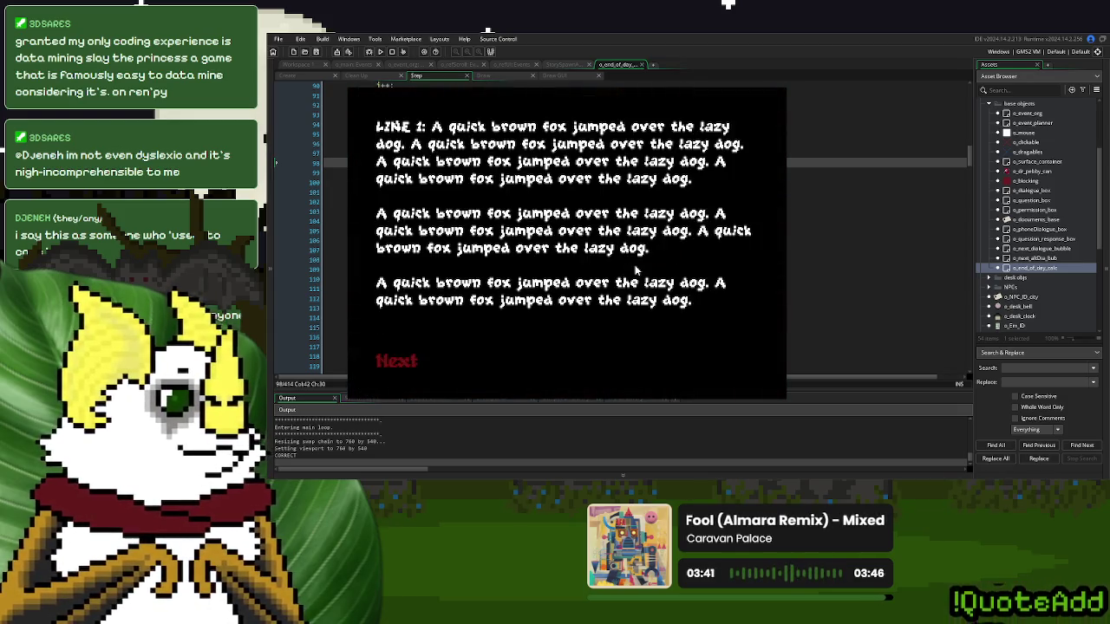
click(424, 369)
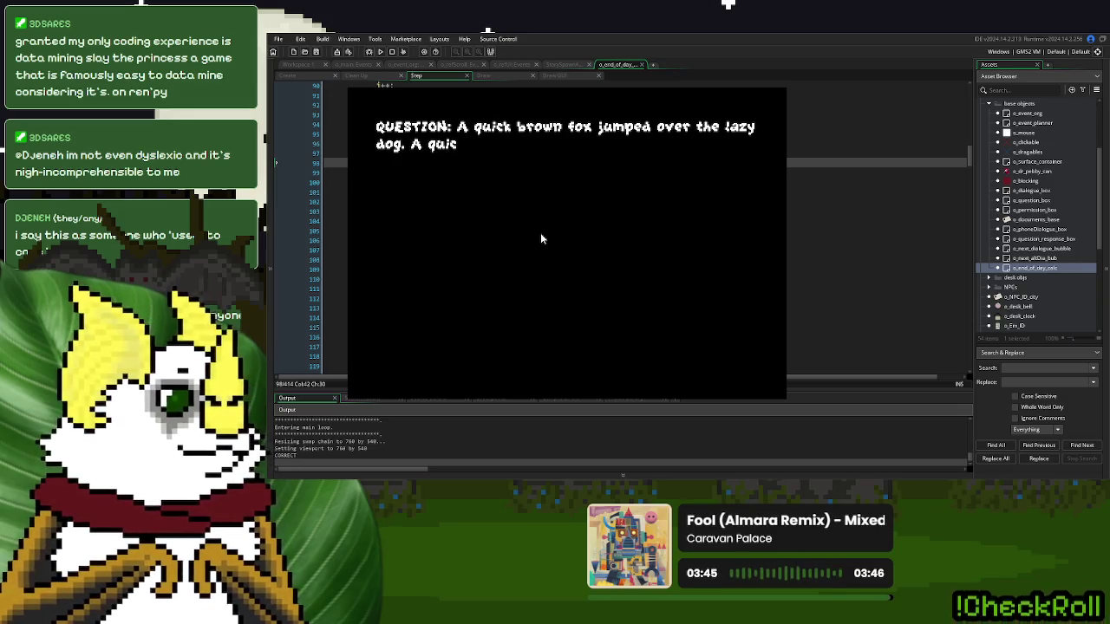
click(540, 232)
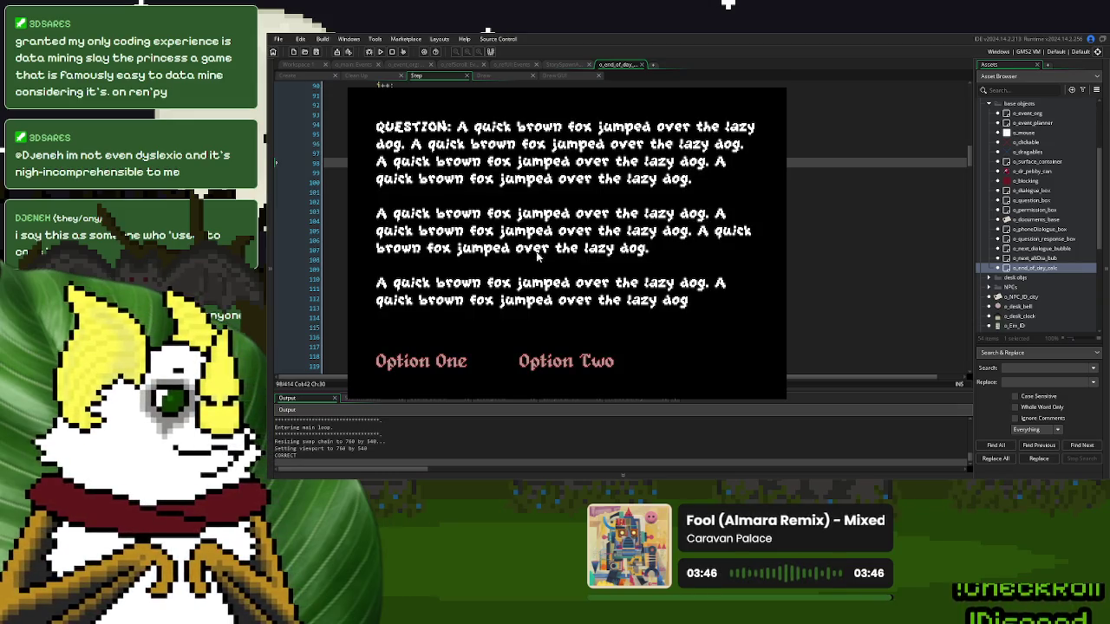
- Choose Option One twice to test its routing, then close the game
click(451, 365)
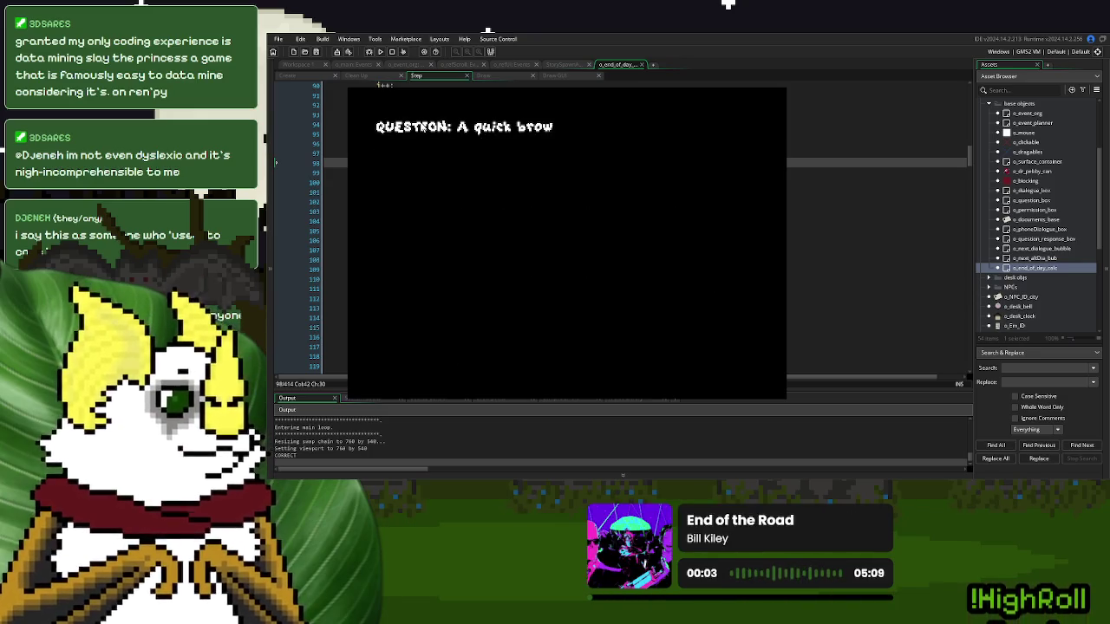
click(481, 304)
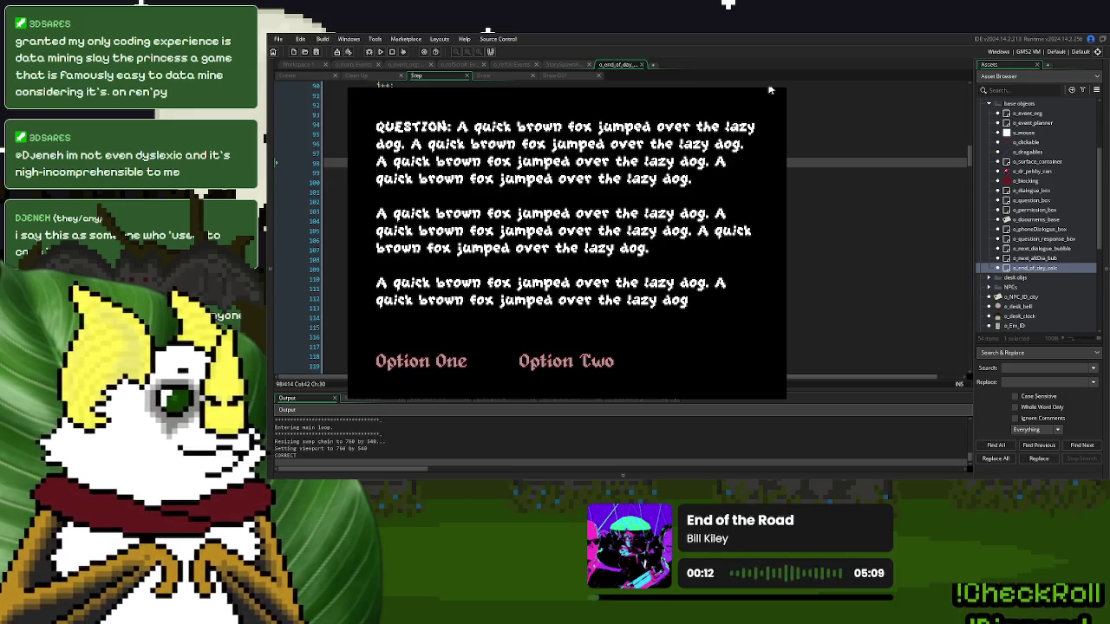
click(603, 349)
click(676, 207)
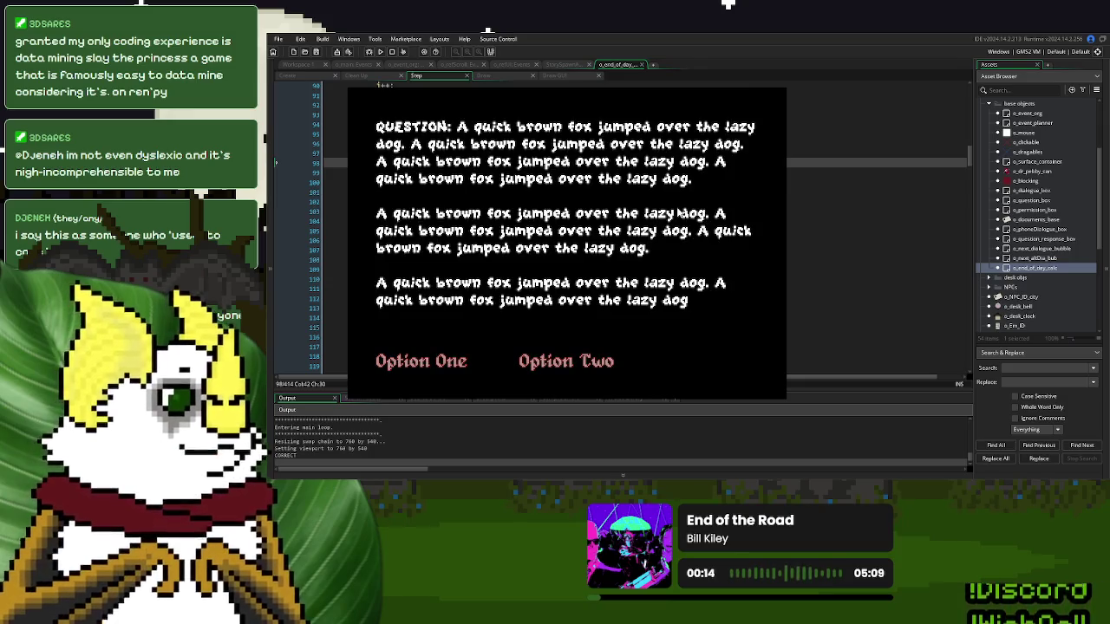
click(768, 84)
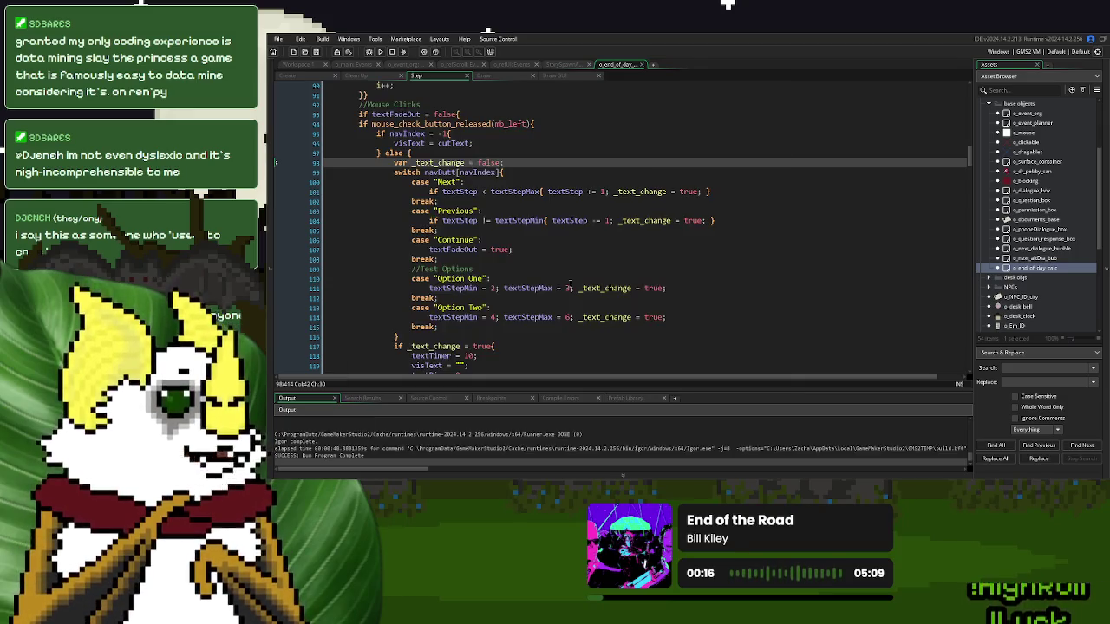
- Review where _text_change and textStep are used around the Option One case
click(569, 288)
scroll(569, 287, down, 2)
double_click(601, 264)
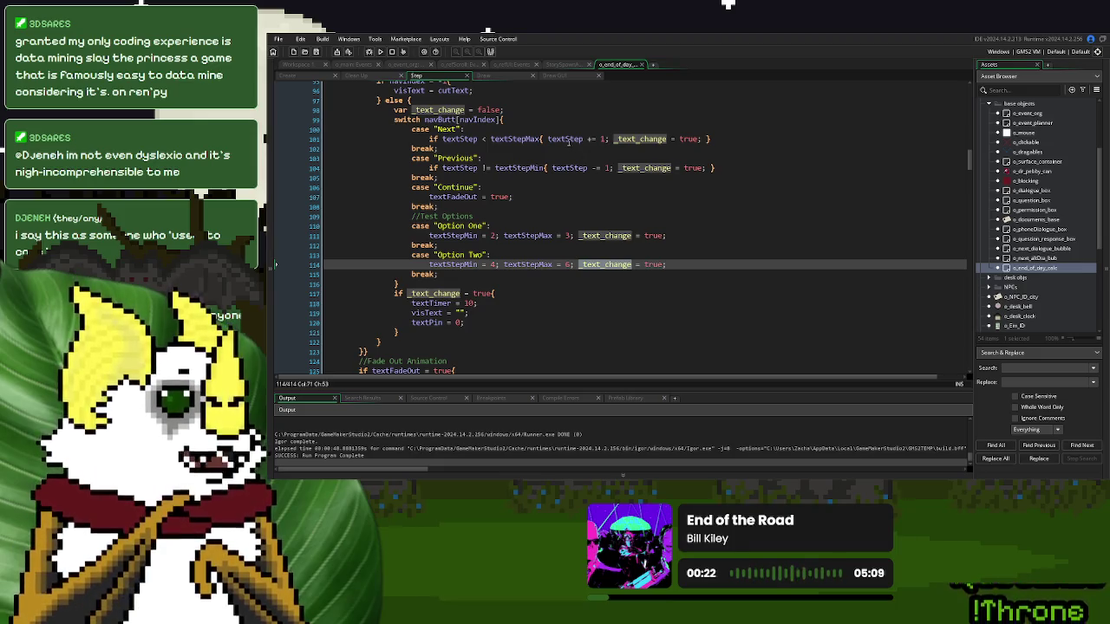
double_click(565, 139)
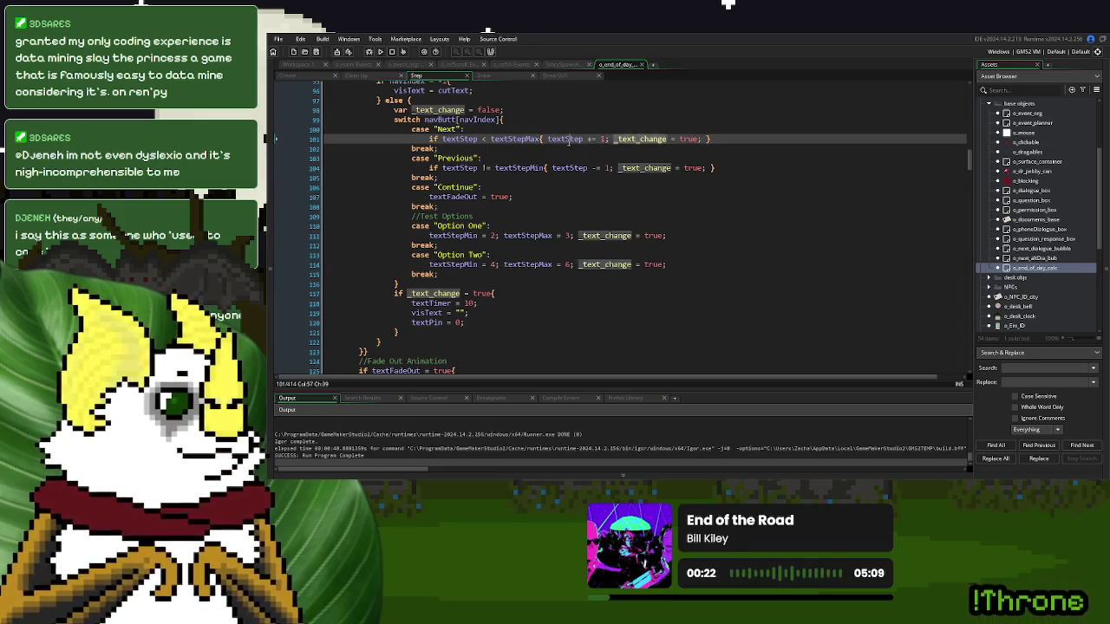
- Add textStep = textStepMin; to the Option One and Option Two cases and run with F5
click(671, 235)
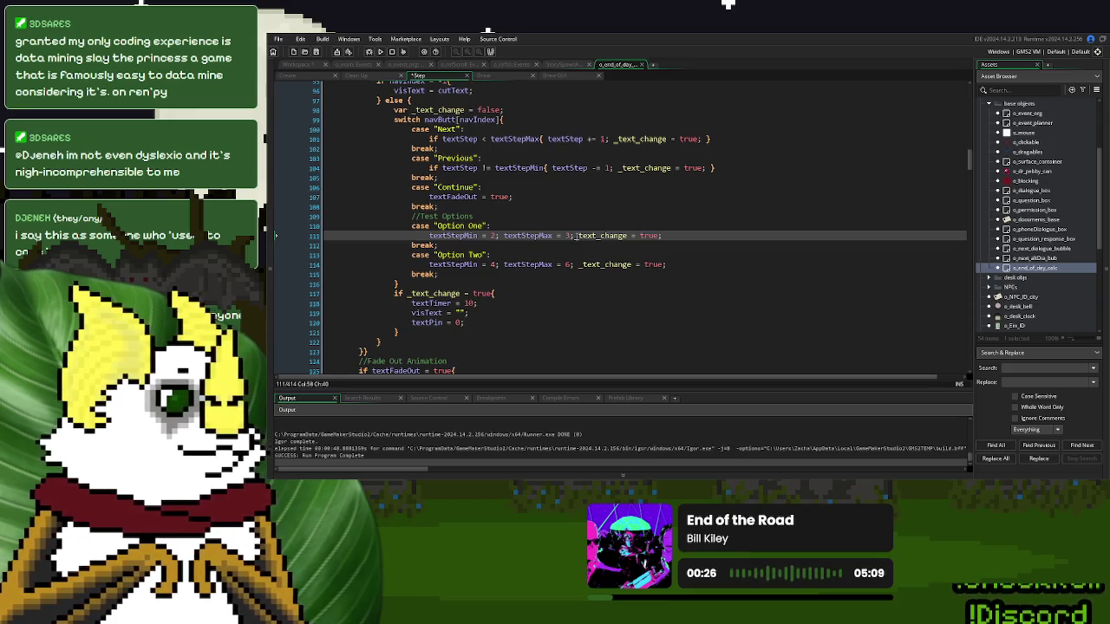
key(Return)
text(textStep = )
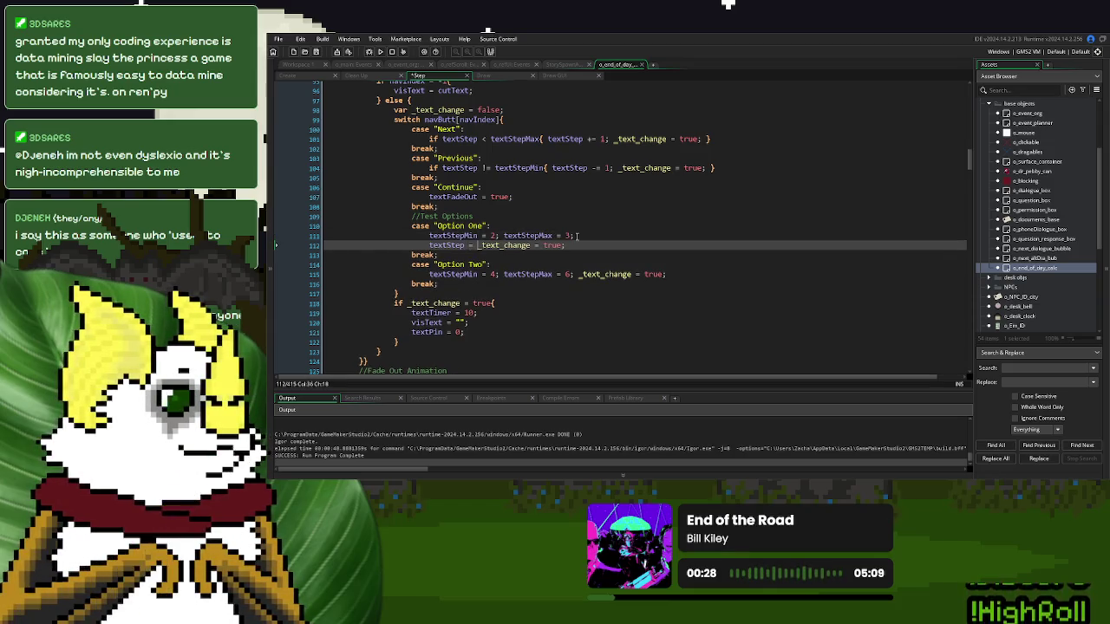
text(0;)
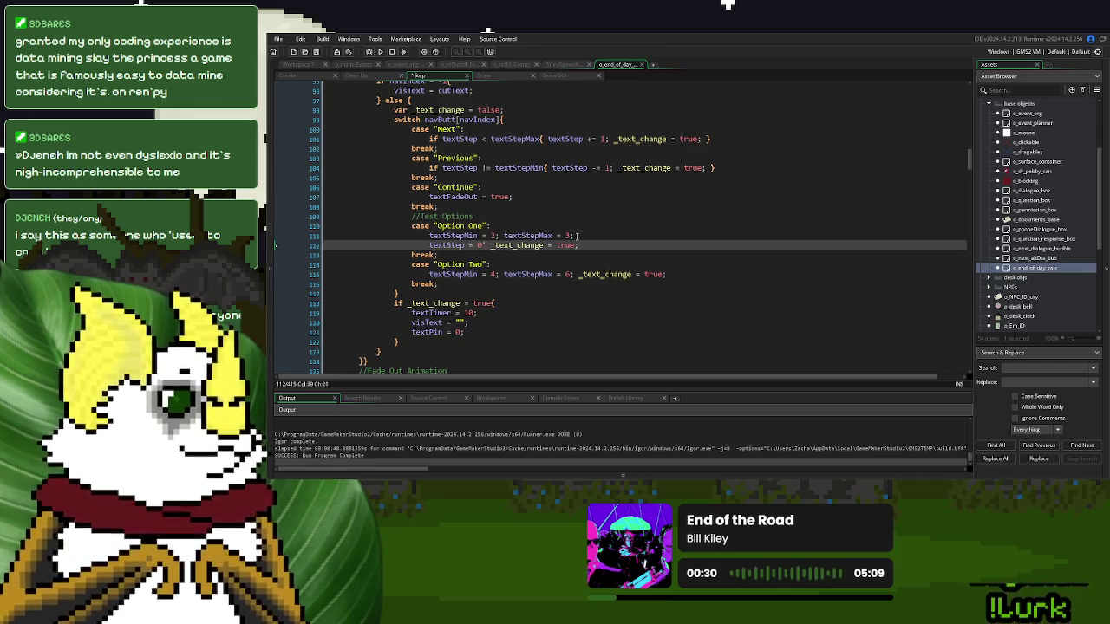
click(480, 235)
click(480, 245)
text(textStepMin)
drag(534, 245, 592, 237)
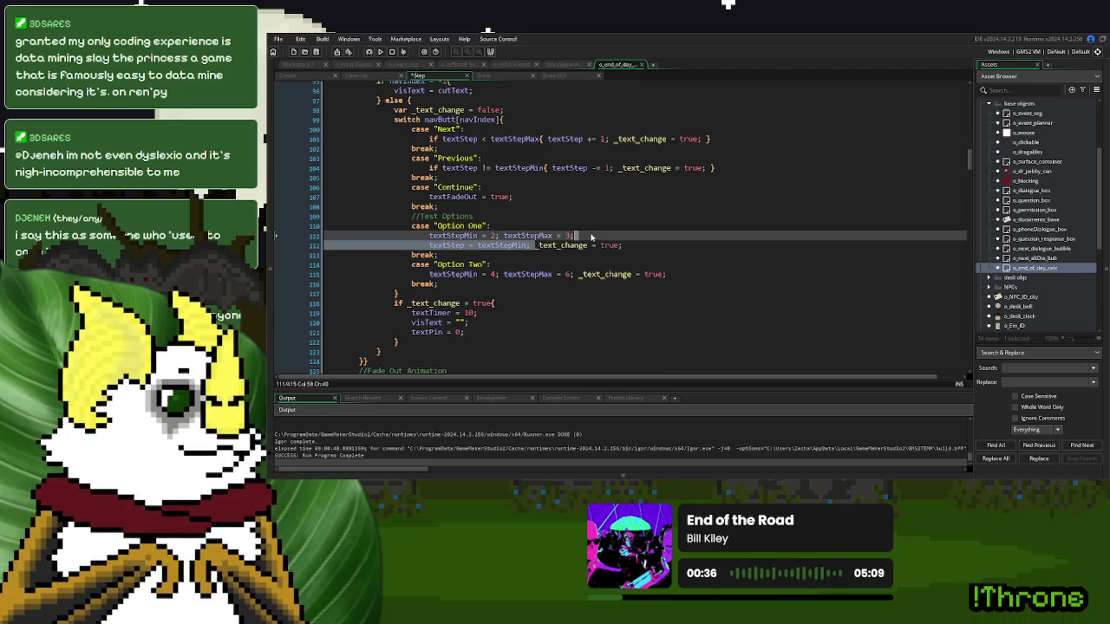
key(ctrl+z)
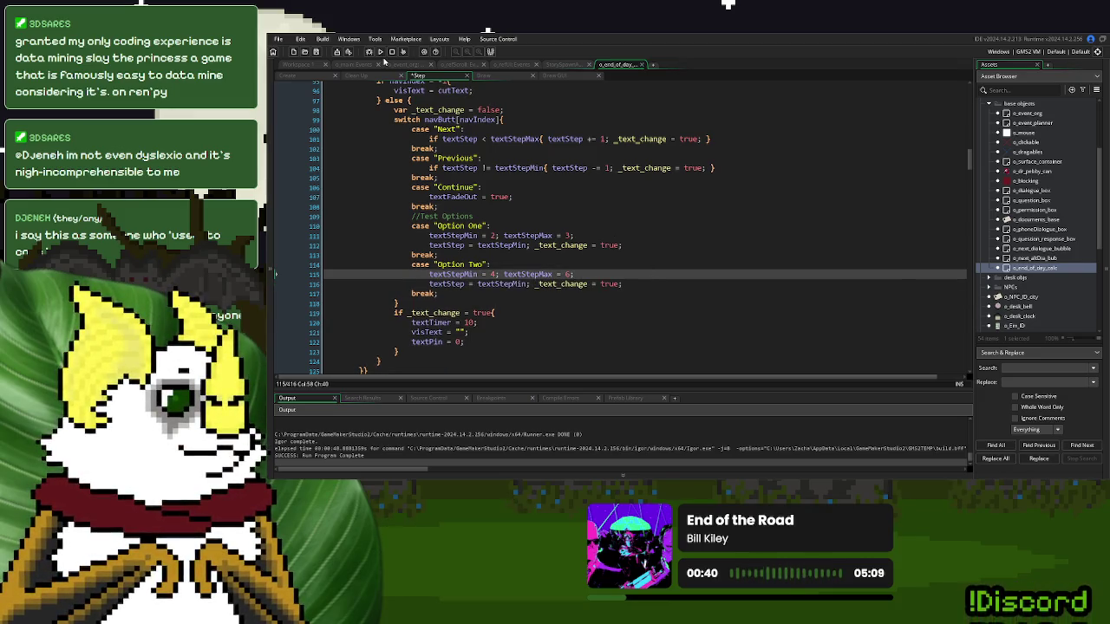
key(F5)
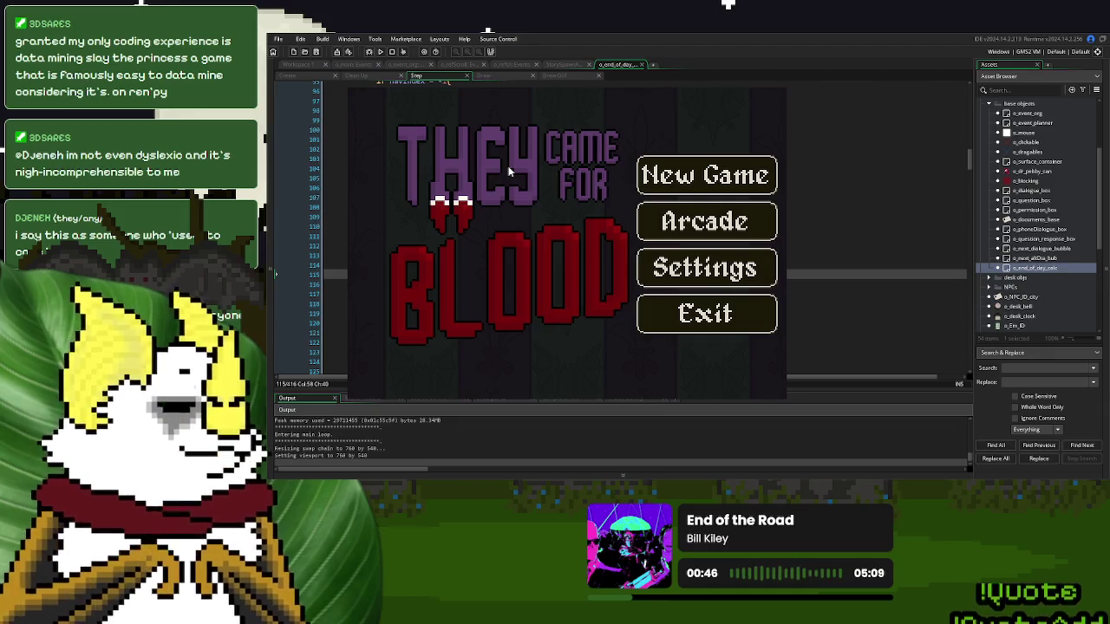
click(640, 176)
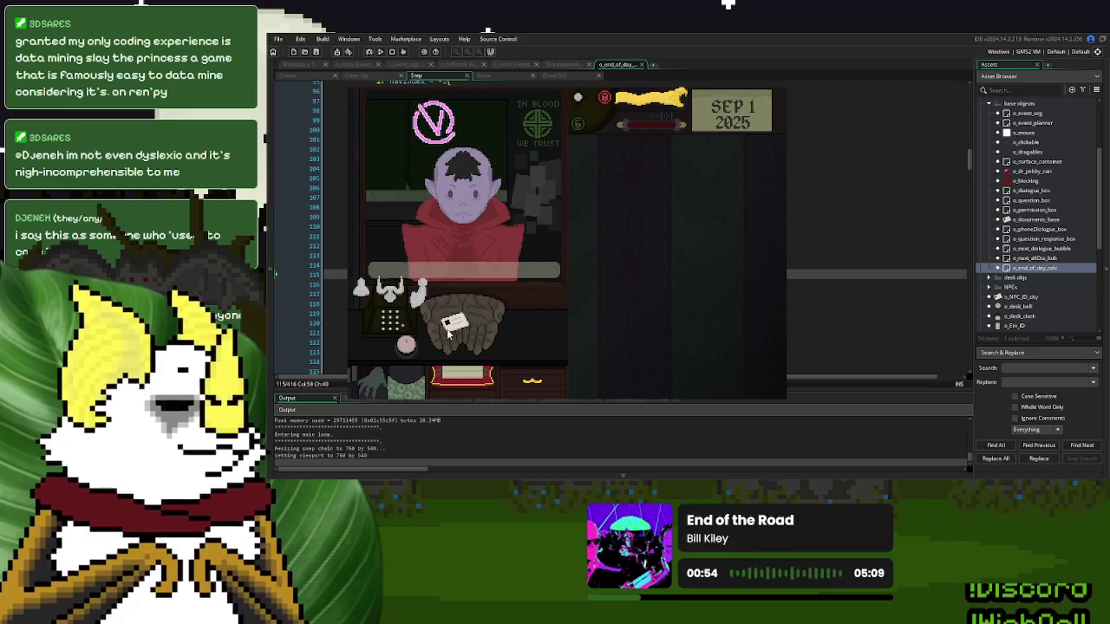
click(501, 334)
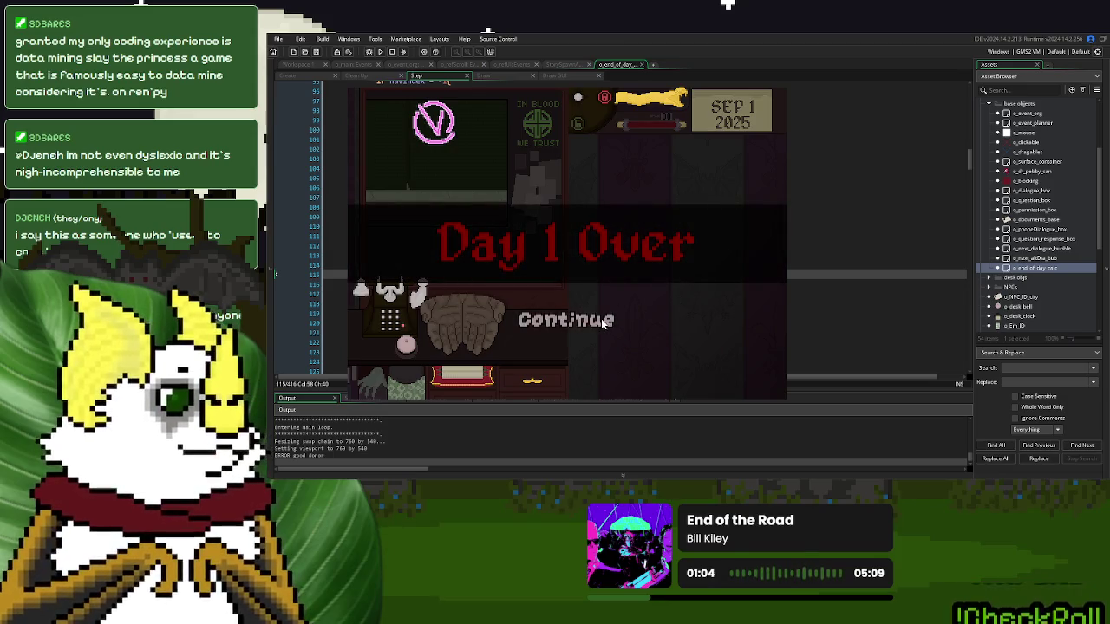
click(602, 320)
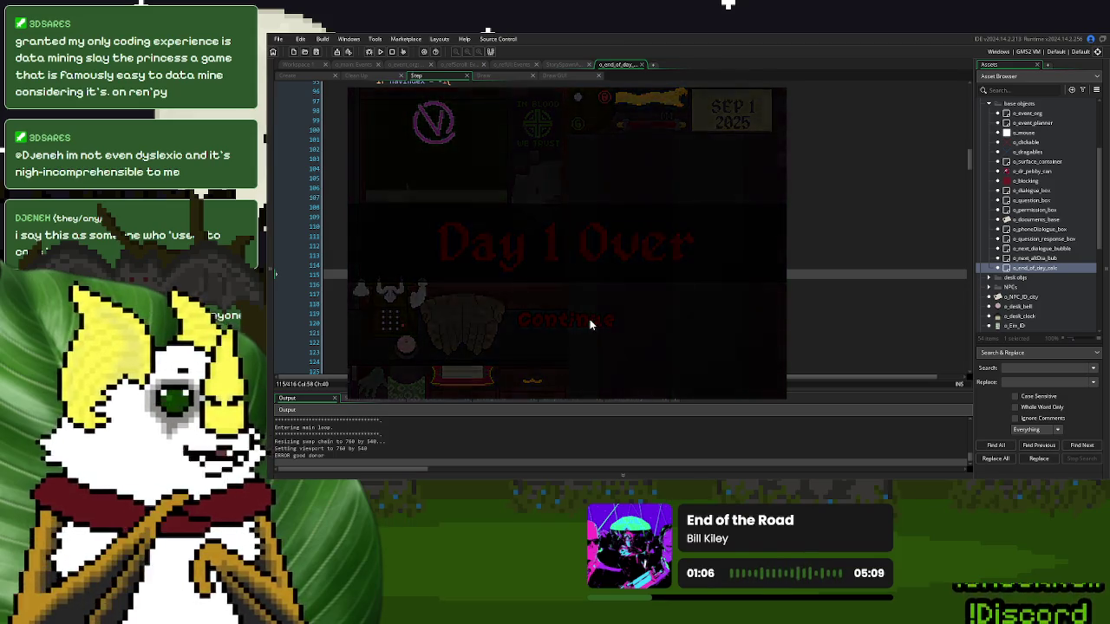
click(425, 346)
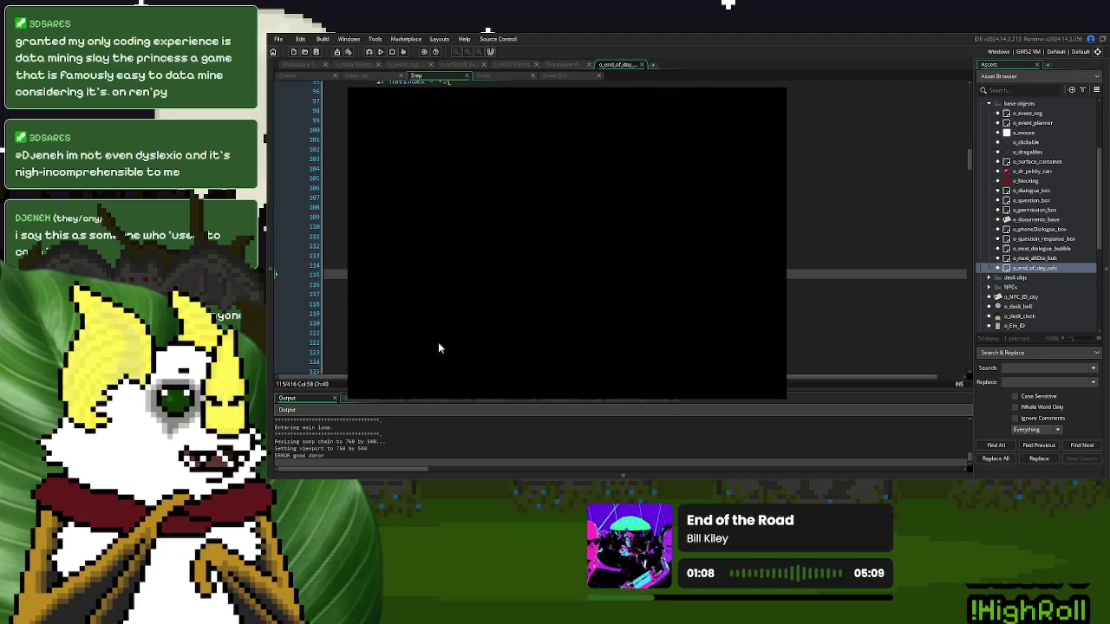
click(435, 357)
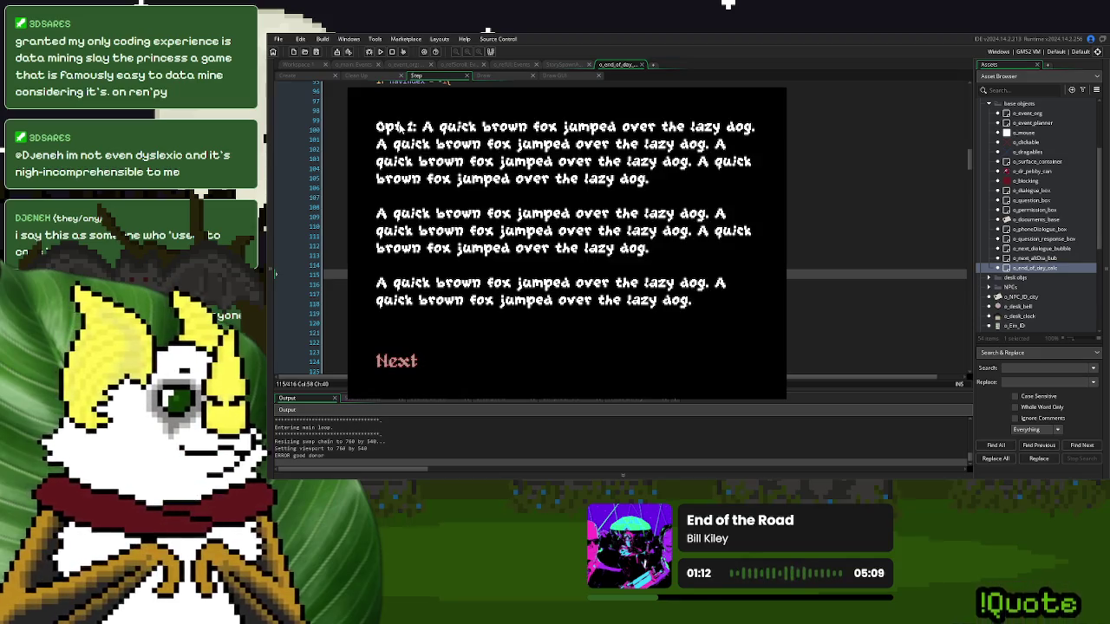
click(391, 363)
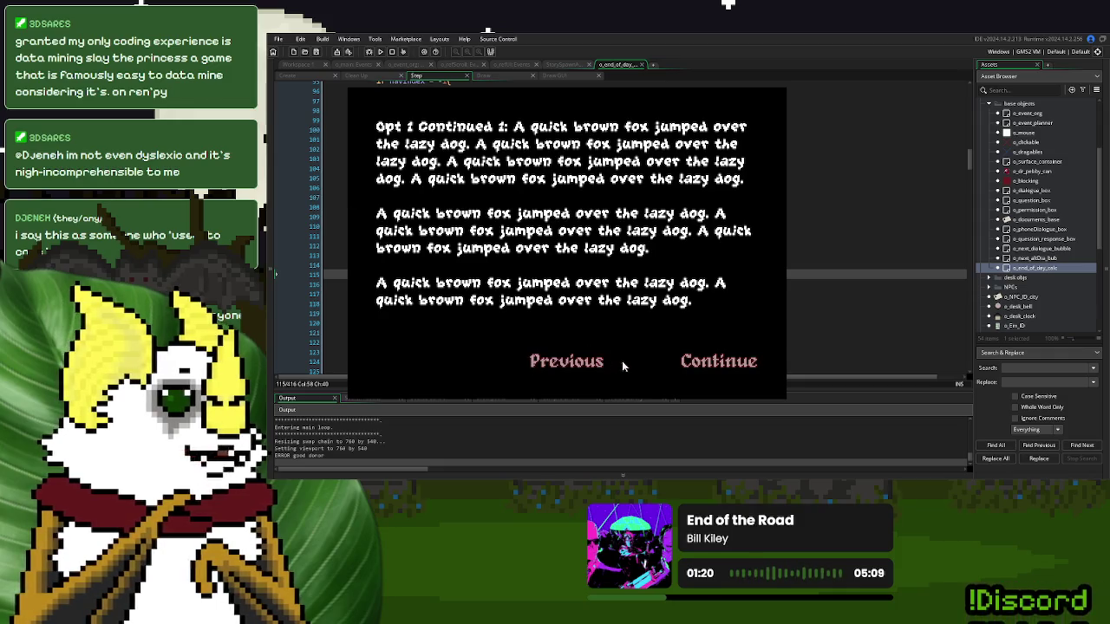
key(Escape)
click(545, 228)
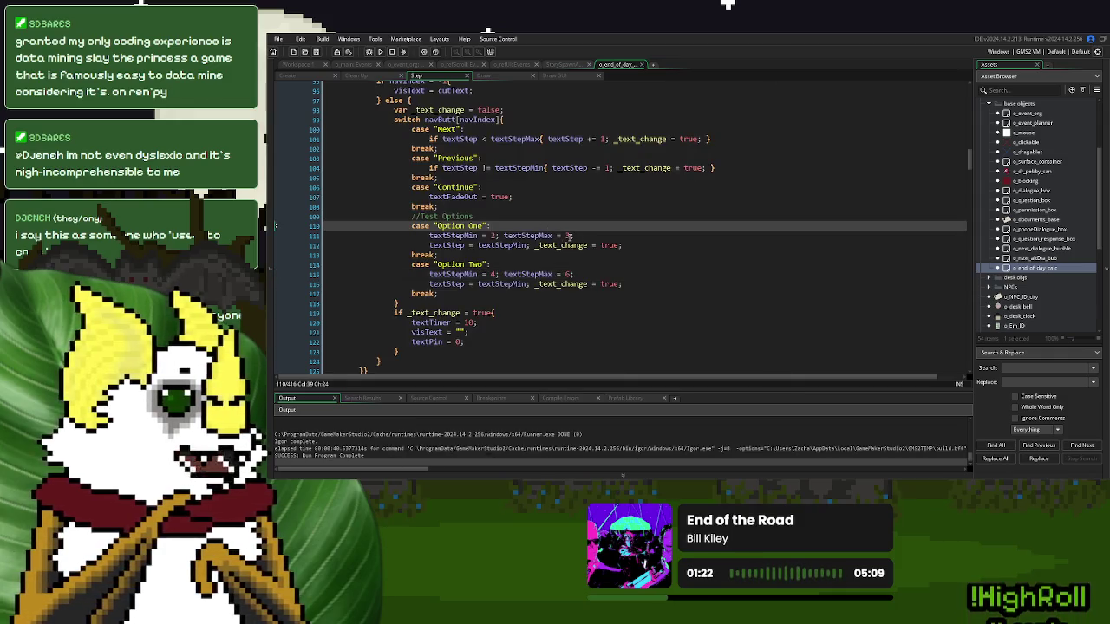
- Change the option ranges' textStepMax to 3+1 and 6+1, then run the game
click(572, 234)
text(+1)
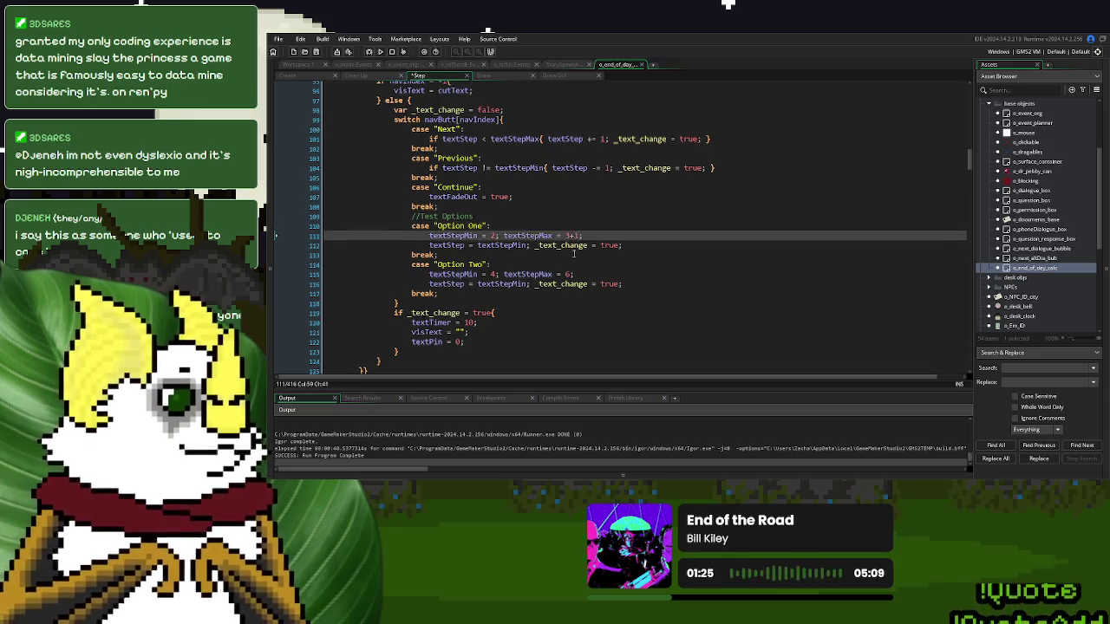
click(571, 273)
text(+1)
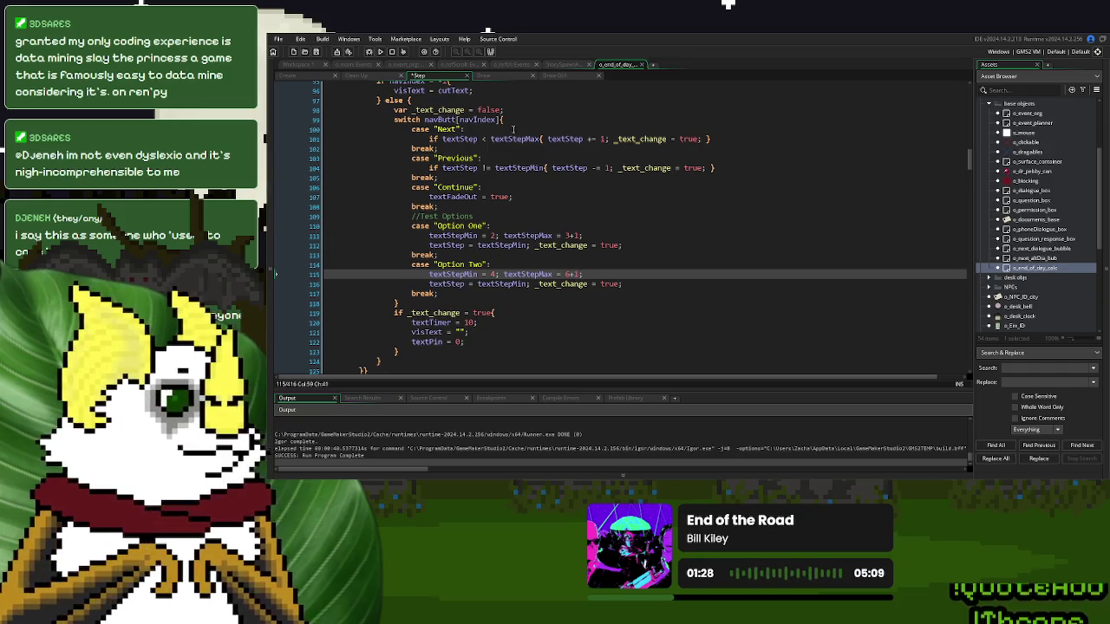
click(382, 51)
click(691, 235)
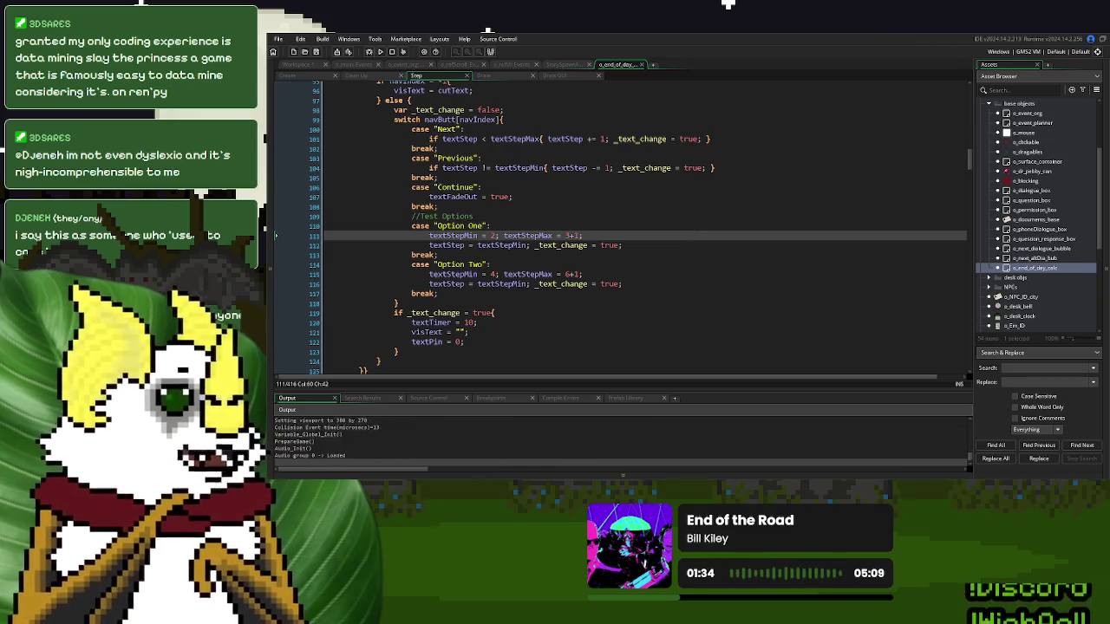
click(731, 189)
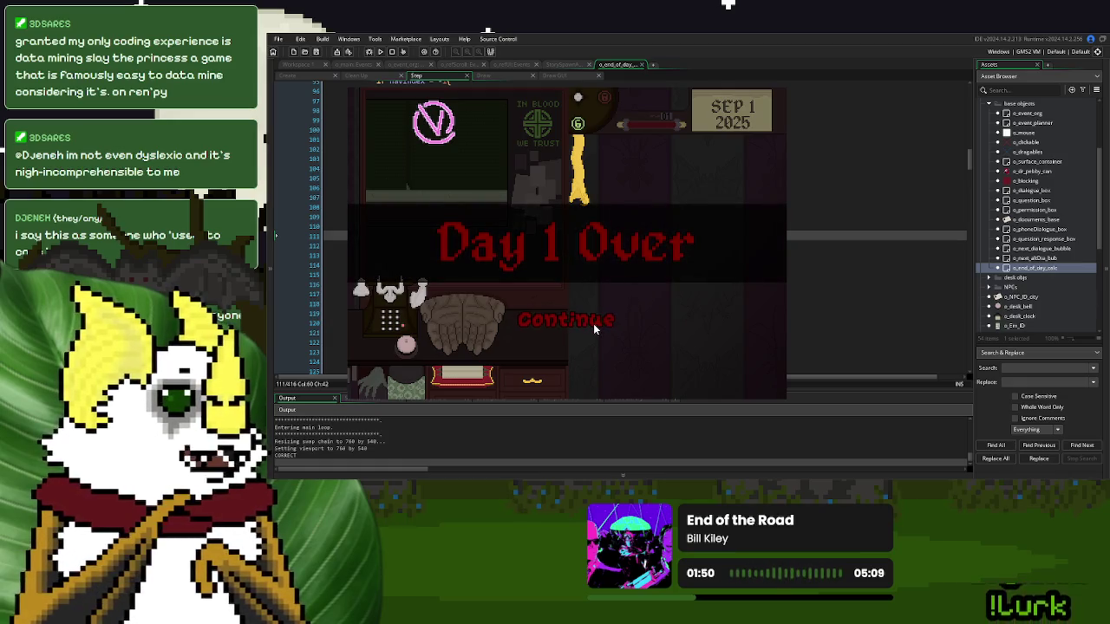
click(593, 323)
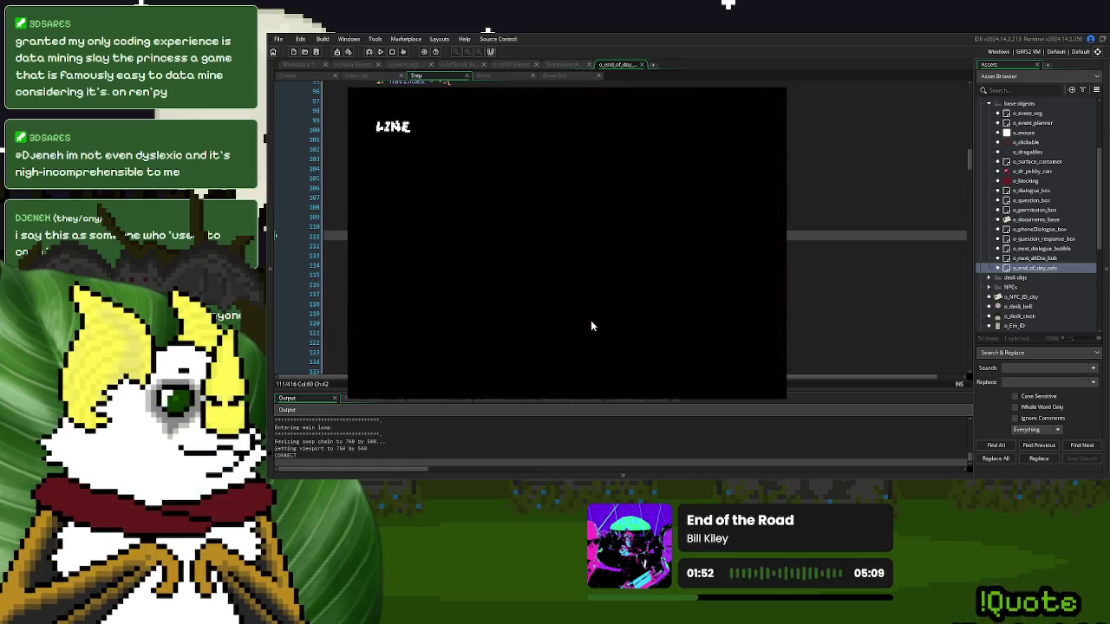
click(389, 359)
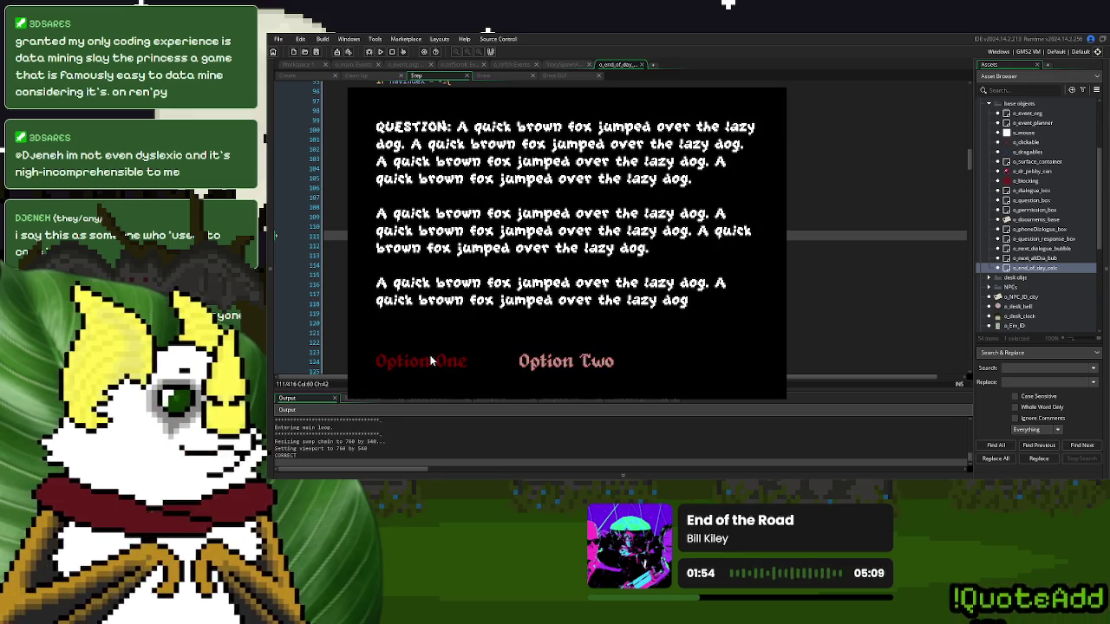
click(520, 310)
click(411, 366)
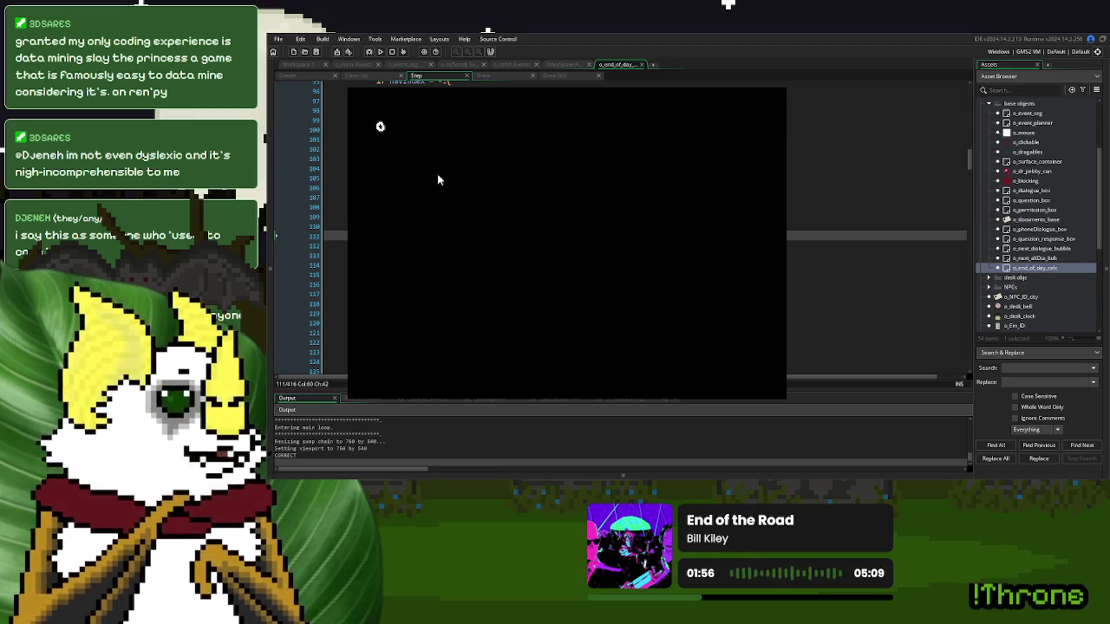
click(457, 173)
click(422, 355)
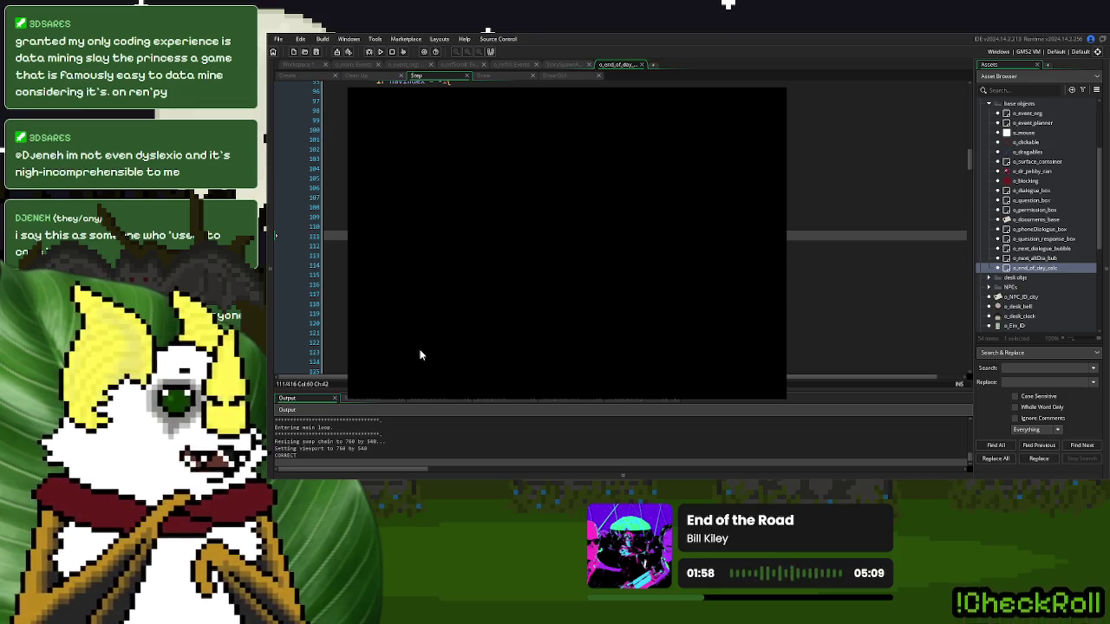
click(580, 357)
click(574, 355)
click(569, 363)
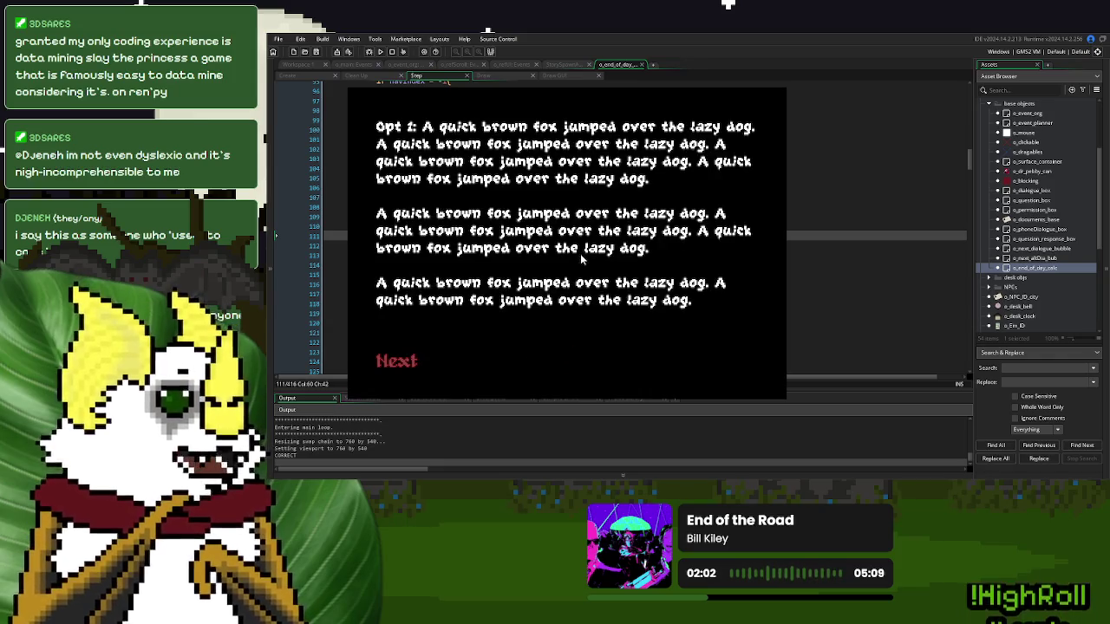
click(411, 371)
click(543, 360)
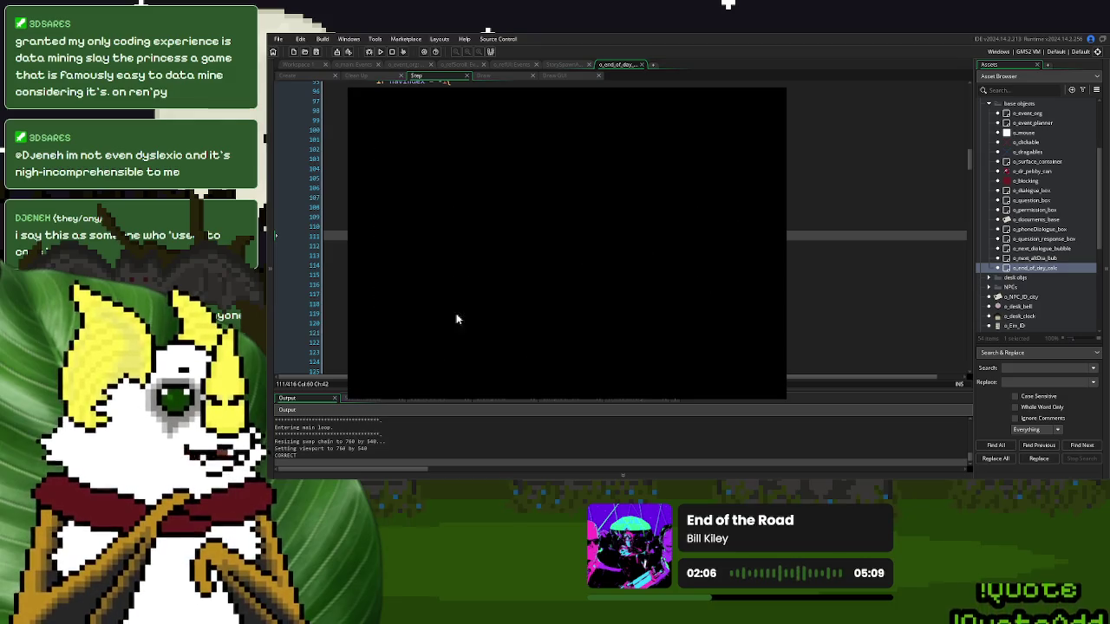
click(704, 371)
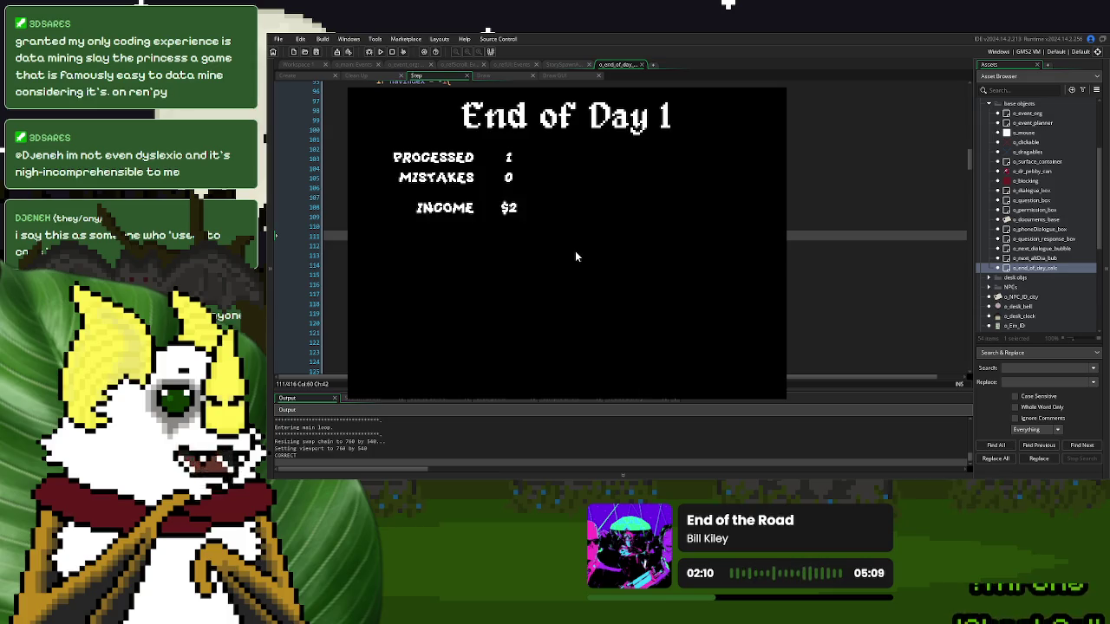
click(697, 175)
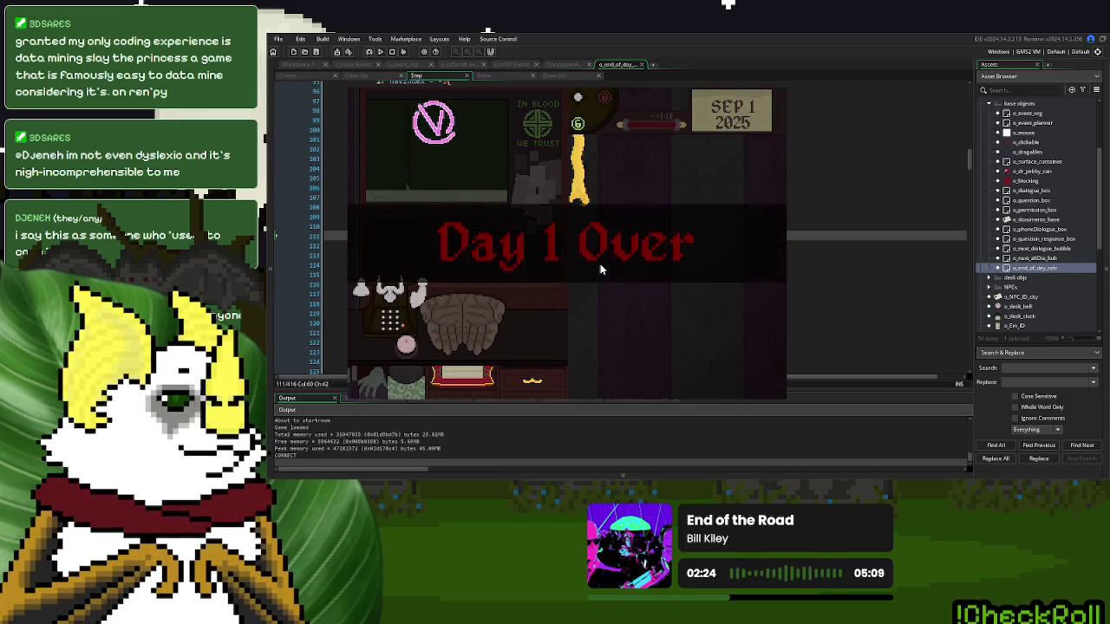
click(565, 323)
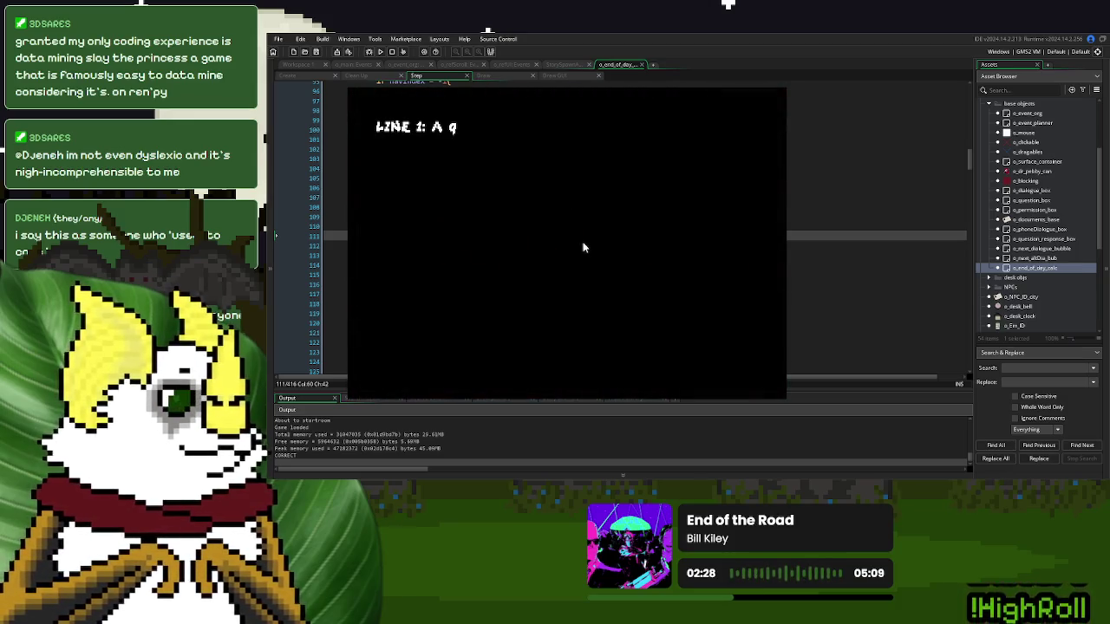
click(413, 366)
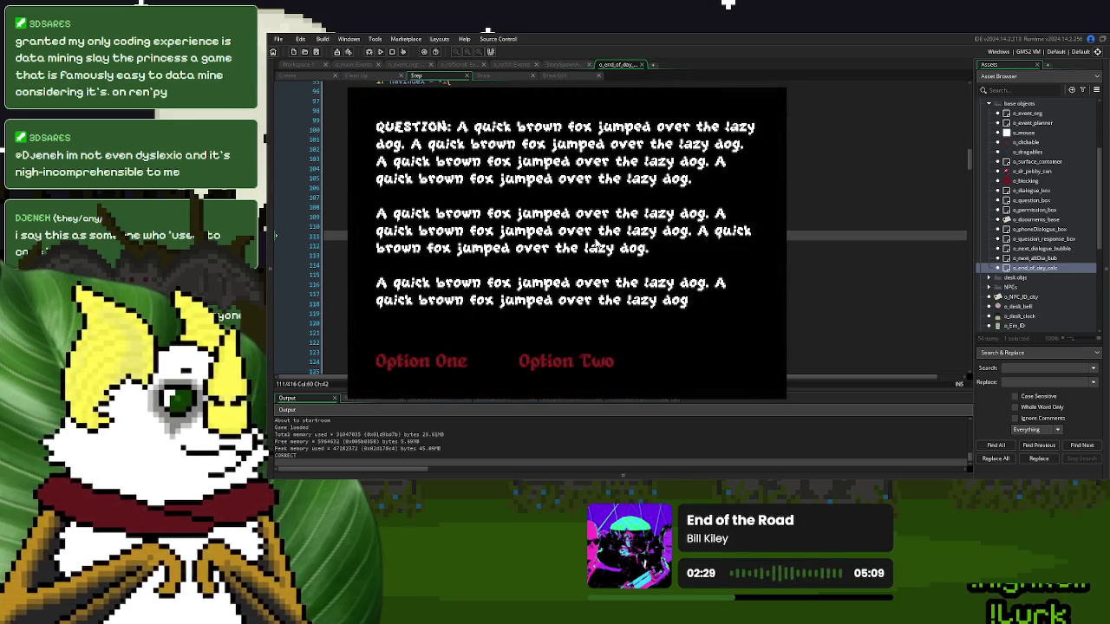
click(559, 361)
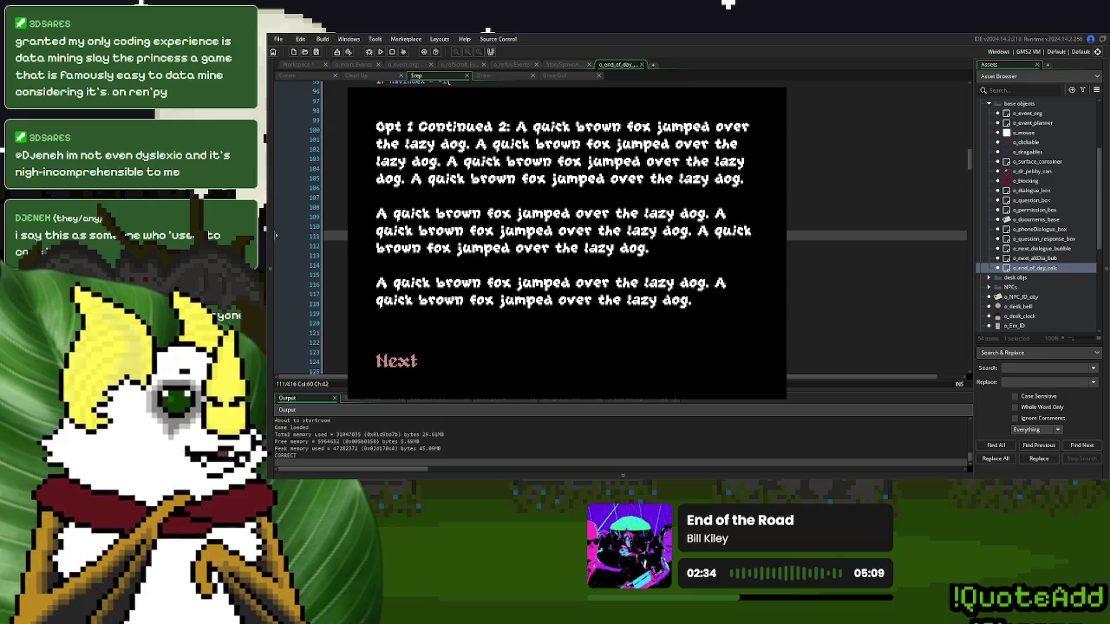
key(Escape)
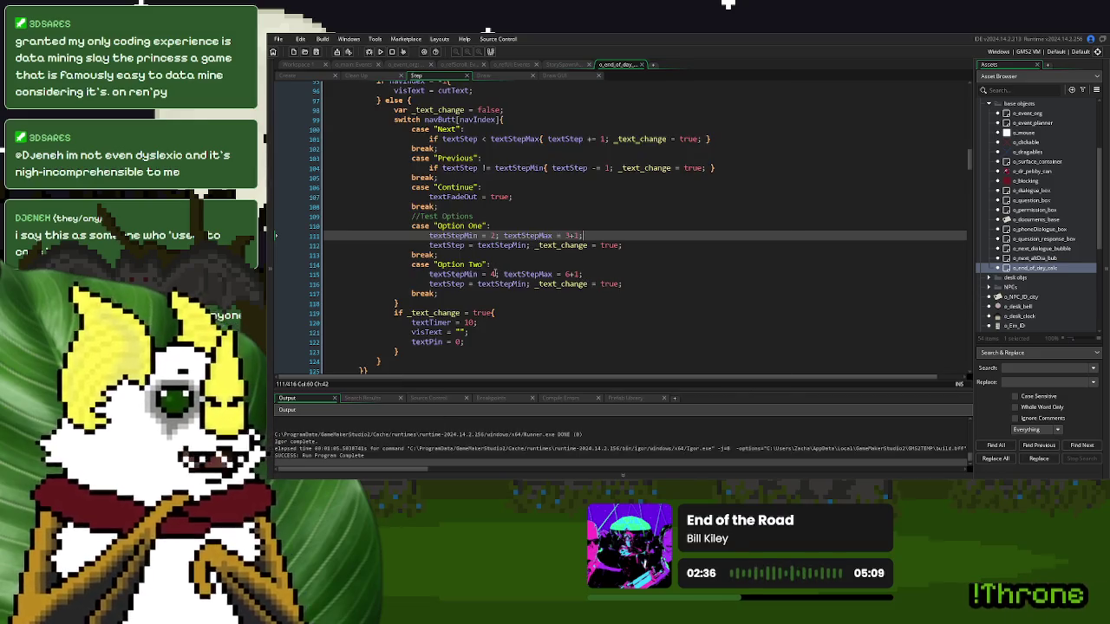
- Run the game, view the Create event's dialogue list code, then close the game window
click(493, 274)
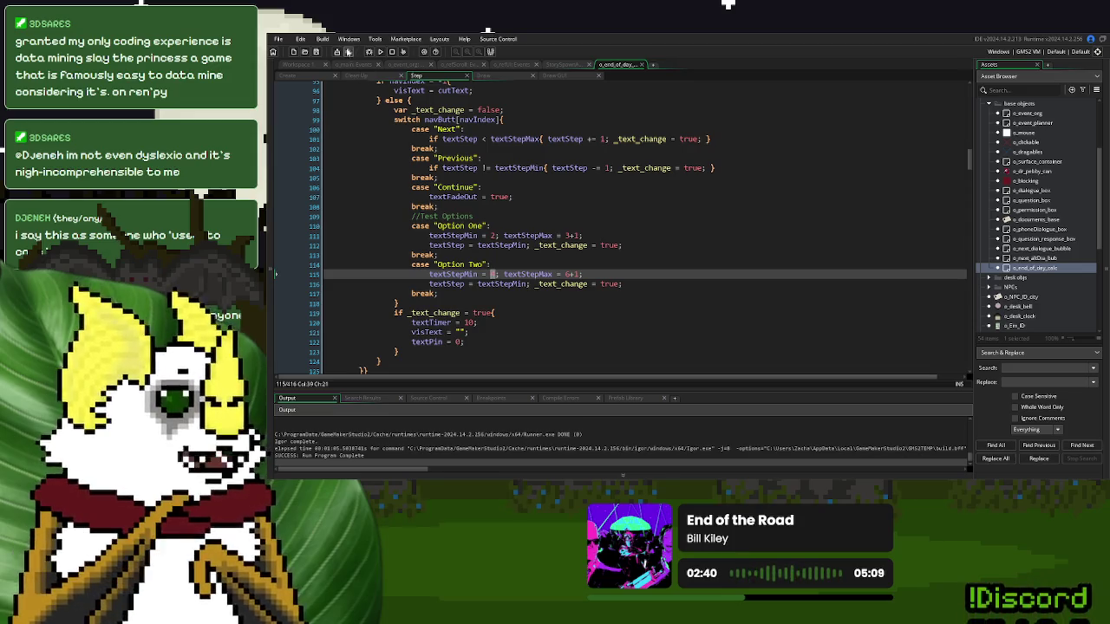
click(379, 51)
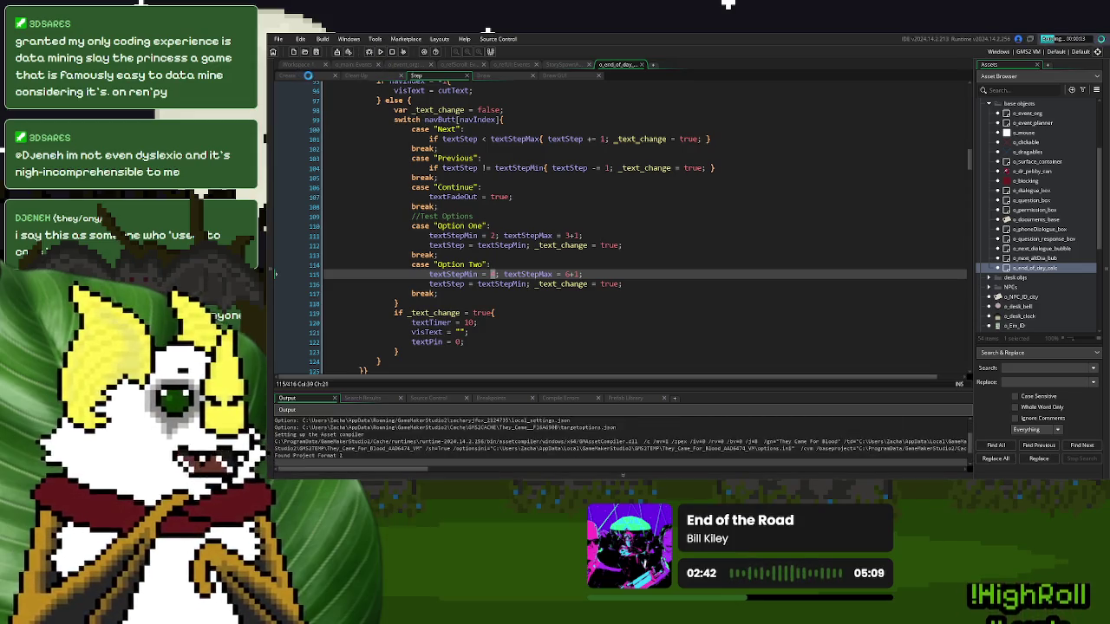
click(295, 75)
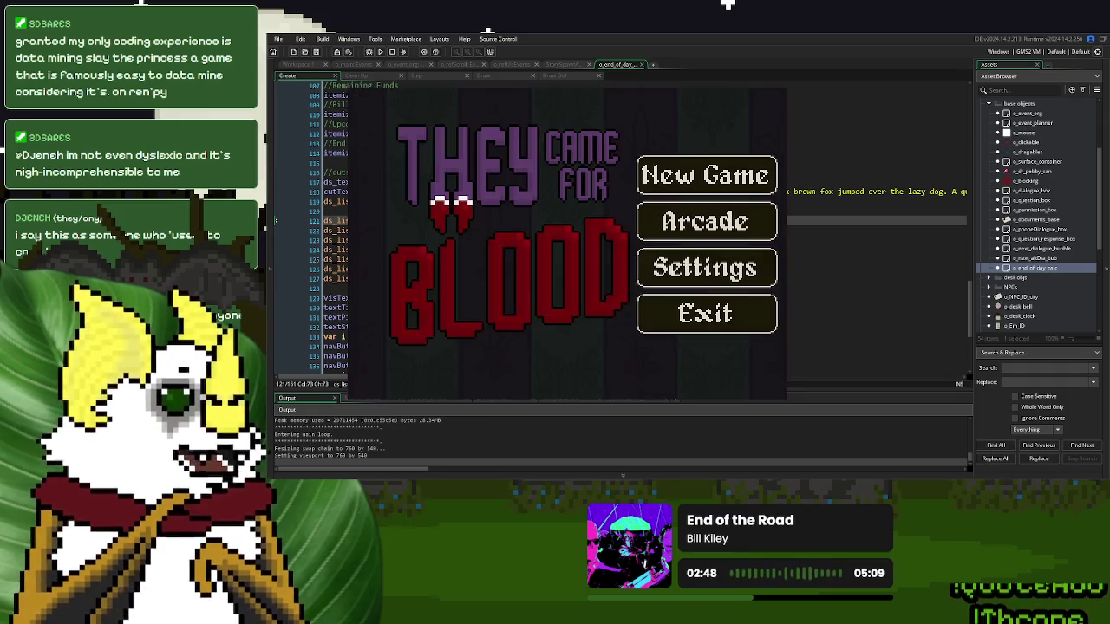
click(769, 86)
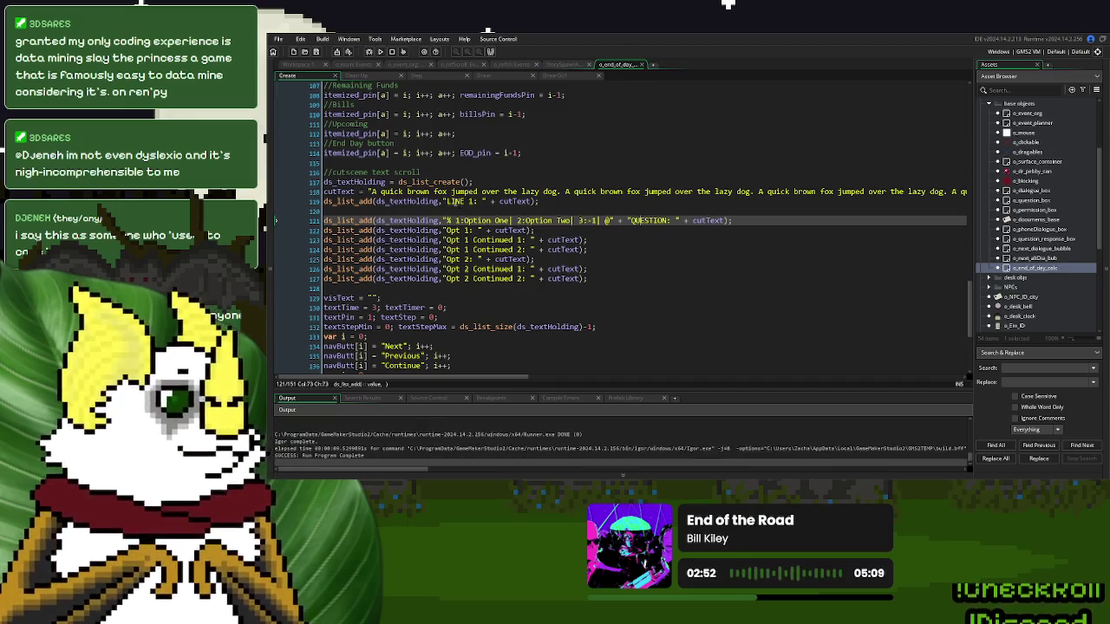
- Mark the first ds_list_add dialogue entry in Create, then return to the Step event code
drag(541, 201, 379, 205)
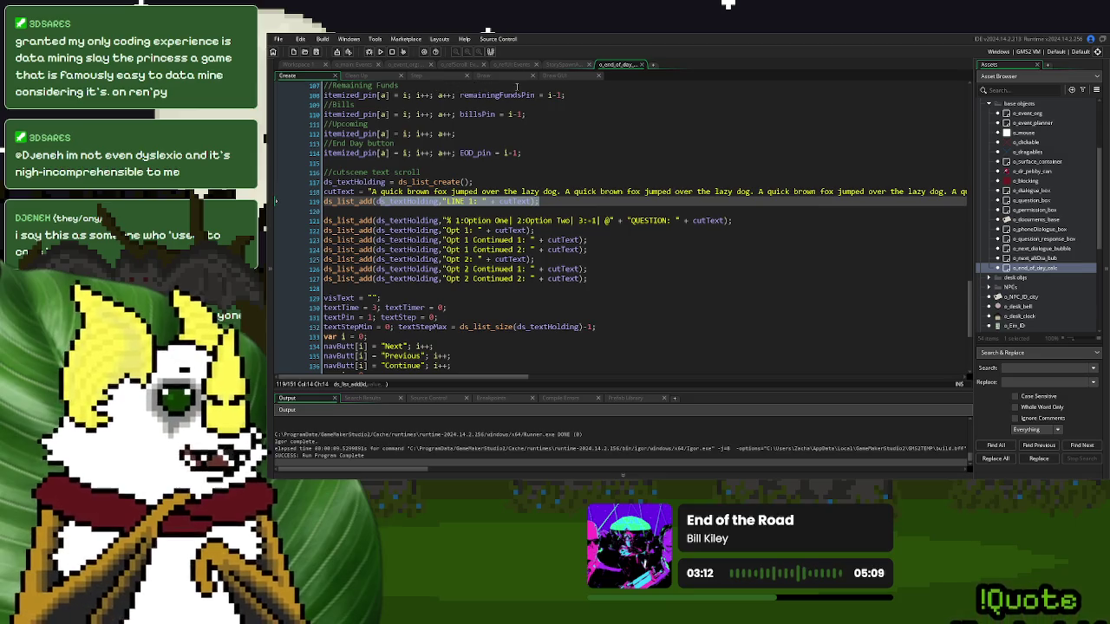
click(439, 80)
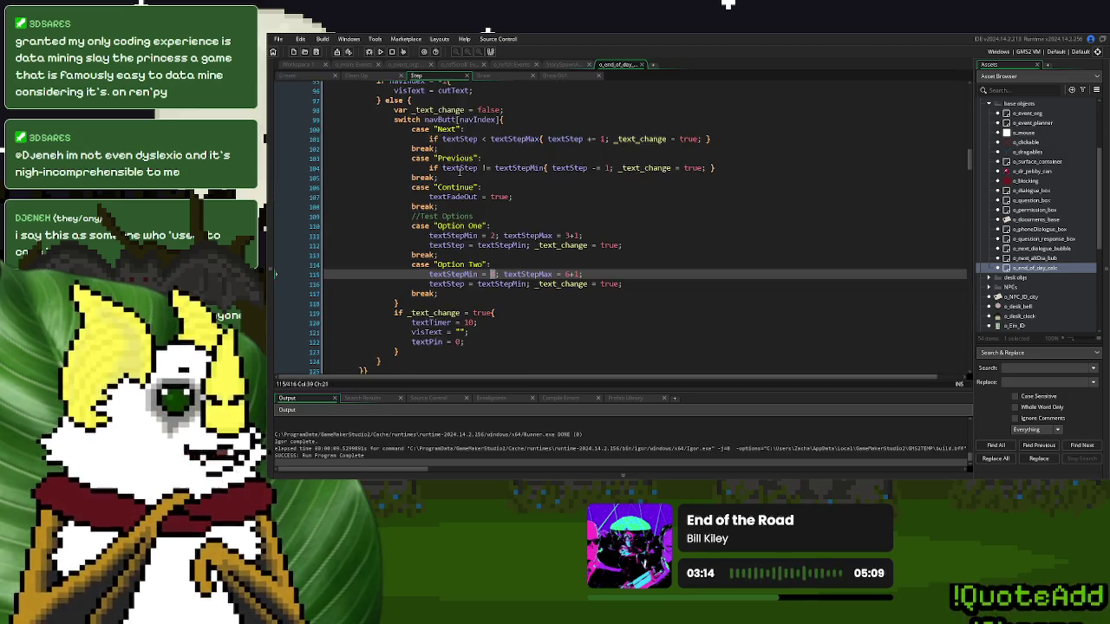
- Set textStepMax to 4 for Option One and 7 for Option Two, run, and start a new game
double_click(493, 274)
text(5)
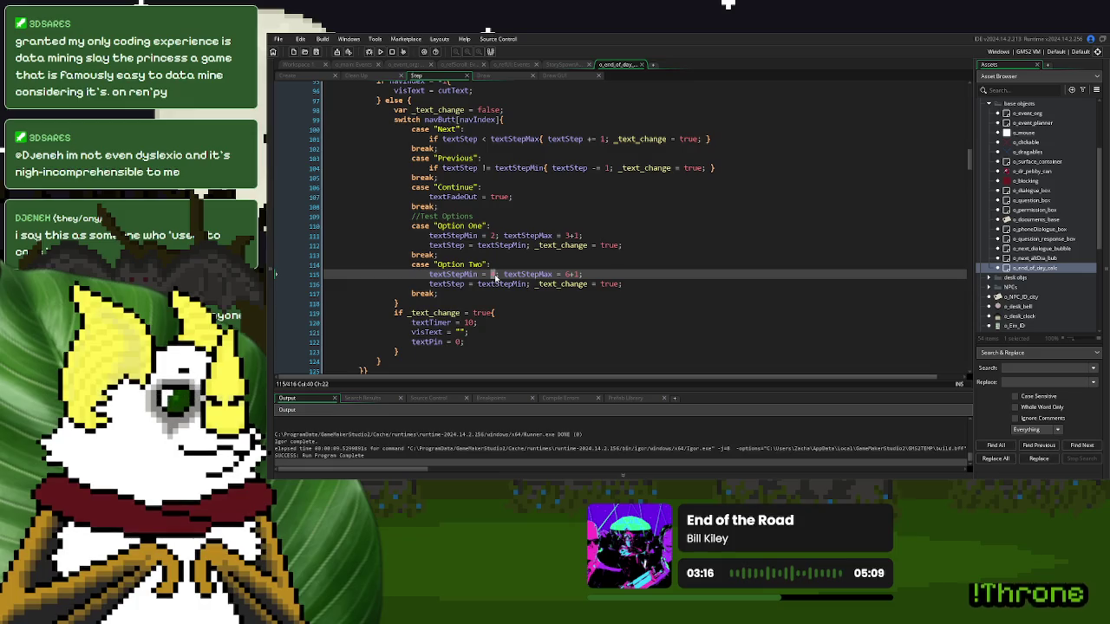
click(579, 235)
text(4)
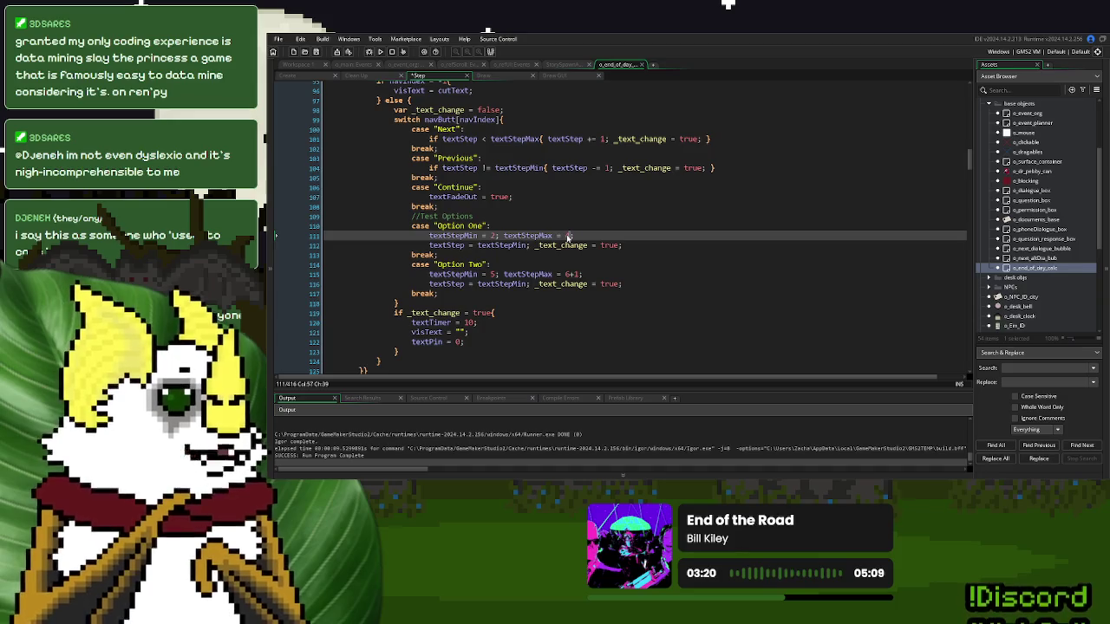
double_click(570, 274)
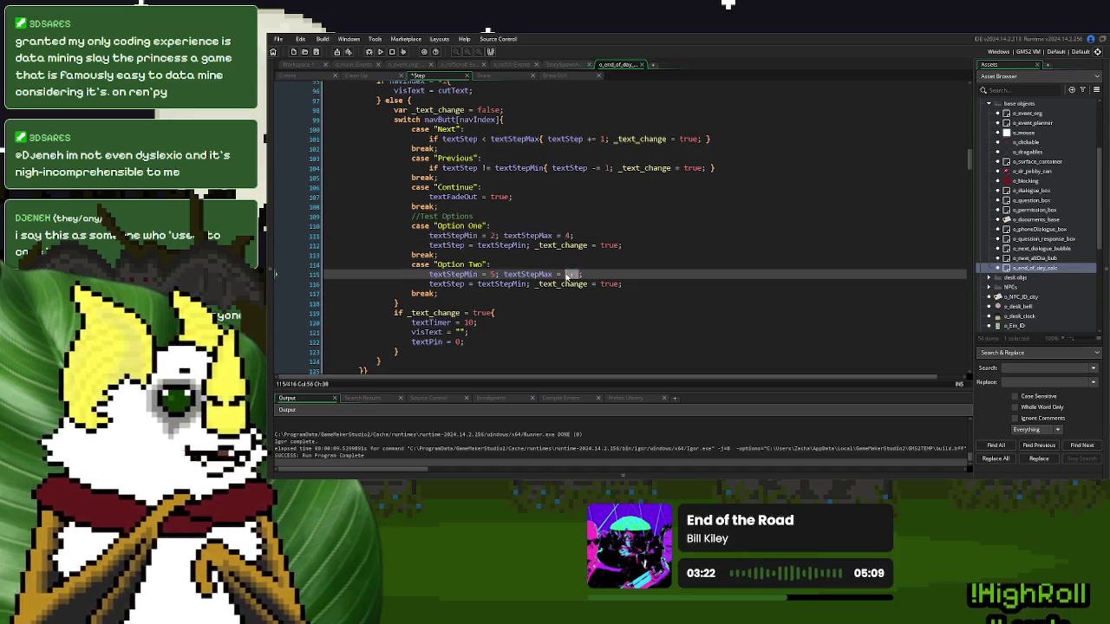
text(7)
click(380, 51)
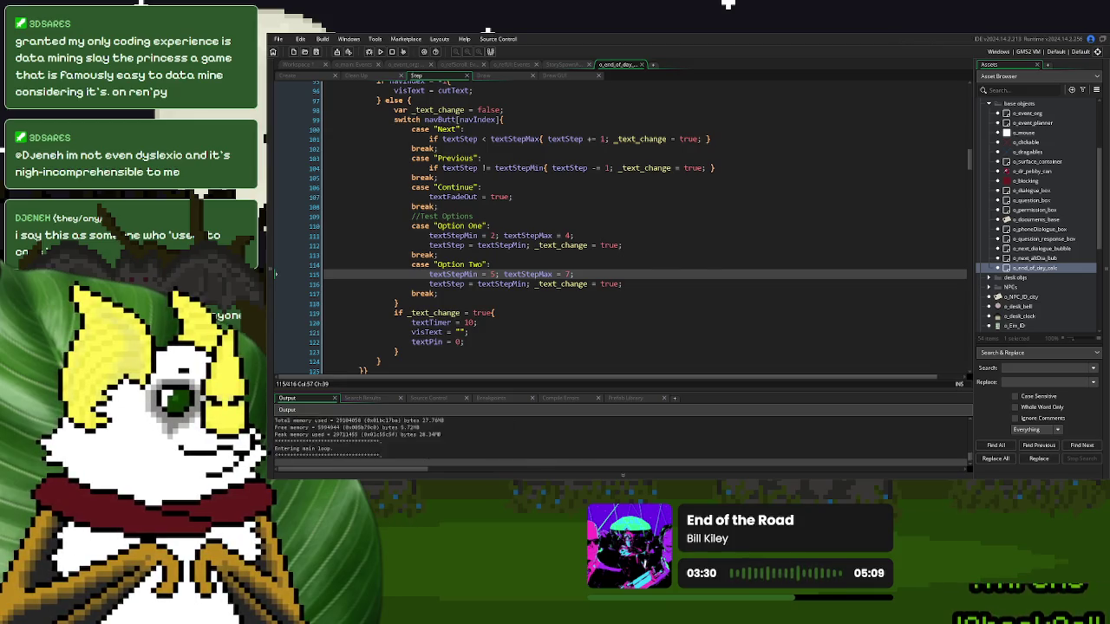
click(712, 163)
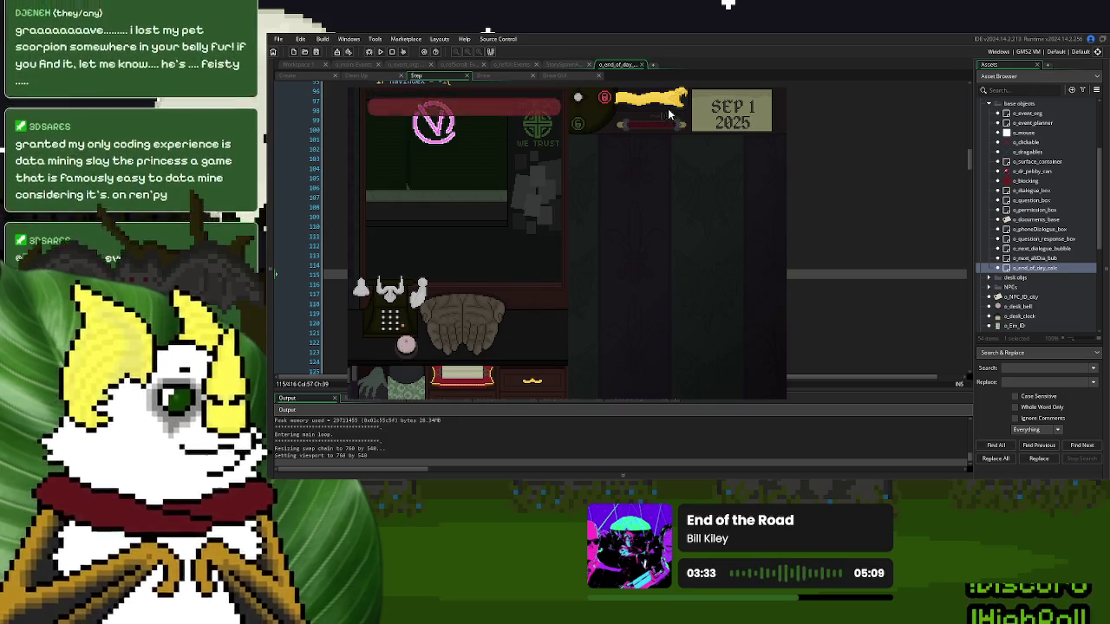
- Pull the cord, advance to the question, and choose Option Two
drag(656, 103, 657, 108)
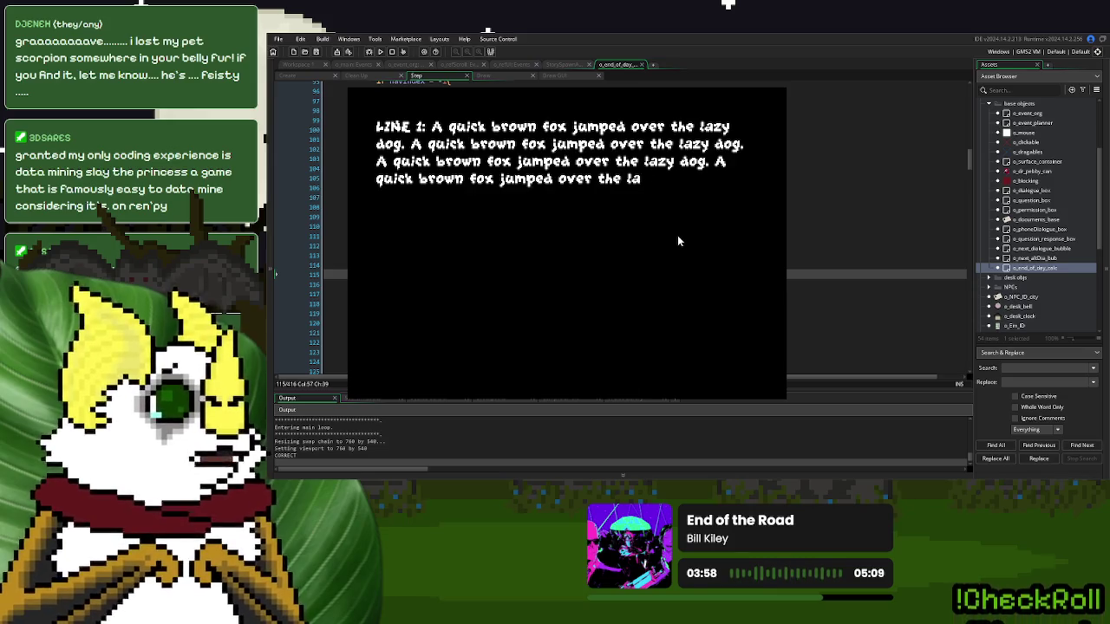
click(677, 230)
click(397, 368)
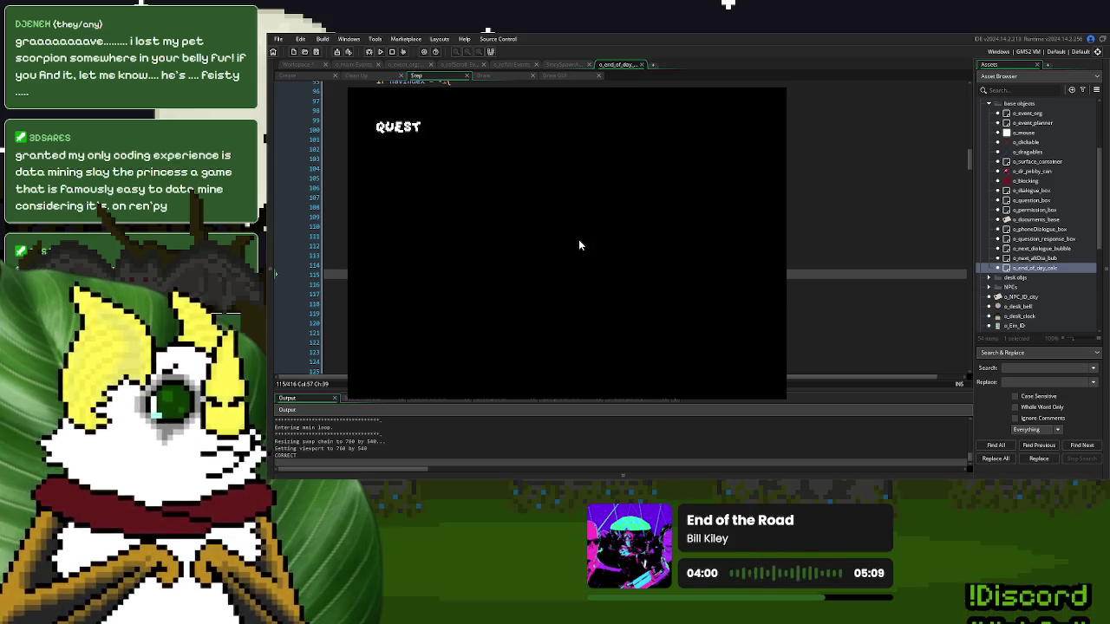
click(578, 239)
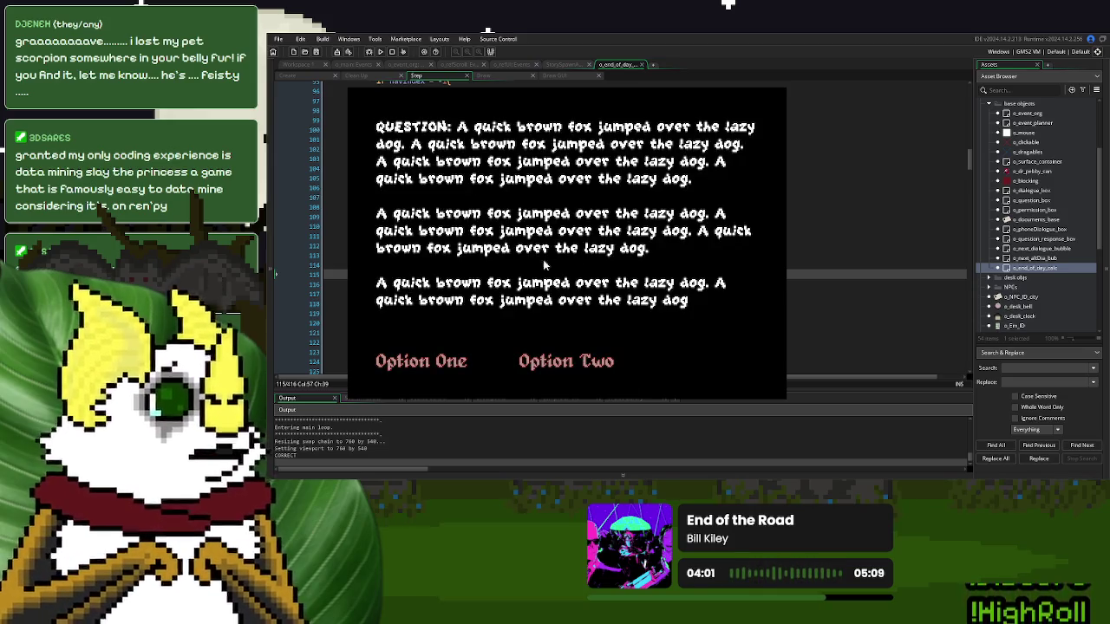
click(542, 359)
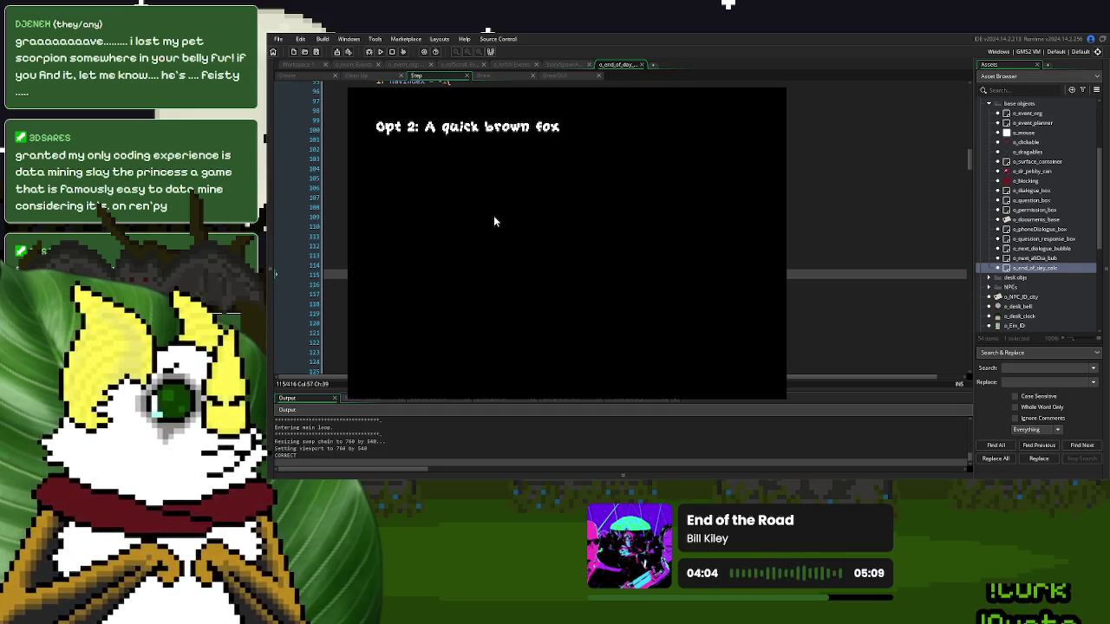
- Page forward and back through the Opt 2, Continued 1 and Continued 2 texts
click(494, 221)
click(404, 371)
click(412, 206)
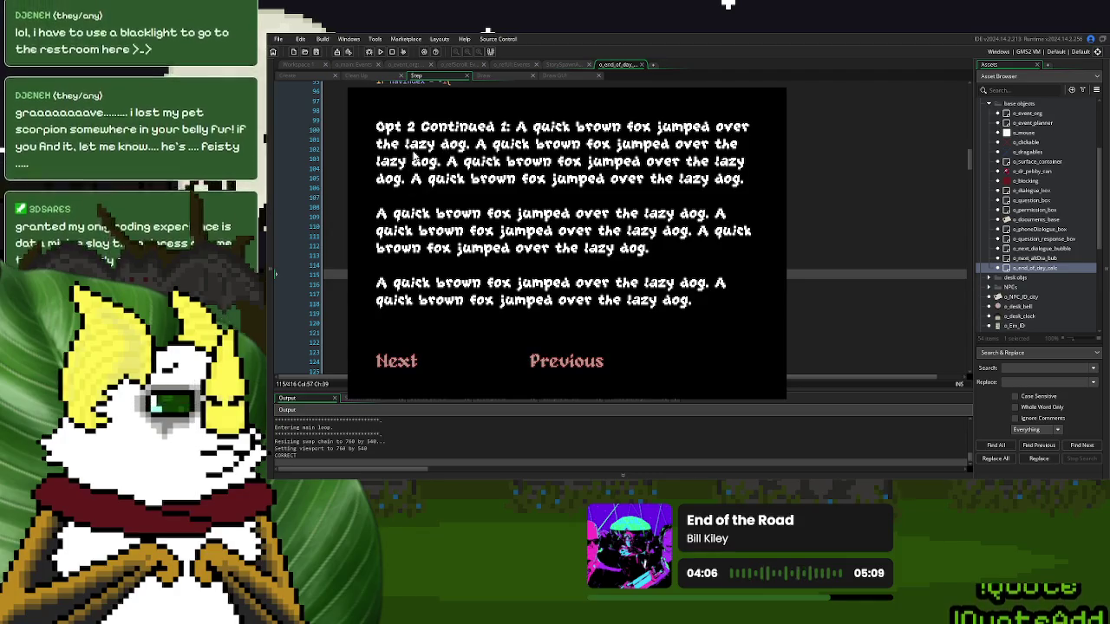
click(414, 360)
click(512, 261)
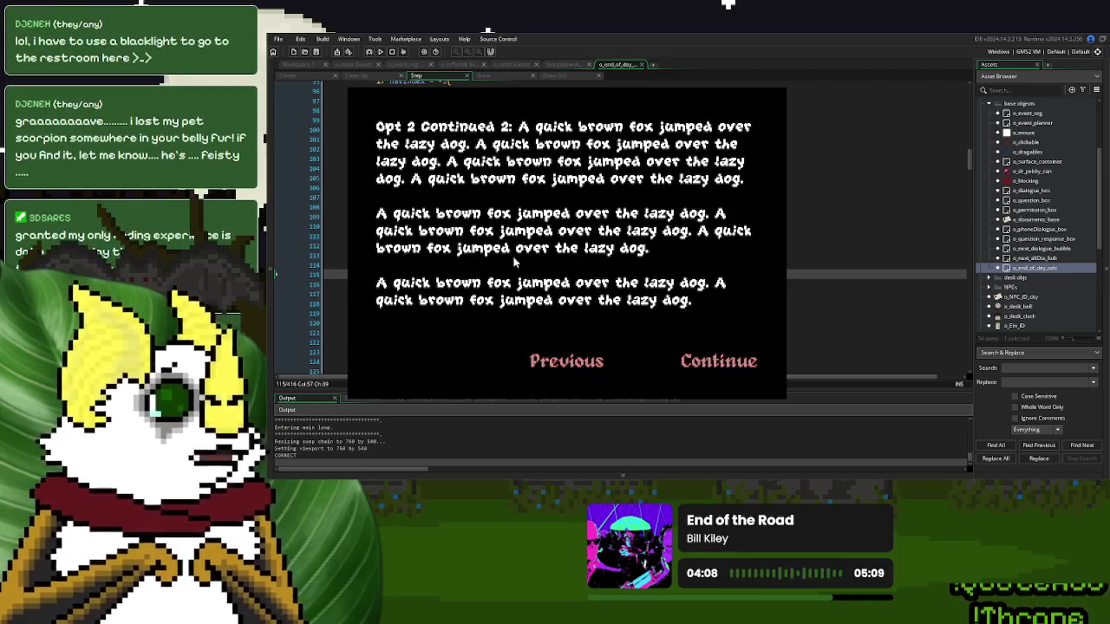
click(564, 361)
click(562, 319)
click(562, 321)
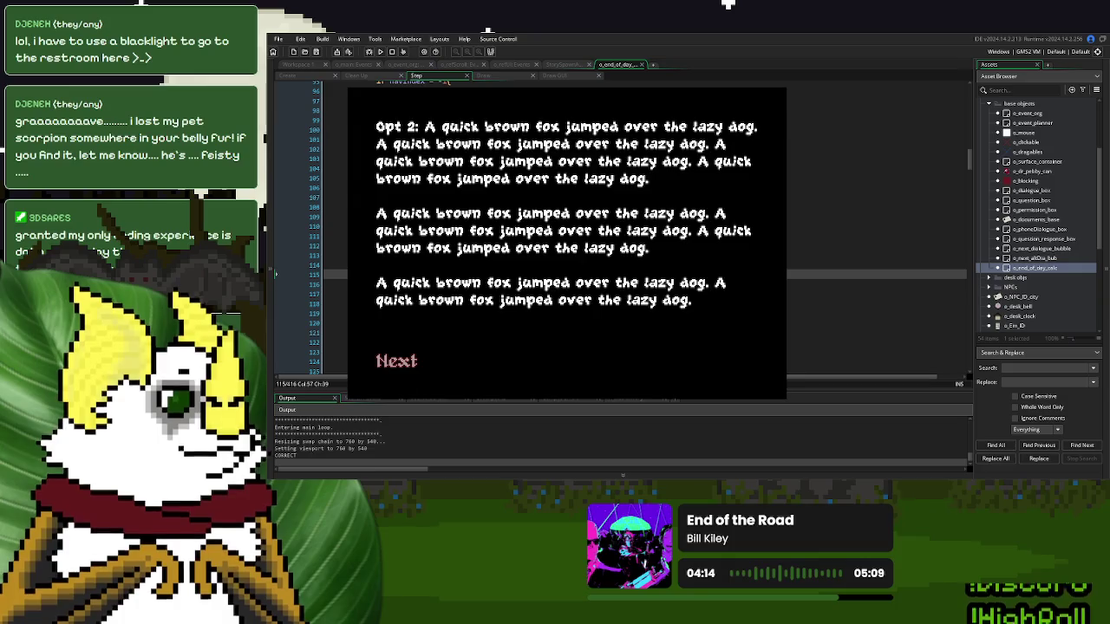
- Close the game with Escape and return to Option One's range line in the code
key(Escape)
click(583, 245)
click(590, 235)
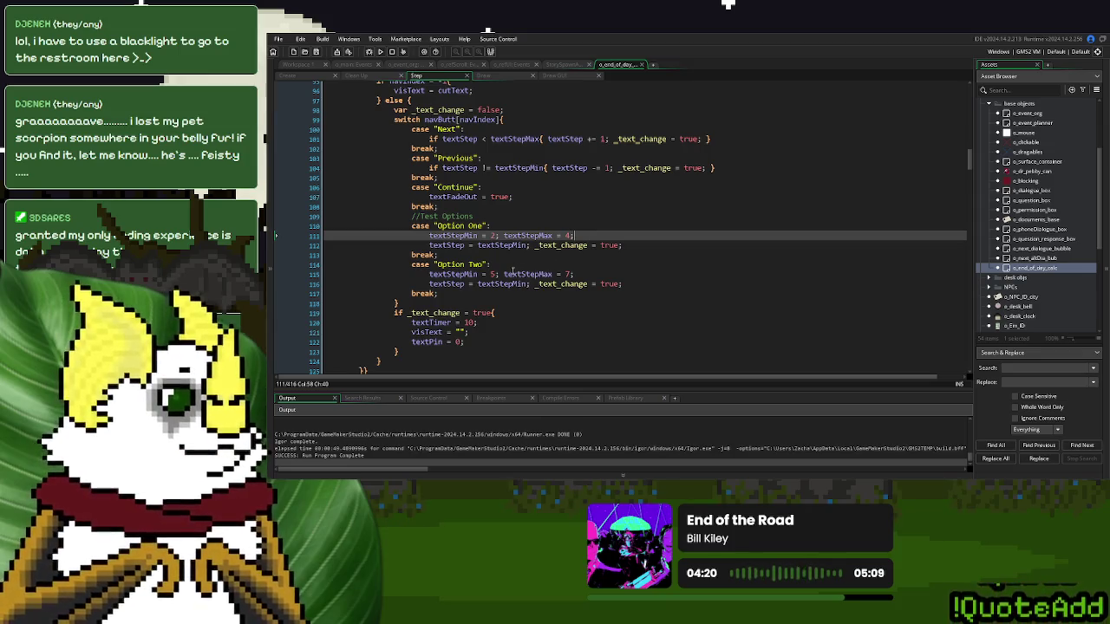
click(509, 263)
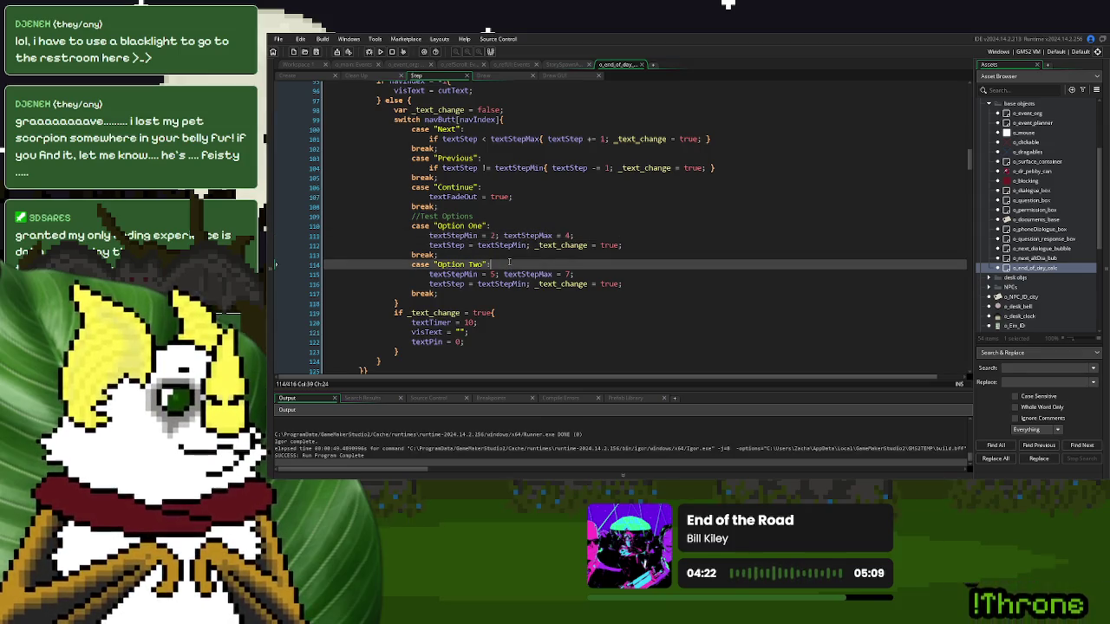
drag(573, 236, 429, 234)
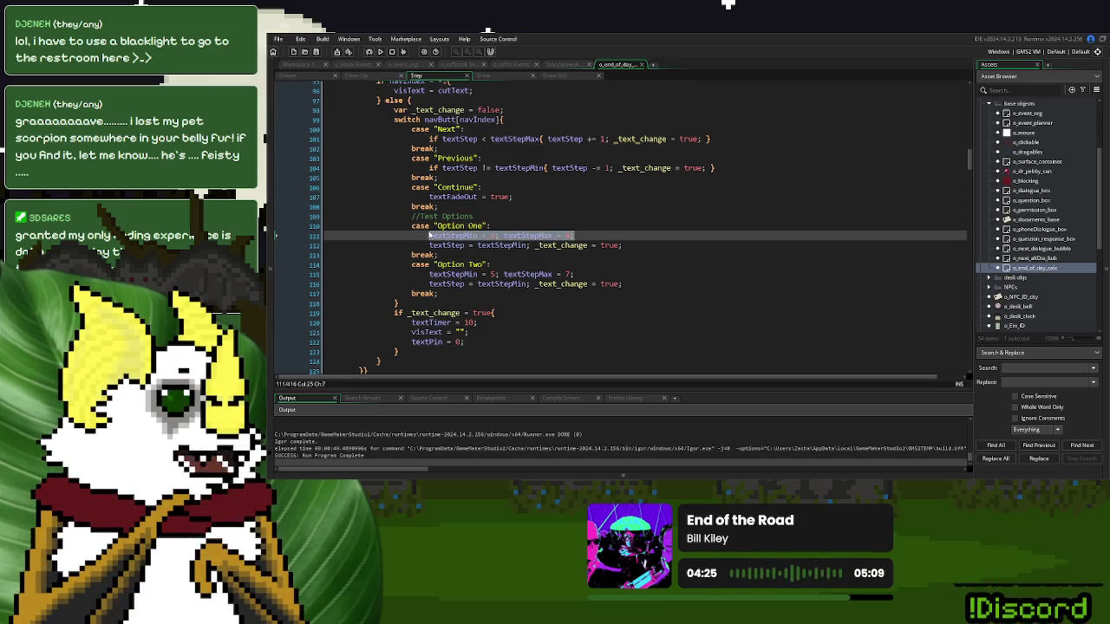
drag(574, 274, 425, 275)
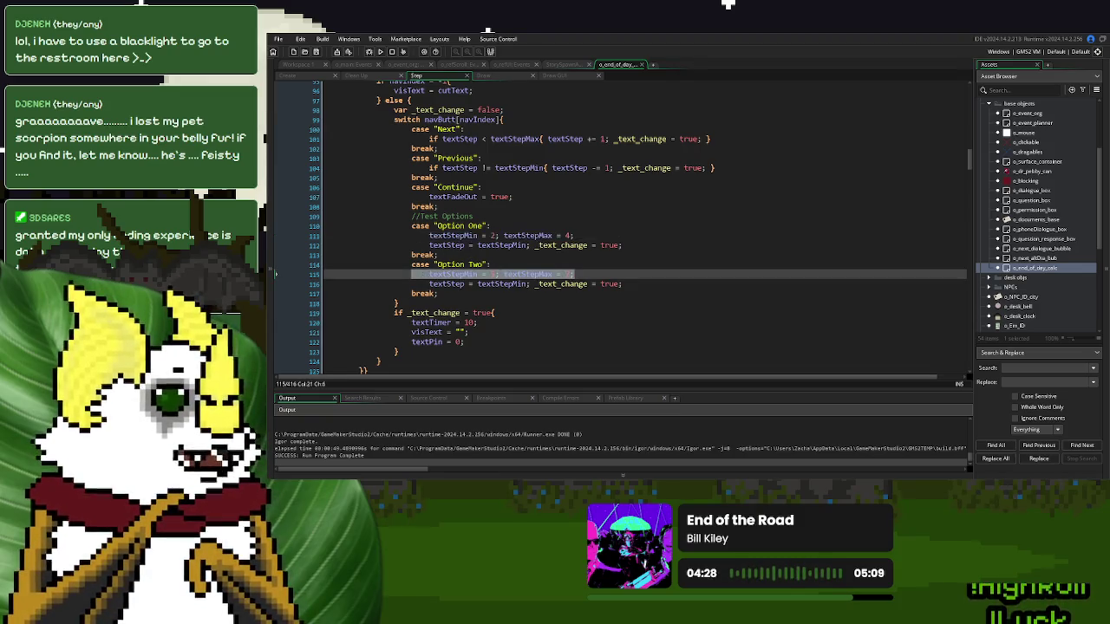
click(560, 262)
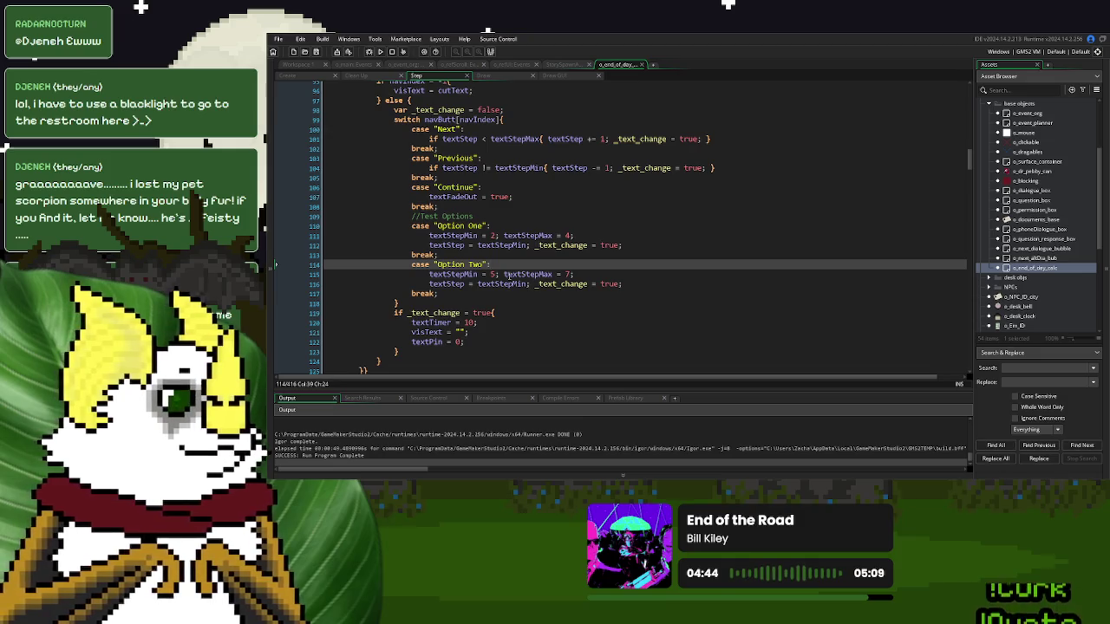
click(437, 303)
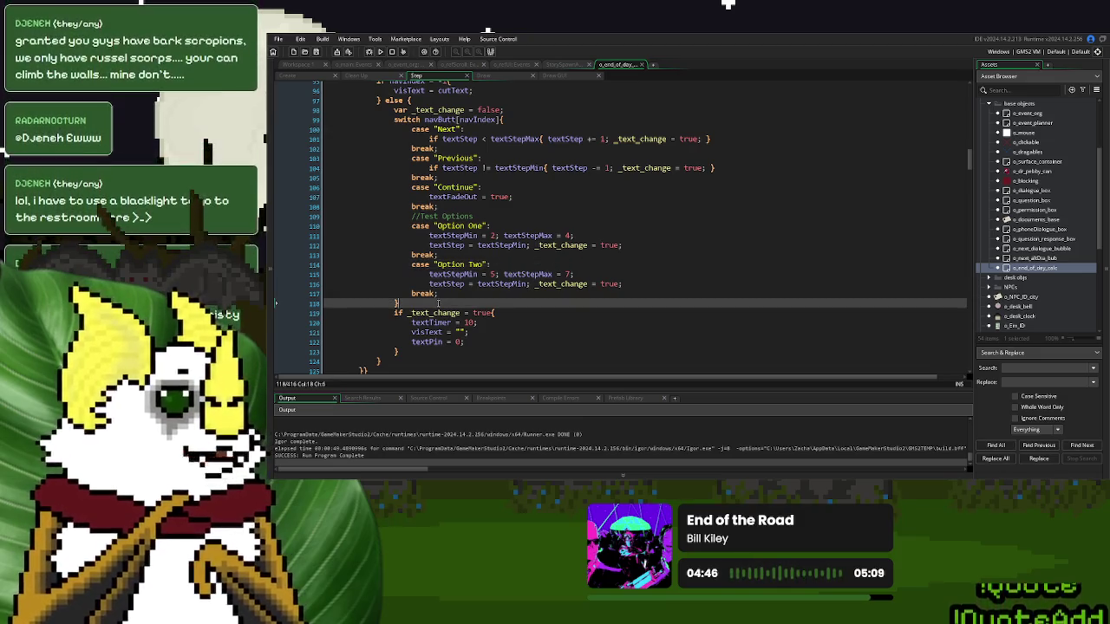
- Add comments '//textStep range' and '//automate if the navigational button isn't in the array' below the switch
key(Return)
text(//)
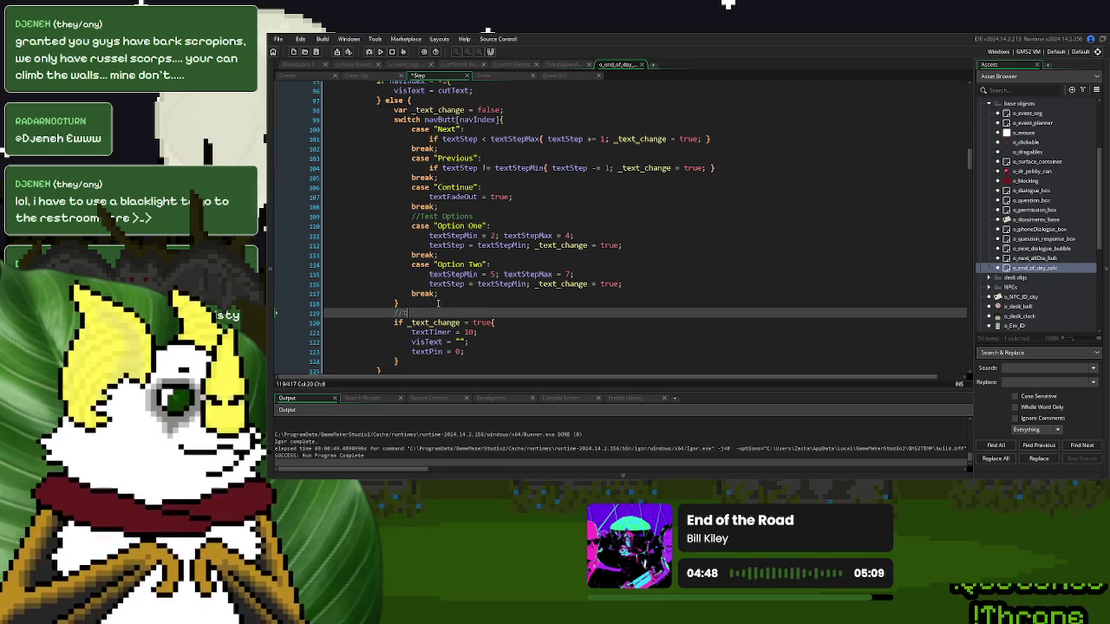
text(textStep )
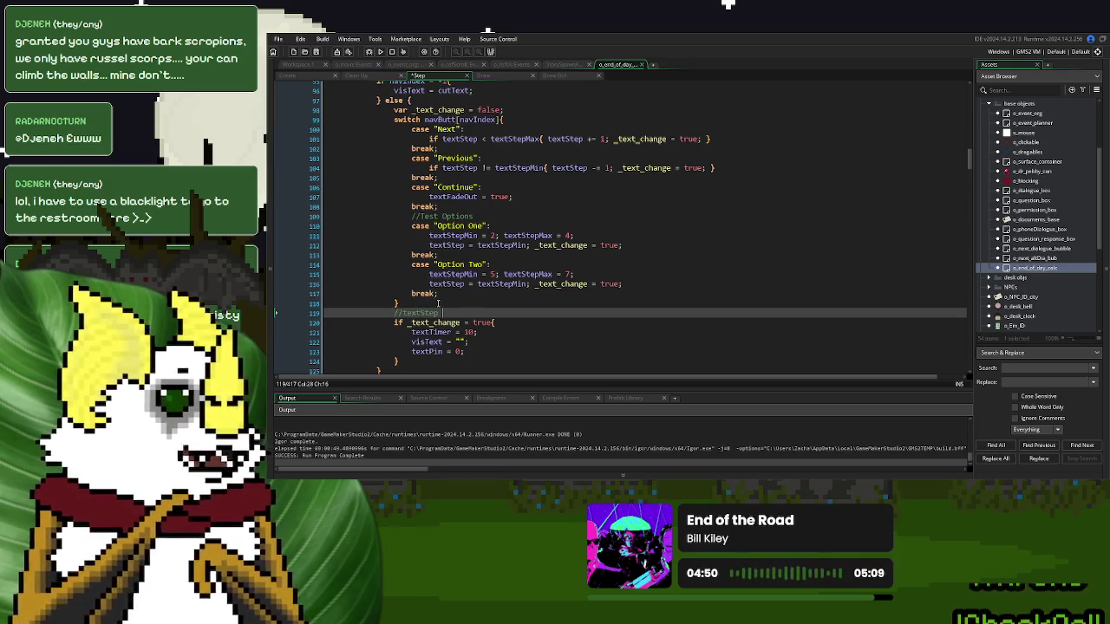
text(range)
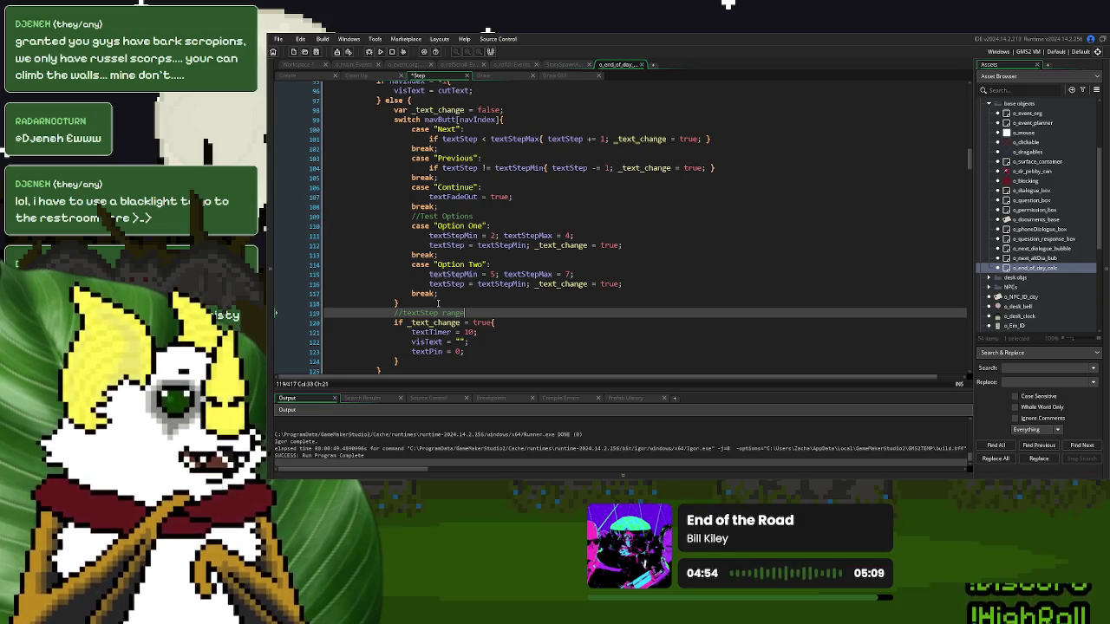
key(Return)
text(//)
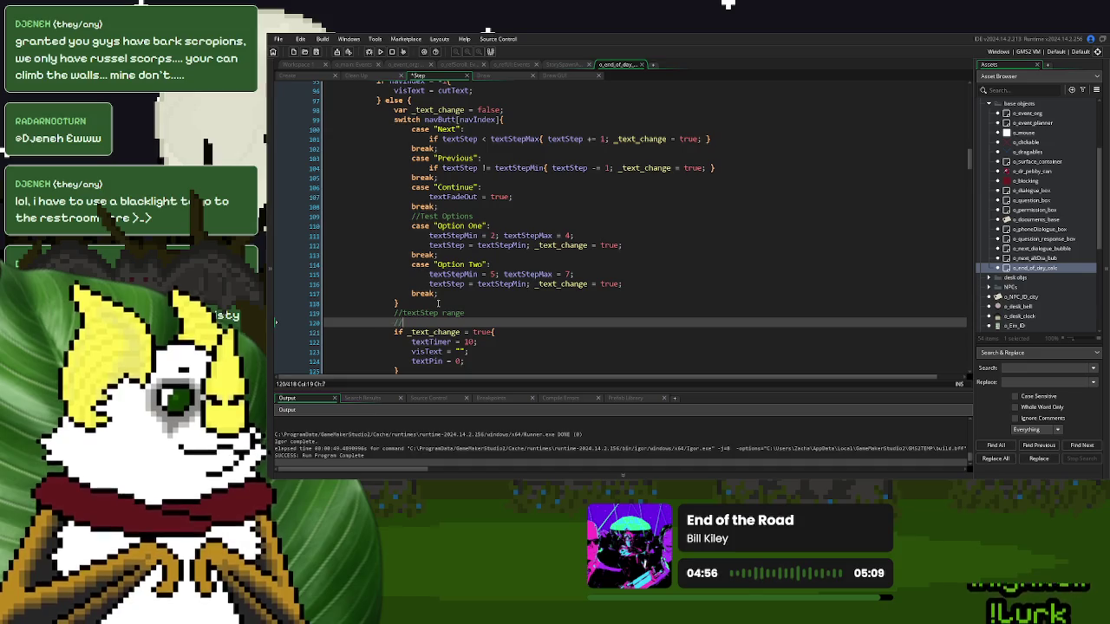
text(automate i)
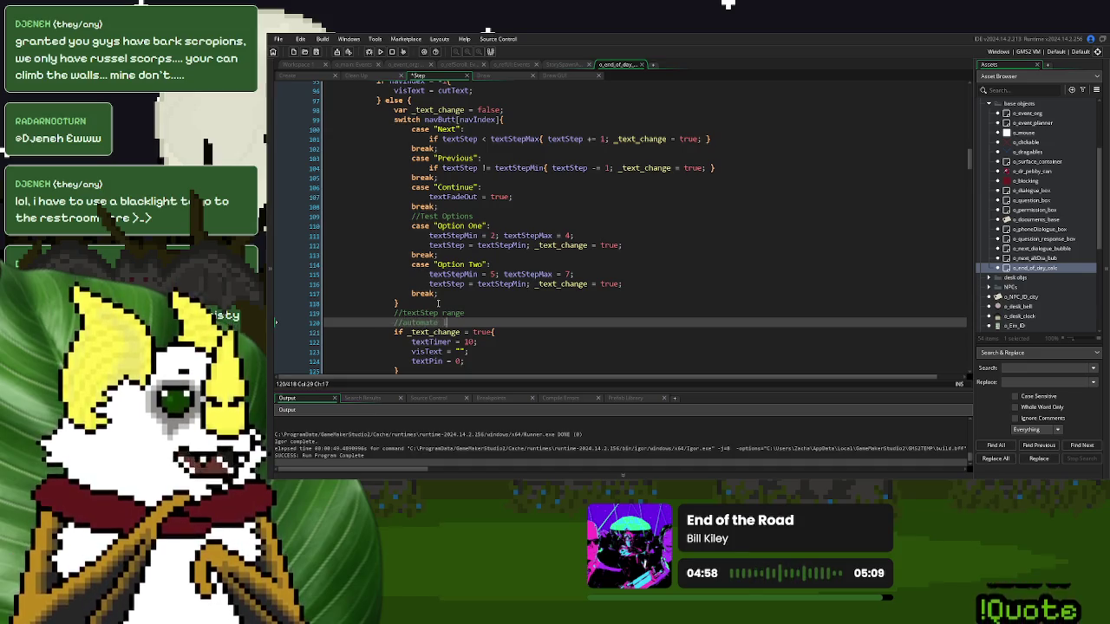
text(f the navig)
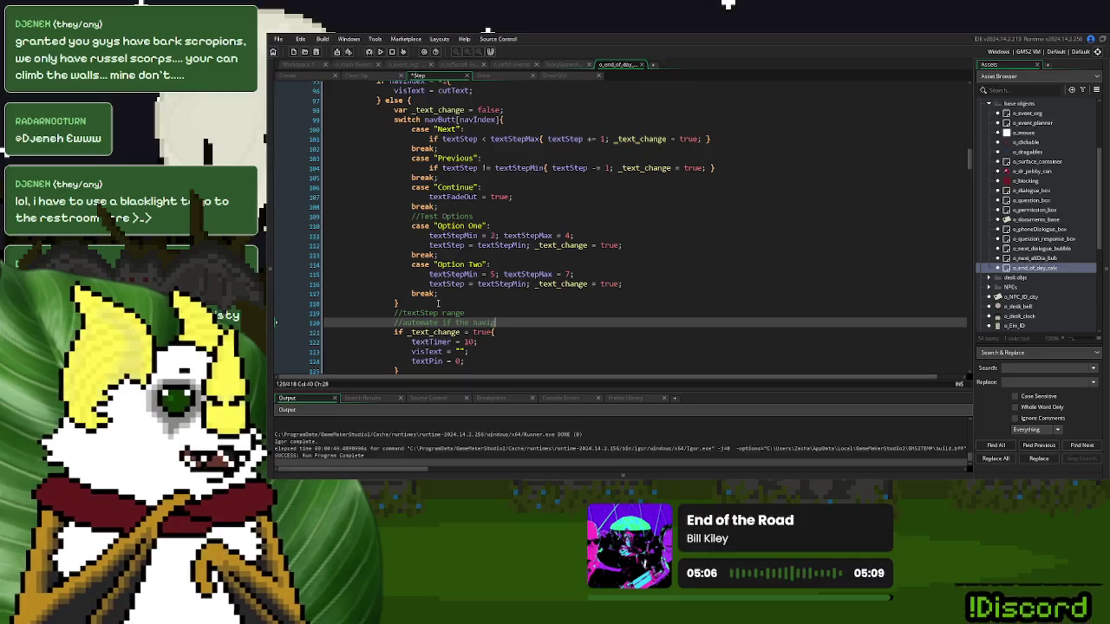
text(ational butto)
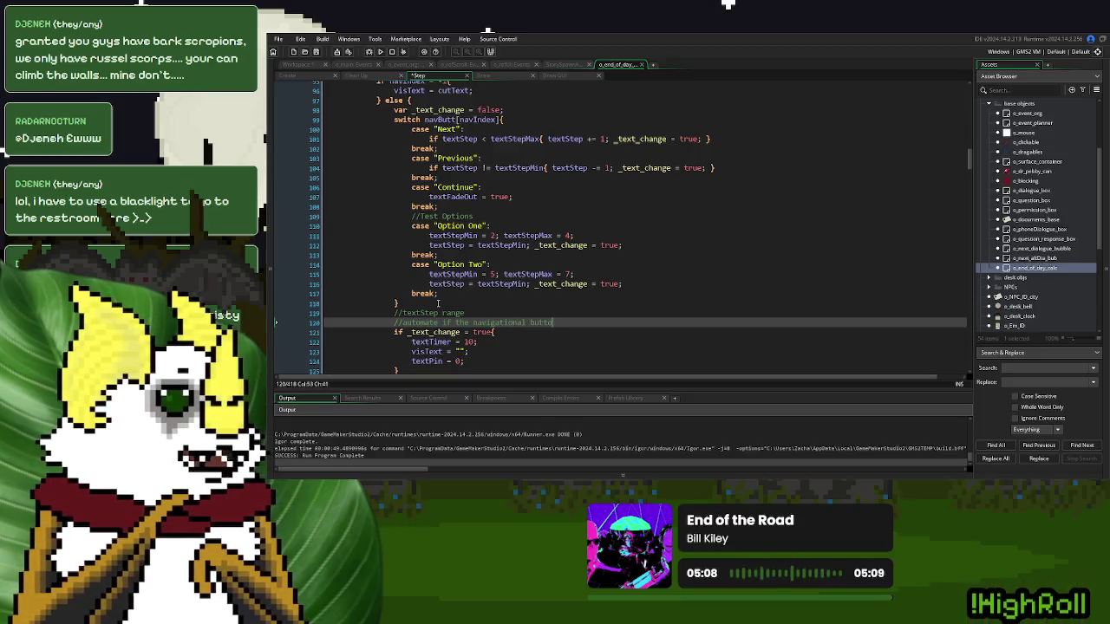
text(n isn't in the array)
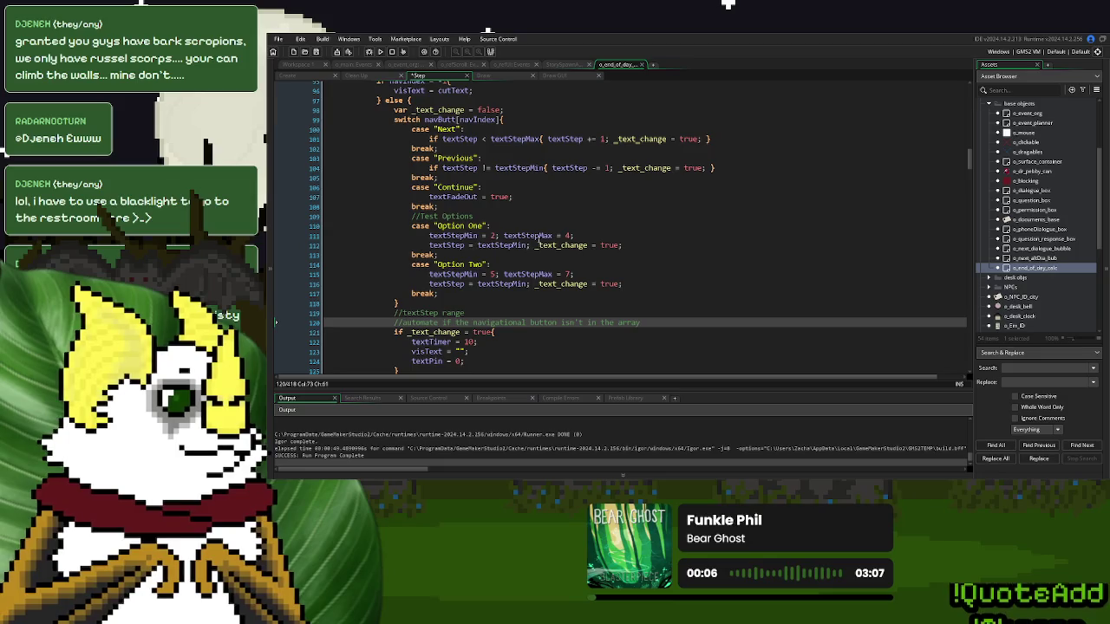
click(289, 76)
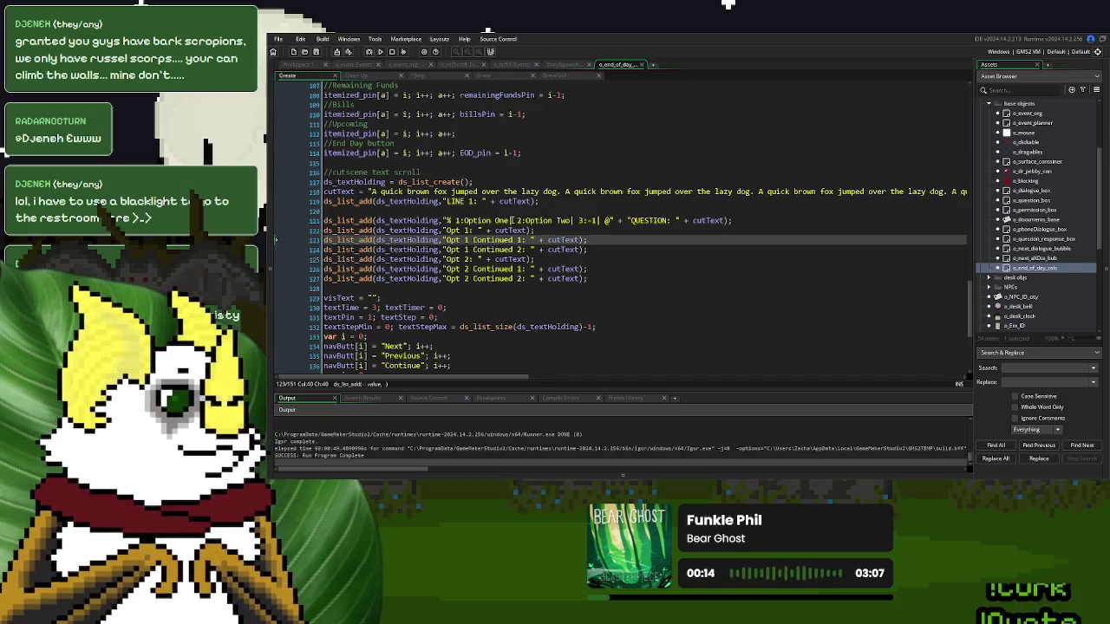
click(513, 220)
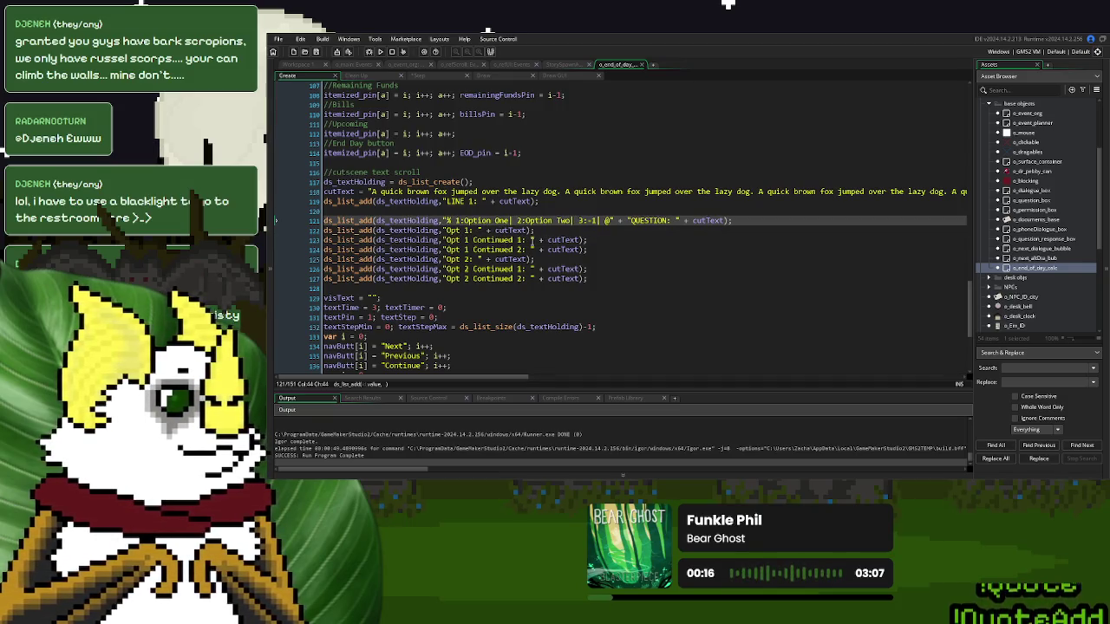
text(2|)
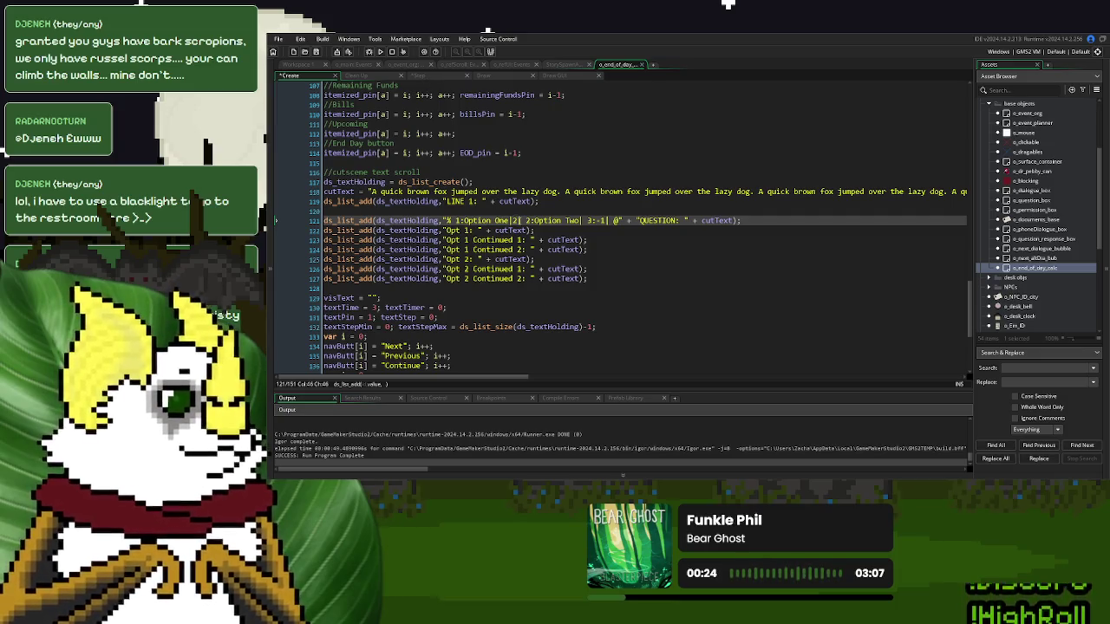
key(BackSpace)
key(Left)
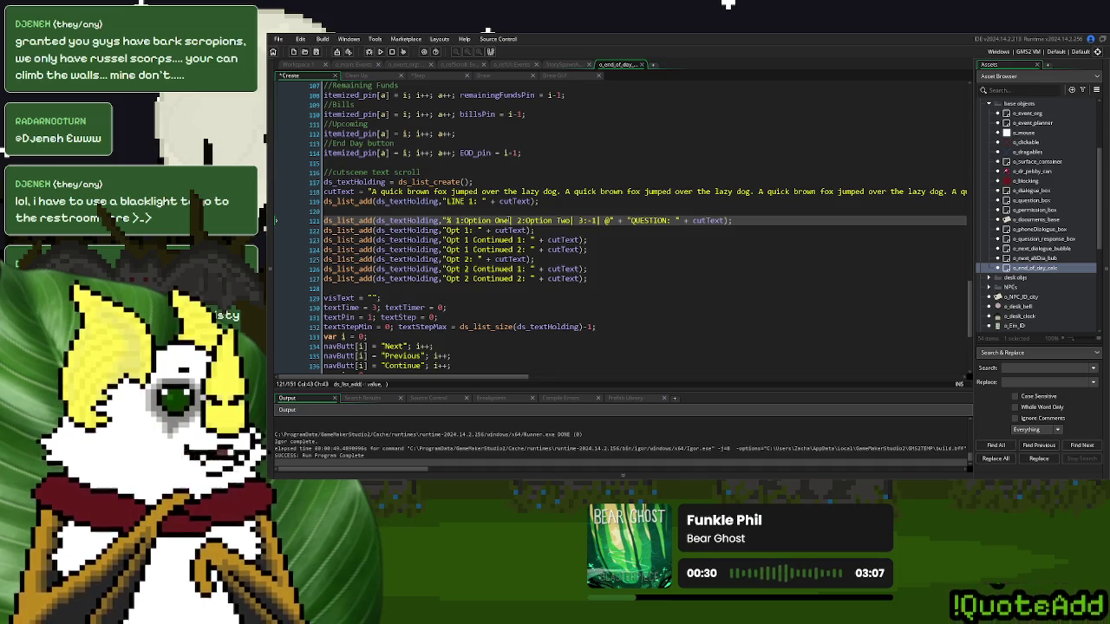
click(424, 76)
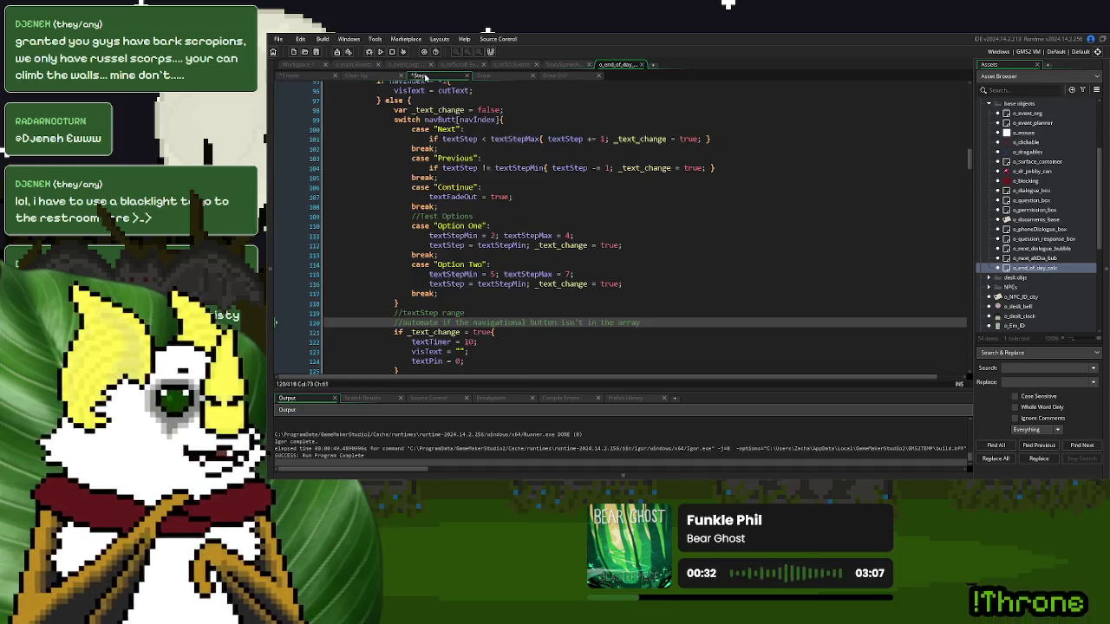
click(567, 266)
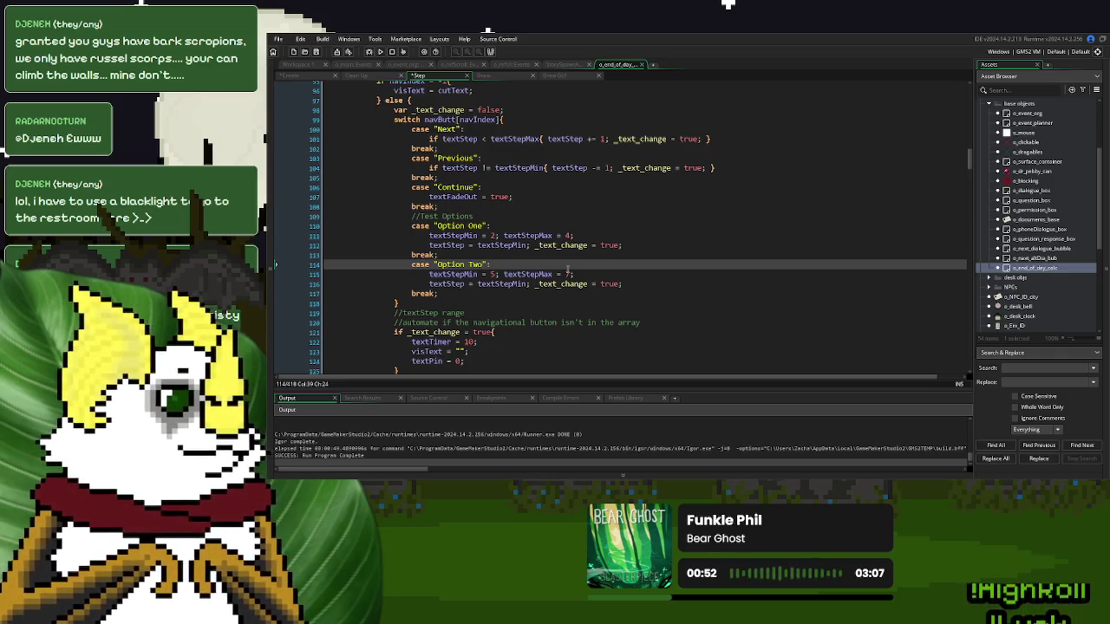
click(295, 76)
click(482, 229)
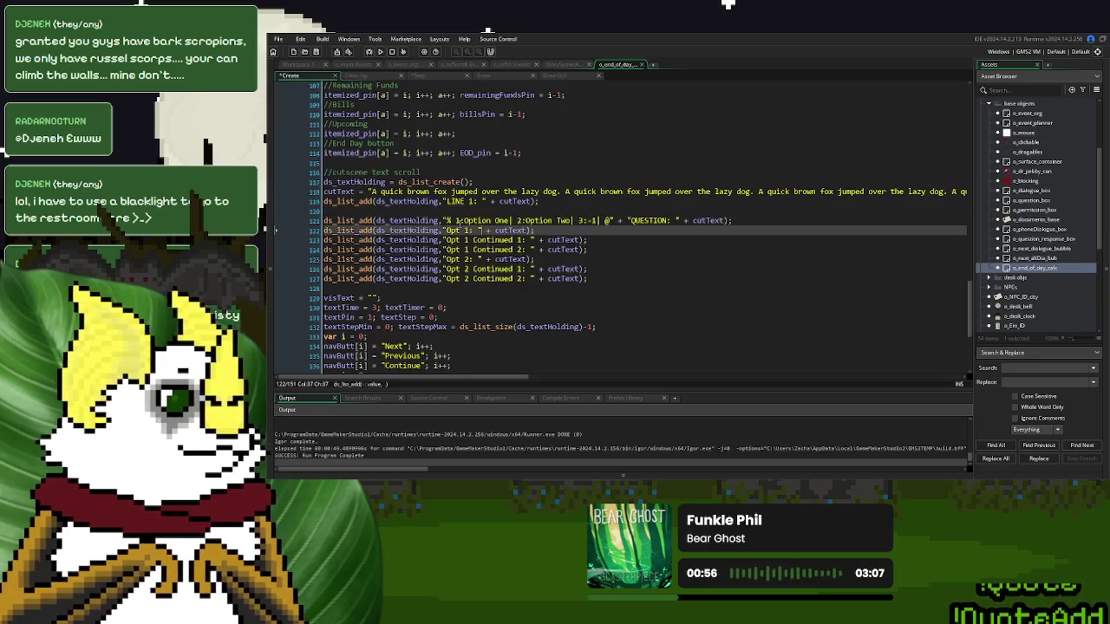
- Add the |-2+4| range marker after Option One in the Create event's question line
click(510, 220)
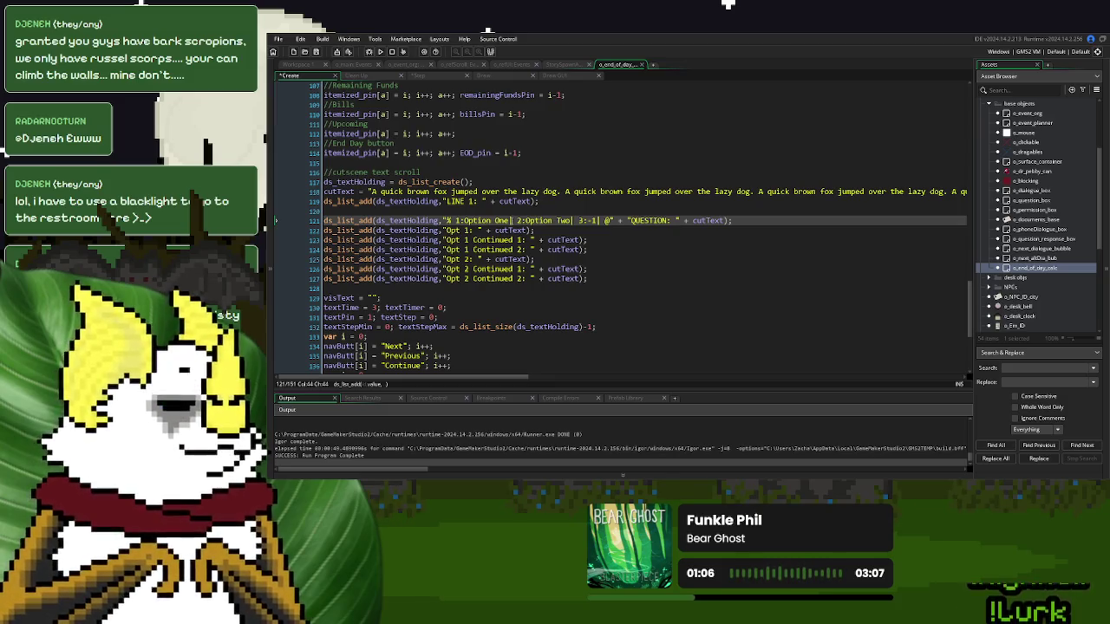
click(435, 76)
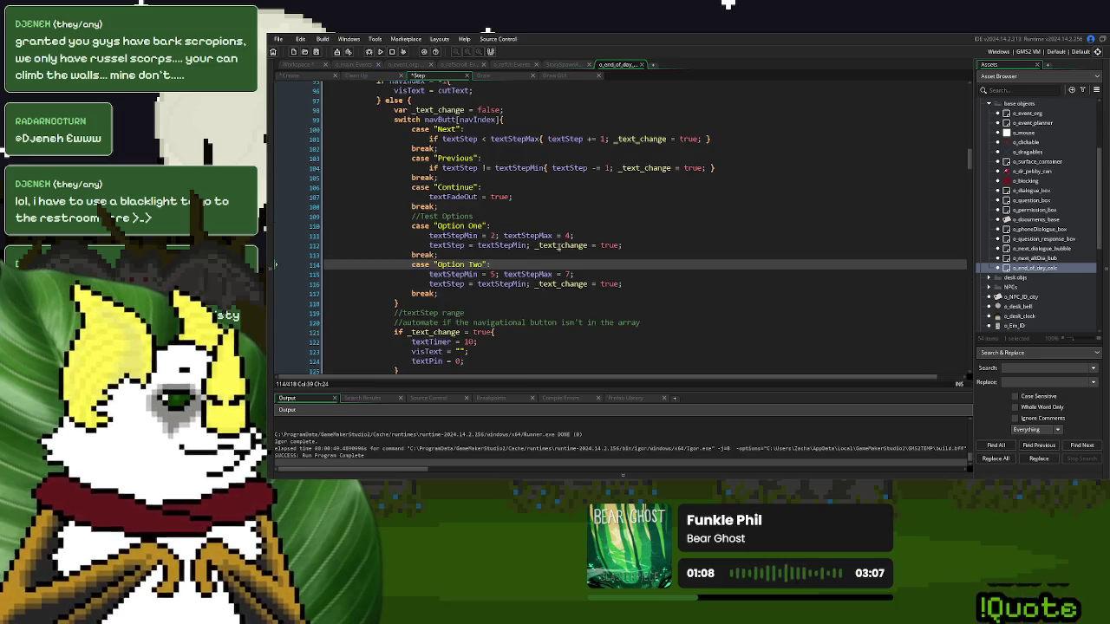
click(602, 233)
click(293, 78)
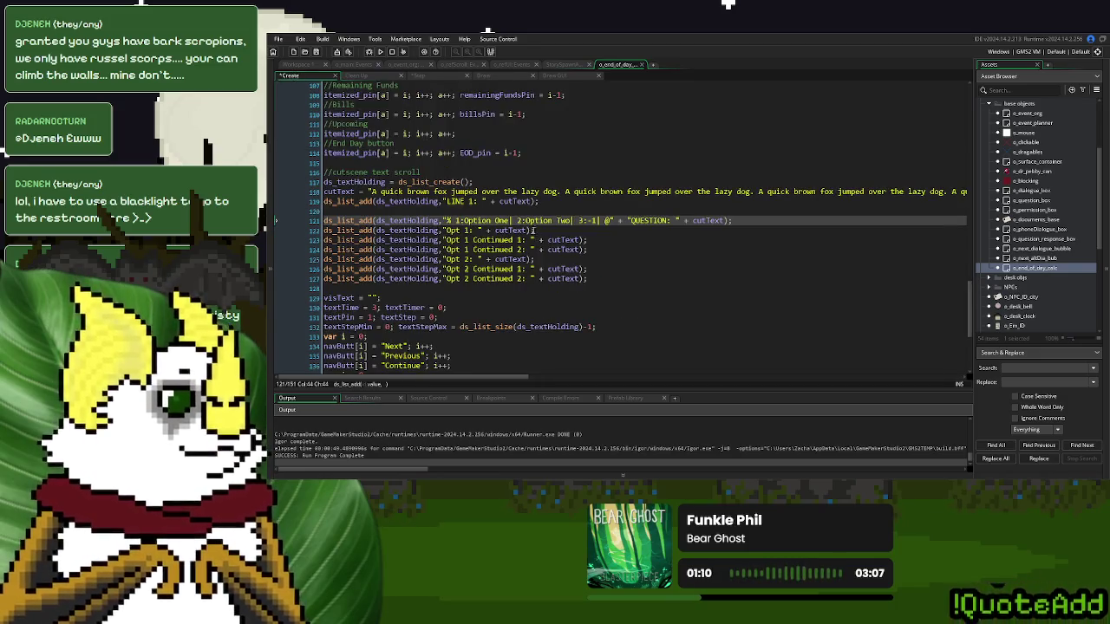
text(-2+4)
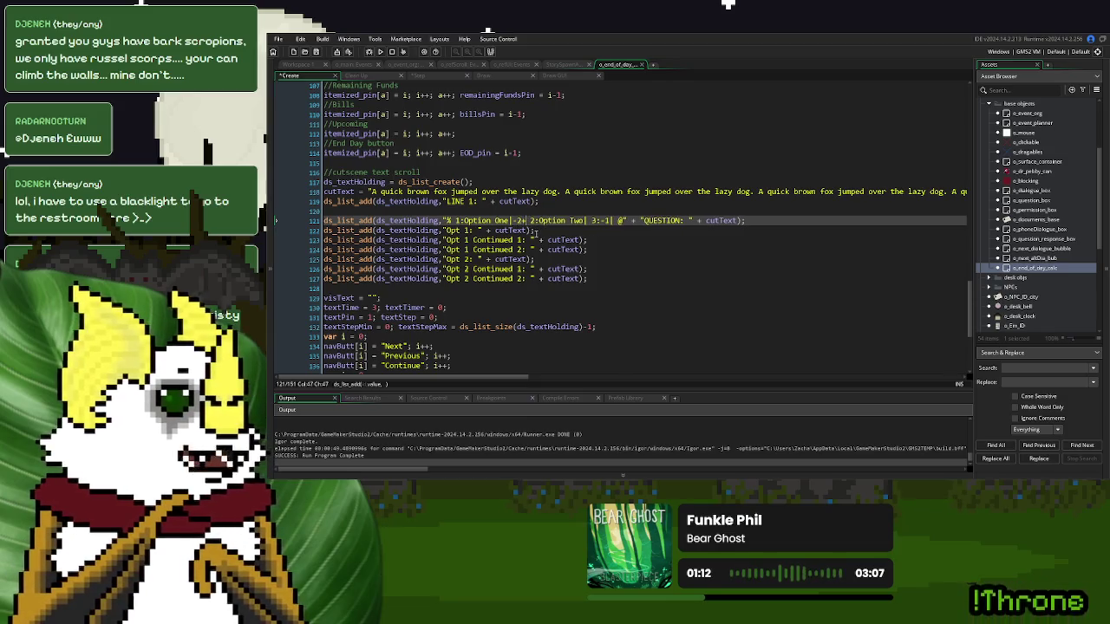
text(|)
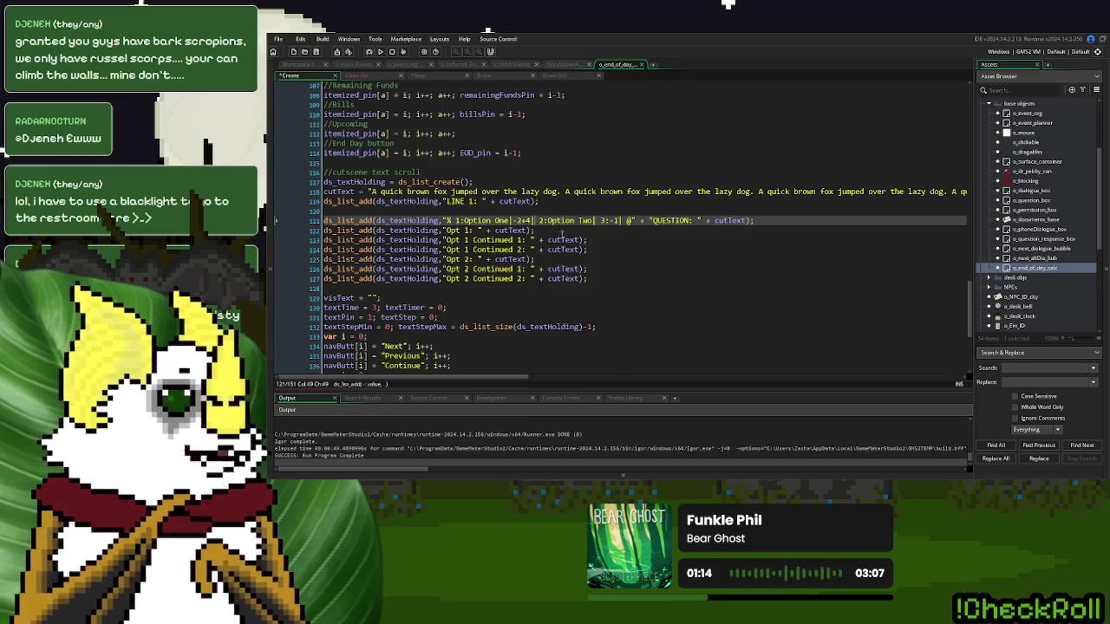
- Add the |-5+7| range marker after Option Two, then return to the Step code
click(428, 77)
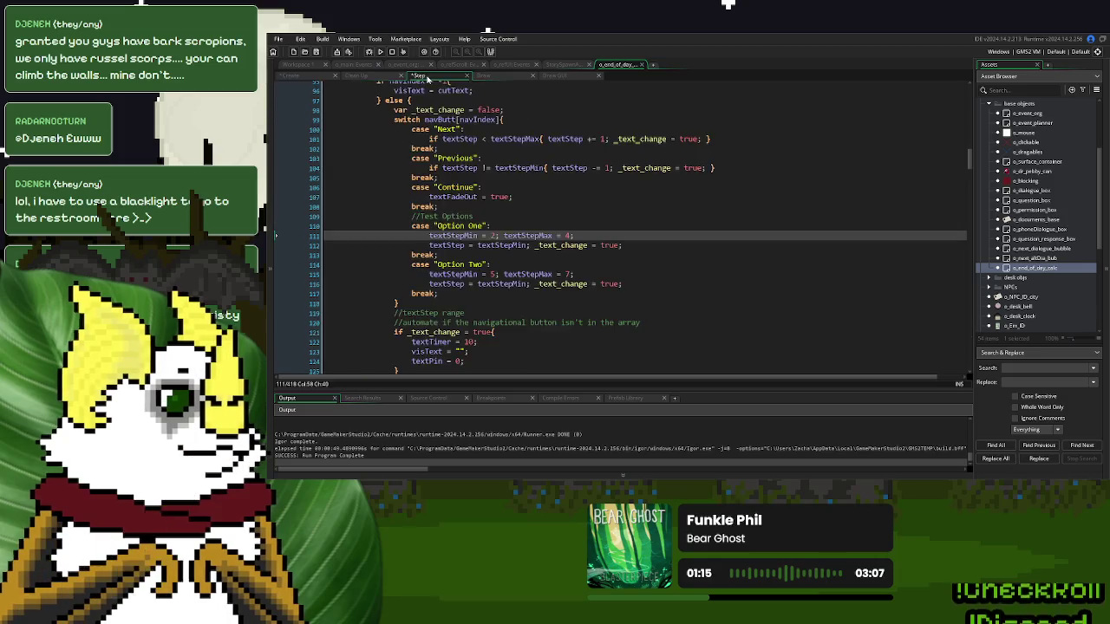
click(295, 76)
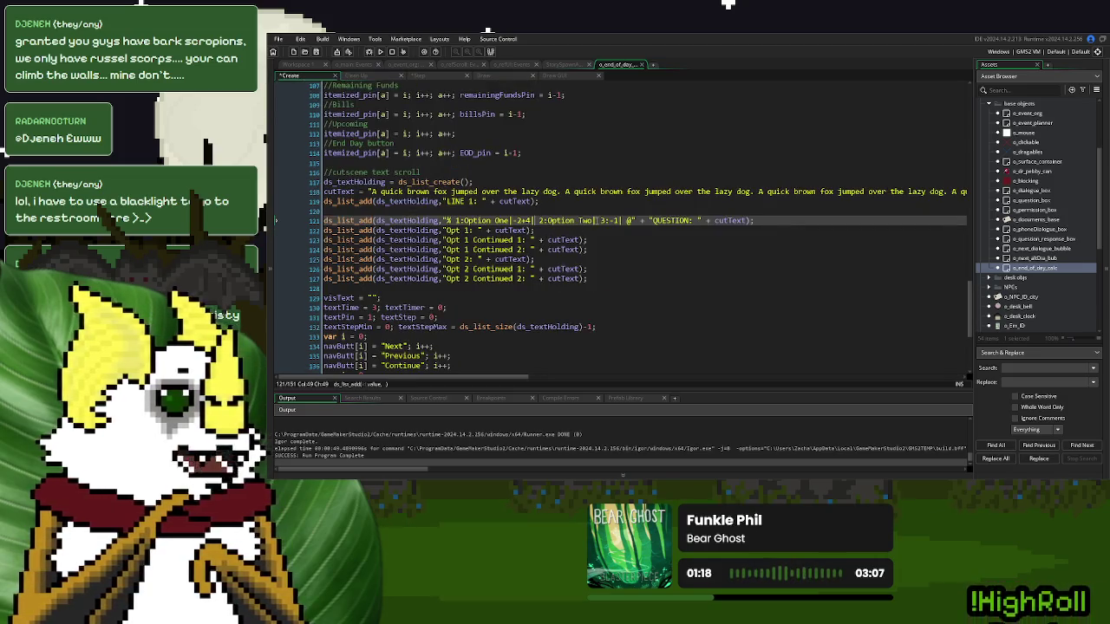
text(-5+7)
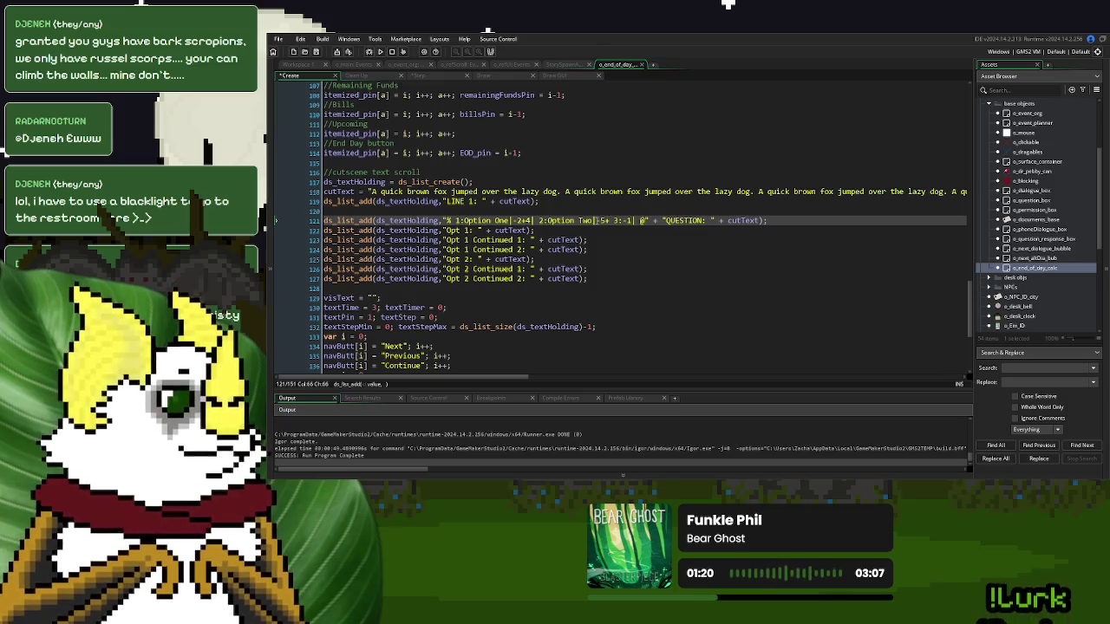
text(|)
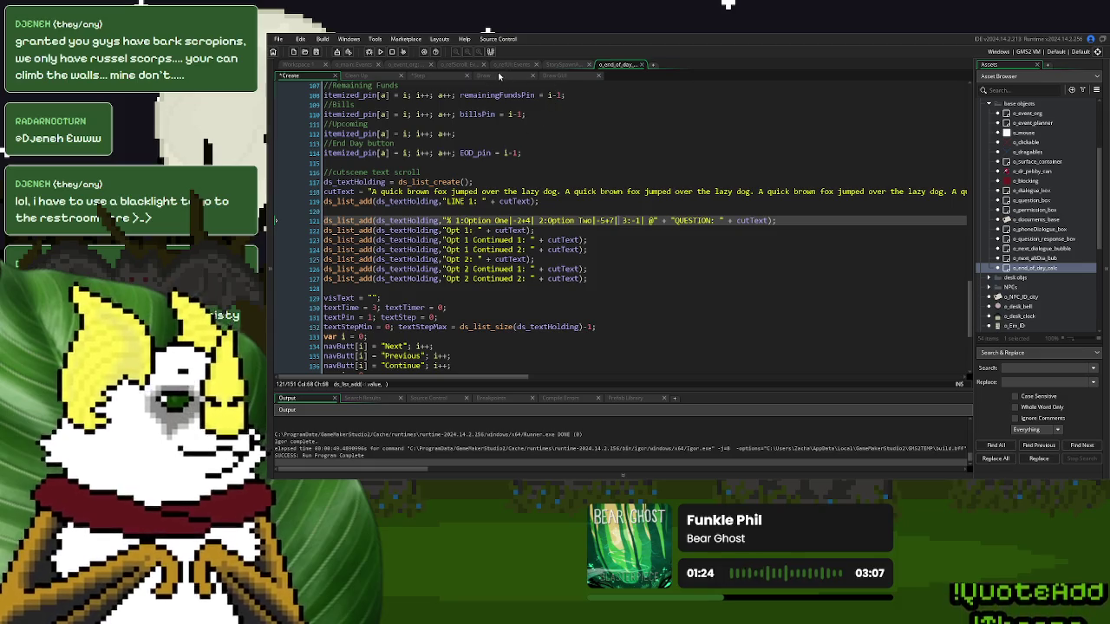
click(424, 76)
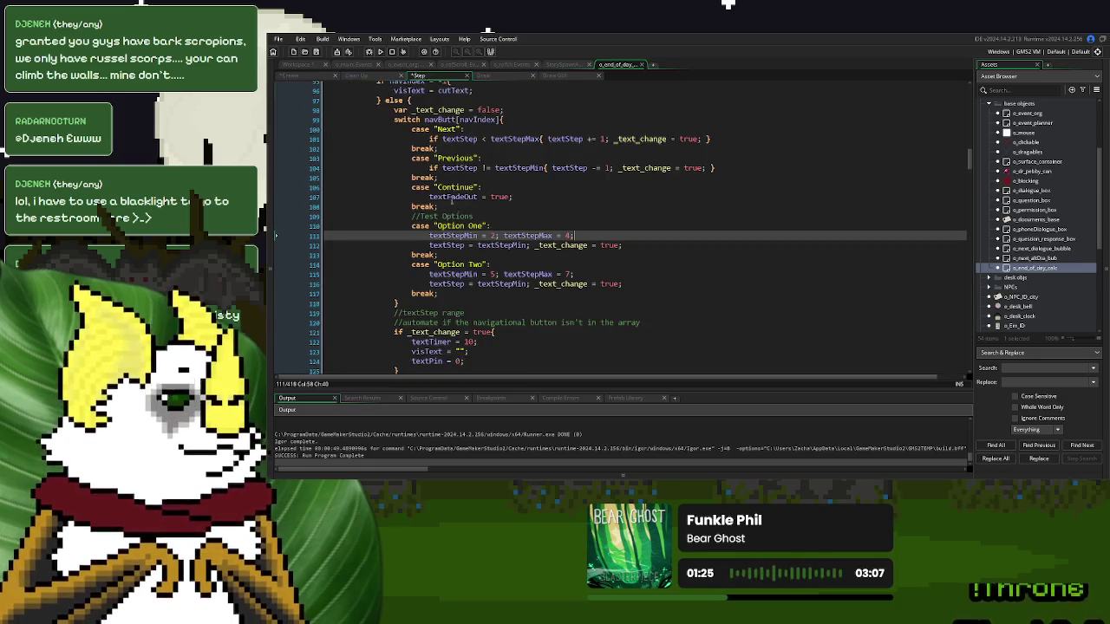
drag(503, 119, 427, 119)
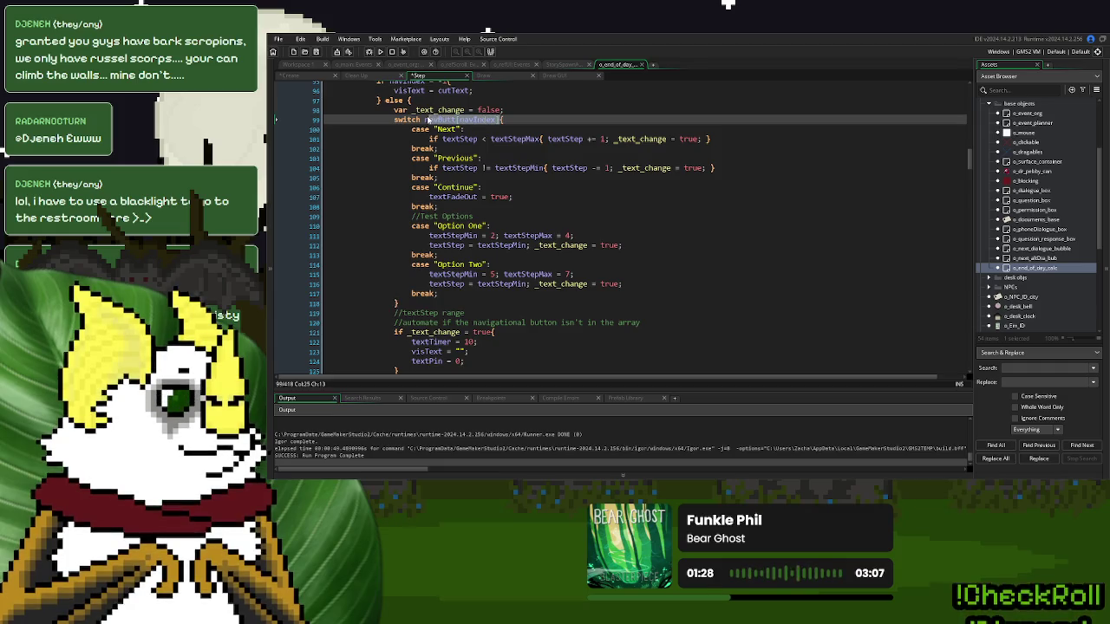
click(518, 110)
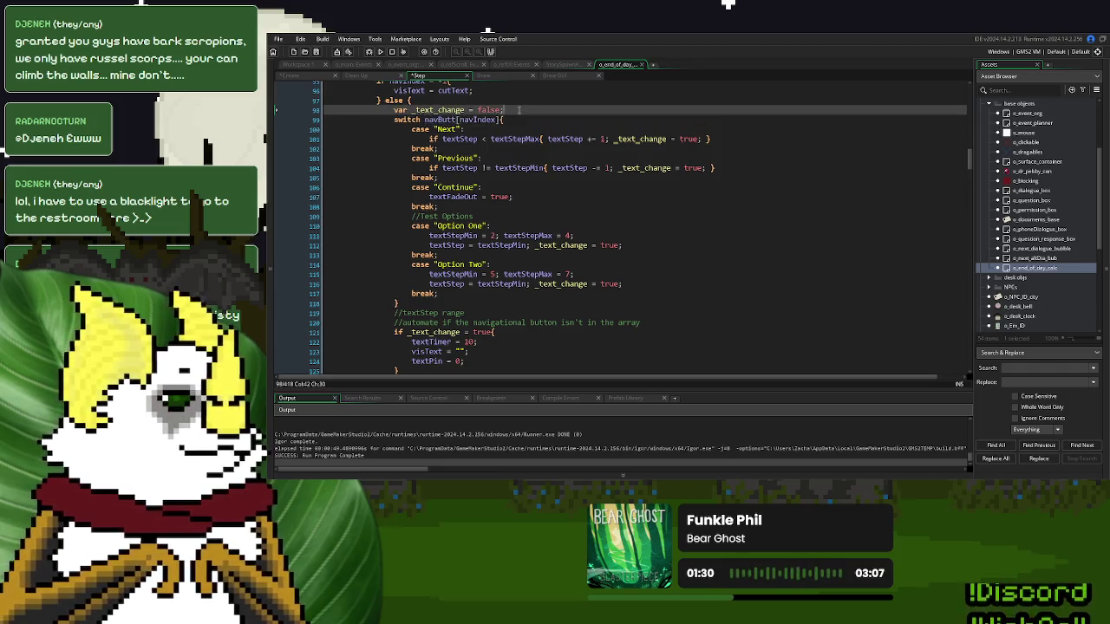
- Add three nested if navButt[navIndex] != "Next" checks above the switch statement
key(Return)
key(Return)
key(Up)
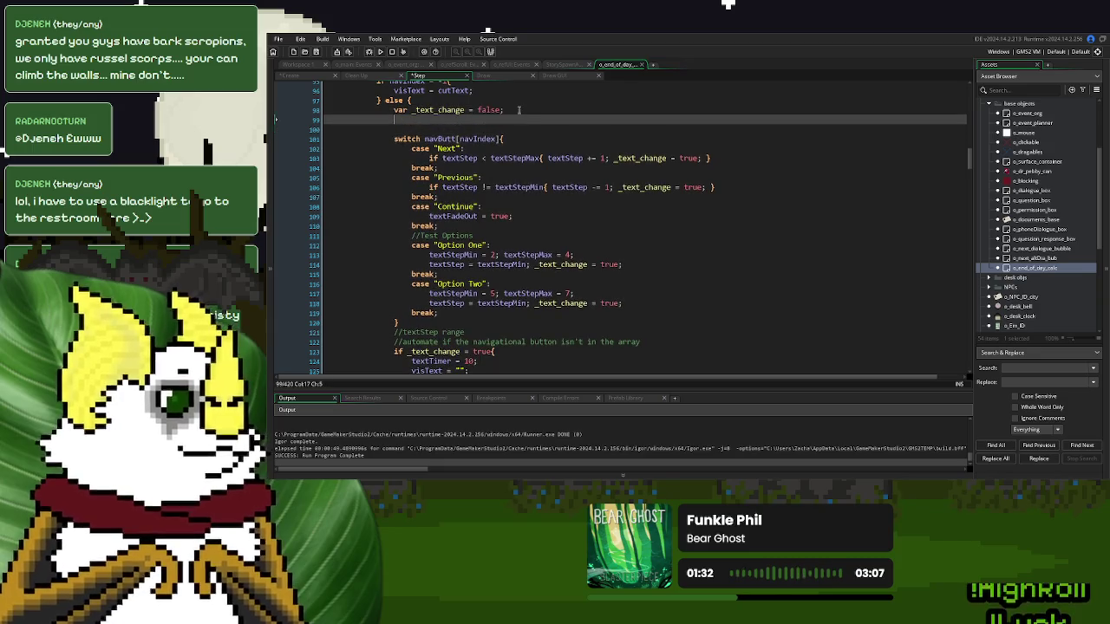
text(if navButt[navIndex])
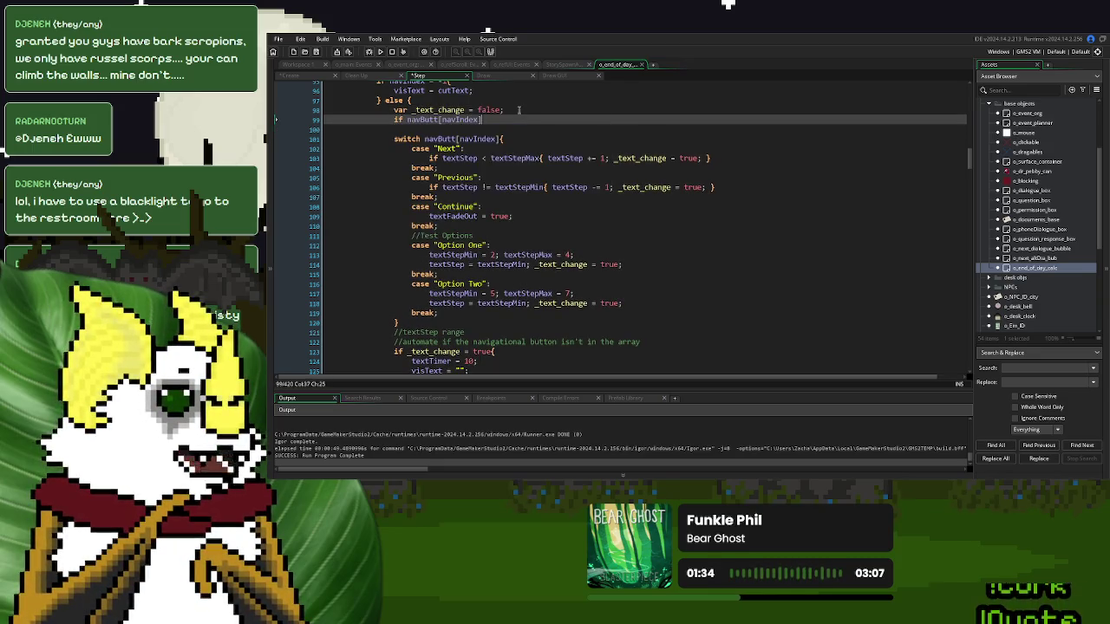
text( != ")
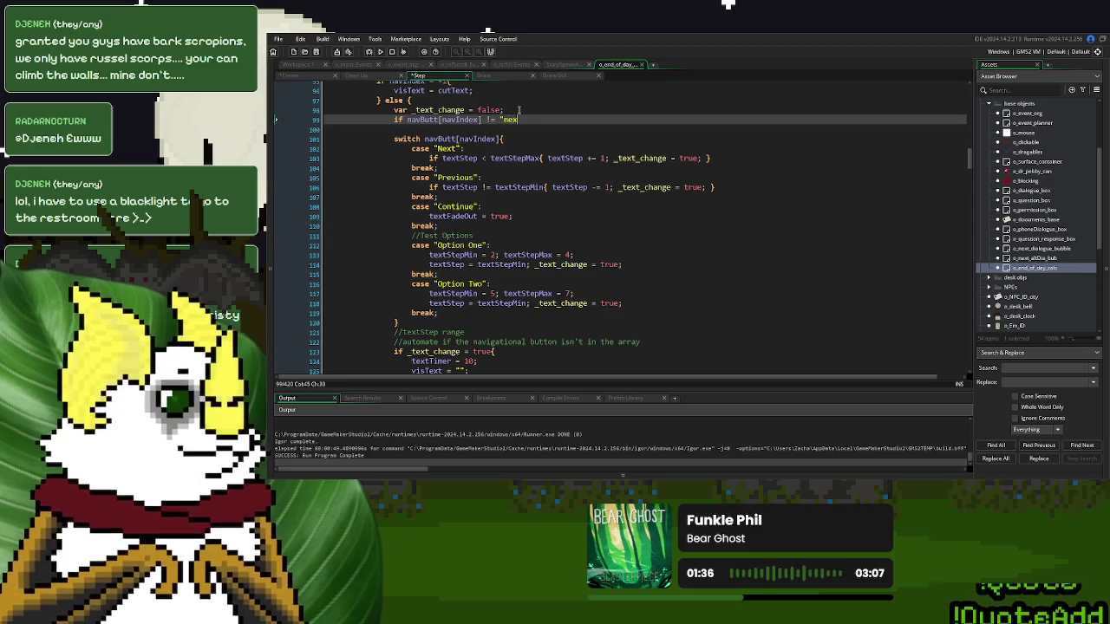
text(Next"{)
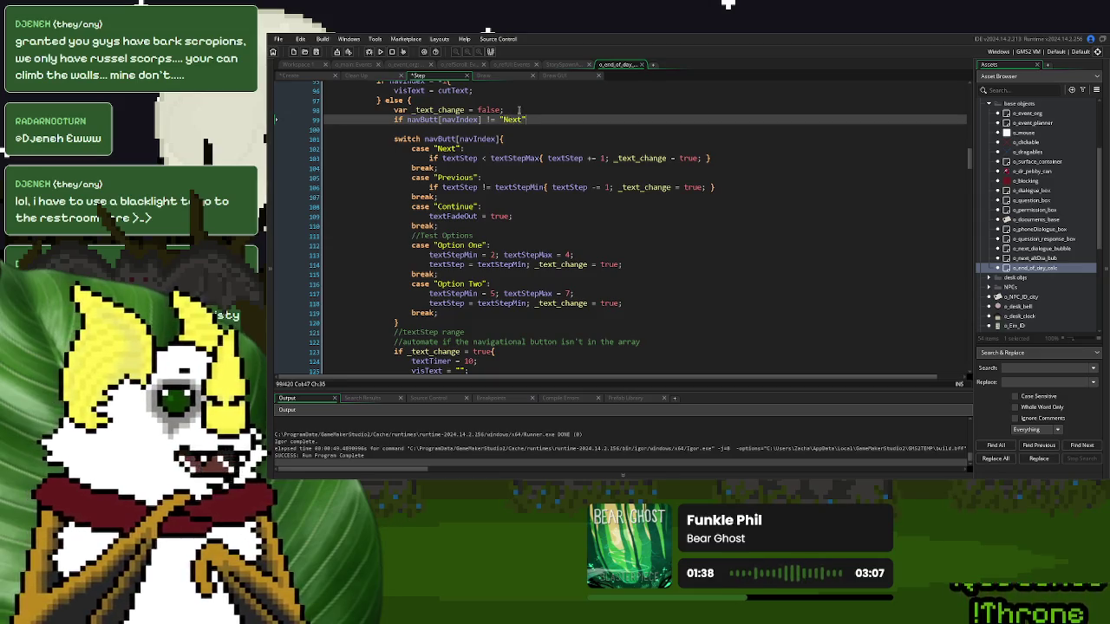
key(Return)
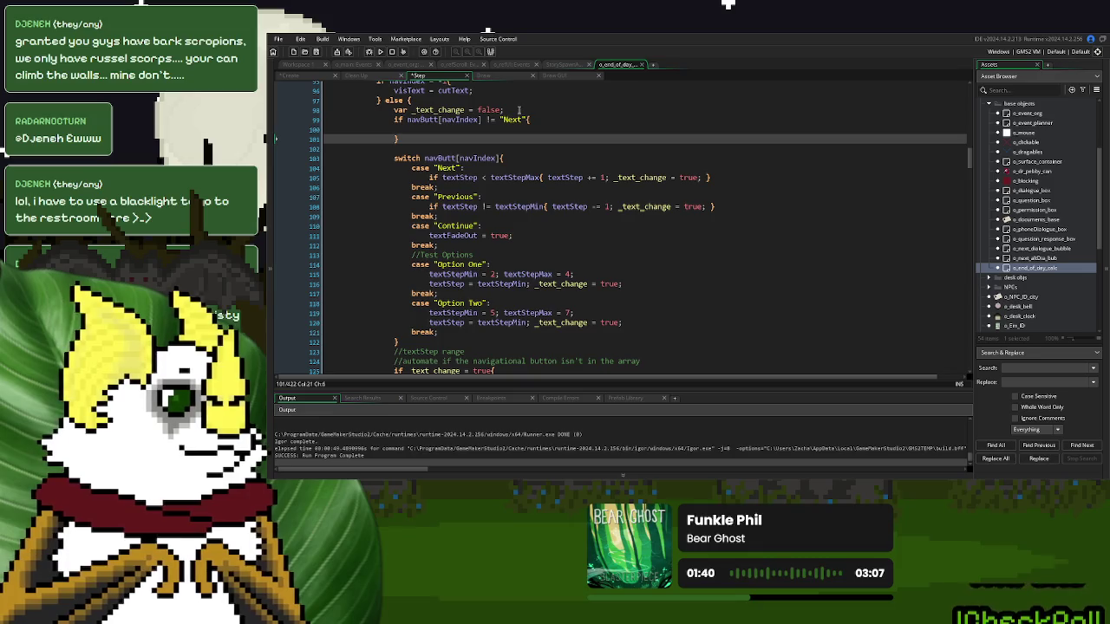
drag(532, 119, 505, 111)
key(ctrl+c)
click(532, 118)
key(ctrl+v)
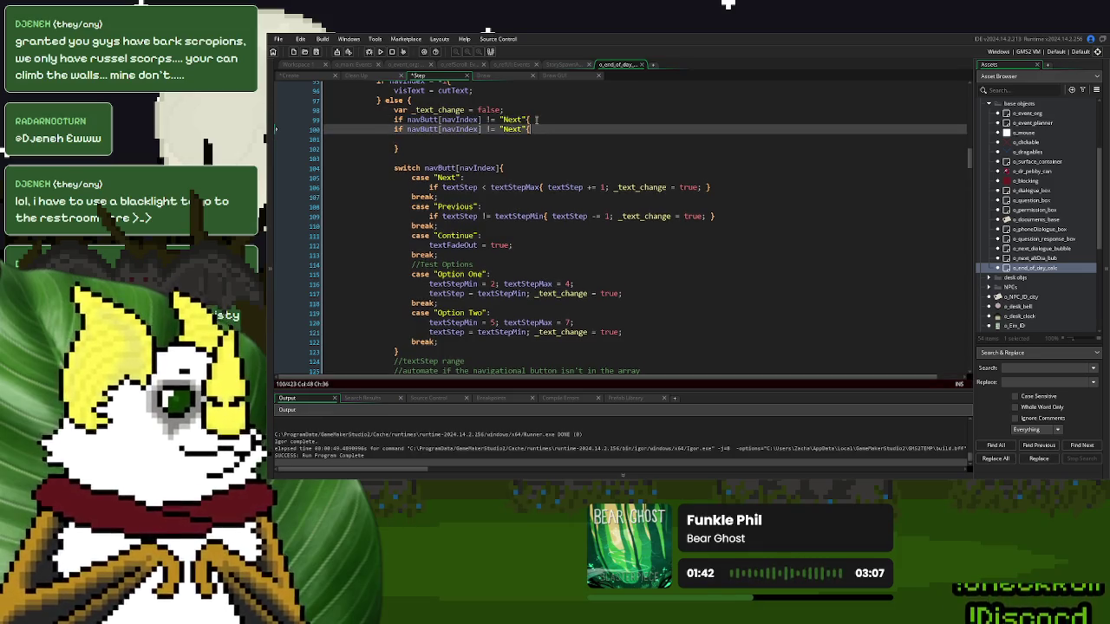
key(ctrl+v)
click(477, 155)
text(}})
- Change the second and third checks to compare against "Previous" and "Continue"
double_click(455, 216)
key(ctrl+c)
double_click(516, 129)
key(ctrl+v)
click(457, 245)
double_click(458, 244)
key(ctrl+c)
double_click(516, 139)
key(ctrl+v)
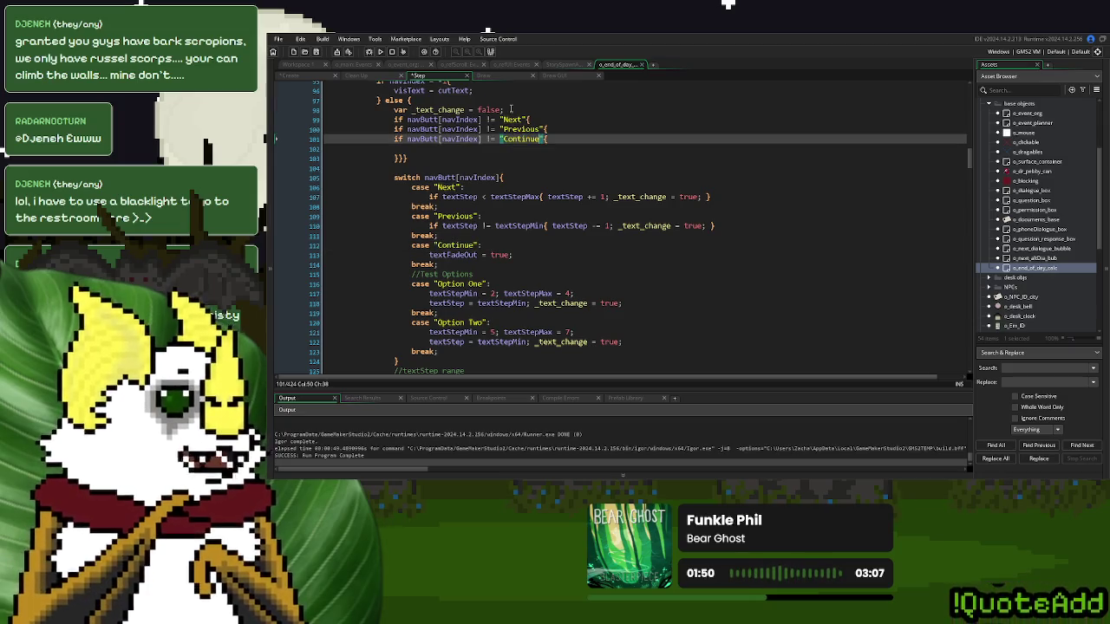
- Declare var _alt_opts = false; on line 98 and set _alt_opts = true in the innermost check
click(511, 109)
text(var )
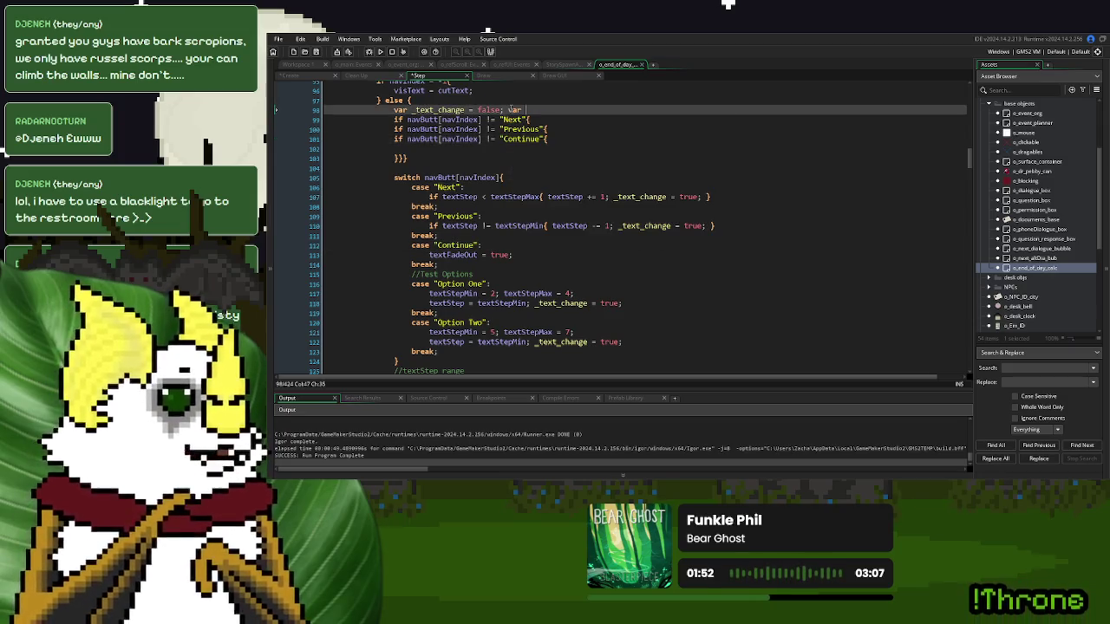
text(_alt_opts = false;)
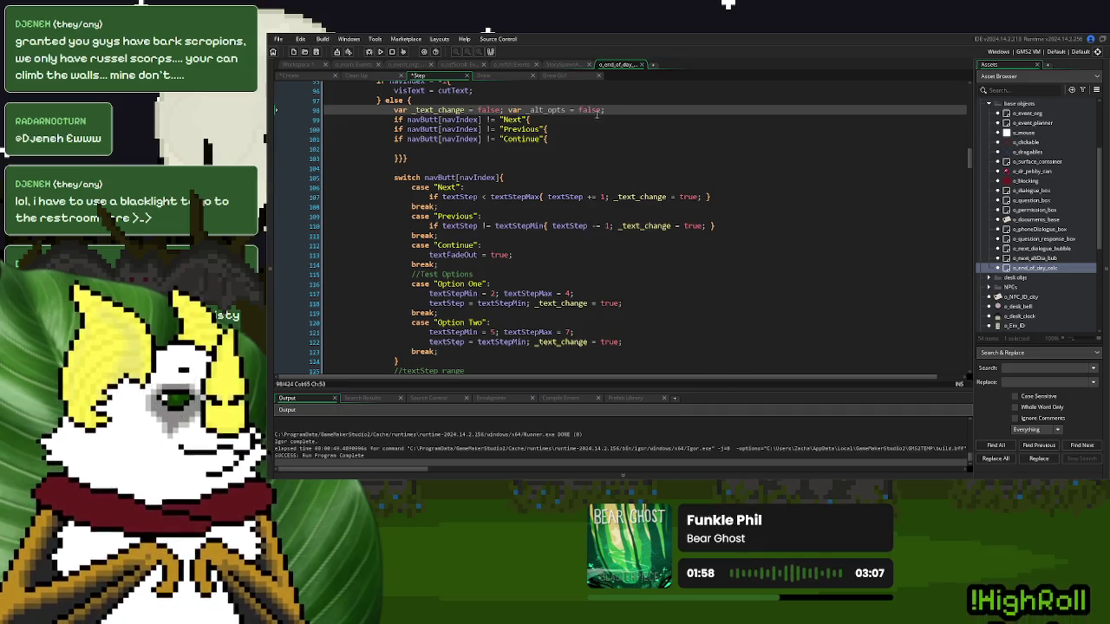
drag(604, 110, 525, 110)
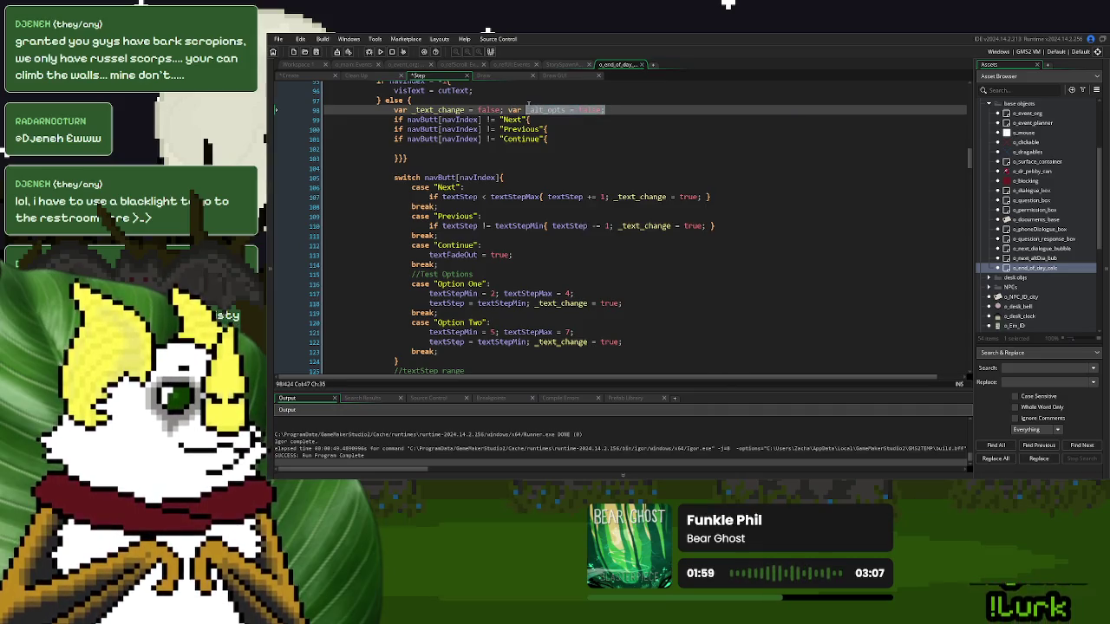
click(441, 151)
key(ctrl+v)
double_click(467, 148)
text(true)
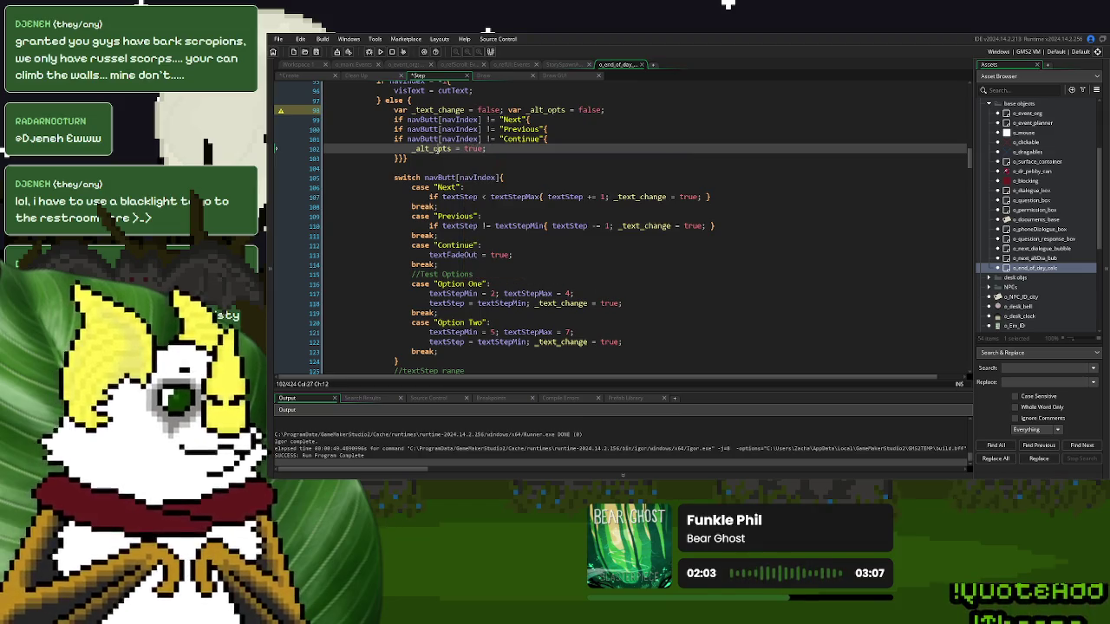
click(499, 148)
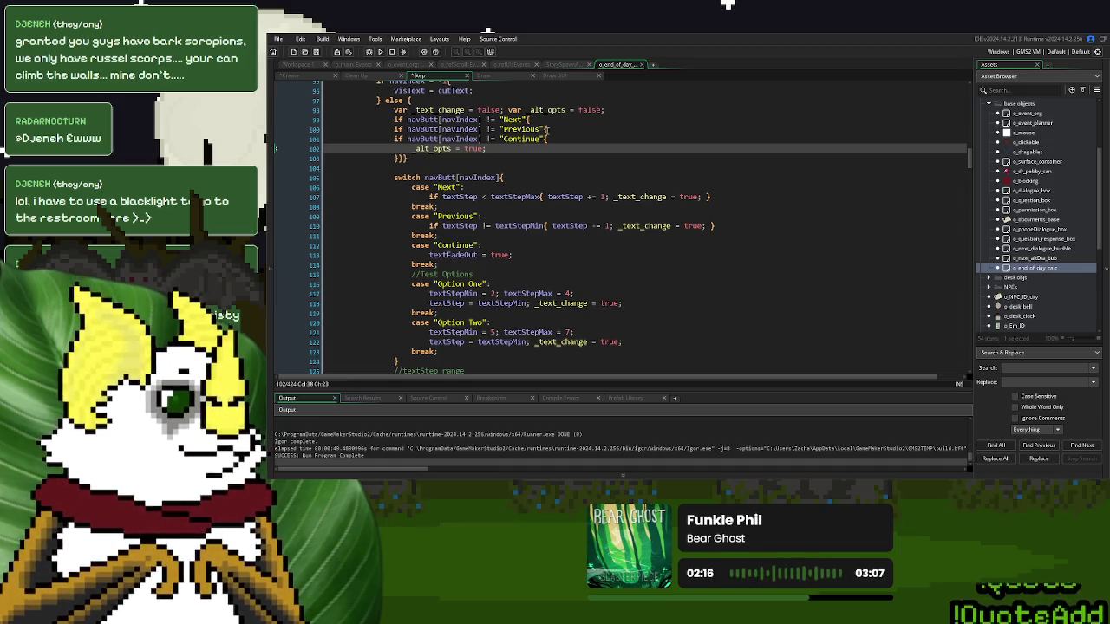
- Add _alt_opts = false; to the Next, Previous and Continue cases
drag(605, 110, 535, 111)
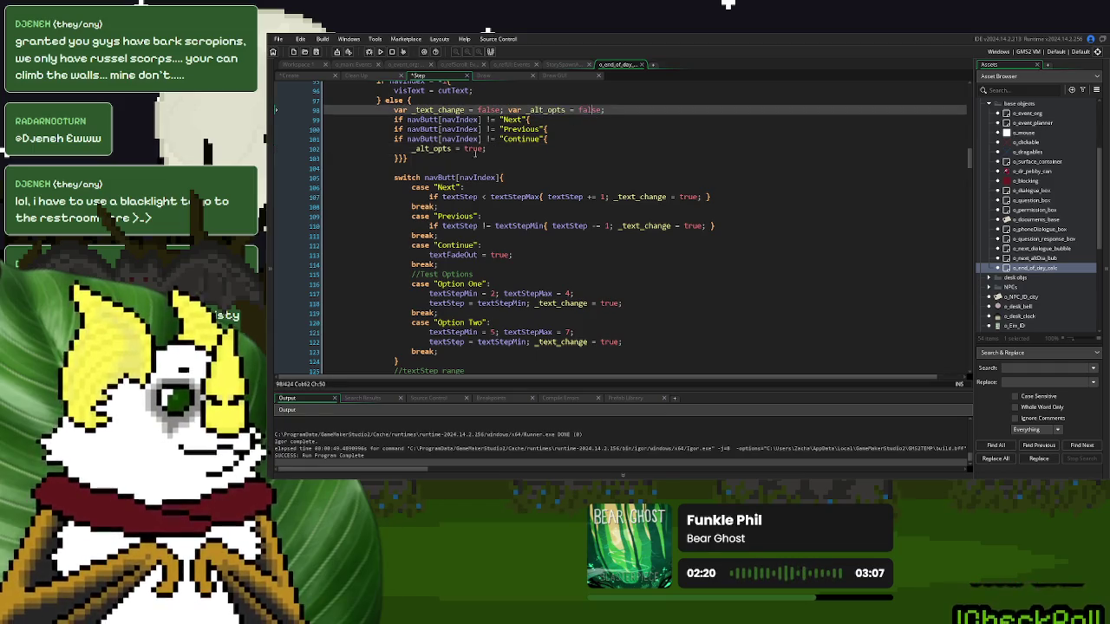
key(Down)
click(597, 111)
drag(605, 110, 525, 111)
click(495, 184)
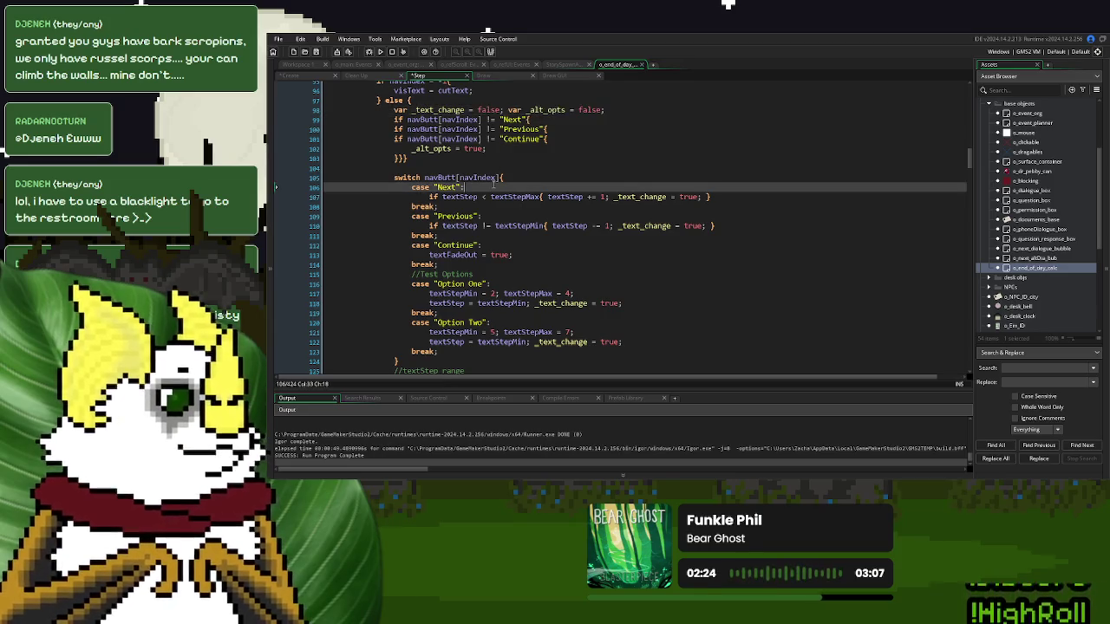
key(ctrl+v)
click(483, 216)
key(ctrl+v)
click(483, 245)
key(ctrl+v)
- Change the _alt_opts declaration's starting value on line 98 to true
double_click(474, 148)
key(ctrl+c)
double_click(588, 110)
key(ctrl+v)
drag(393, 177, 394, 120)
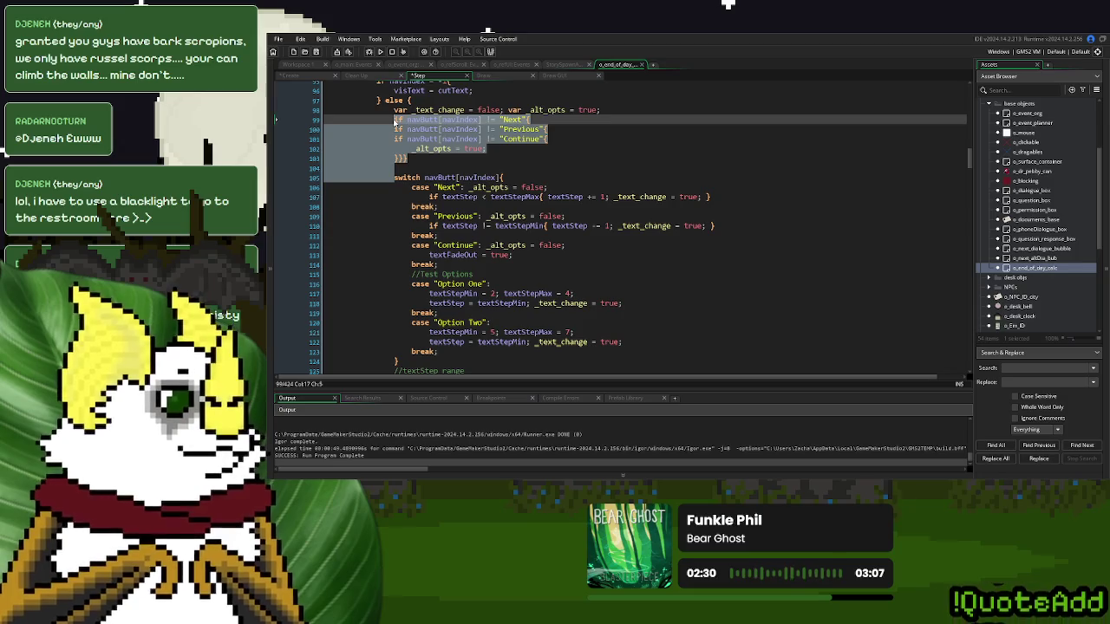
- Delete the old navigation if-checks and add an empty if _alt_opts = true{ block after the switch
key(Delete)
key(Return)
click(523, 110)
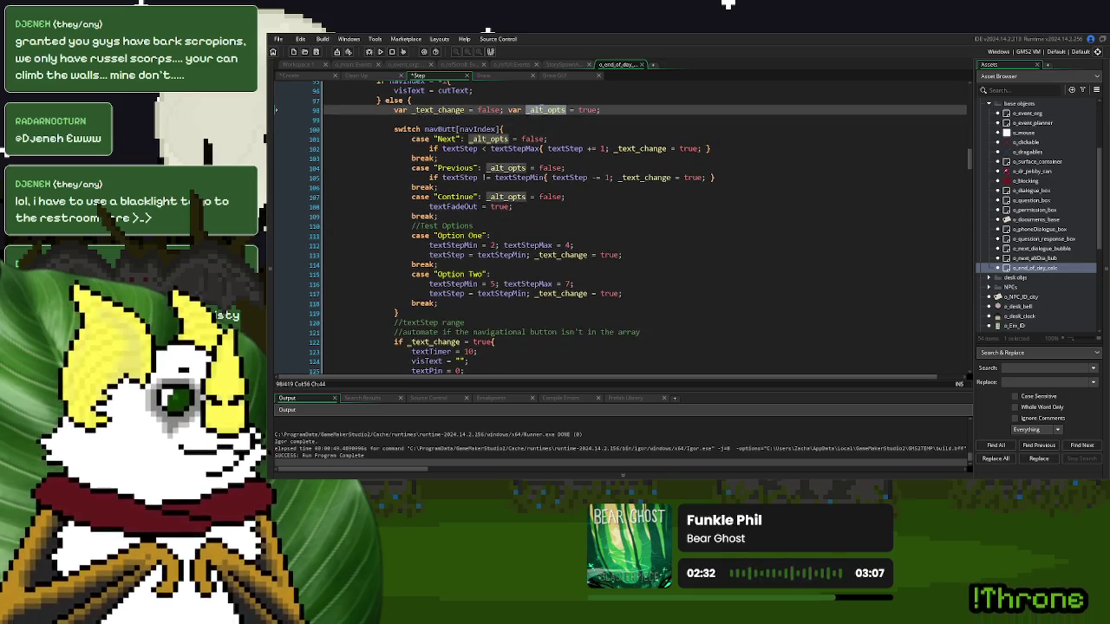
click(430, 312)
key(Return)
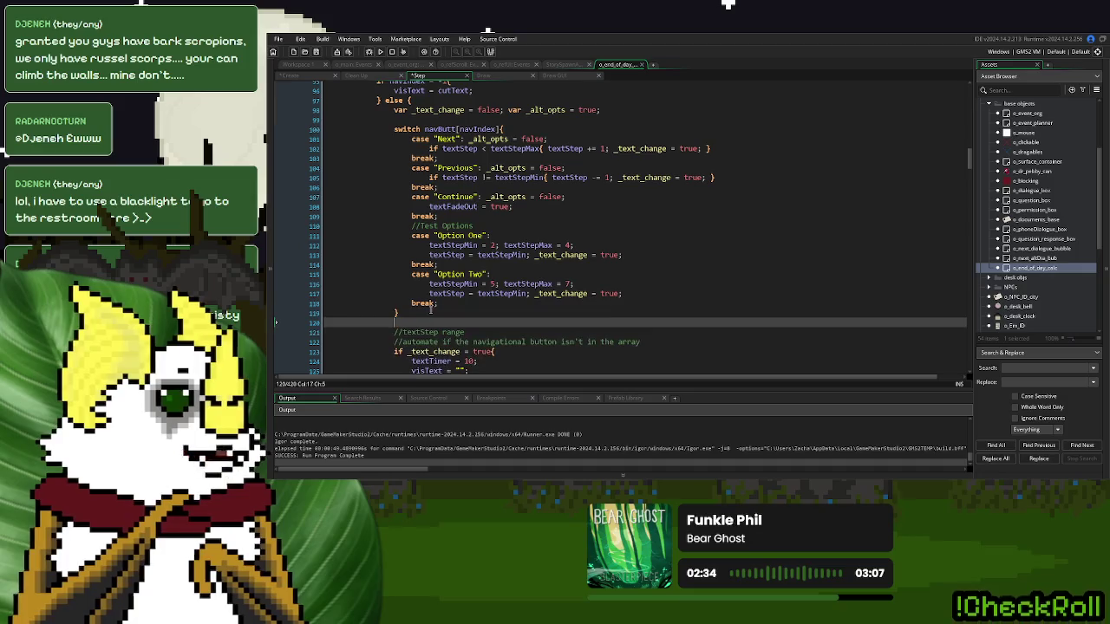
text(if _alt_opts = tru)
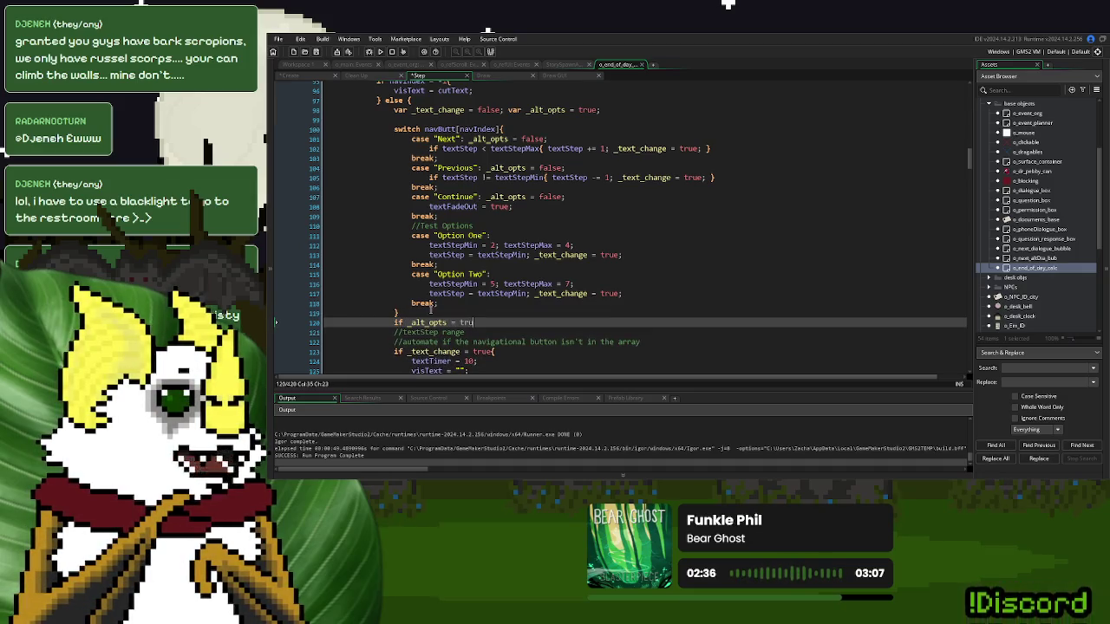
text(e{)
key(Return)
key(Return)
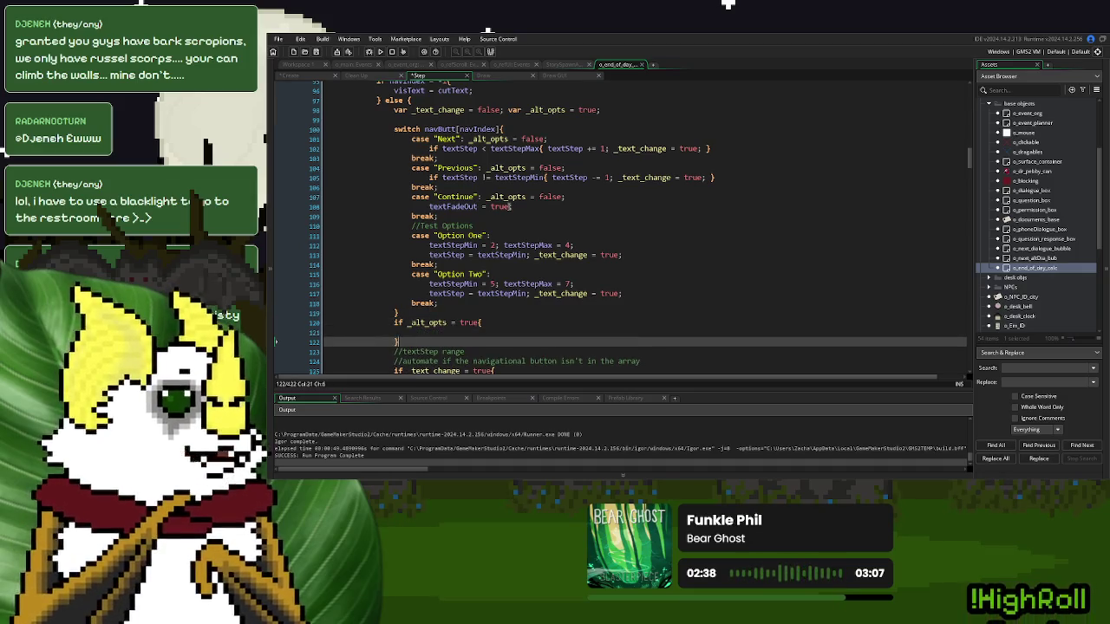
- Comment out the Option One and Option Two range and textStep lines with //
double_click(488, 139)
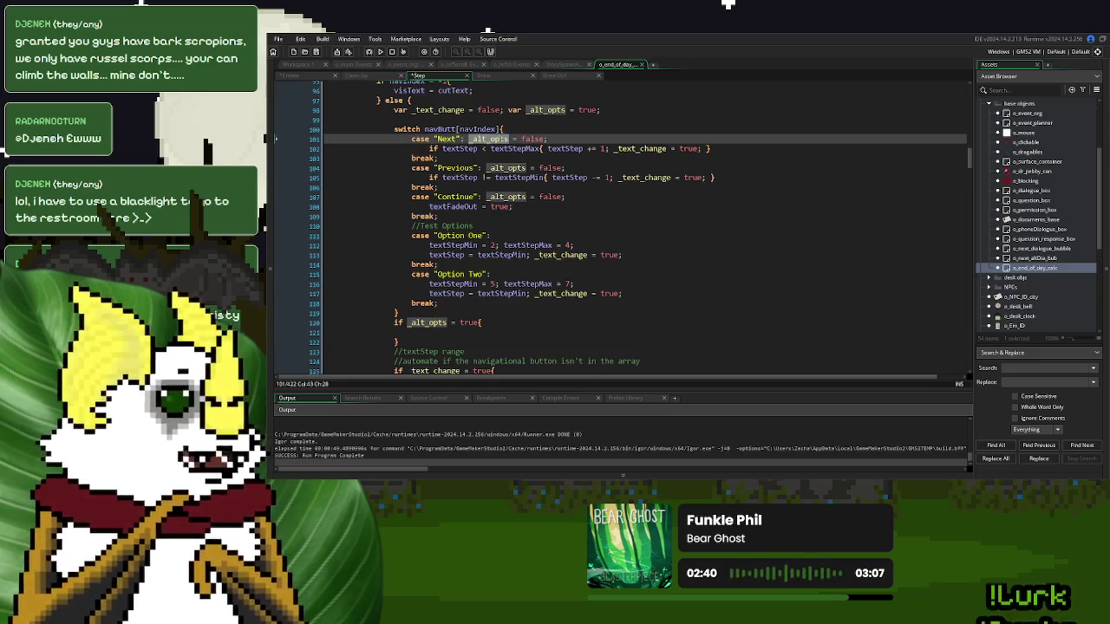
click(530, 236)
click(512, 275)
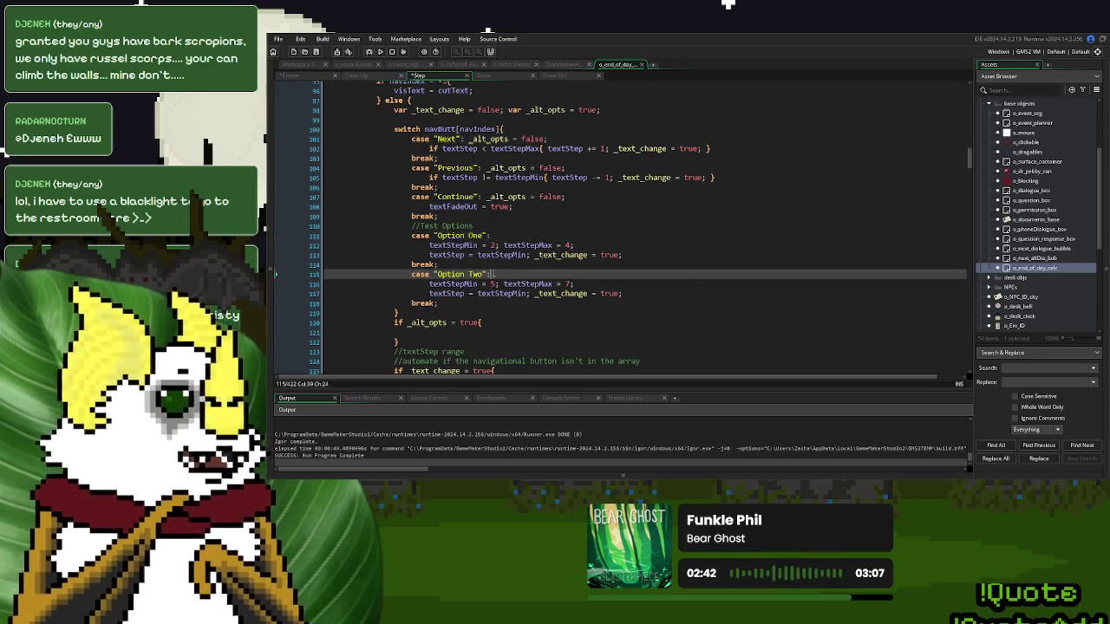
click(414, 246)
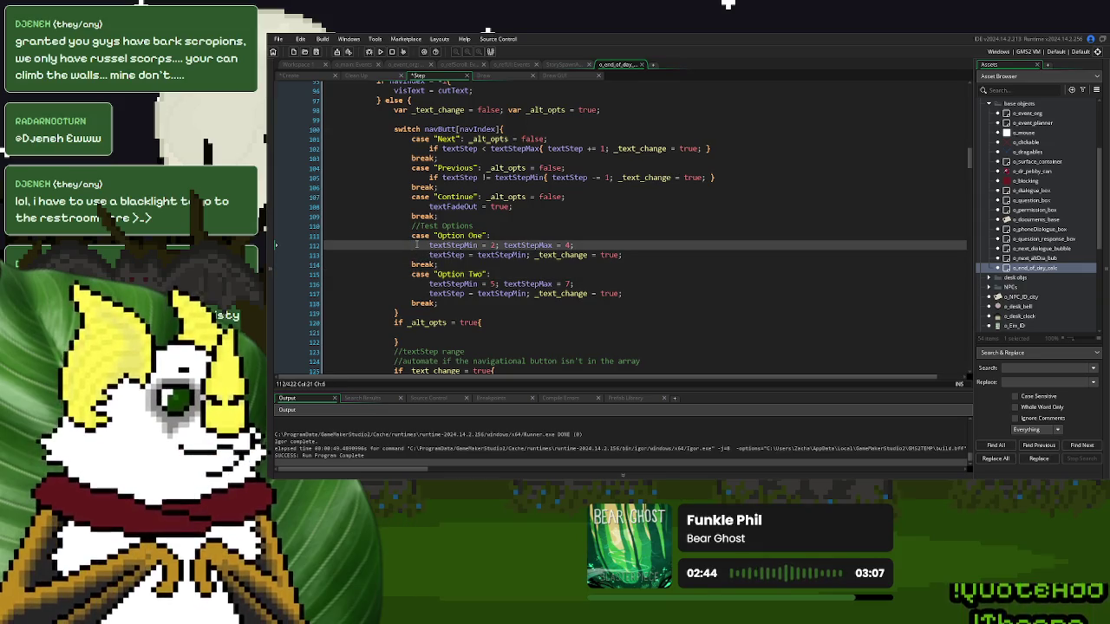
key(ctrl+k)
key(Down)
key(ctrl+k)
click(414, 284)
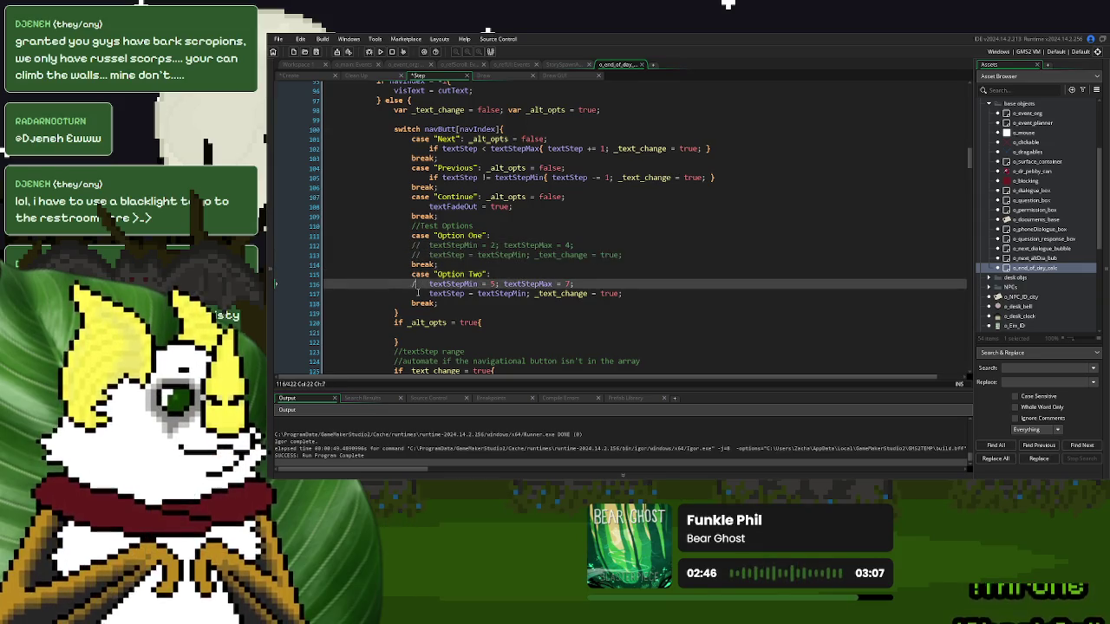
key(ctrl+k)
key(Down)
key(ctrl+k)
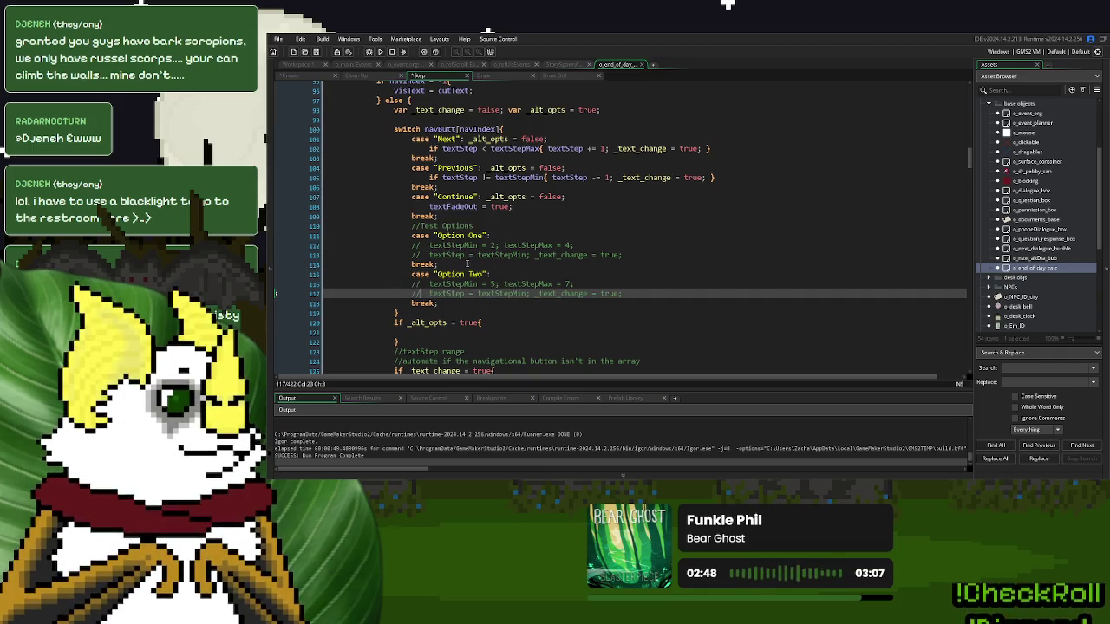
- Add a new line 15 with var _altMin = 0; and var _altMax = ds_list_size(ds_textHolding) -, still unfinished
scroll(466, 264, down, 3)
click(465, 260)
scroll(486, 270, up, 2)
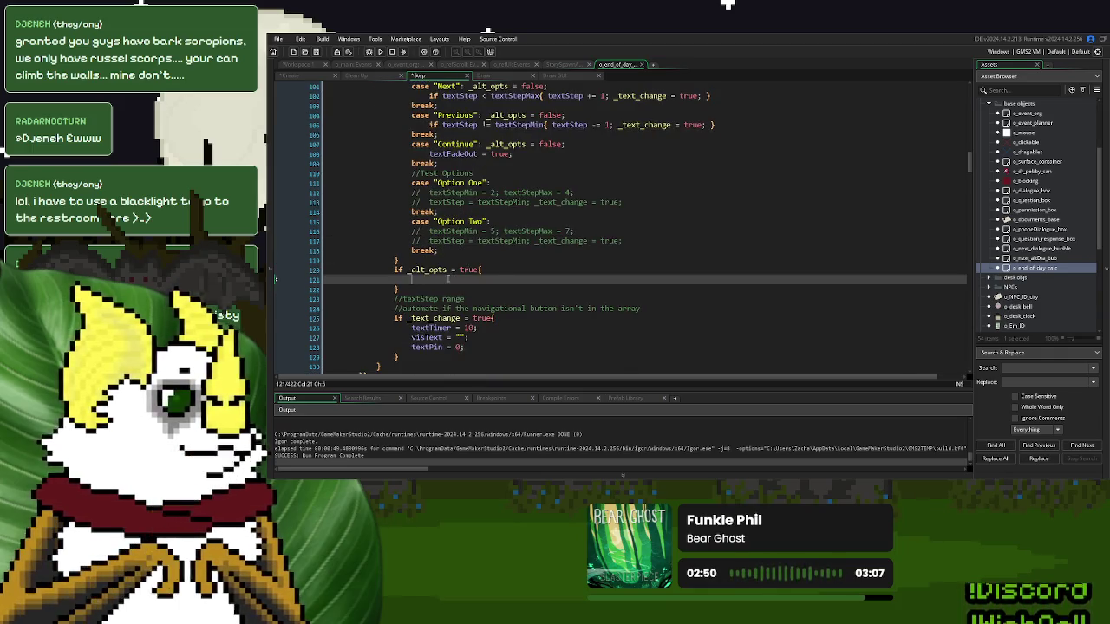
scroll(495, 275, up, 2)
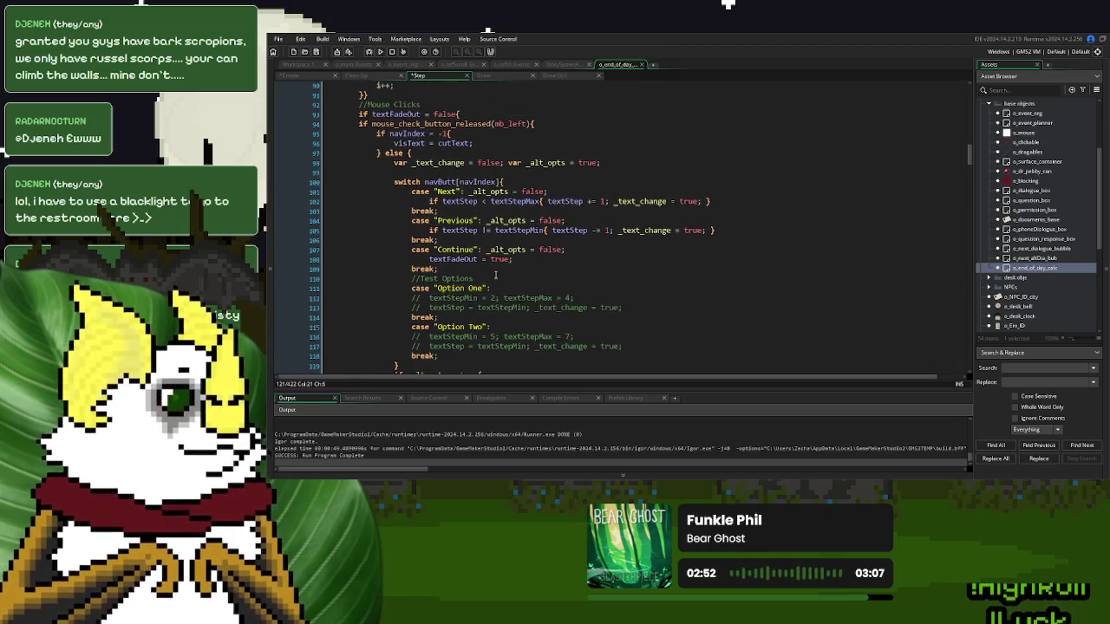
scroll(495, 274, up, 20)
scroll(495, 275, up, 7)
click(642, 211)
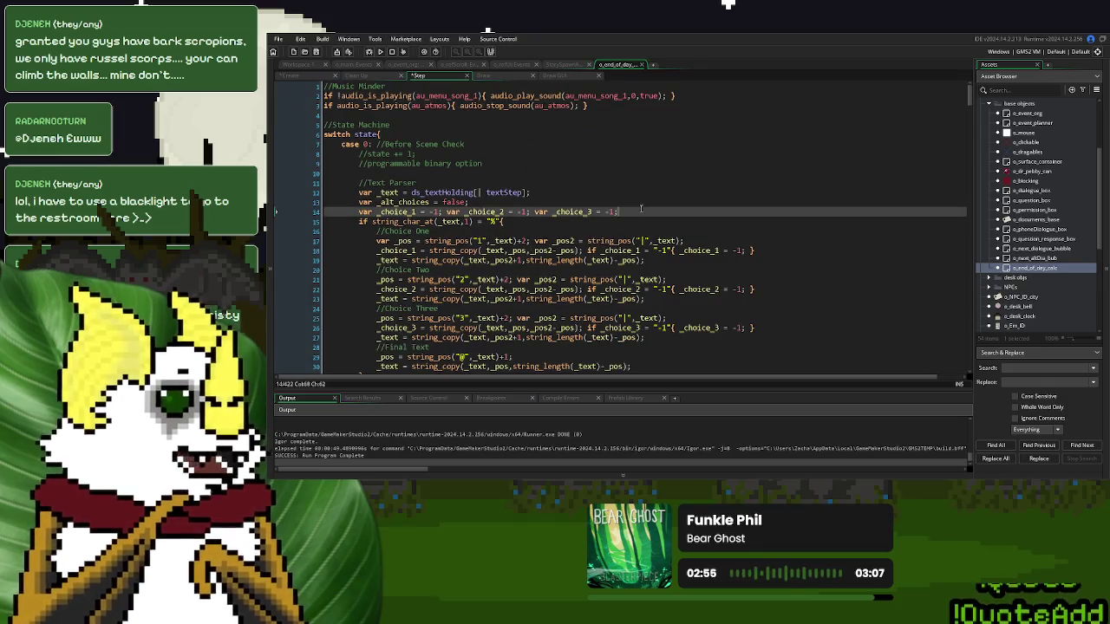
key(Return)
text(var _alt)
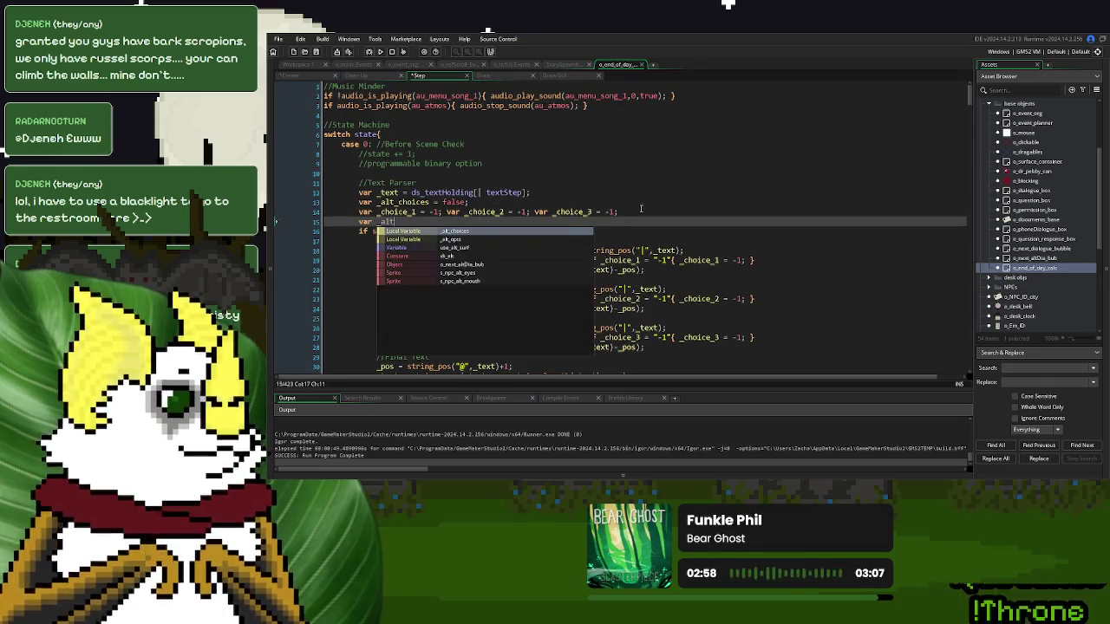
text(Min = 0; v)
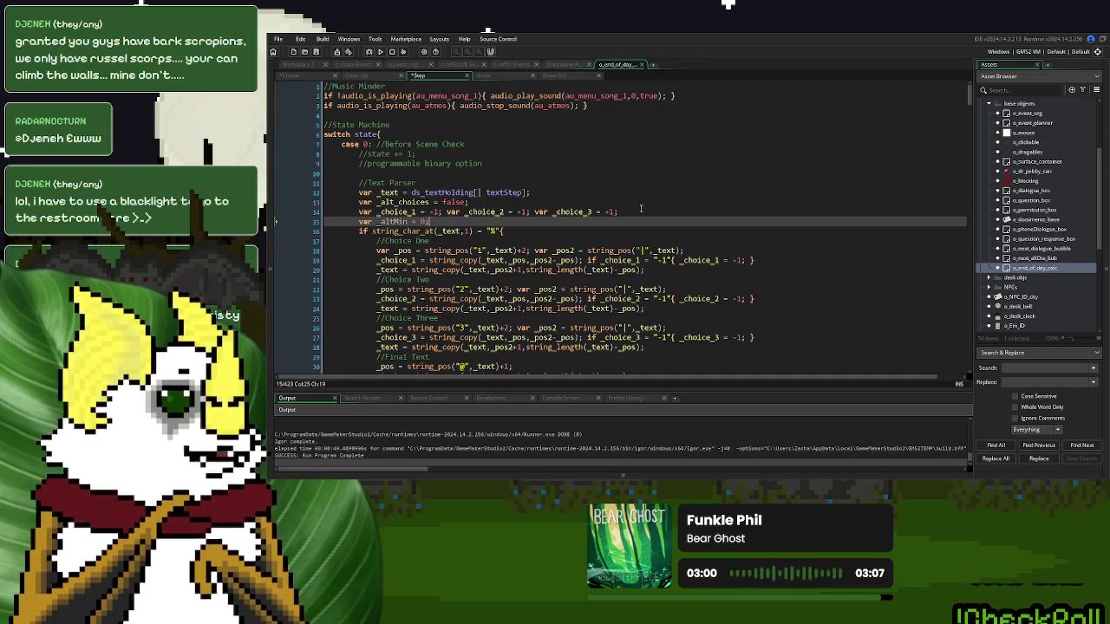
text(ar _altM)
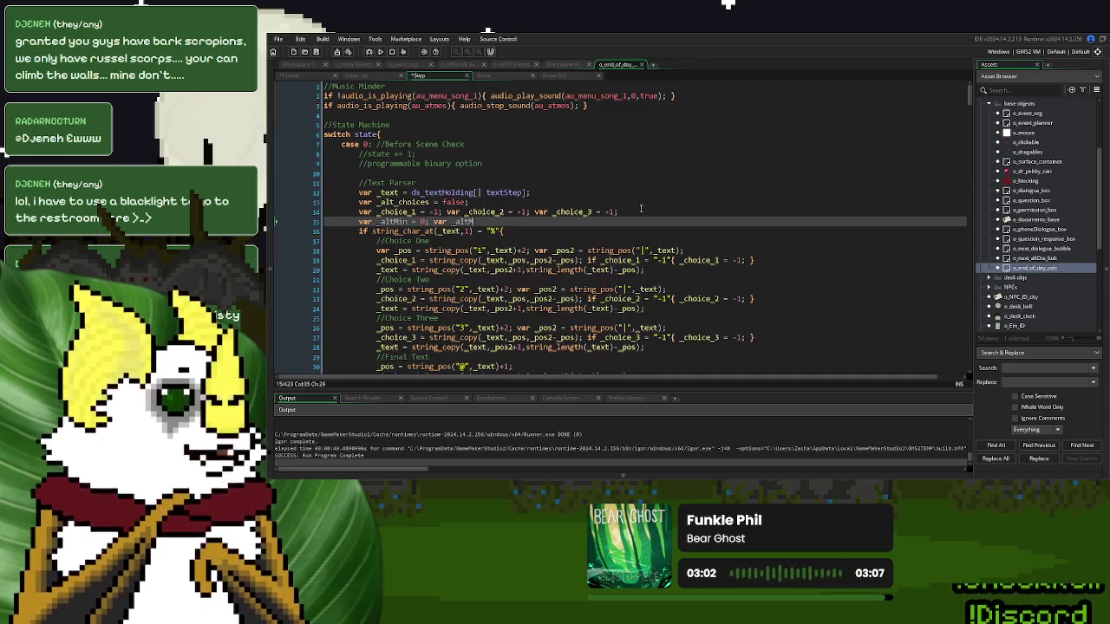
text(ax = )
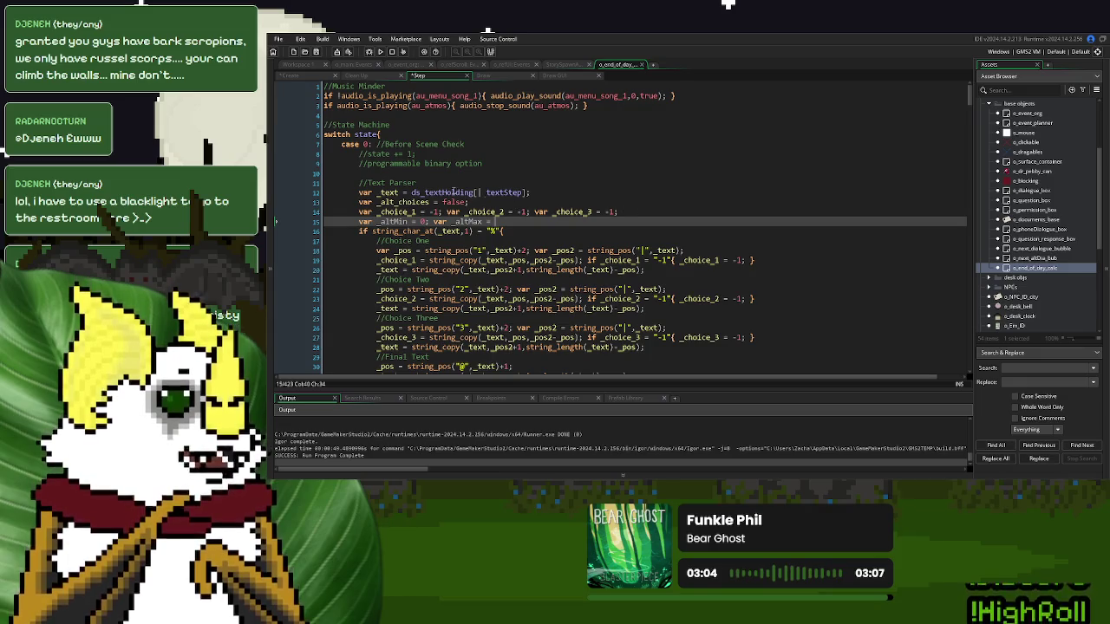
text(ds_list_si)
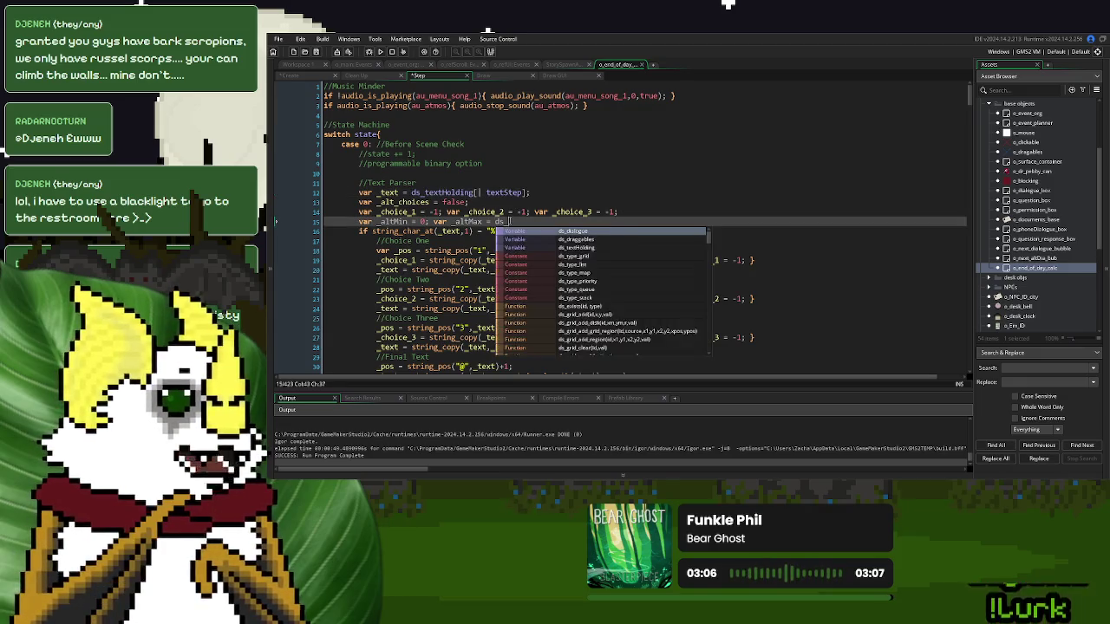
key(Return)
text((ds_textHolding))
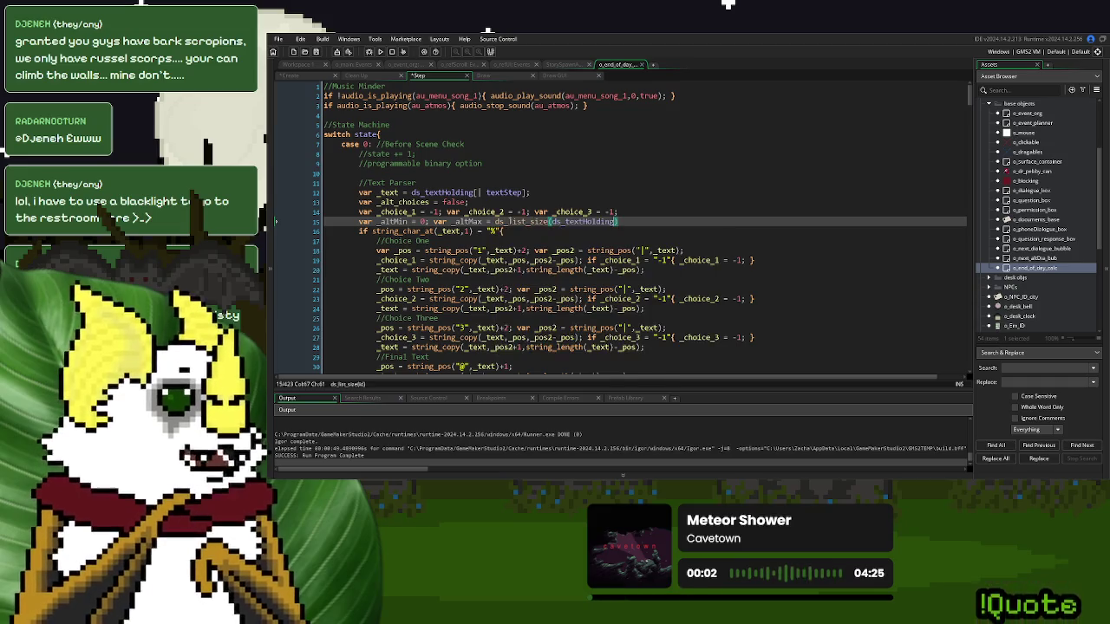
text( -)
text(;)
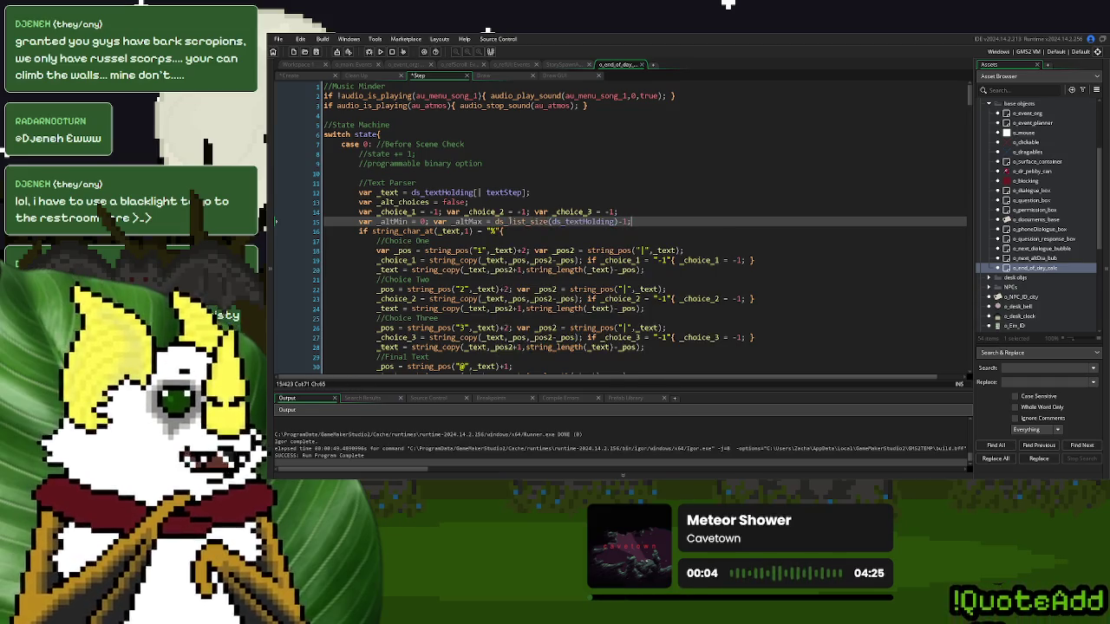
- Copy the Option Two textStep lines into the _alt_opts block, uncommented, below a //_altMenu _altMax helper comment
double_click(399, 222)
scroll(433, 248, down, 15)
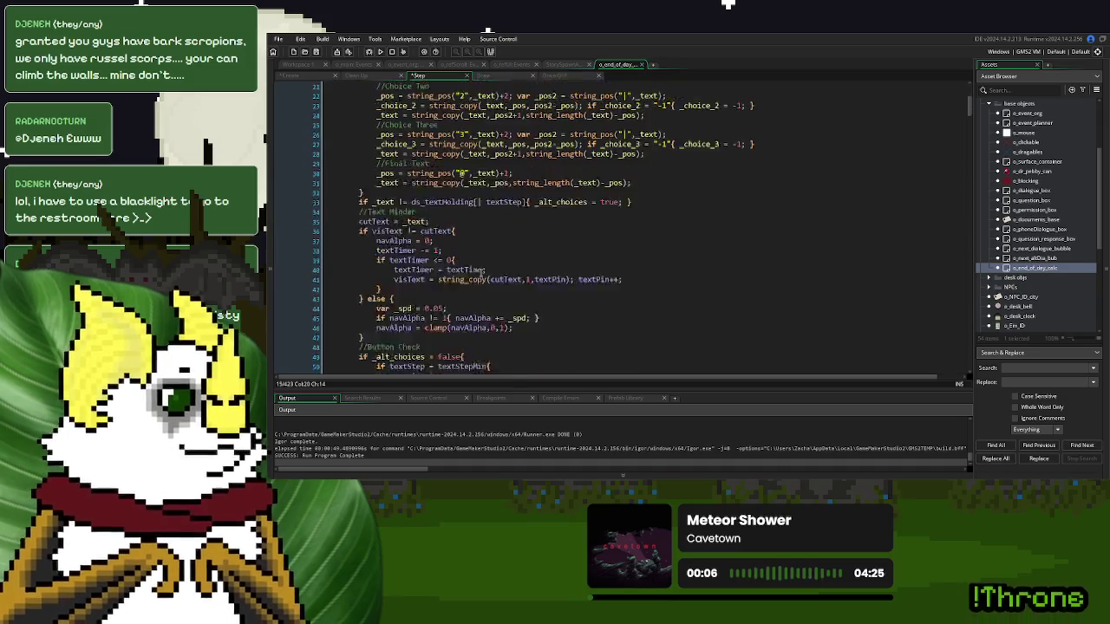
scroll(480, 273, down, 20)
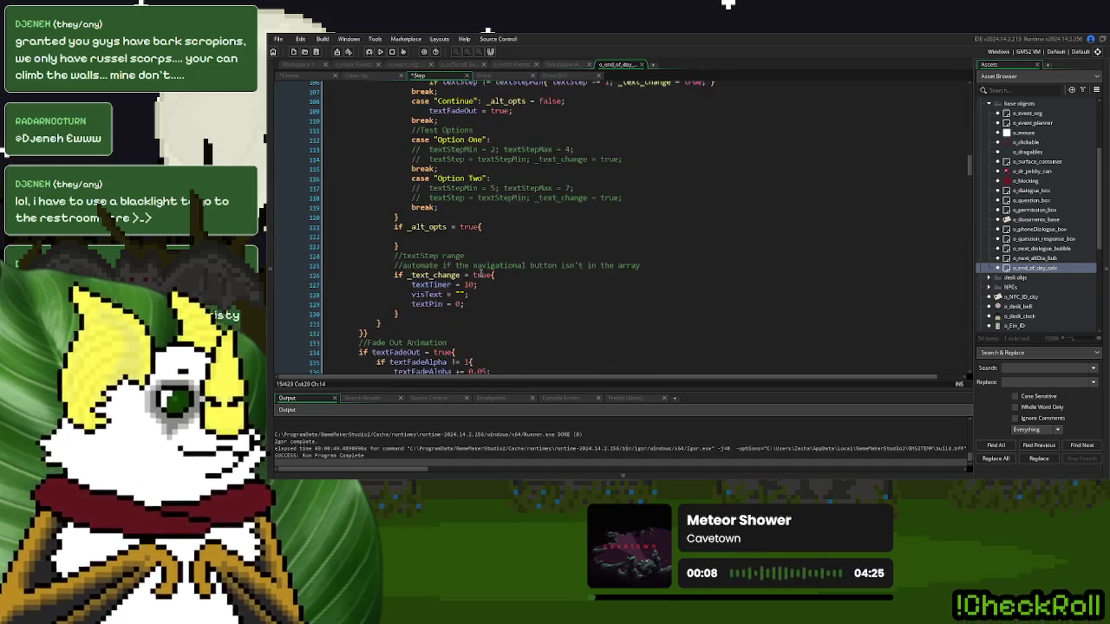
scroll(480, 273, up, 3)
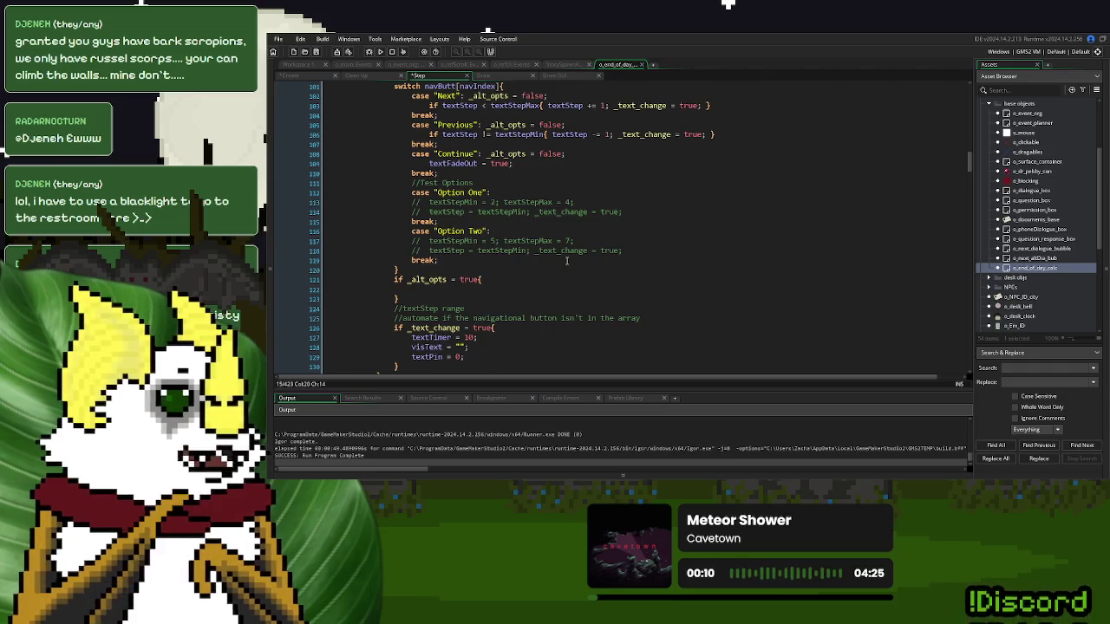
click(513, 281)
text(//_altMenu)
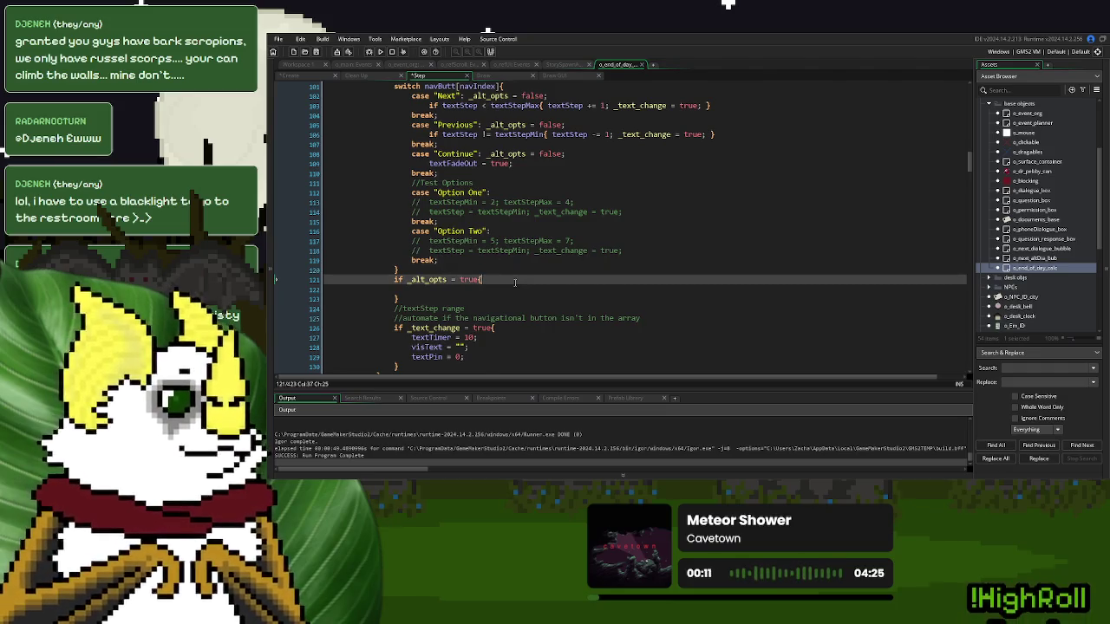
text( _altMax)
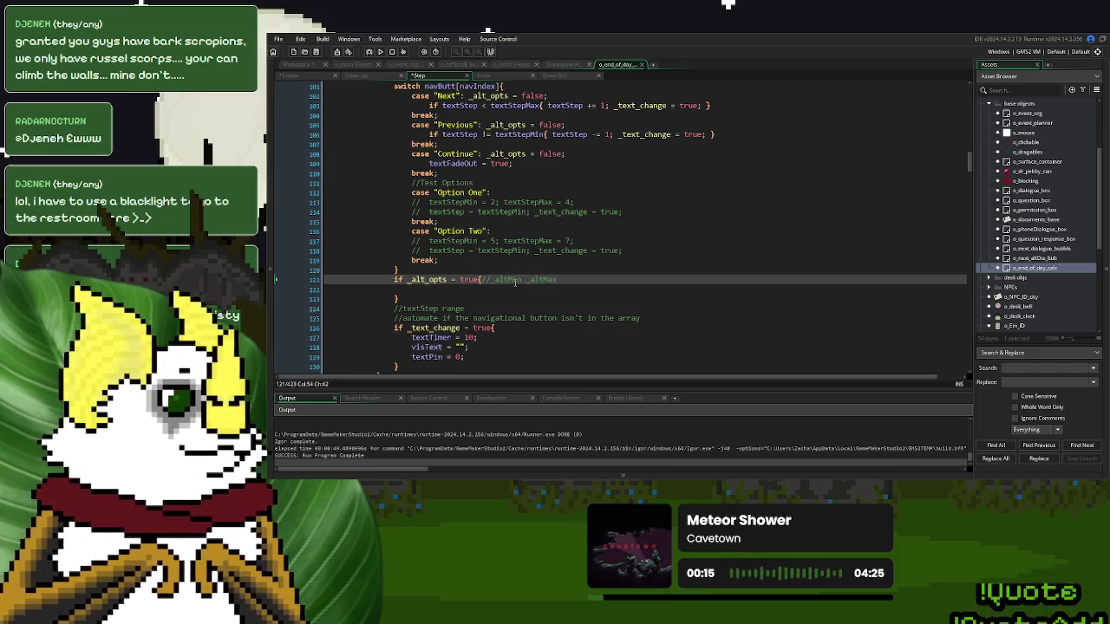
drag(621, 251, 429, 240)
key(ctrl+c)
click(434, 290)
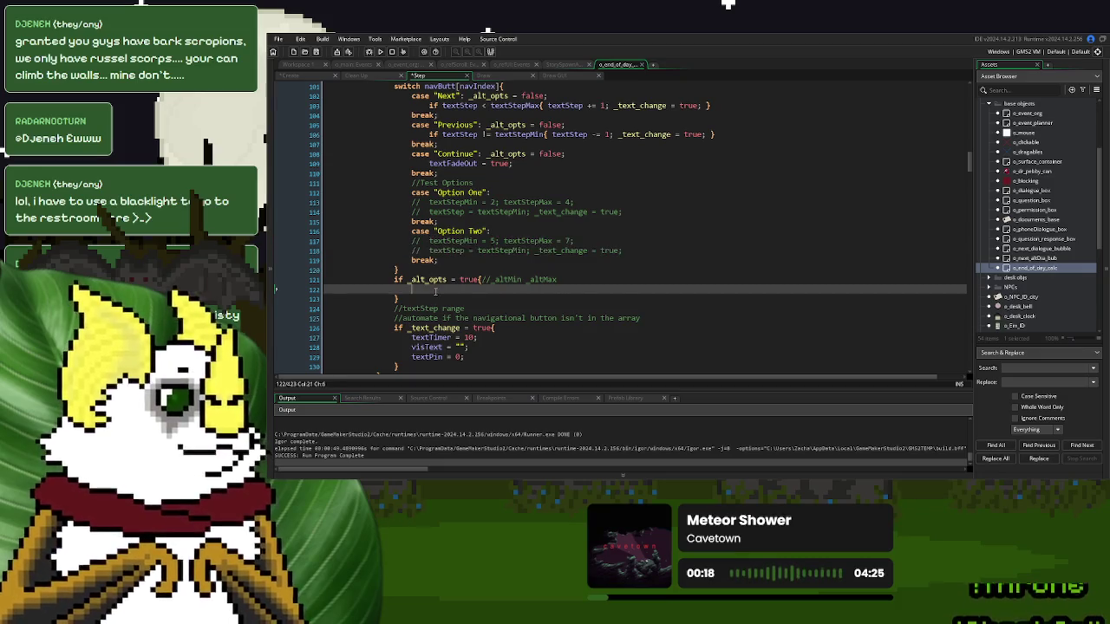
key(ctrl+v)
click(403, 298)
key(Delete)
key(Delete)
key(Delete)
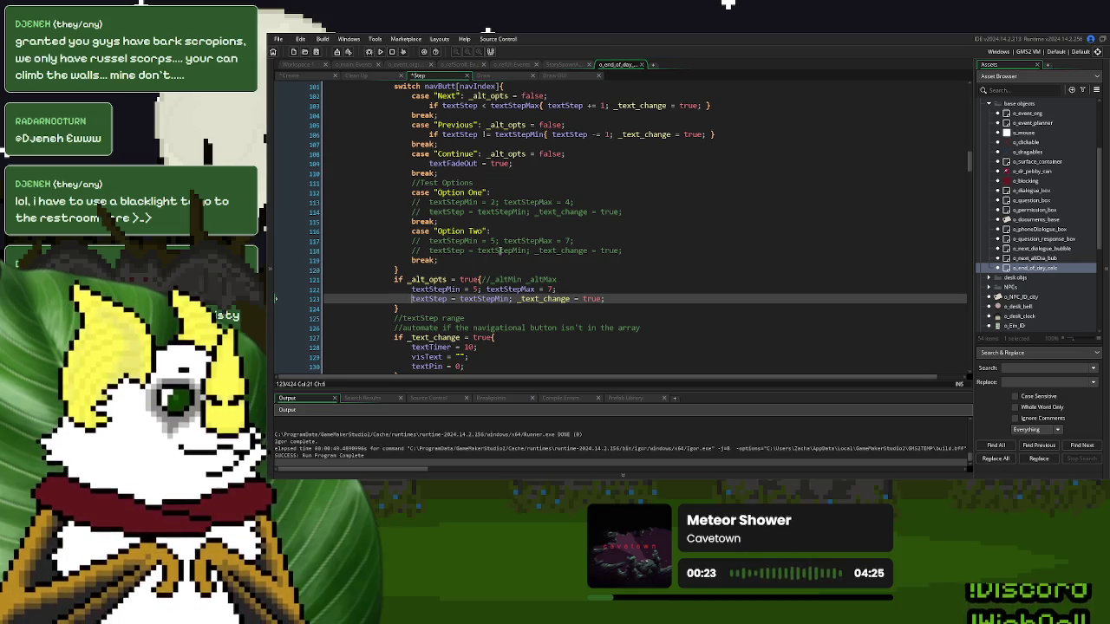
- Replace textStepMin 5 and textStepMax 7 with _altMin and _altMax, then delete the helper comment
double_click(510, 279)
key(ctrl+c)
double_click(479, 288)
key(ctrl+v)
double_click(541, 279)
key(ctrl+c)
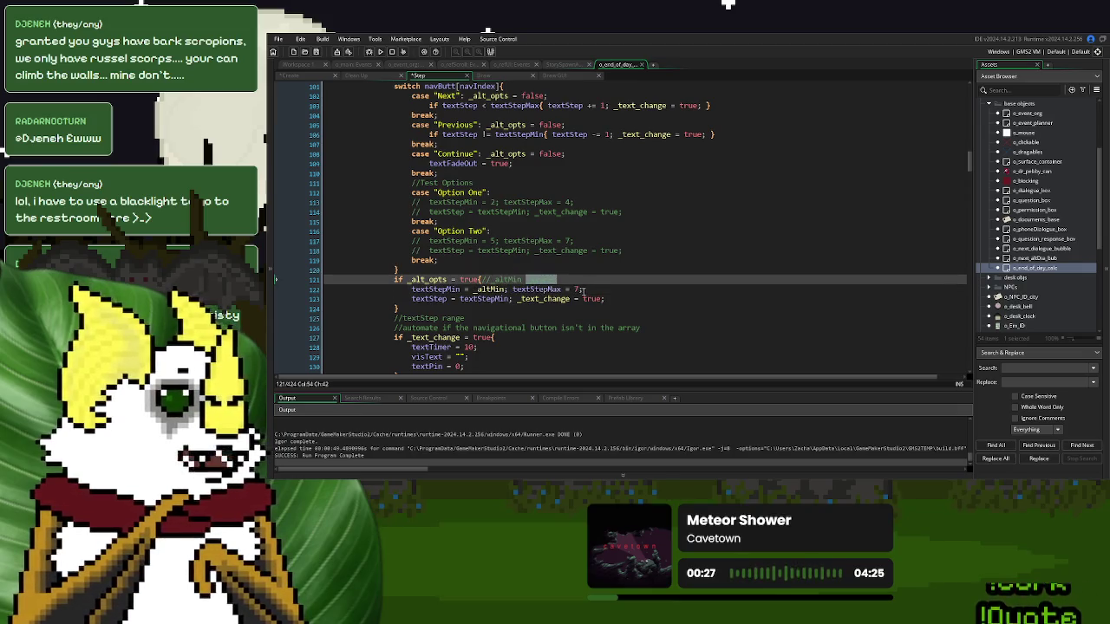
double_click(577, 289)
key(ctrl+v)
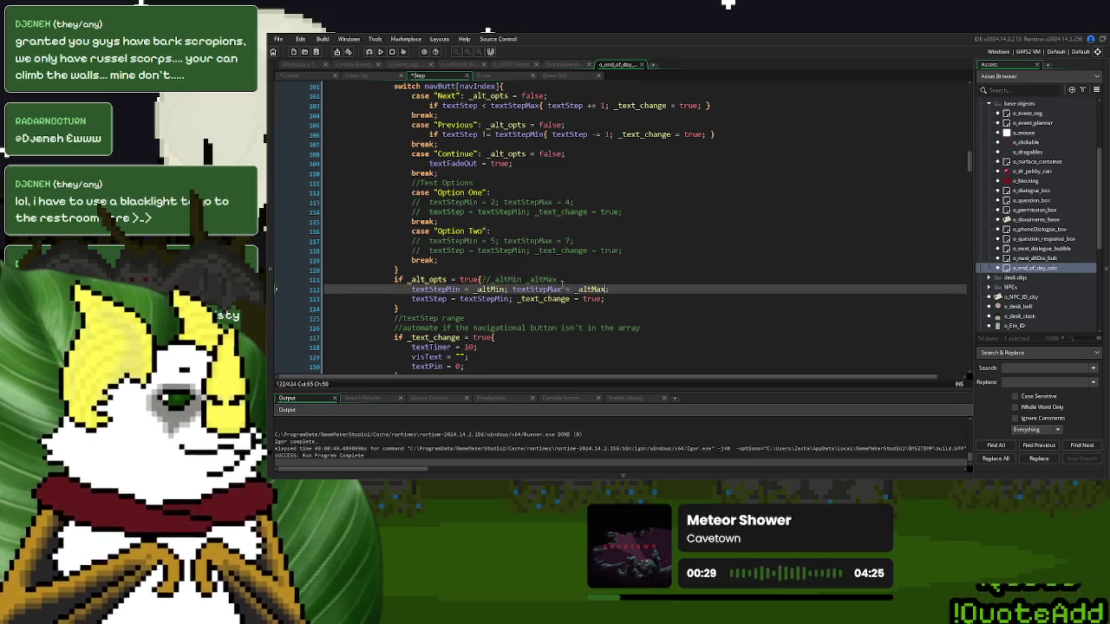
click(559, 279)
key(BackSpace)
key(BackSpace)
key(BackSpace)
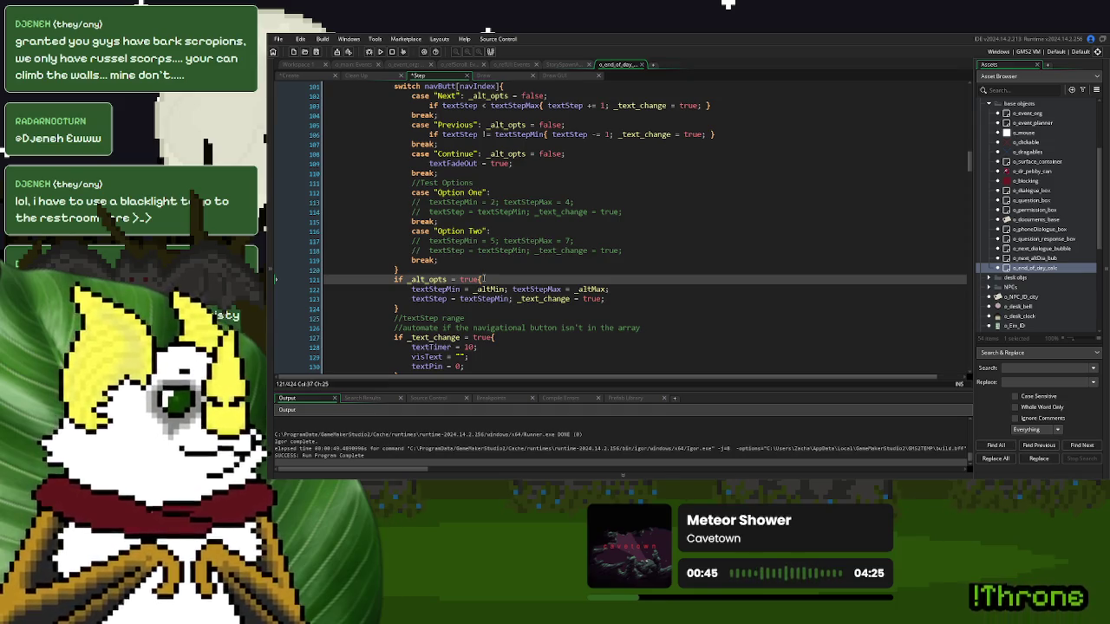
double_click(488, 289)
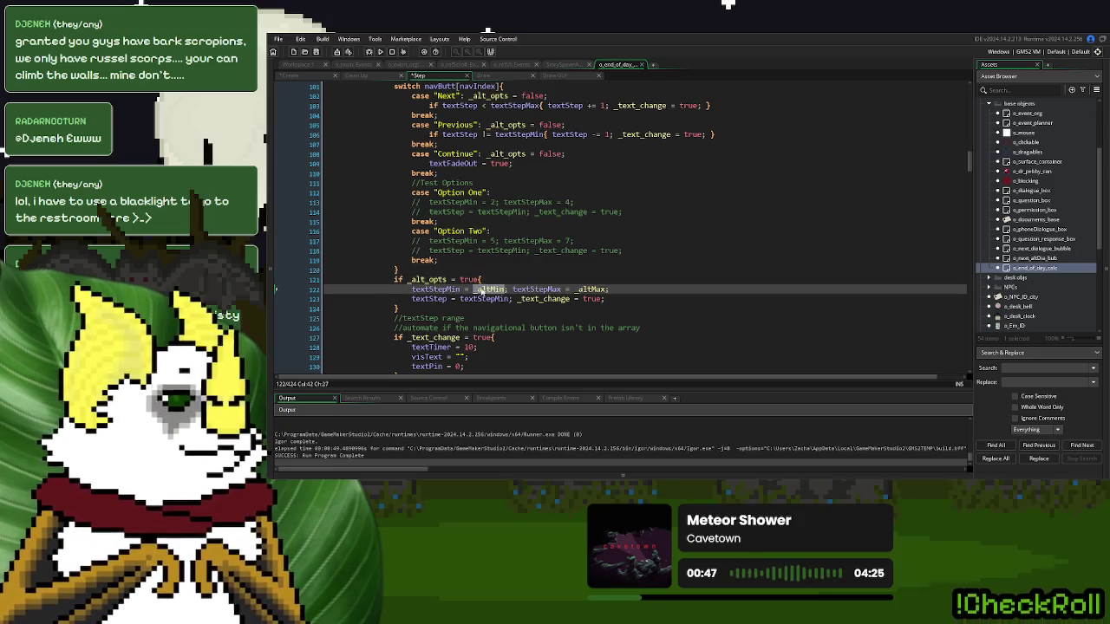
click(414, 289)
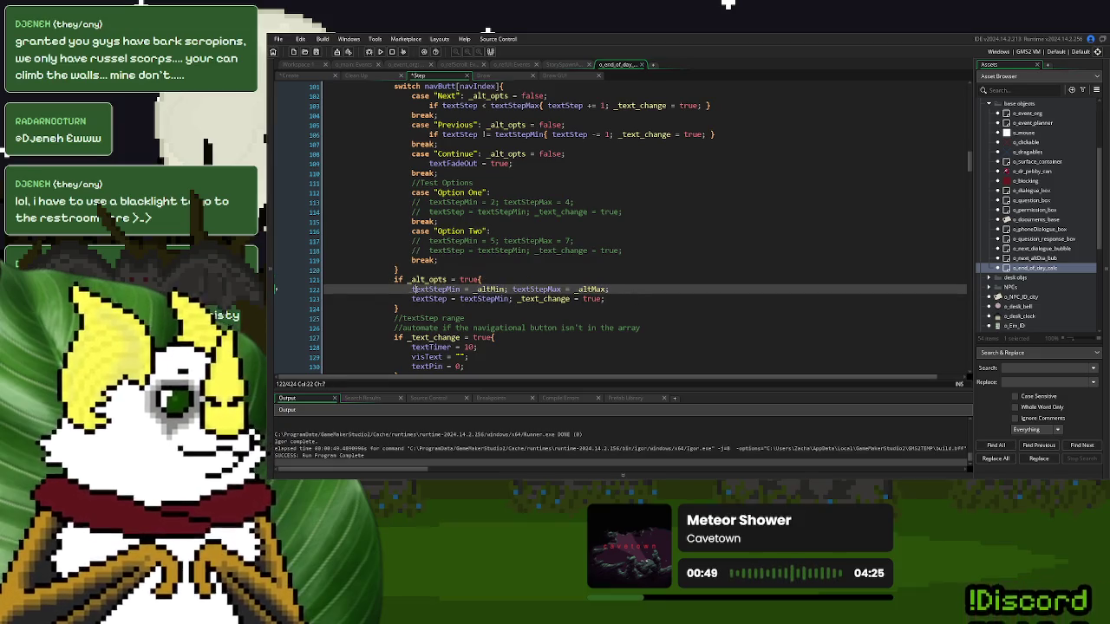
click(539, 298)
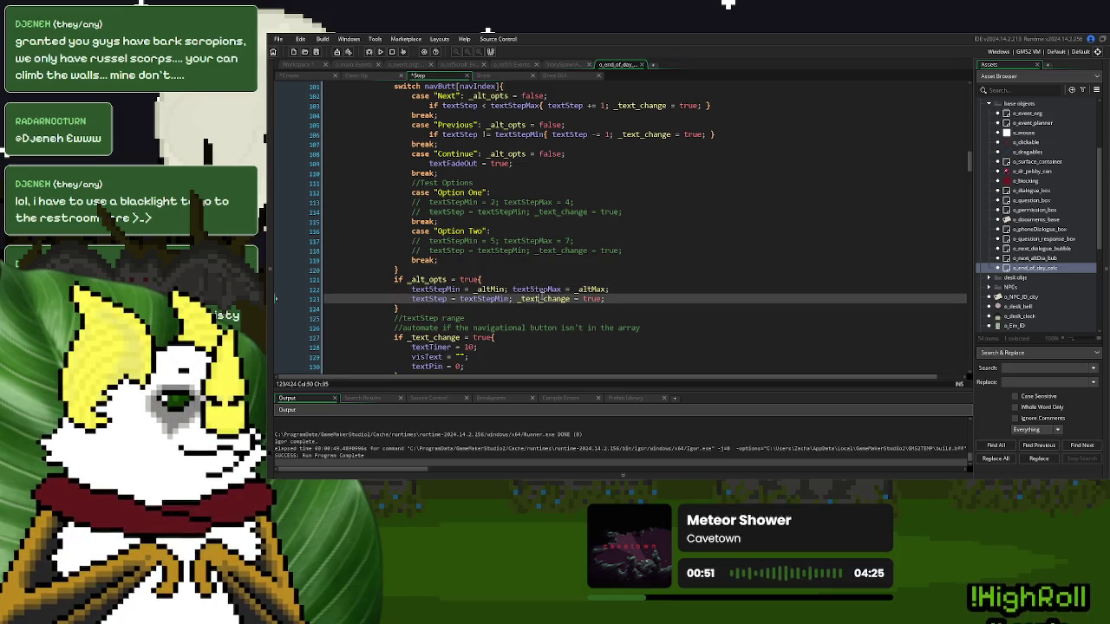
scroll(514, 298, up, 4)
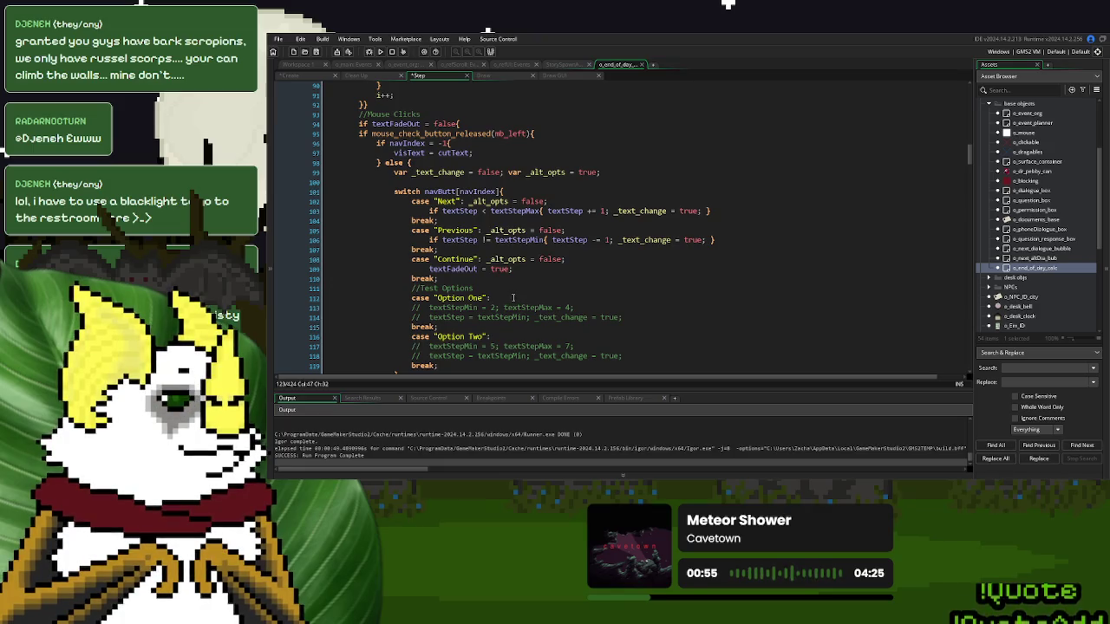
- Below line 123, add an empty if _altMin = 0 and _altMax = 0 block
scroll(512, 297, down, 5)
click(620, 264)
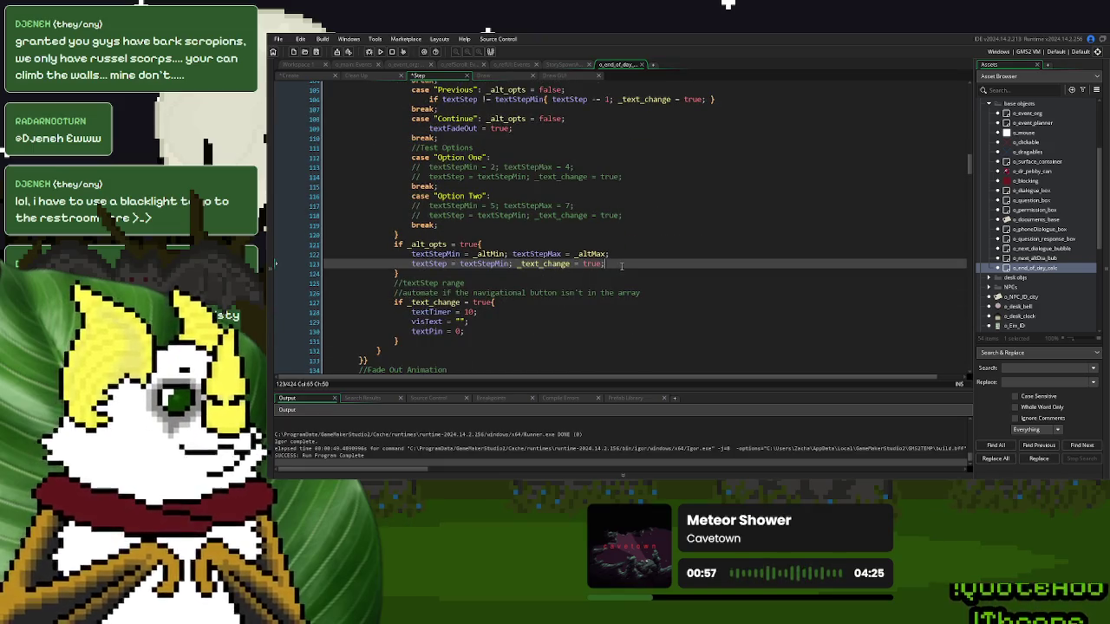
key(Return)
text(if _altMin )
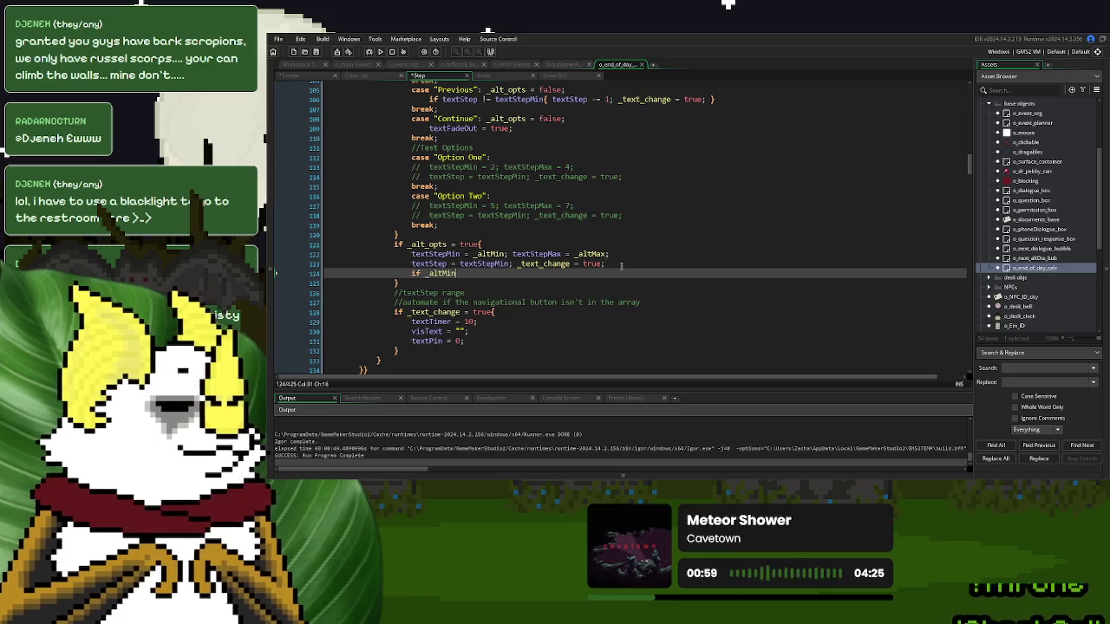
text(= 0{)
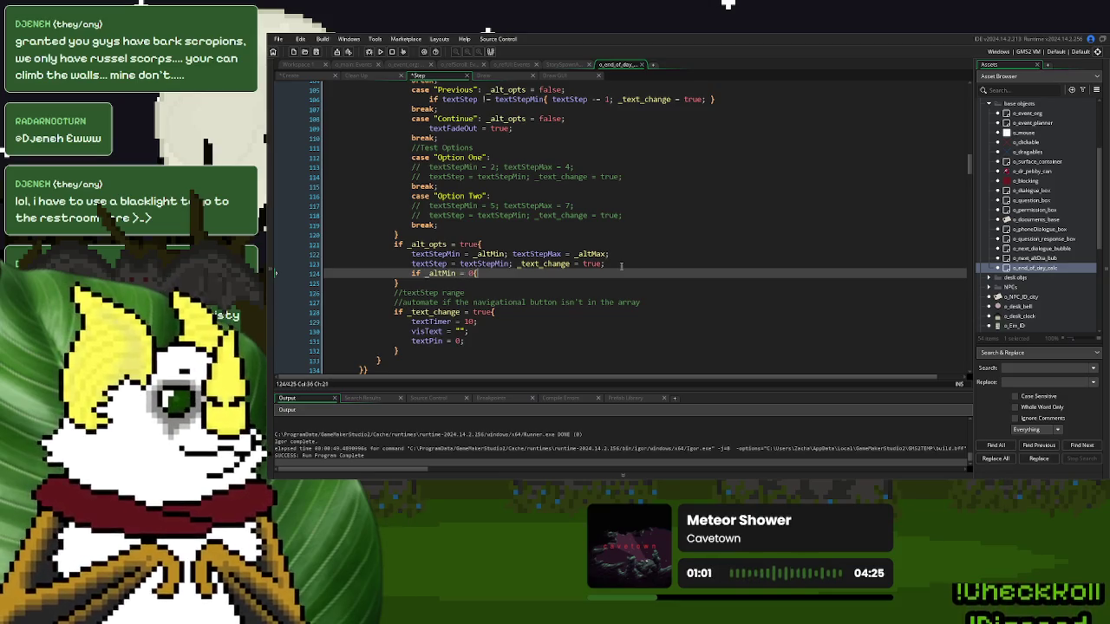
key(Return)
key(Return)
text(})
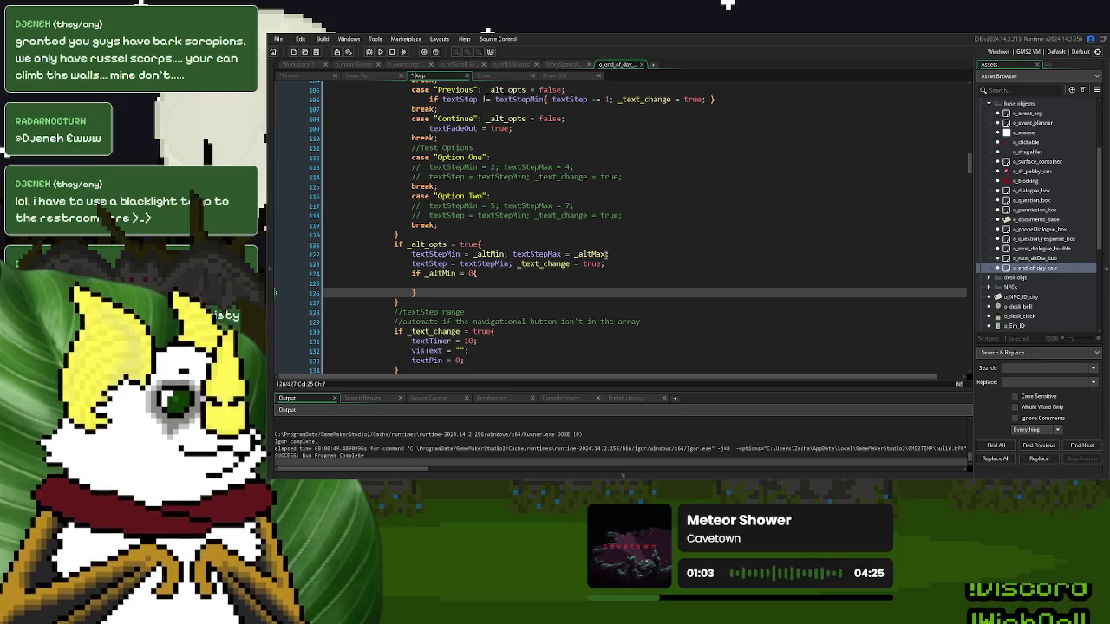
double_click(583, 253)
click(475, 273)
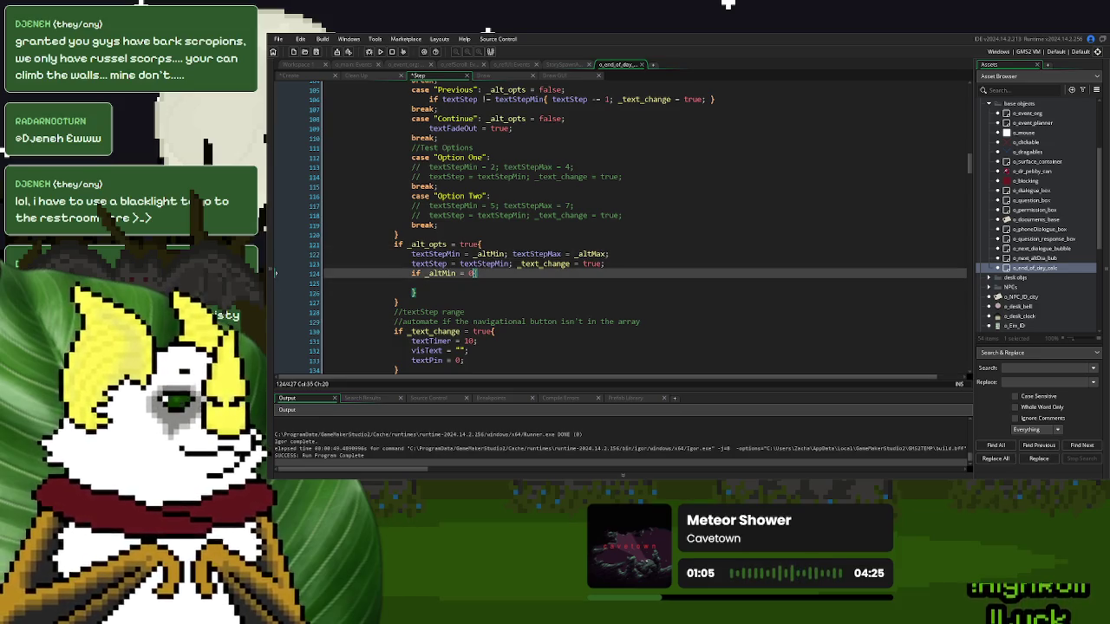
text(and _altMax = 0)
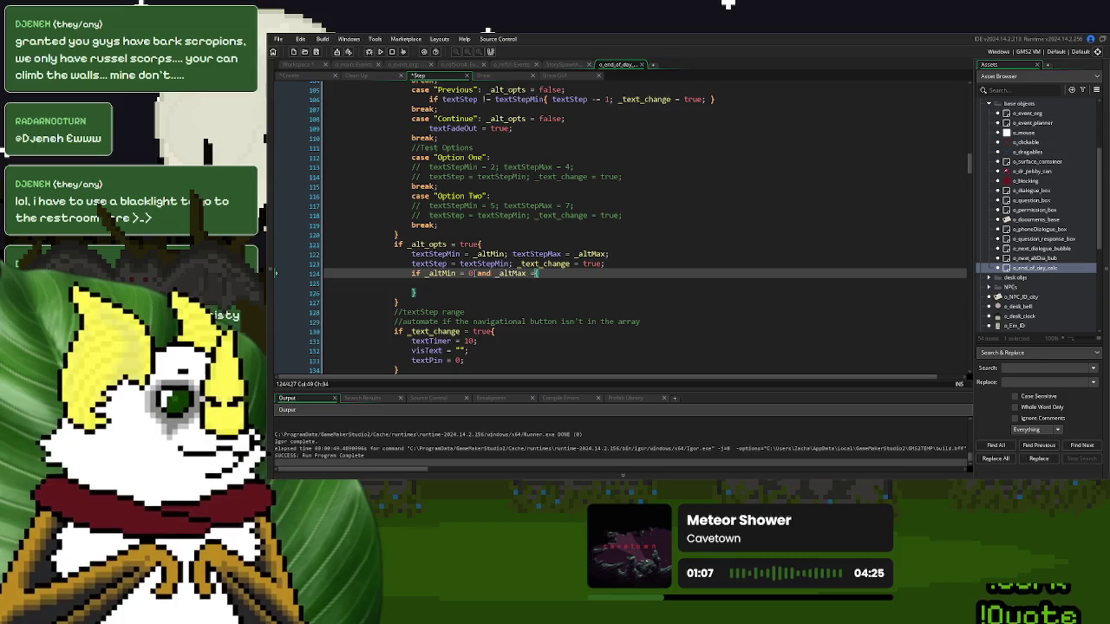
- Replace the _altMax comparison value with ds_list_size(ds_textHolding)-1, reusing the call from line 15
scroll(498, 251, up, 1)
scroll(498, 251, up, 20)
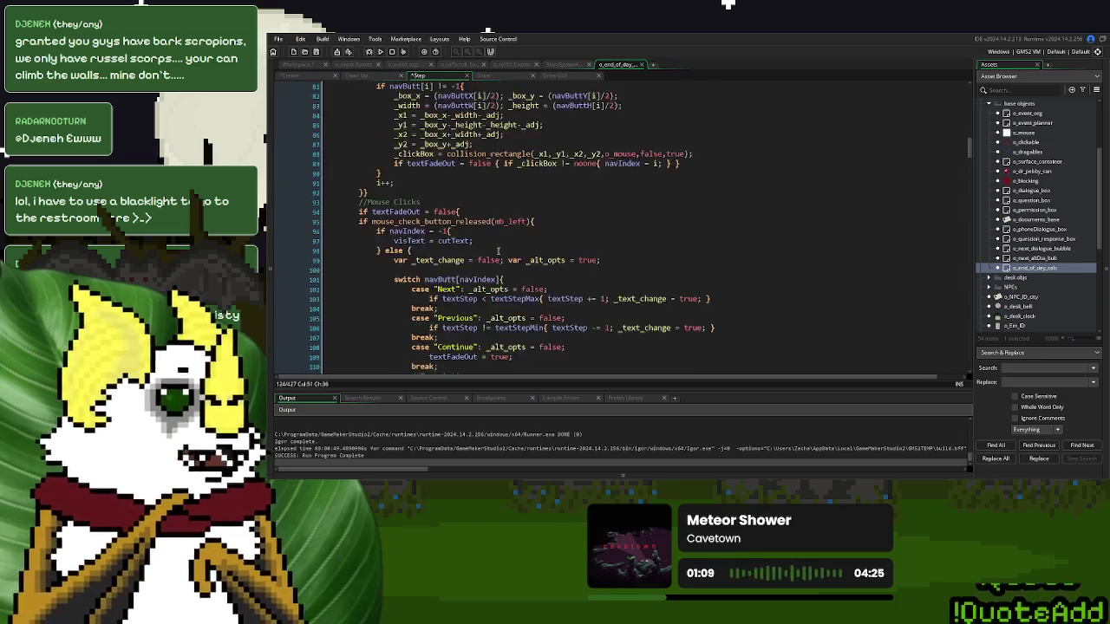
scroll(523, 253, up, 4)
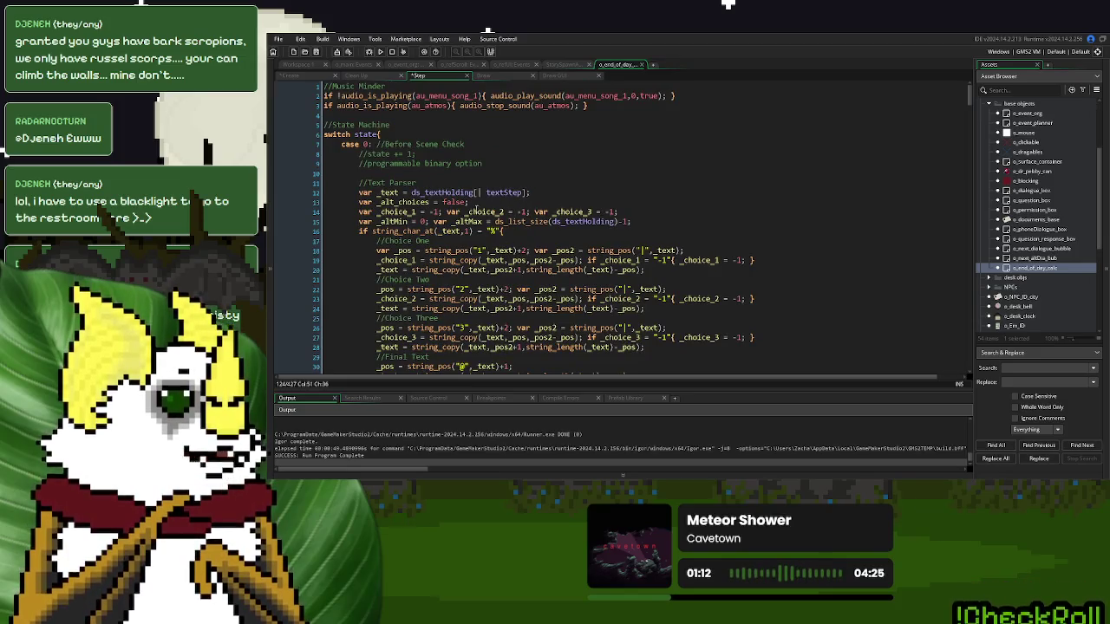
scroll(485, 221, down, 4)
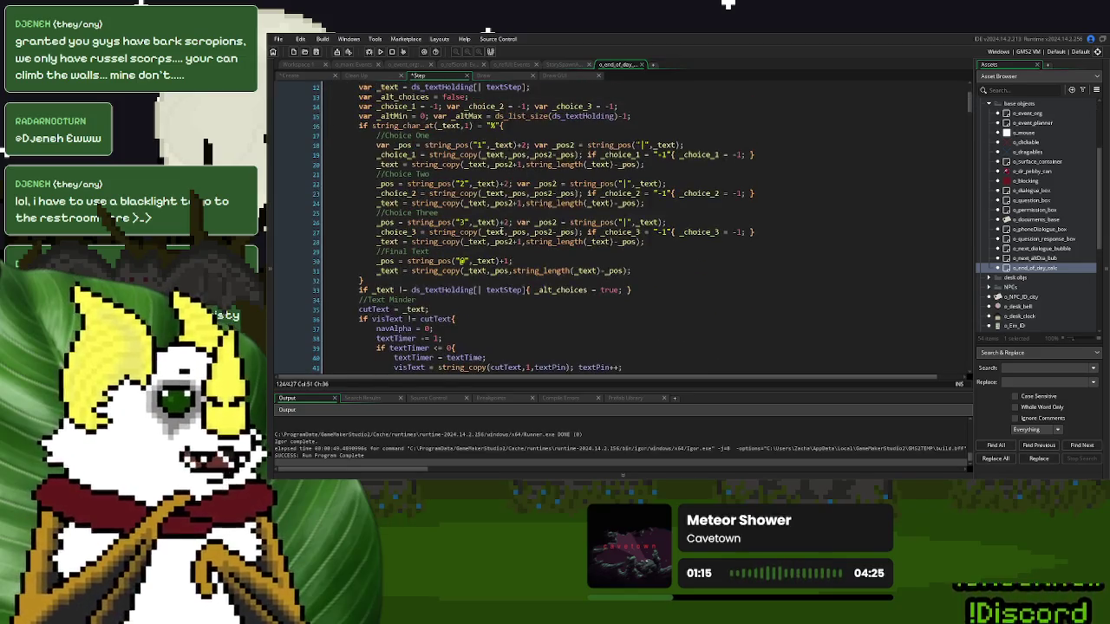
drag(633, 116, 497, 122)
key(ctrl+c)
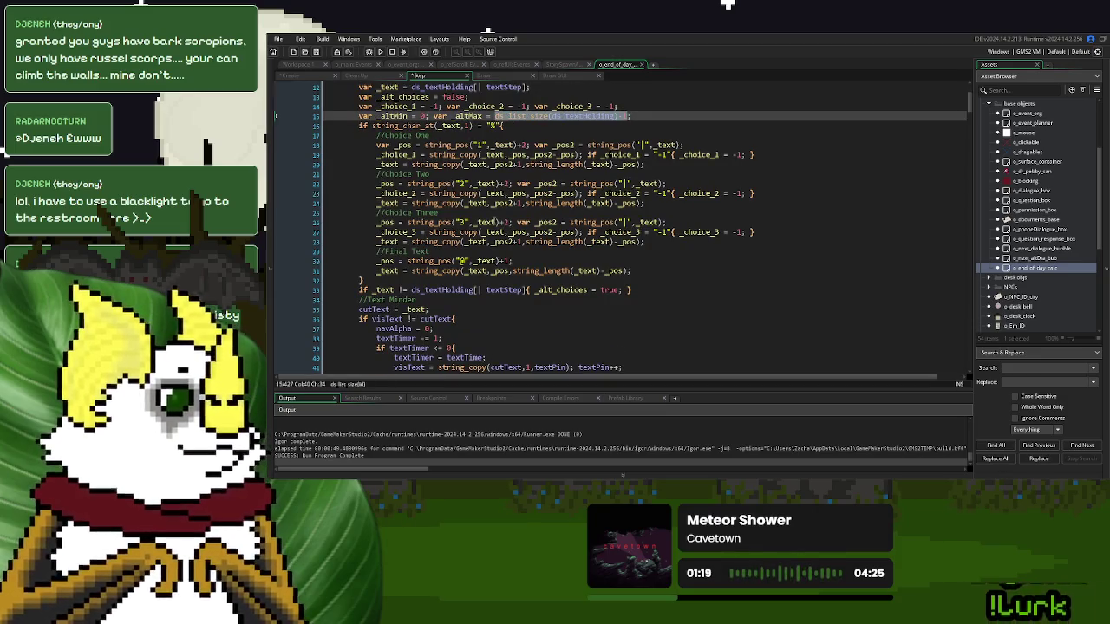
scroll(498, 123, down, 20)
scroll(500, 219, down, 2)
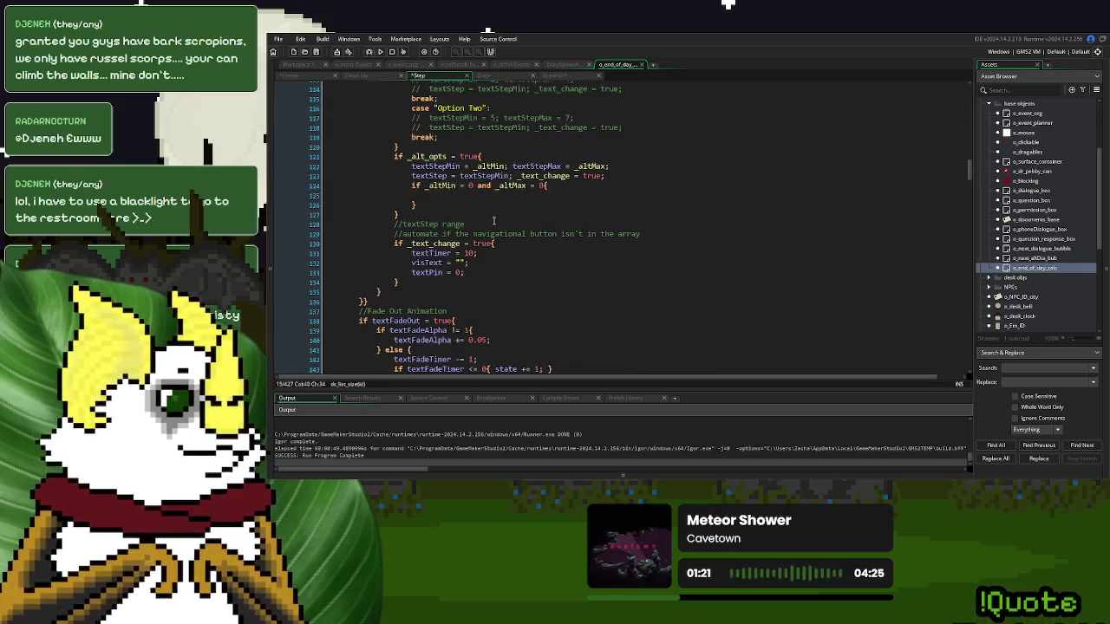
double_click(542, 186)
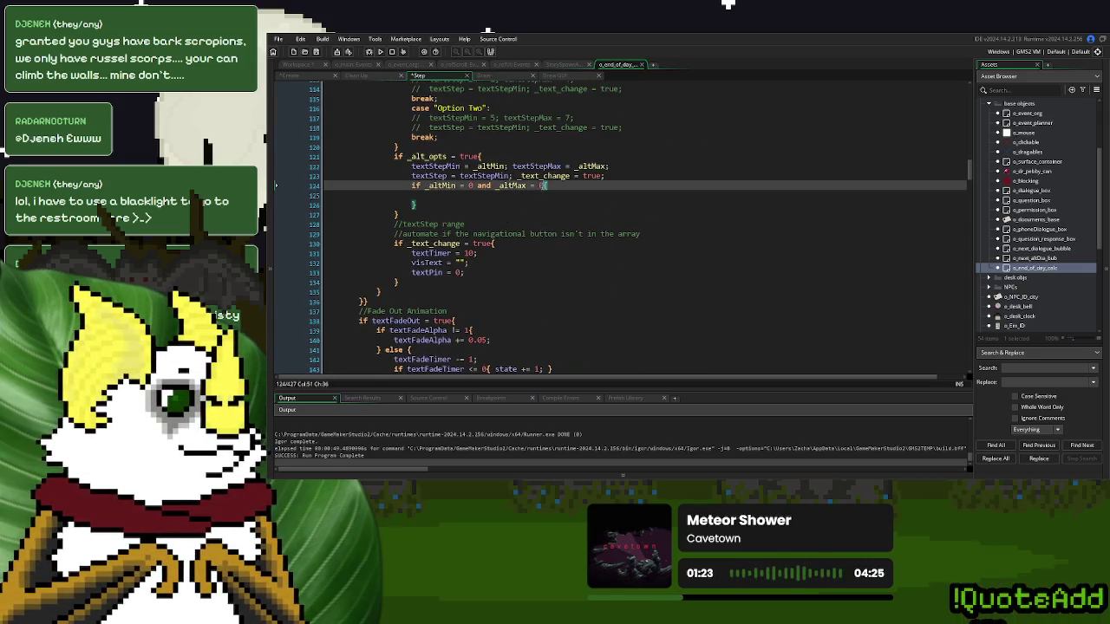
key(ctrl+v)
text(-1)
click(477, 195)
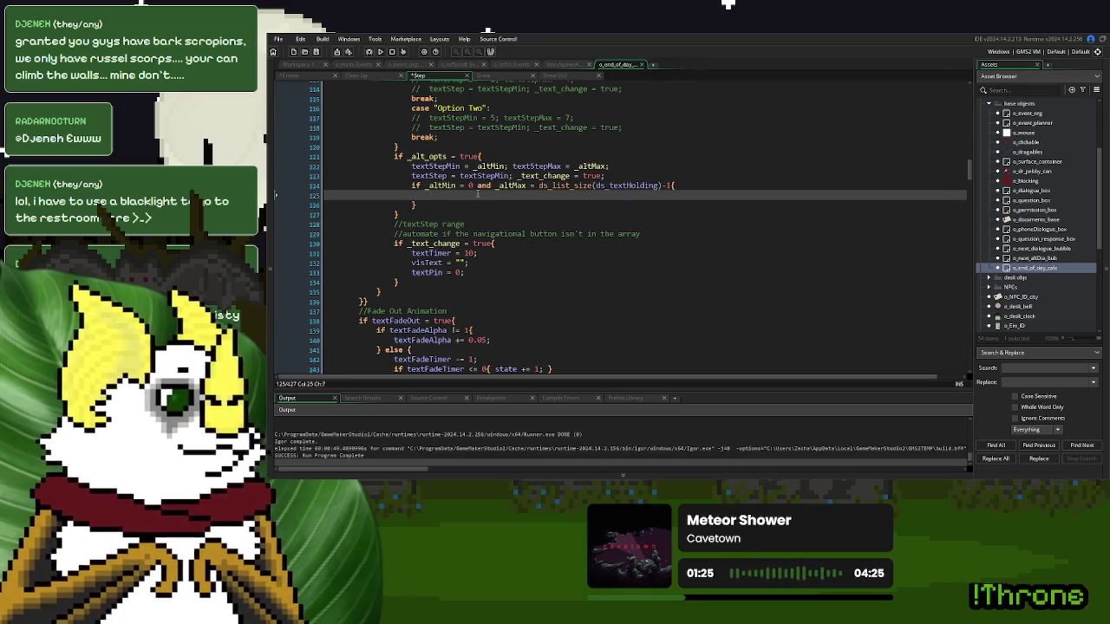
scroll(477, 194, up, 6)
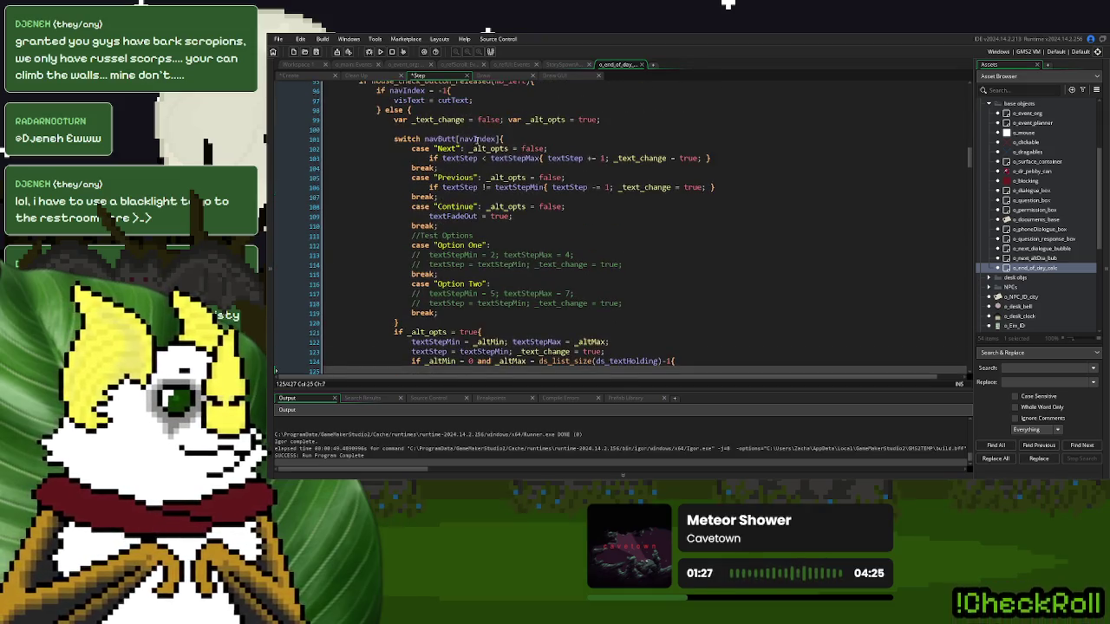
- Add an 'if navIndex = 0' line holding the Next case's step-forward code on line 125
click(475, 139)
scroll(486, 298, down, 4)
click(445, 265)
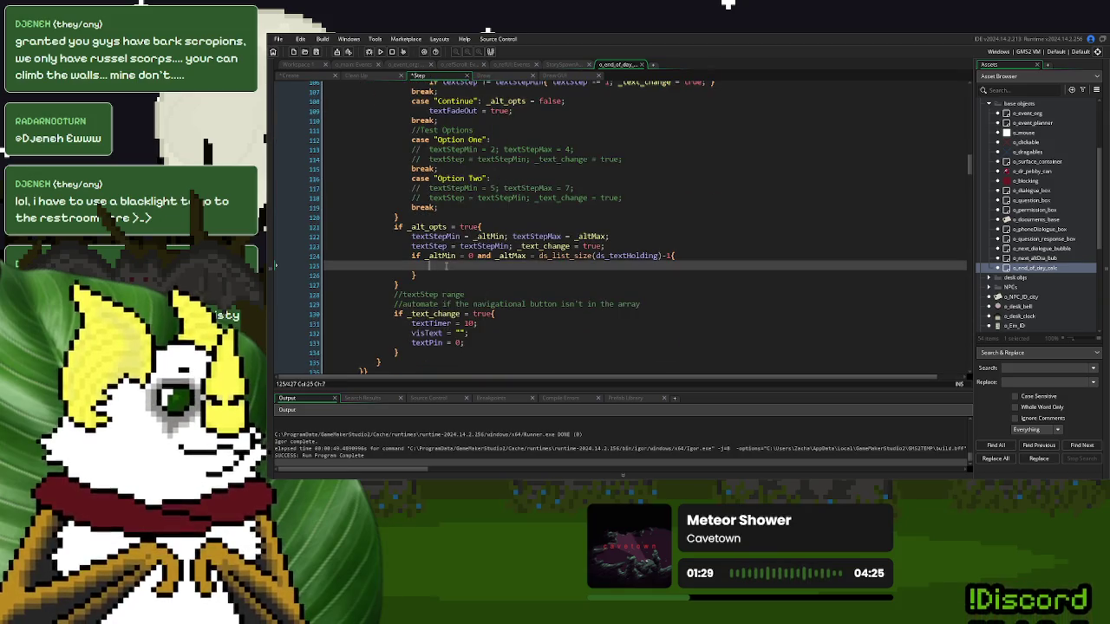
text(if )
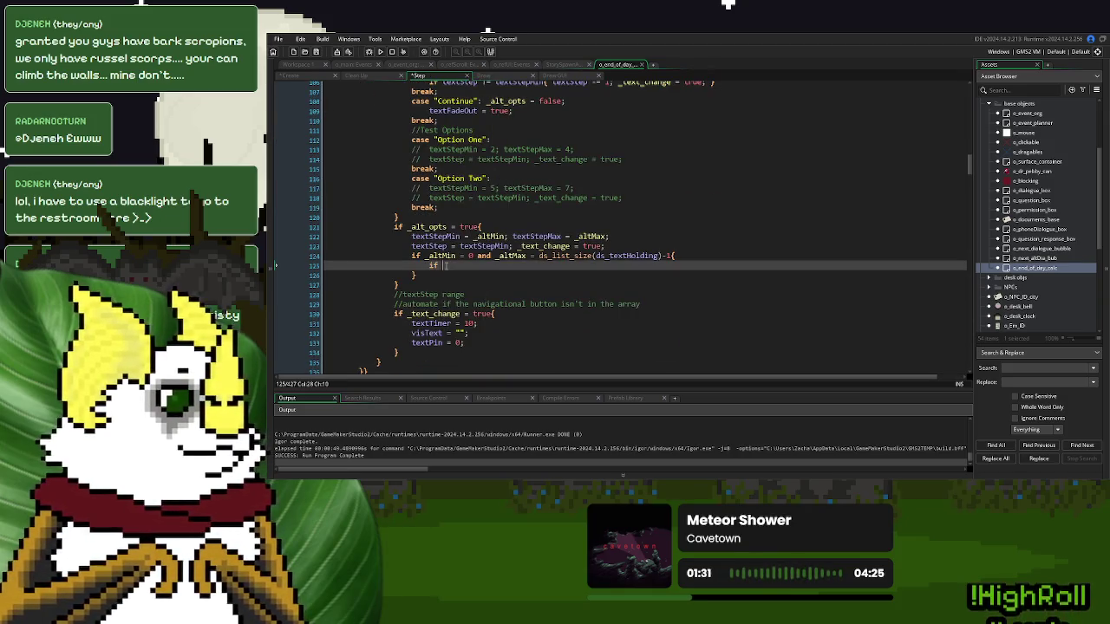
text(navIndex = 0{  })
scroll(445, 265, up, 3)
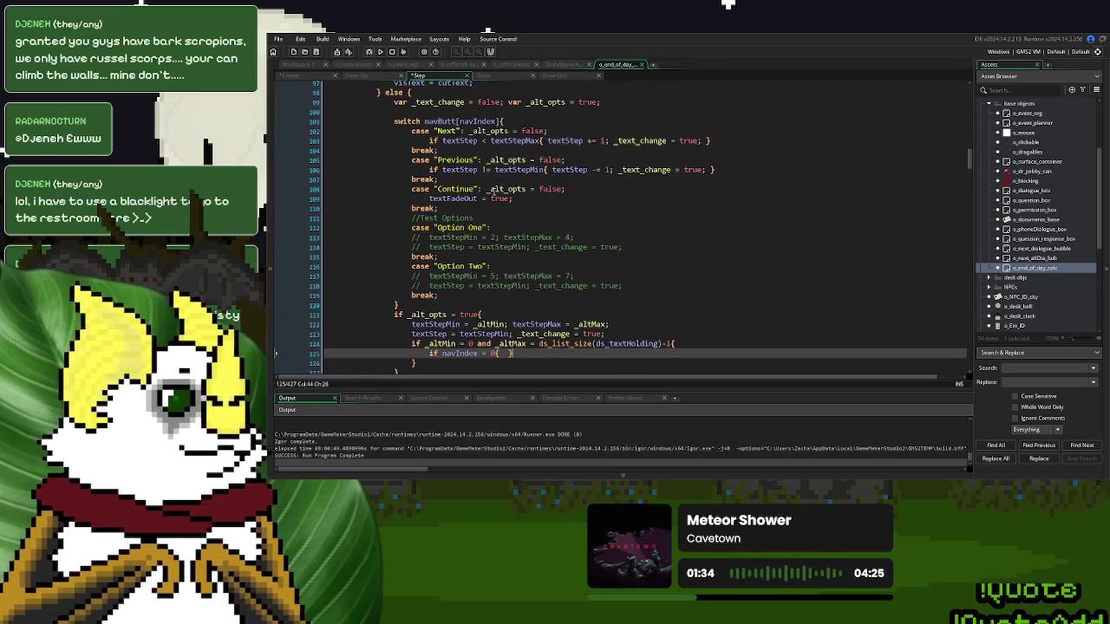
drag(712, 139, 430, 140)
key(ctrl+c)
scroll(561, 321, down, 3)
click(508, 248)
key(ctrl+v)
mouse_move(794, 248)
mouse_down()
mouse_move(539, 249)
mouse_move(712, 247)
mouse_up()
key(End)
- Duplicate that line and turn it into navIndex 1 running the Previous case's step-back code
key(ctrl+d)
key(ctrl+d)
click(492, 258)
key(BackSpace)
text(1)
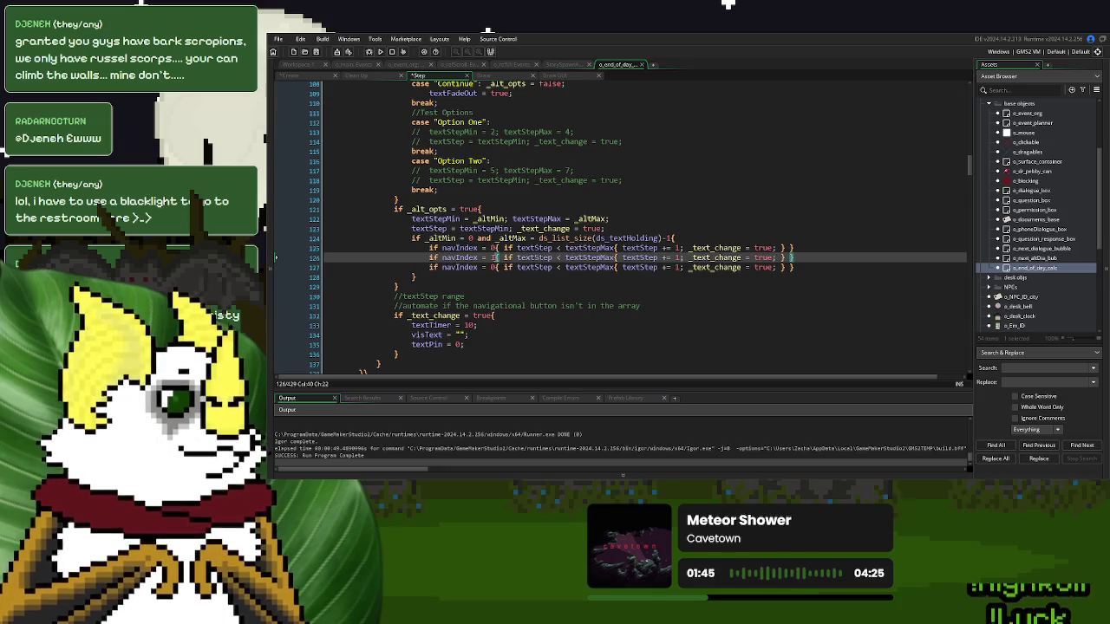
key(Down)
scroll(493, 257, up, 4)
drag(714, 169, 433, 178)
key(ctrl+c)
scroll(434, 178, down, 4)
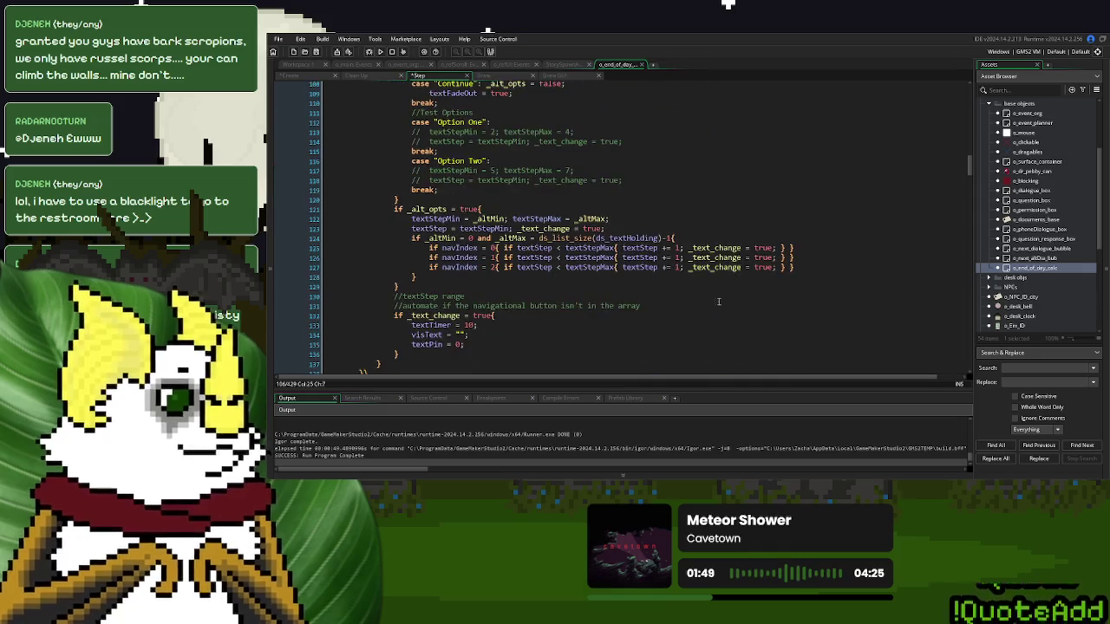
click(785, 257)
drag(785, 257, 501, 257)
key(ctrl+v)
- Make the navIndex 2 line set textFadeOut = true, copied from the Continue case
scroll(625, 269, up, 4)
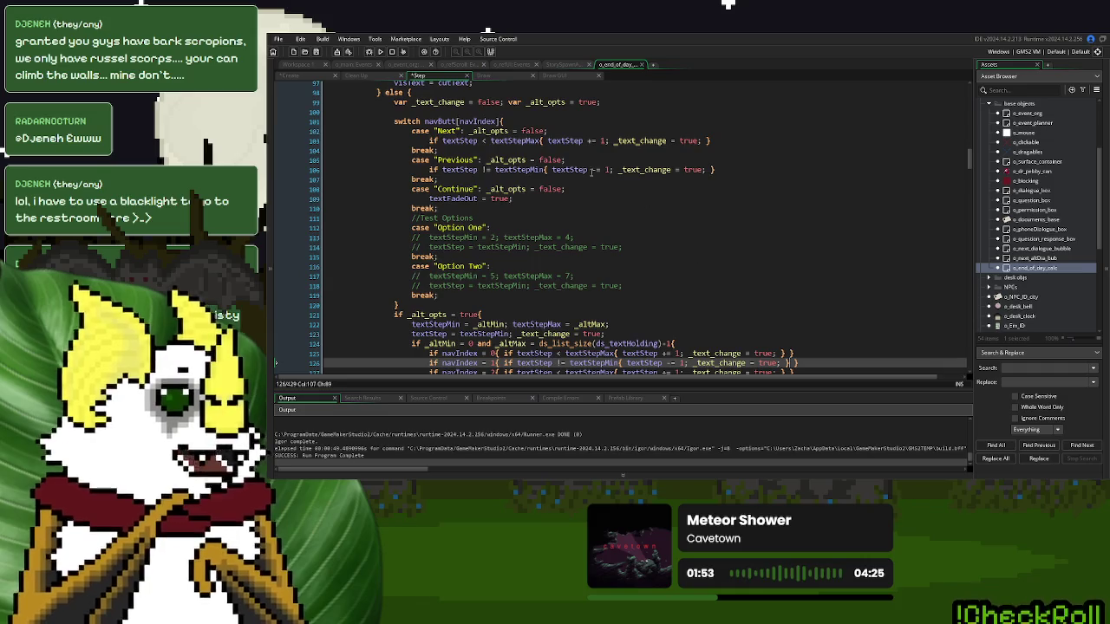
click(523, 198)
drag(523, 199, 428, 199)
key(ctrl+c)
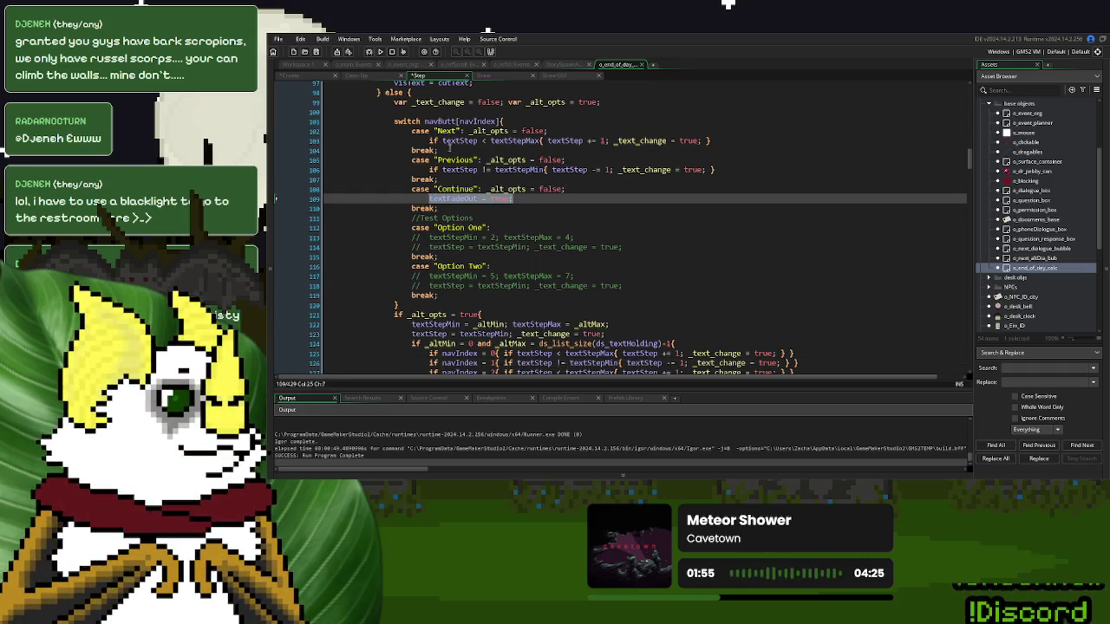
scroll(520, 225, down, 4)
drag(785, 268, 504, 268)
key(ctrl+v)
key(Up)
key(Up)
key(Up)
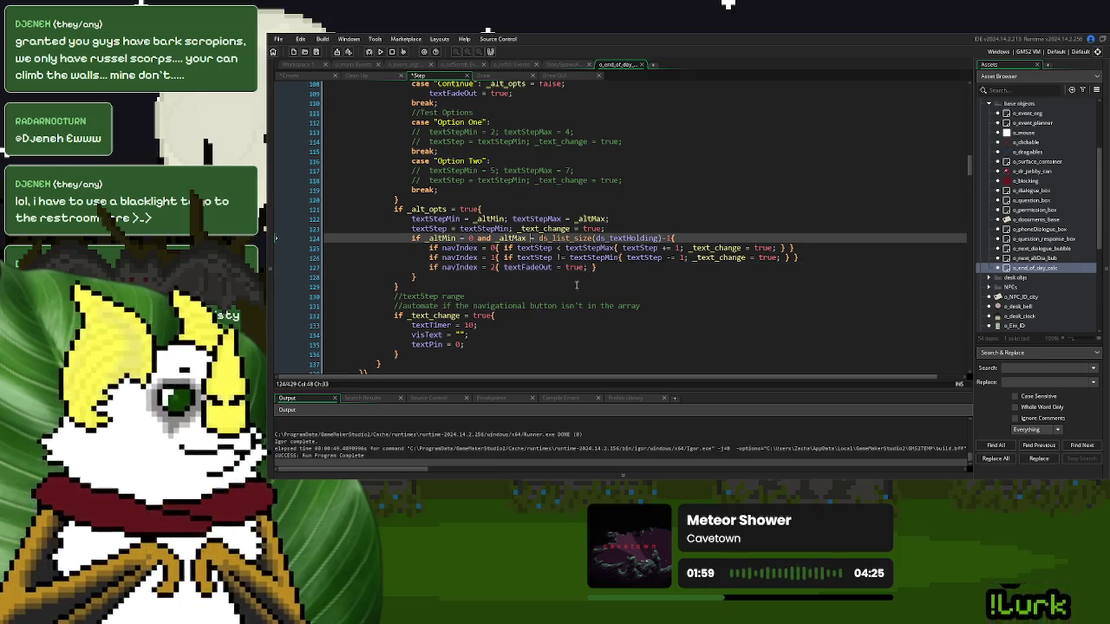
scroll(581, 288, up, 6)
scroll(586, 290, up, 20)
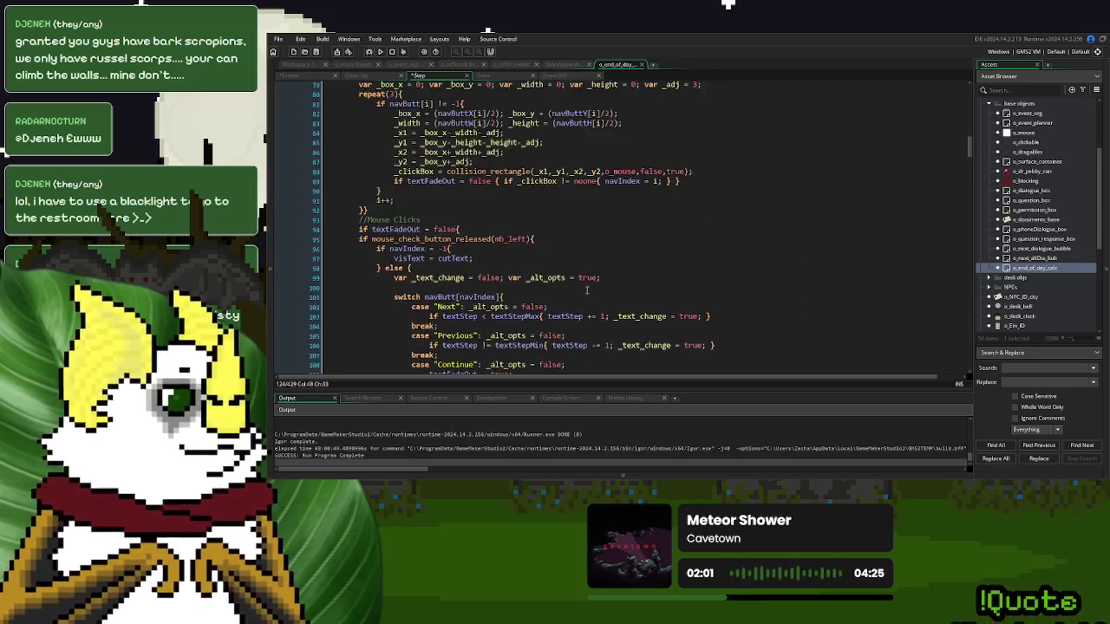
scroll(586, 290, up, 4)
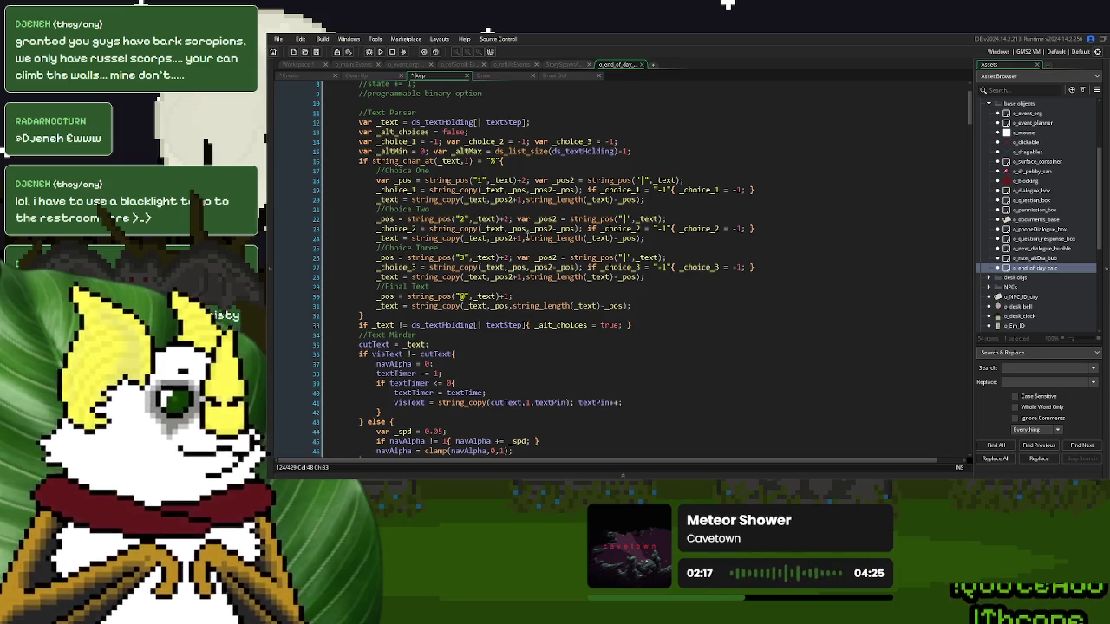
scroll(527, 236, down, 20)
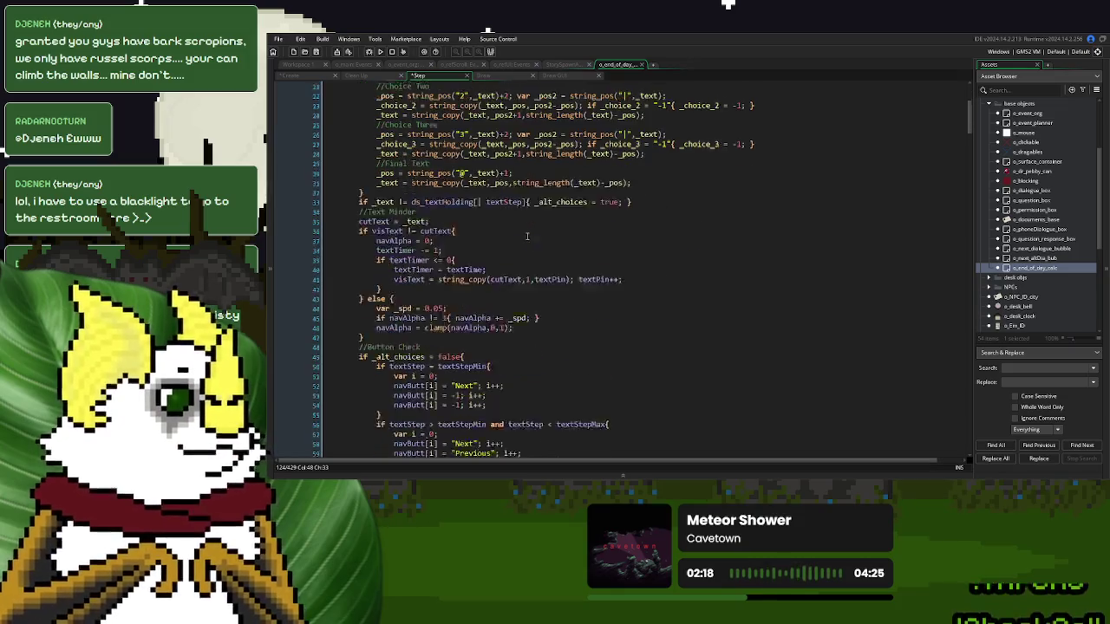
scroll(527, 236, down, 10)
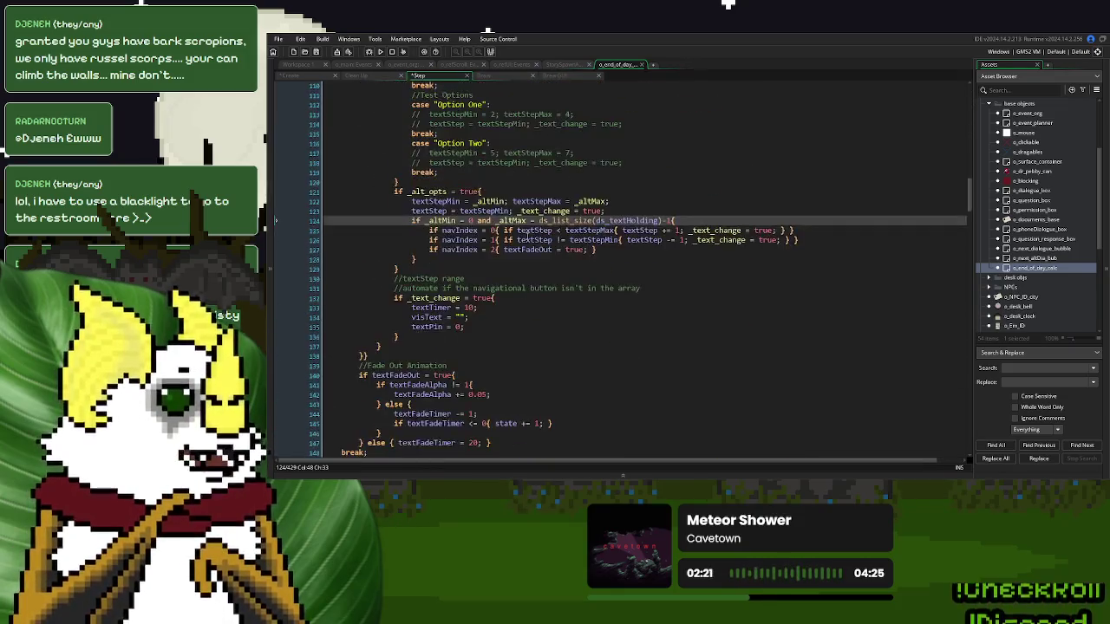
scroll(527, 237, up, 6)
scroll(527, 235, up, 4)
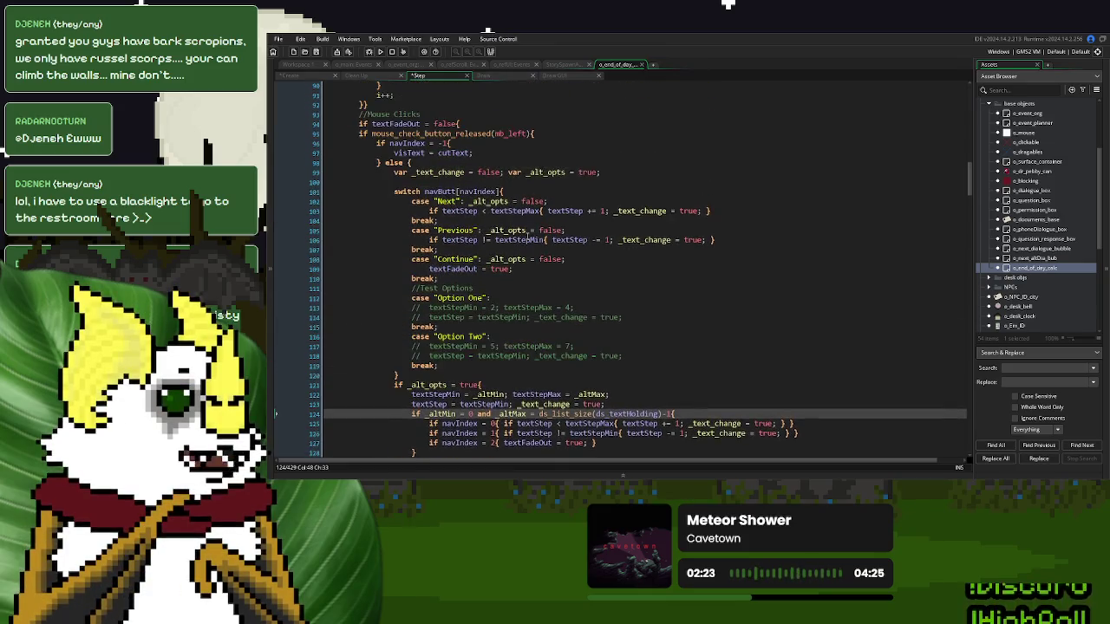
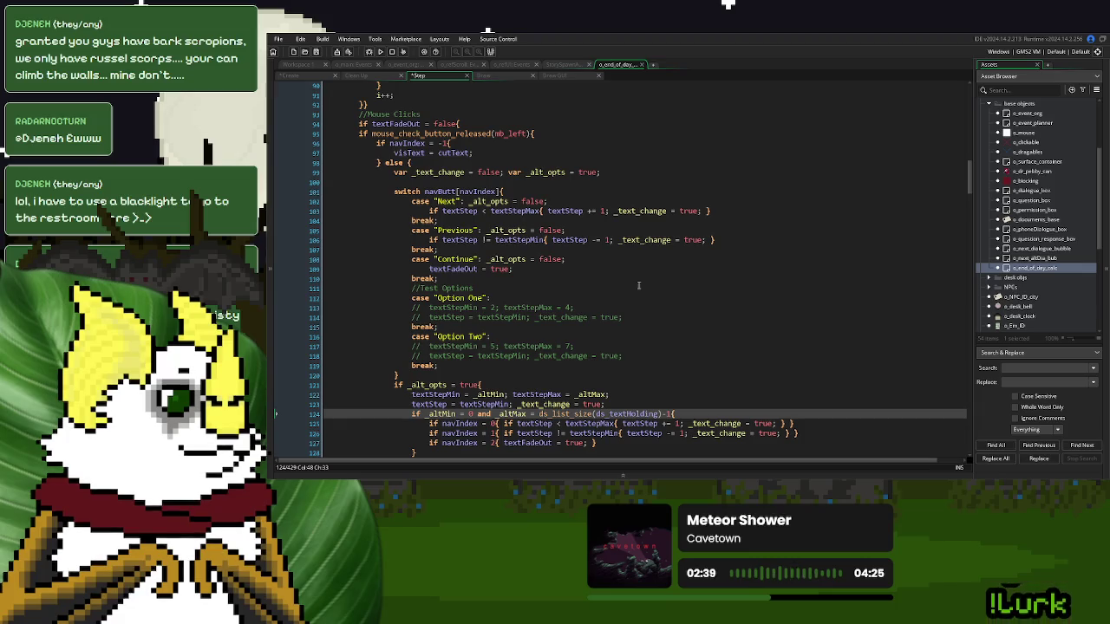
- Copy the three navIndex click checks above the navButt switch and remove their extra indentation
scroll(564, 336, down, 2)
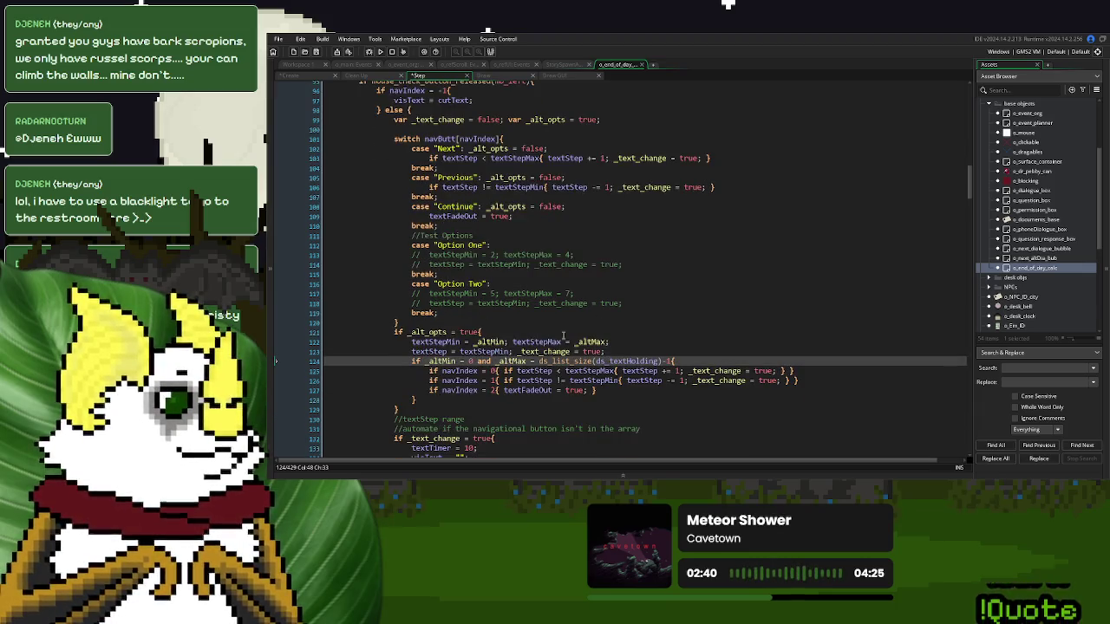
drag(424, 400, 417, 361)
click(429, 391)
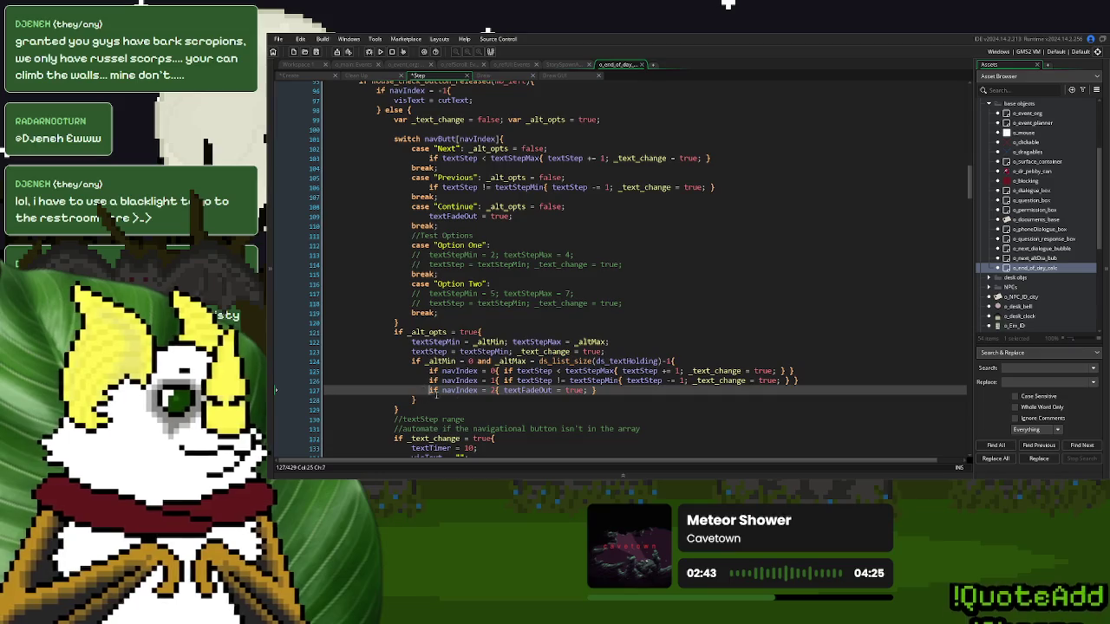
drag(610, 395, 428, 370)
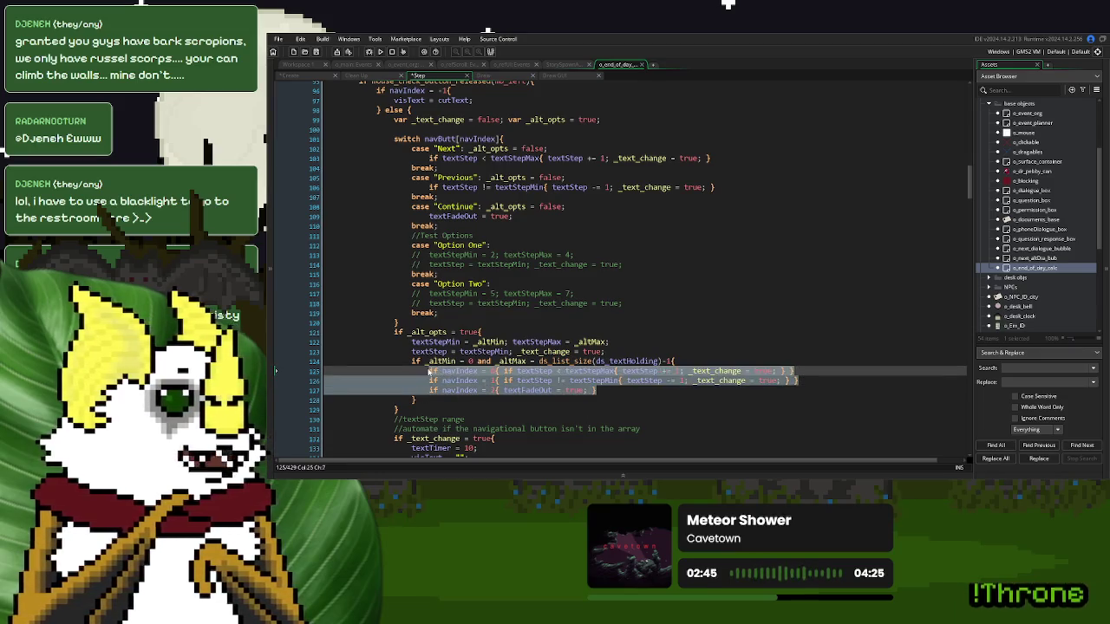
scroll(428, 370, up, 4)
click(421, 218)
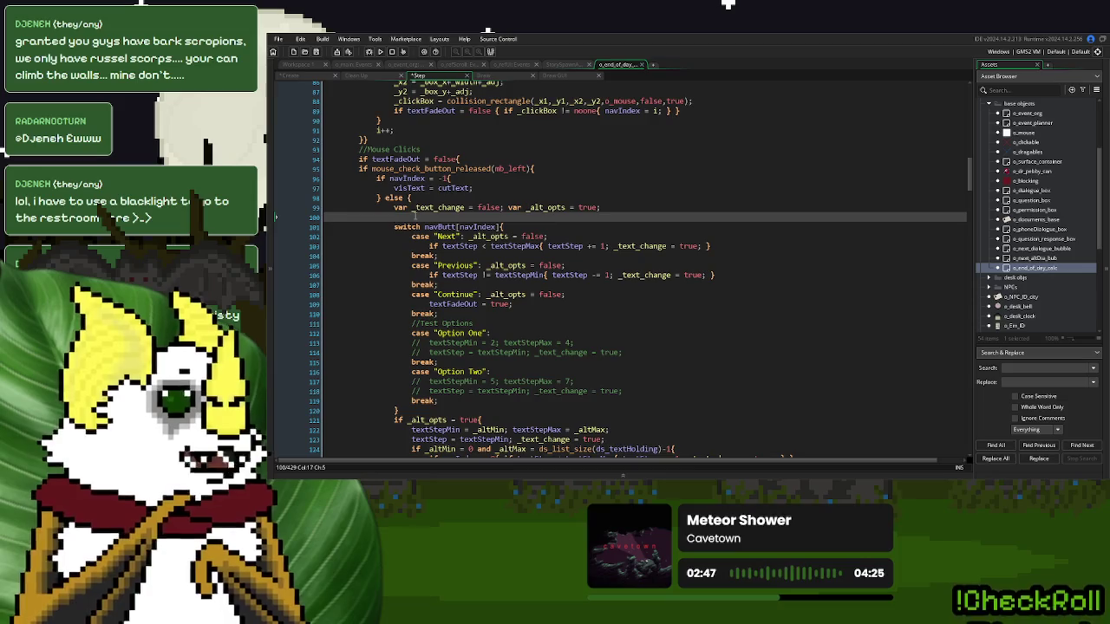
key(ctrl+v)
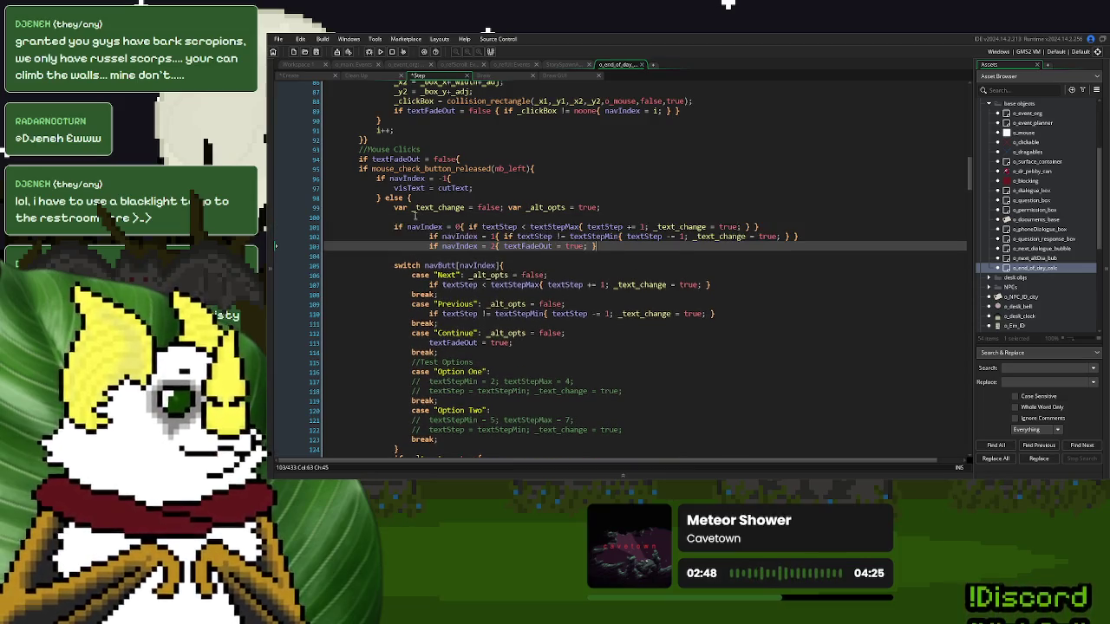
click(414, 234)
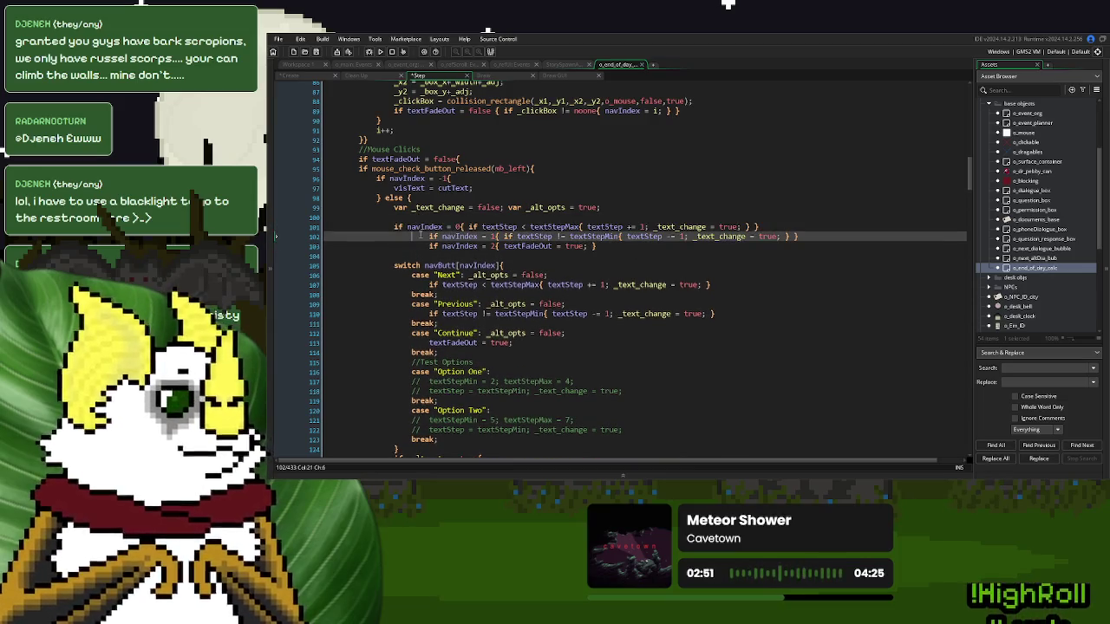
key(shift+Tab)
key(shift+Tab)
key(Down)
key(shift+Tab)
key(shift+Tab)
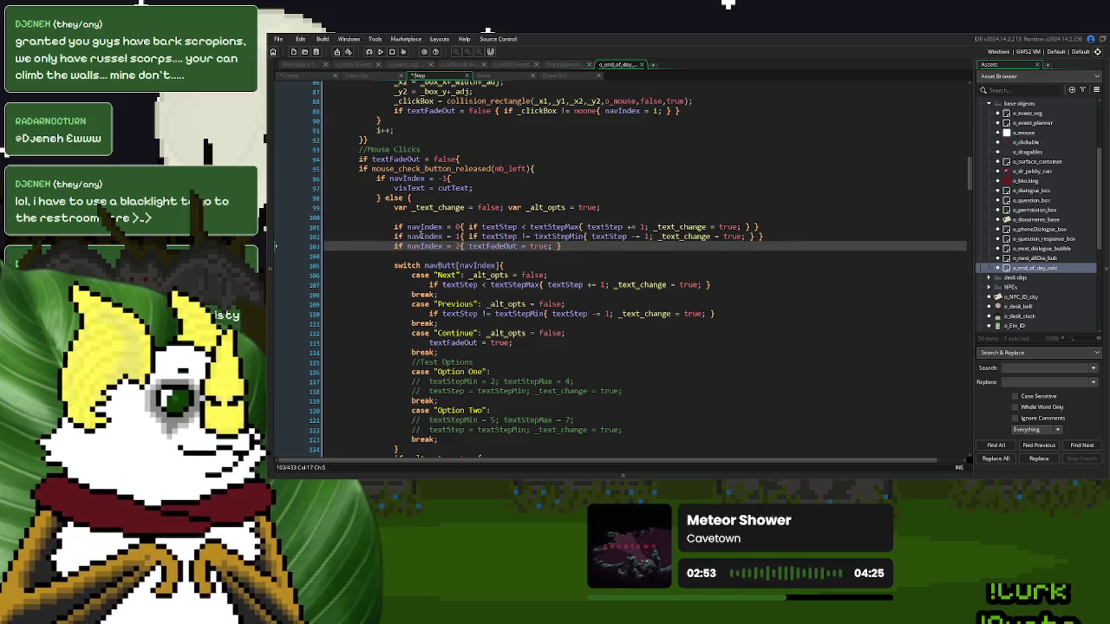
- Add the comments //Regular Click Navigation above the switch and //Alternate Click above the pasted checks
click(424, 255)
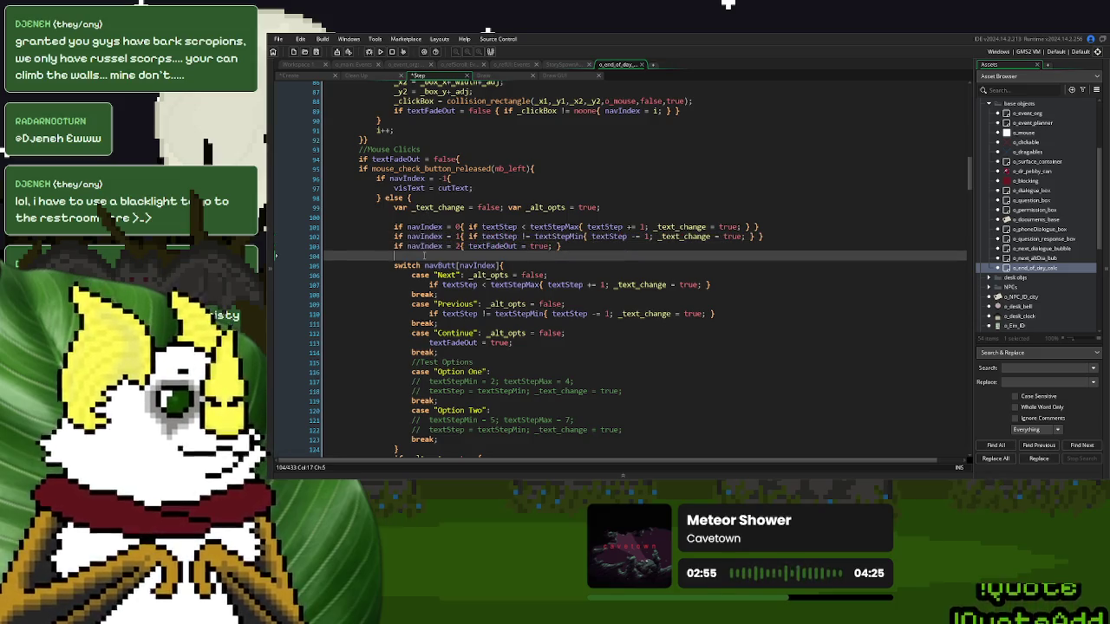
text(//)
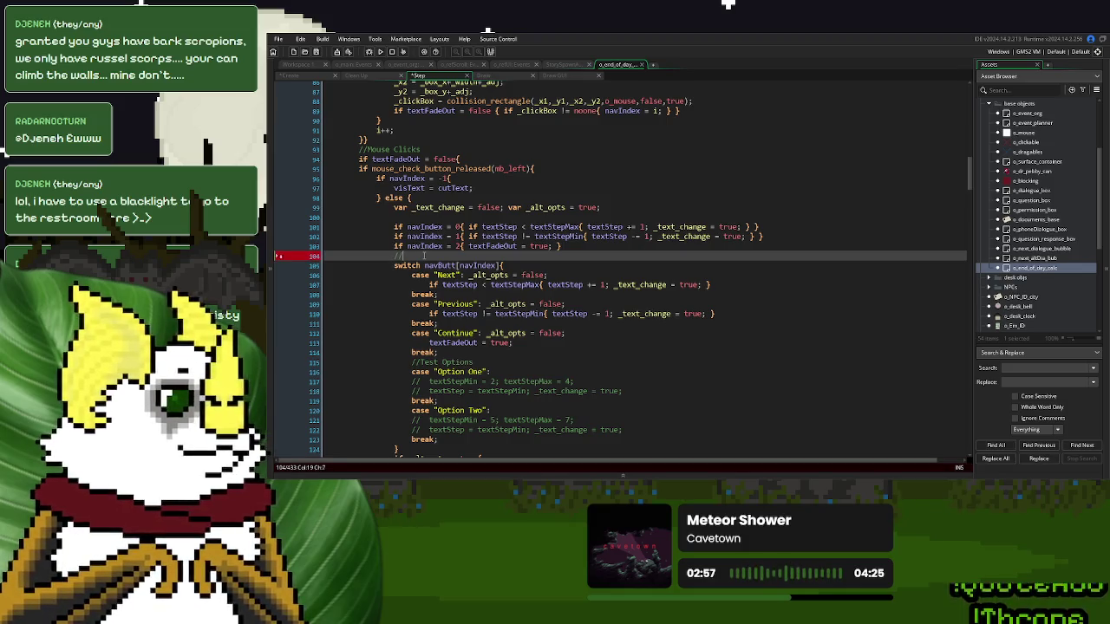
text(Regular Click)
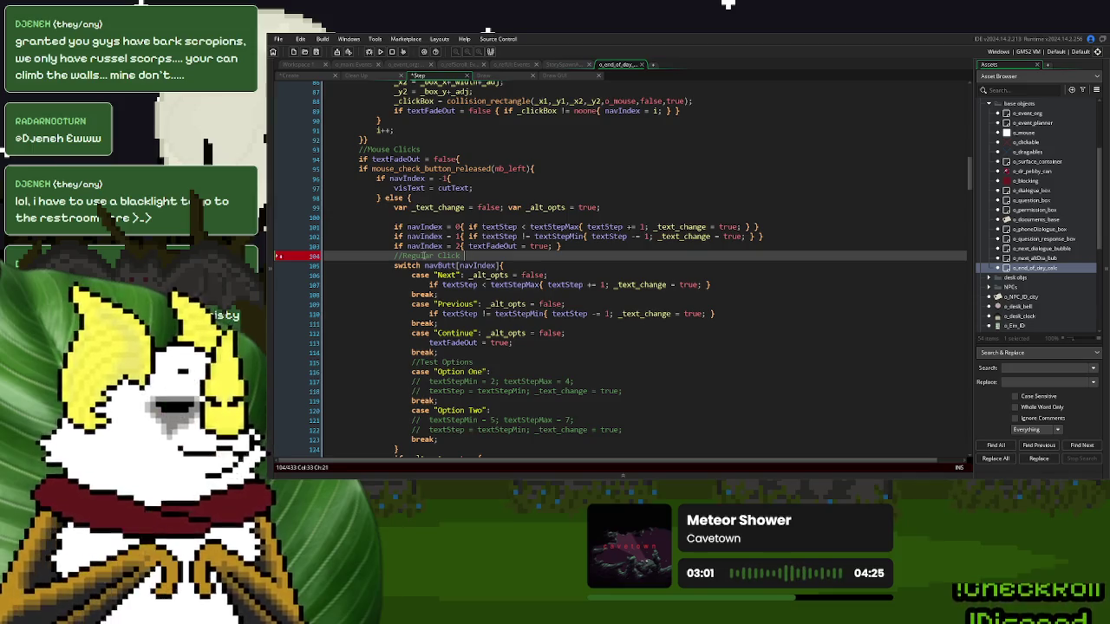
text( navi)
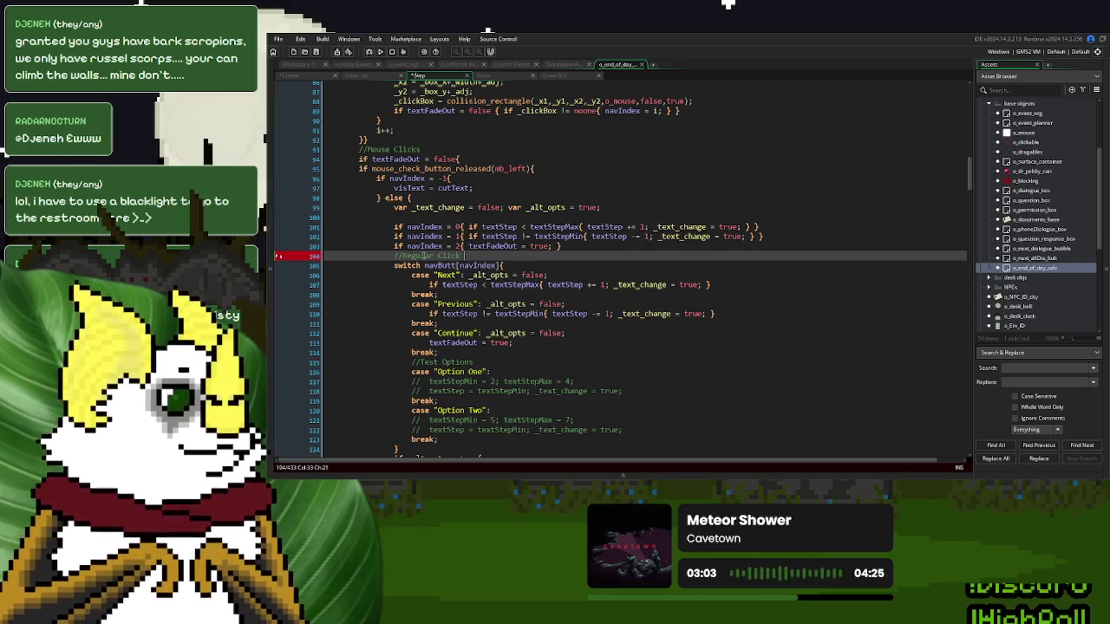
key(BackSpace)
key(BackSpace)
key(BackSpace)
text(Navig)
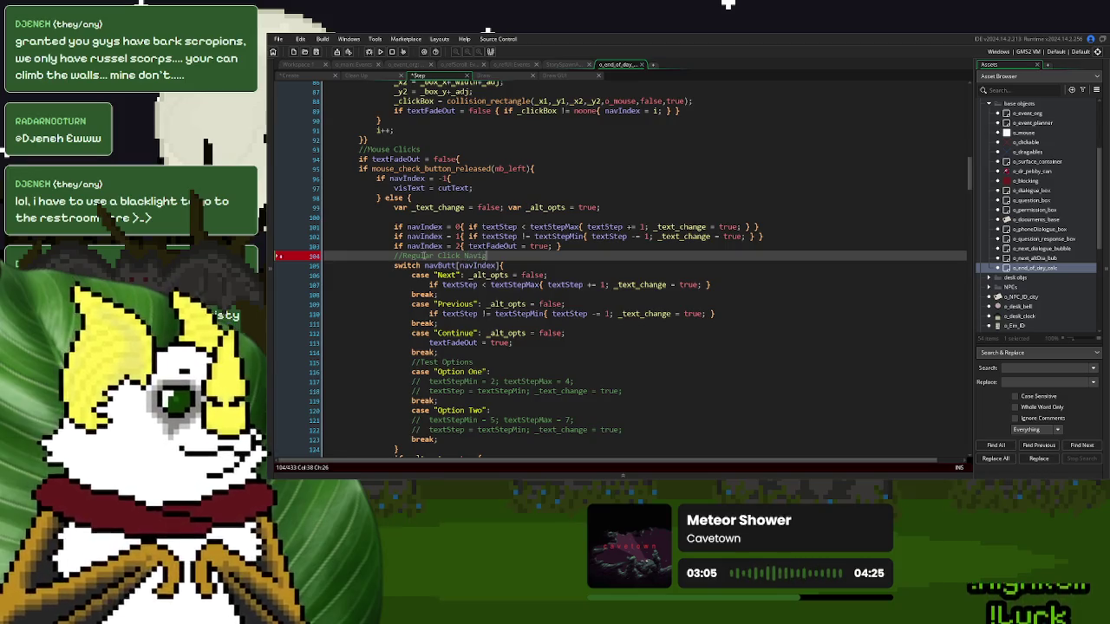
text(ation)
key(Up)
key(Up)
key(Up)
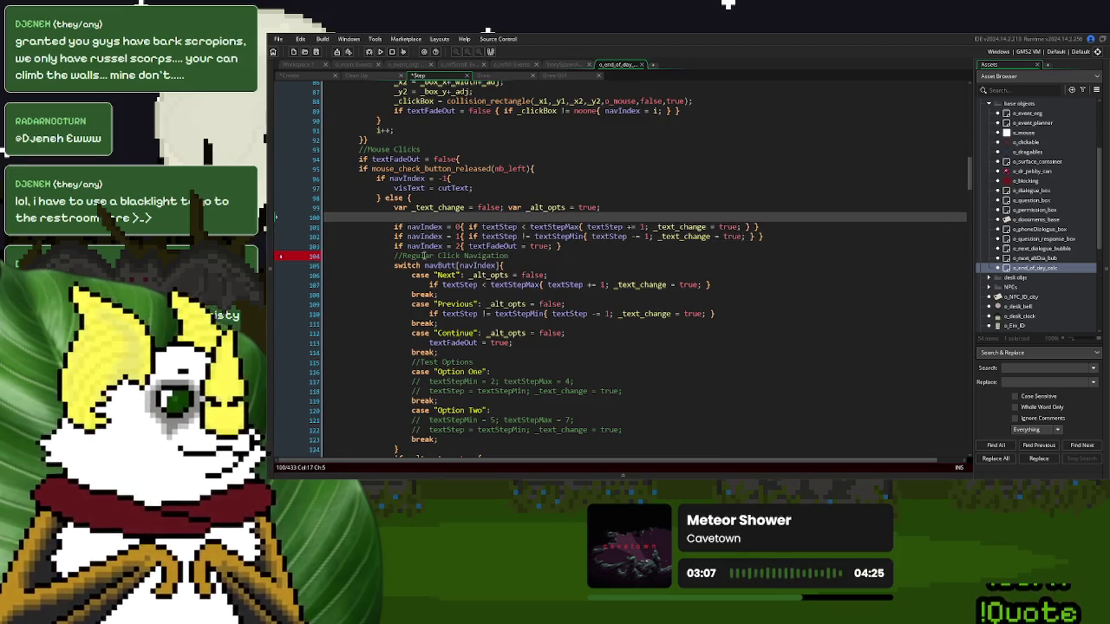
text(Alternate Click)
- Append 'Automatic' to the //Alternate Click comment
scroll(425, 256, down, 2)
scroll(424, 256, down, 2)
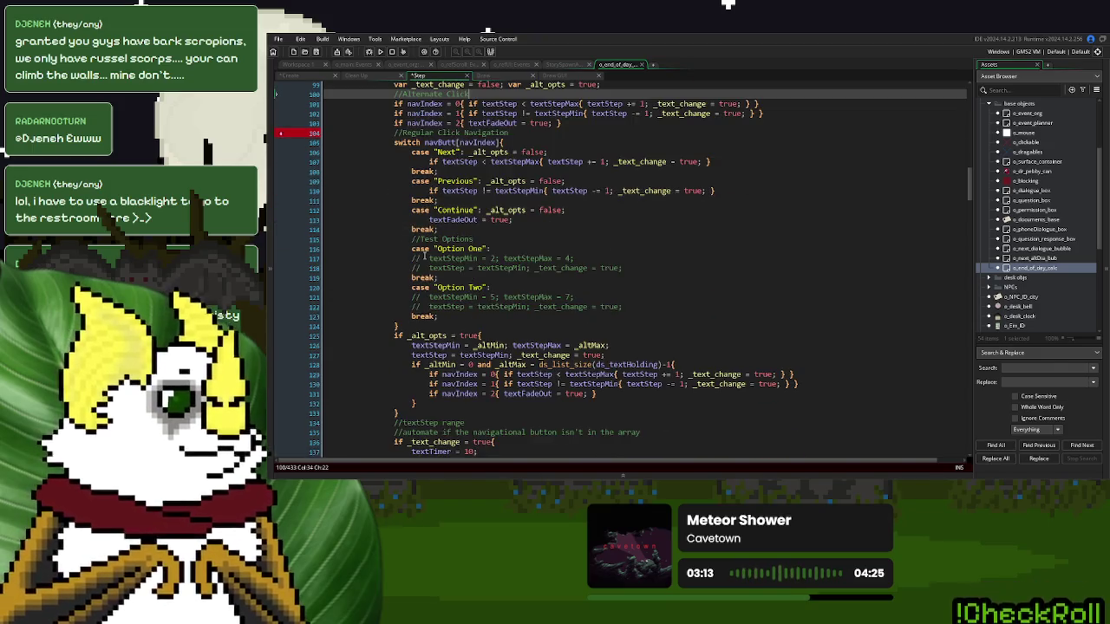
scroll(425, 256, up, 1)
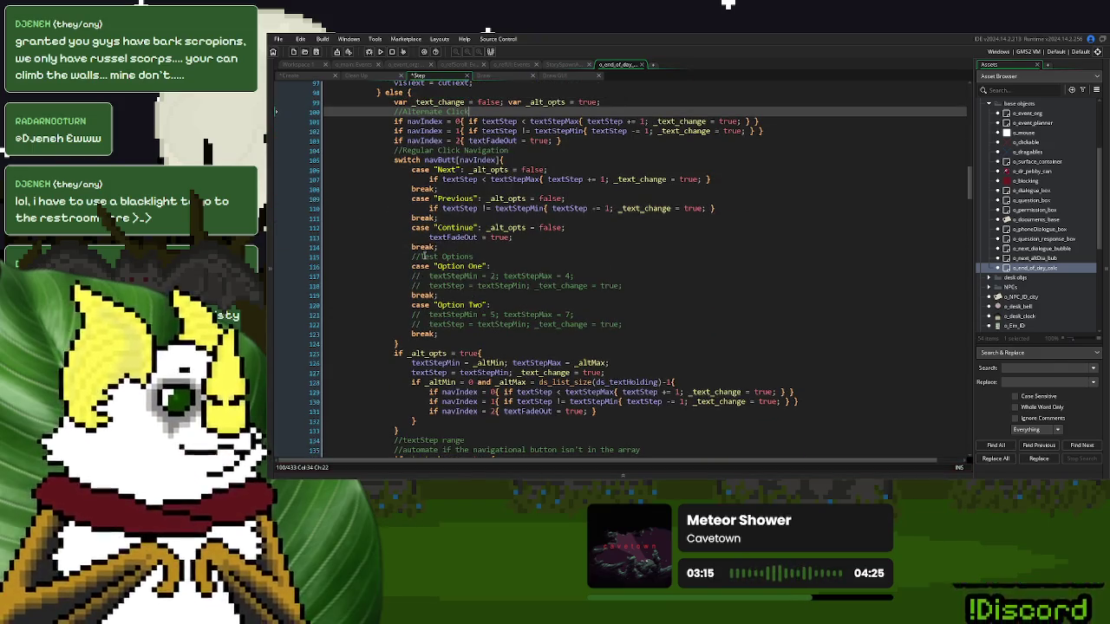
scroll(425, 257, up, 3)
text(Automatic)
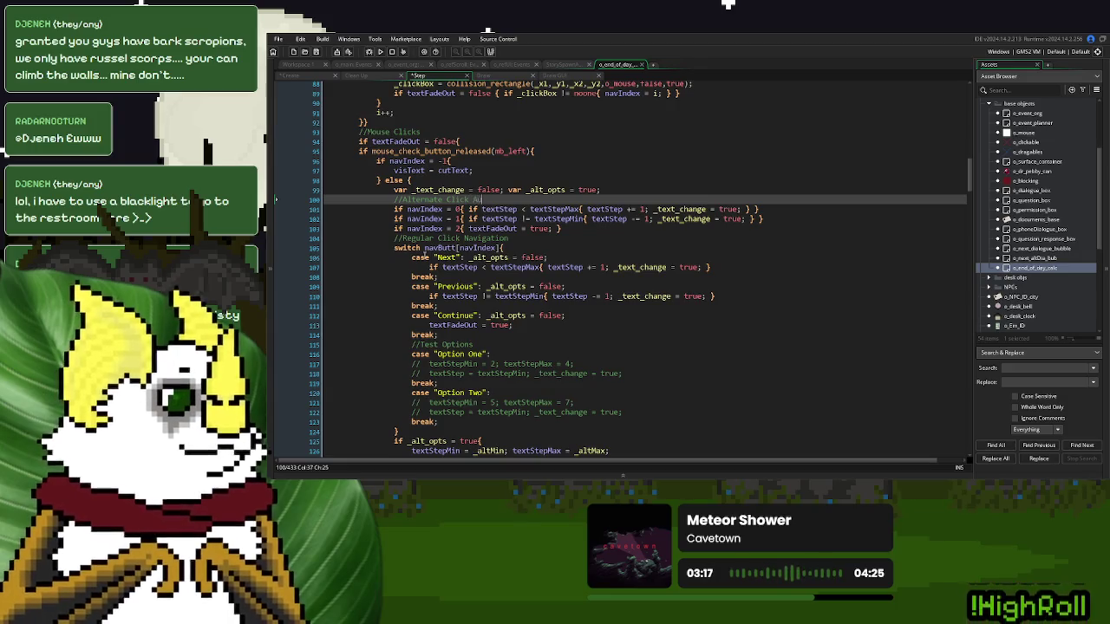
scroll(424, 254, down, 7)
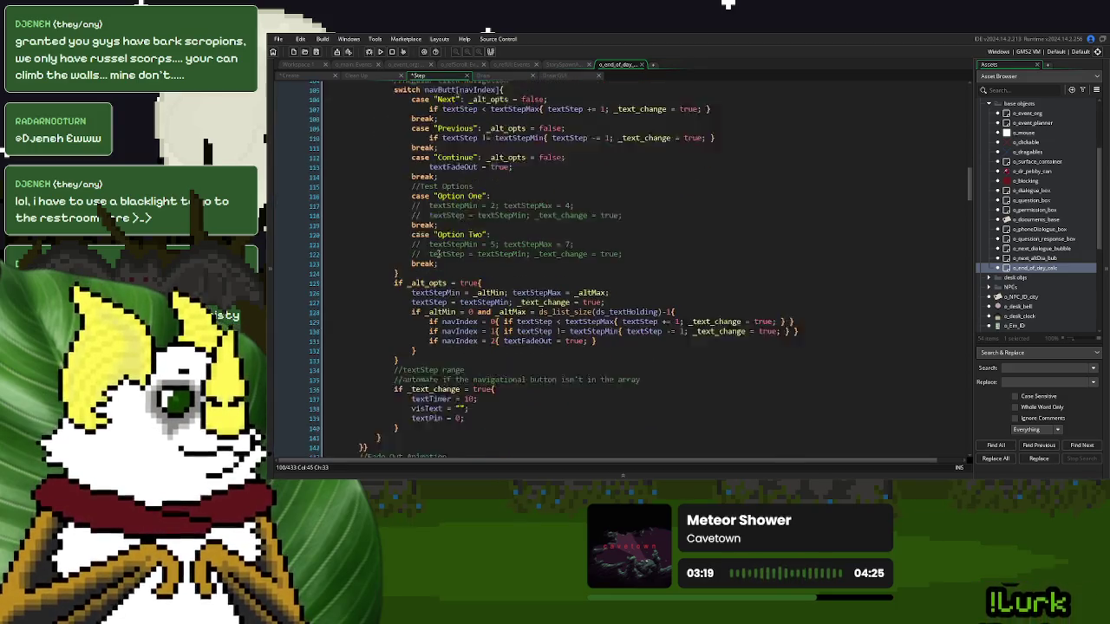
scroll(746, 193, up, 6)
- Empty the bodies of the three alternate-click navIndex checks, including the fade-out statement
drag(747, 191, 469, 192)
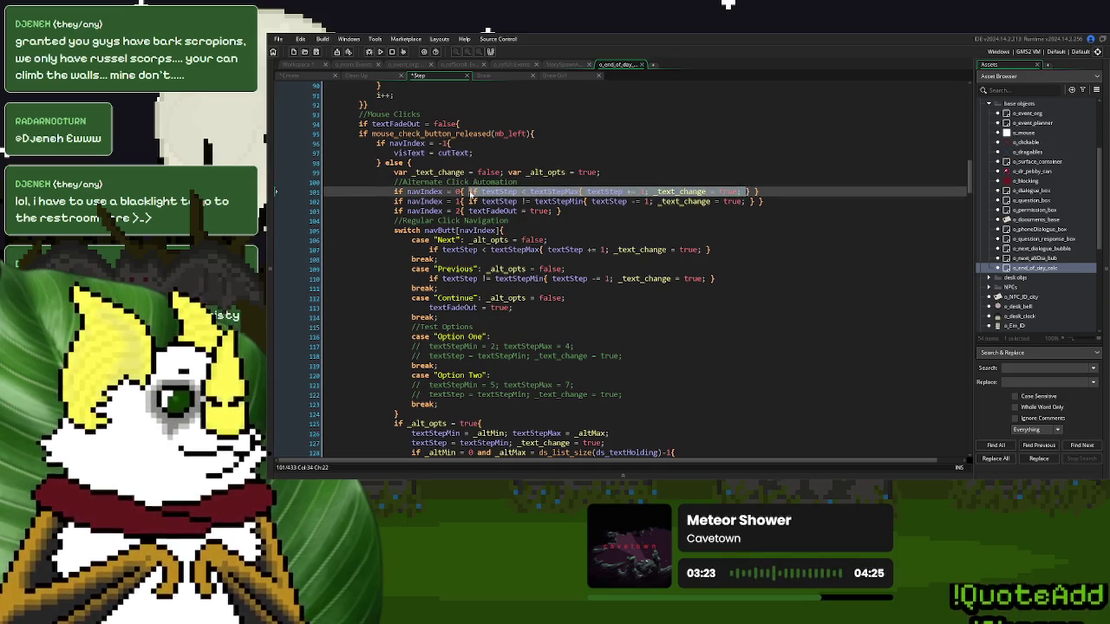
drag(751, 191, 469, 191)
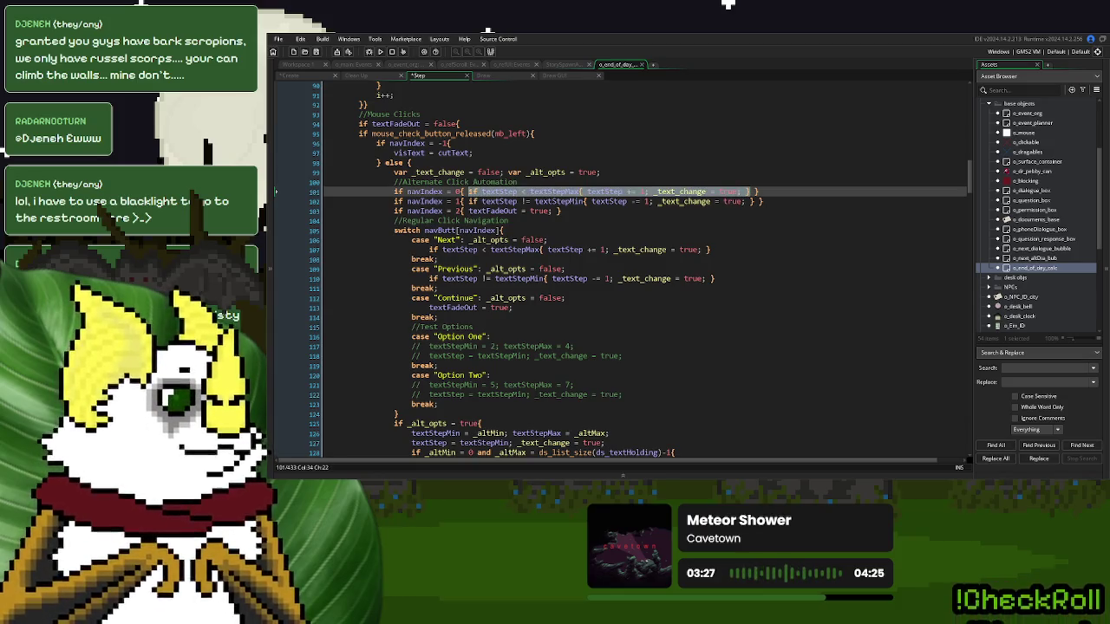
key(BackSpace)
drag(758, 202, 471, 202)
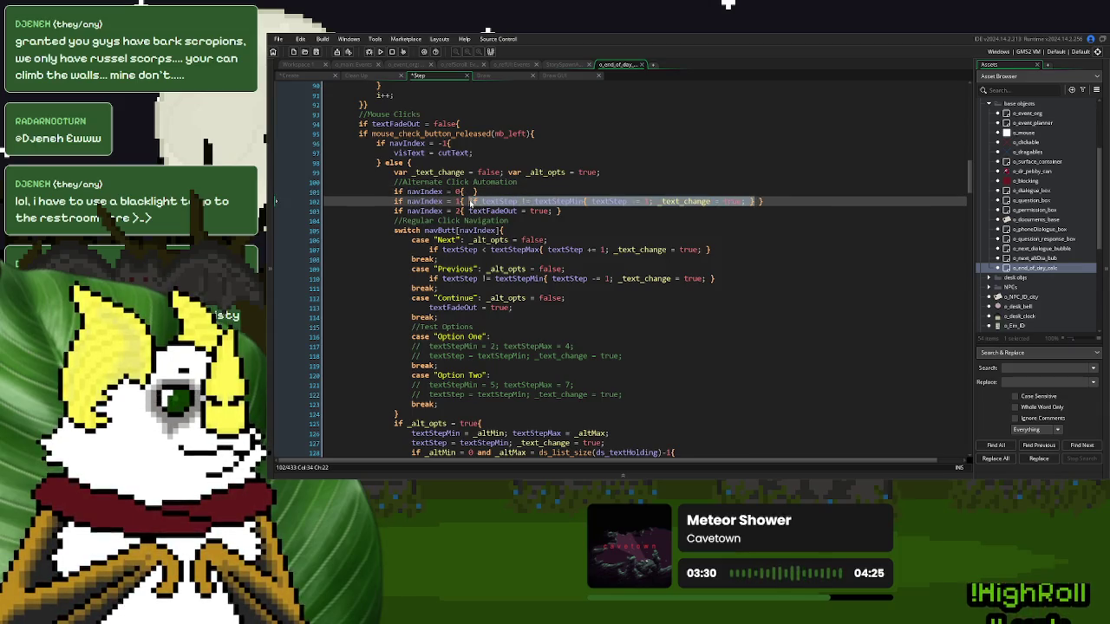
key(BackSpace)
drag(553, 211, 468, 211)
key(BackSpace)
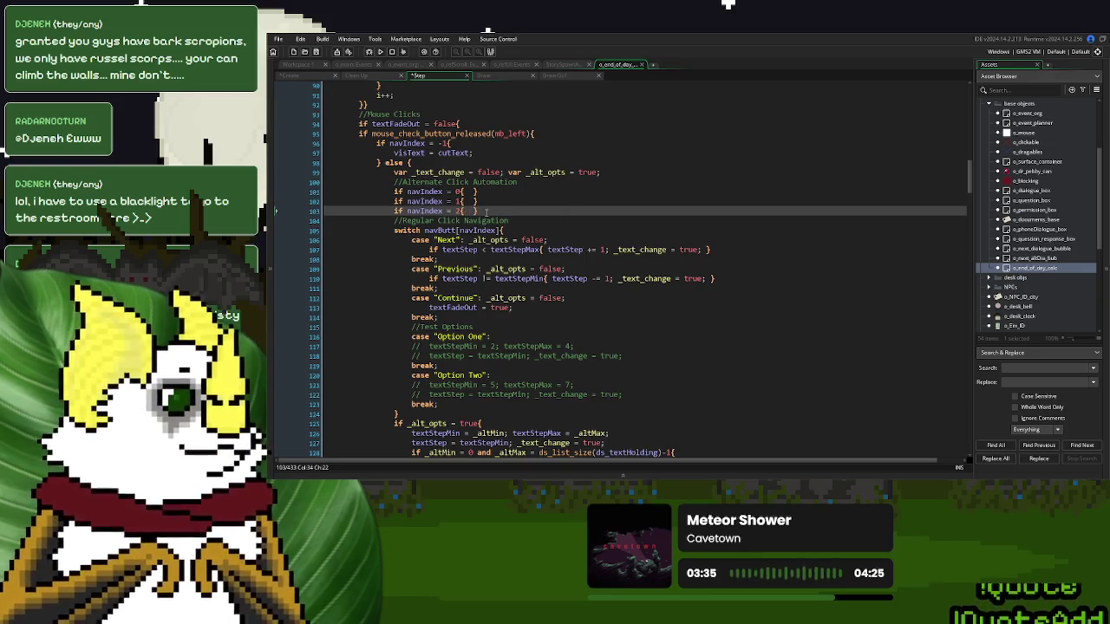
- Fill the first check's braces with _altMin = _altMin; _altMax = _altMax; on line 101
scroll(487, 212, down, 6)
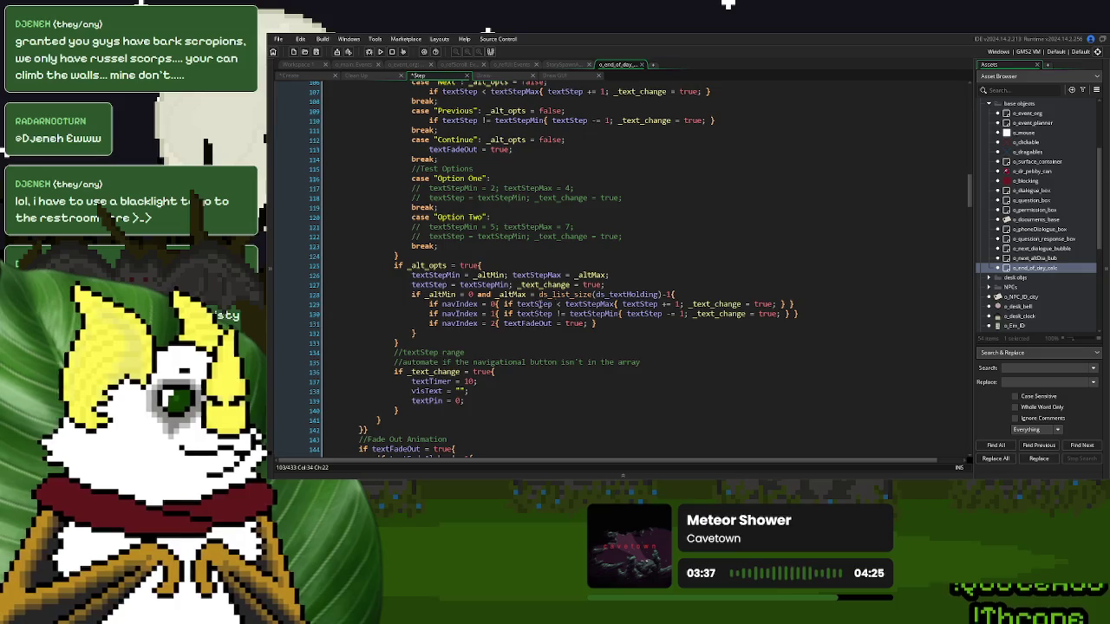
click(461, 295)
scroll(464, 251, up, 6)
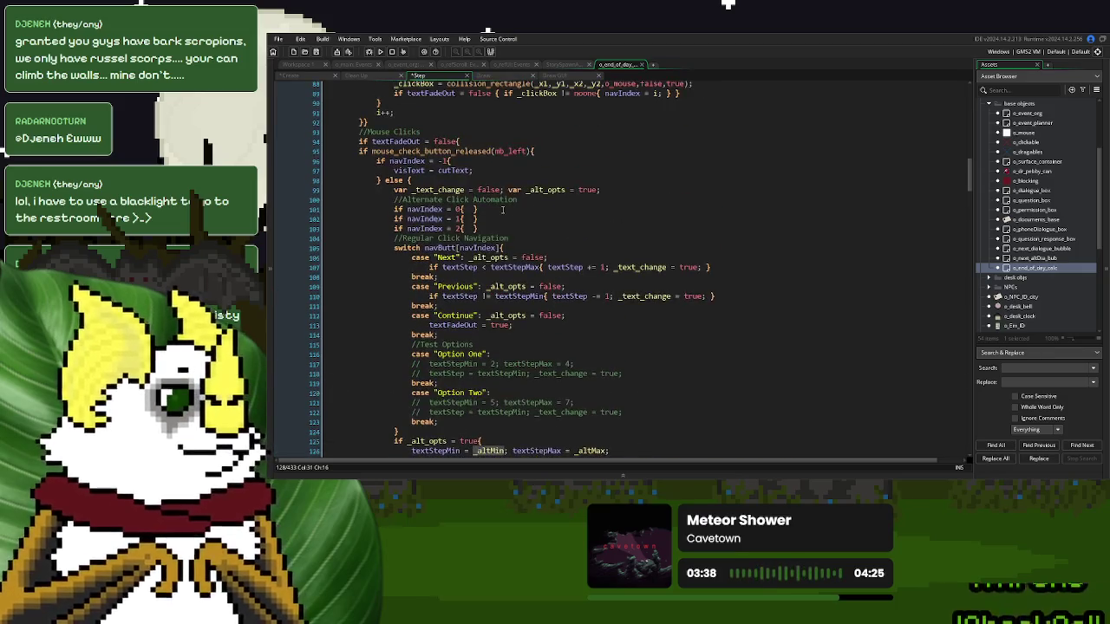
click(467, 208)
text(_altMin = )
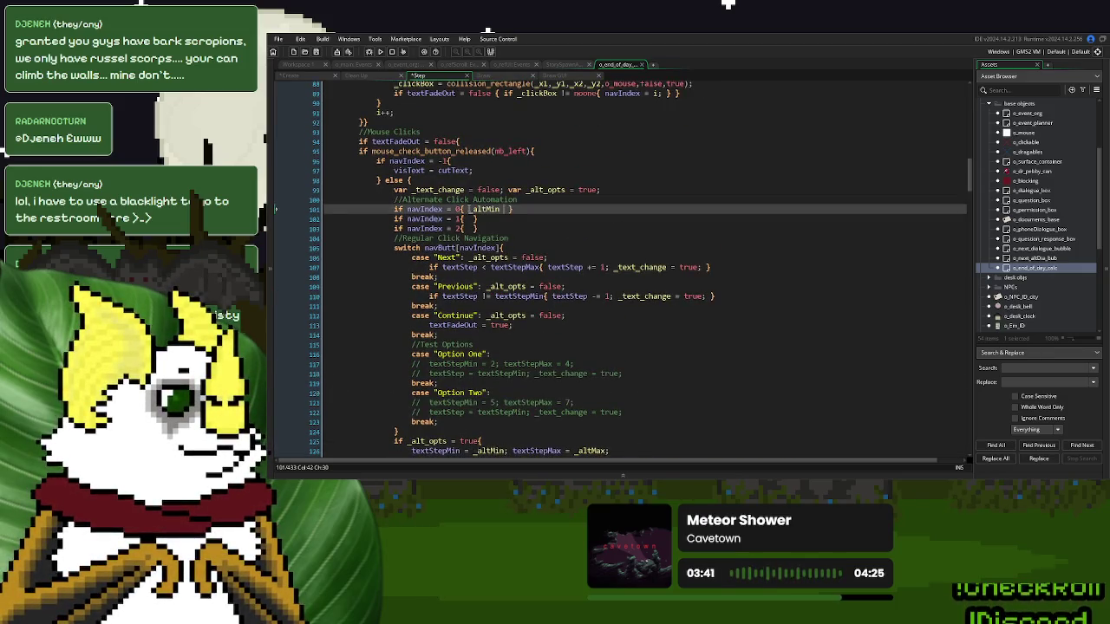
text(_altMin;)
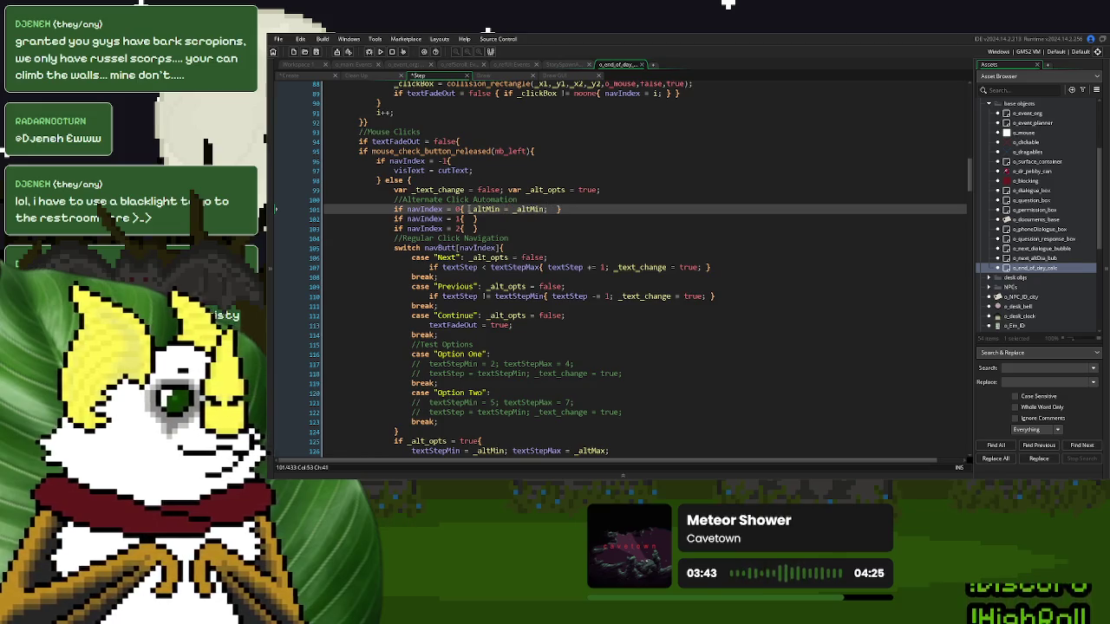
scroll(484, 226, down, 4)
click(591, 345)
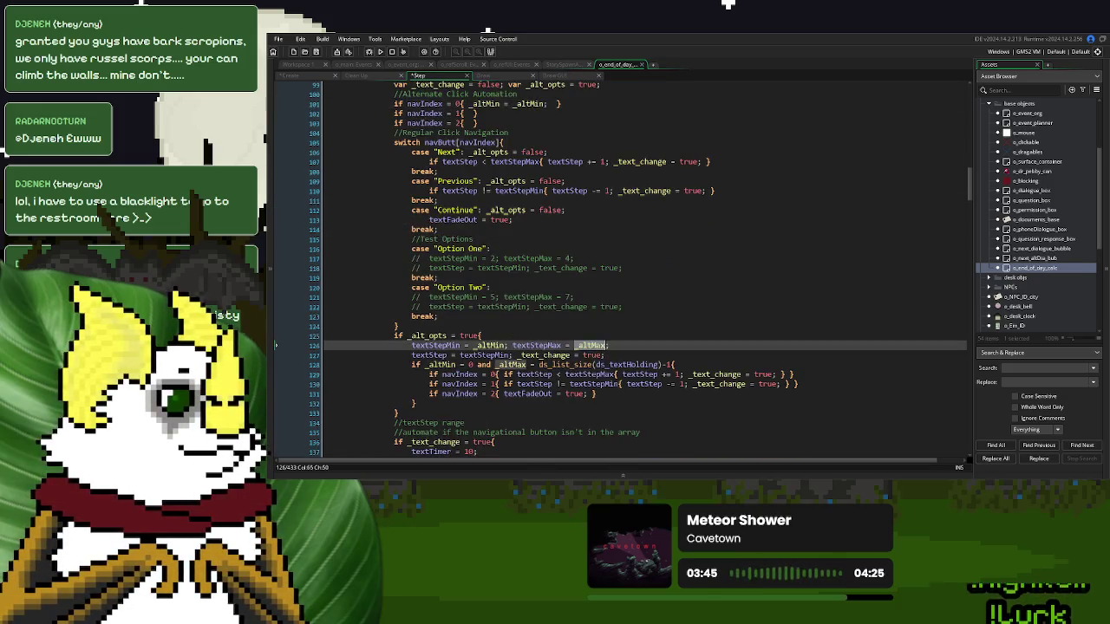
scroll(590, 301, up, 3)
click(554, 191)
text(_altMax = _altMax)
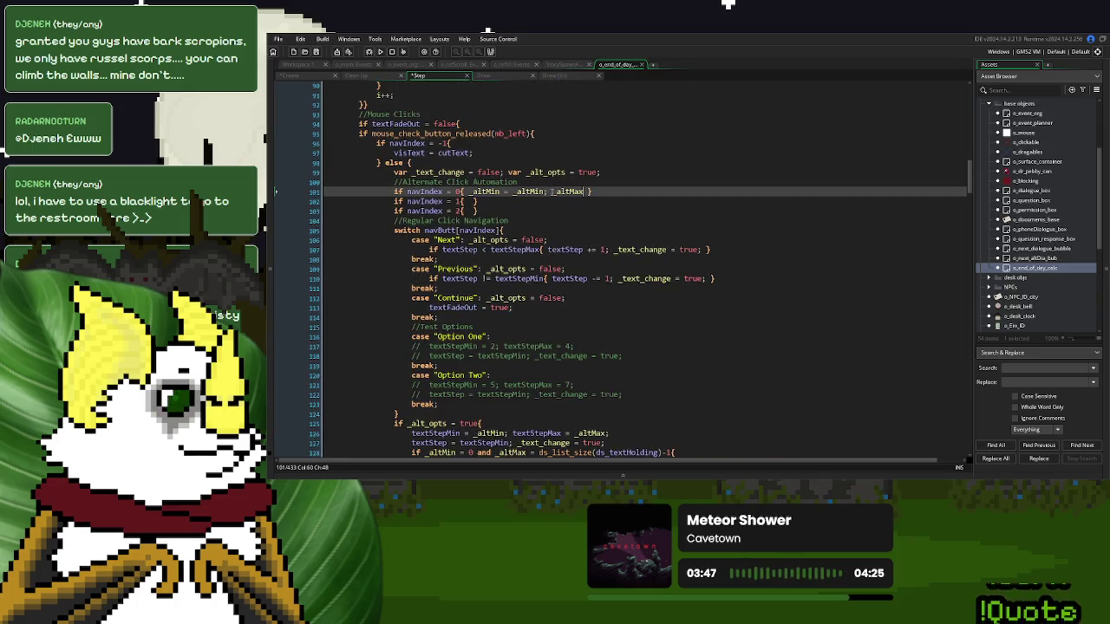
text(;)
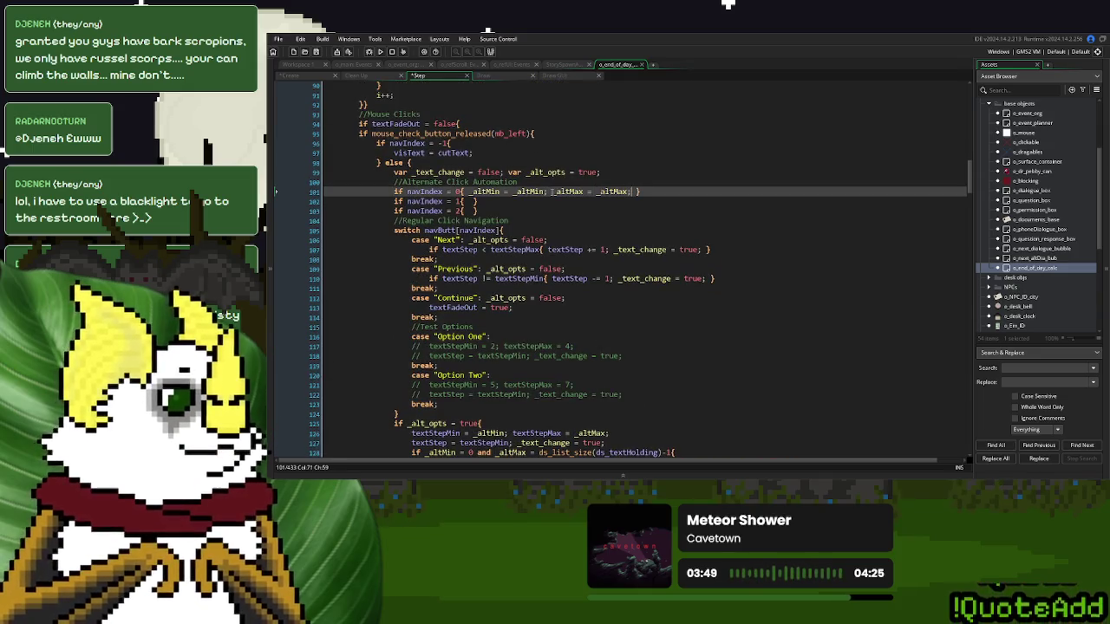
- Copy the _altMin and _altMax assignments into the navIndex 1 and 2 branches on lines 102–103
drag(633, 191, 463, 192)
key(ctrl+c)
click(468, 202)
key(ctrl+v)
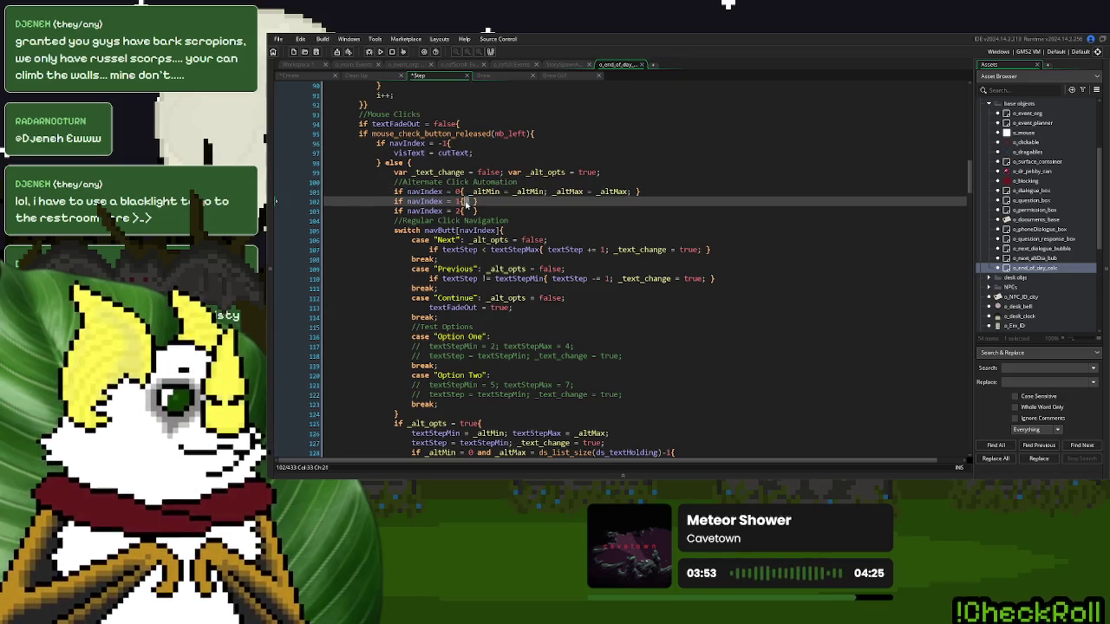
click(468, 210)
key(ctrl+v)
scroll(537, 208, up, 20)
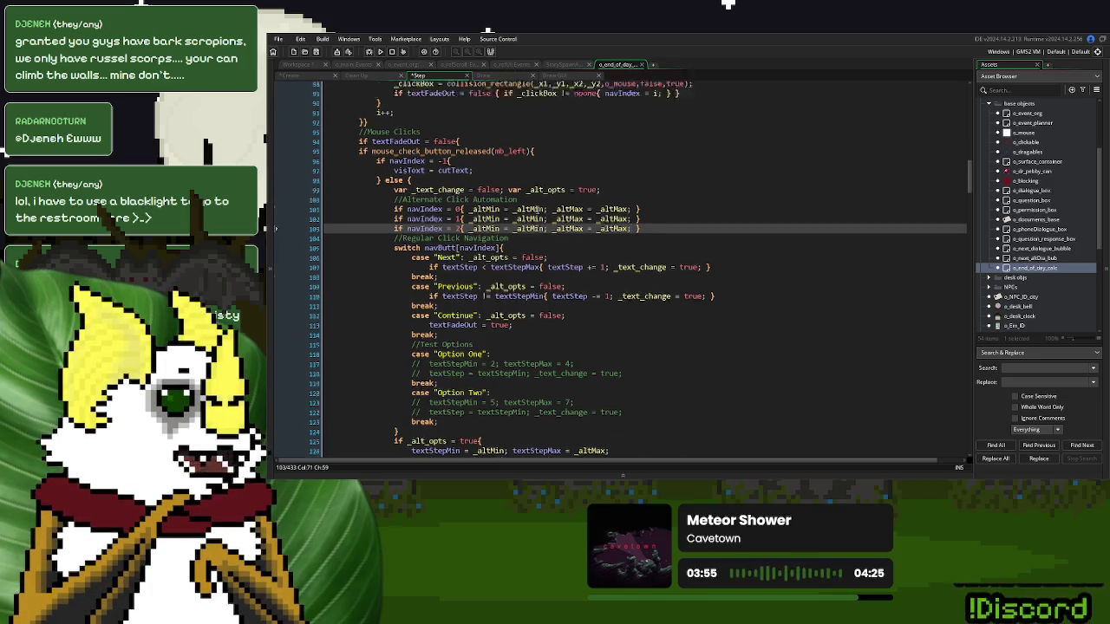
scroll(538, 209, up, 8)
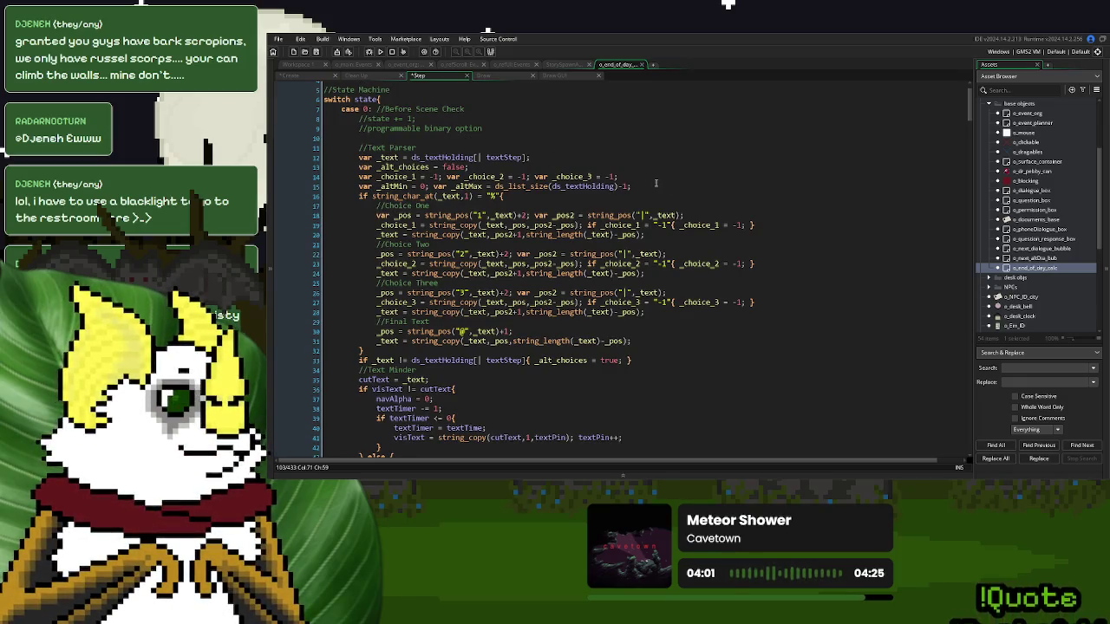
- Remove the extra 0| from the Create event's third test choice, leaving 3:-1|, then reopen Step
click(300, 78)
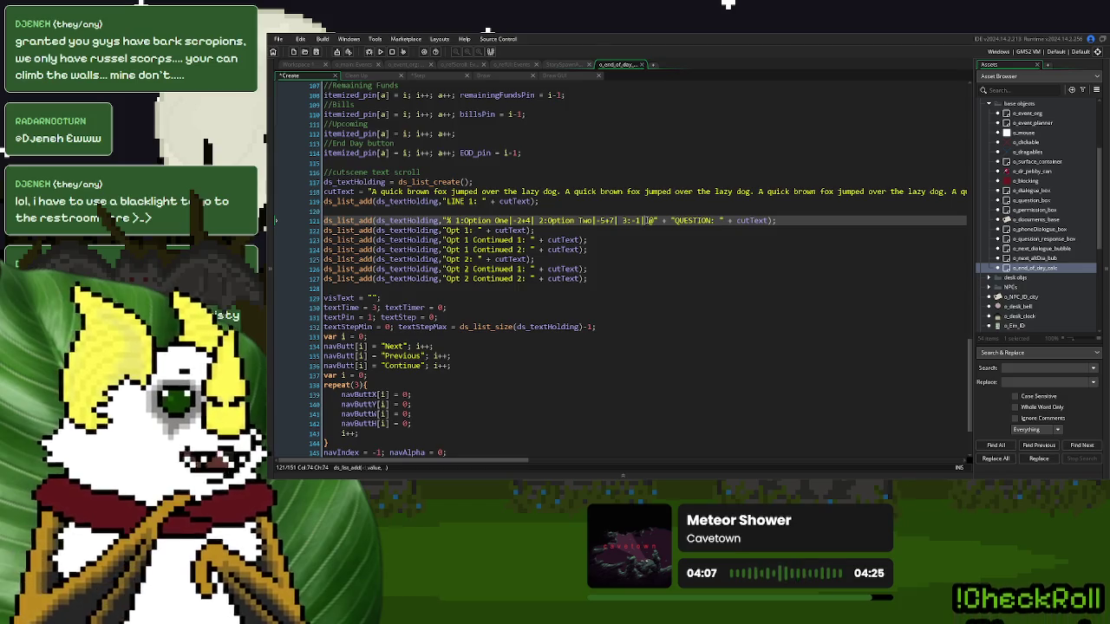
text(@|)
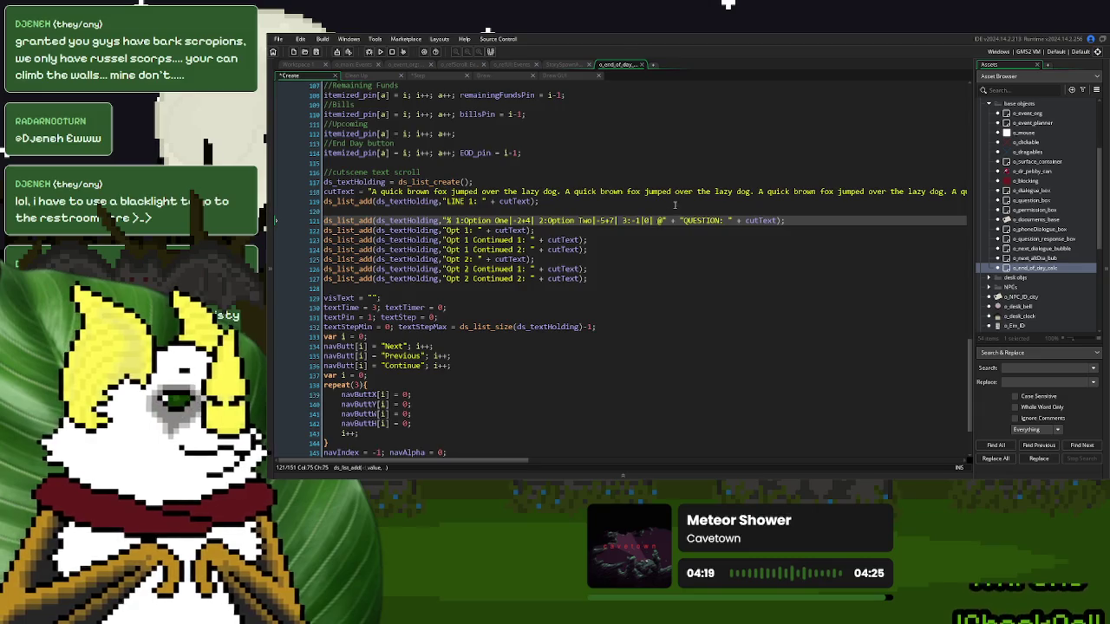
click(652, 220)
key(BackSpace)
key(BackSpace)
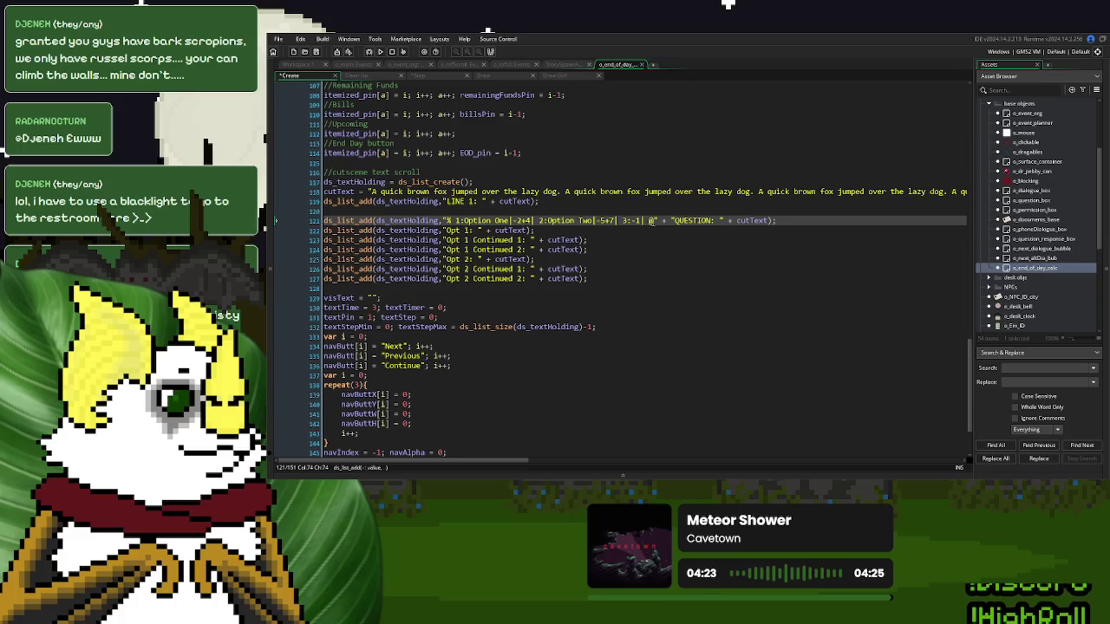
click(423, 78)
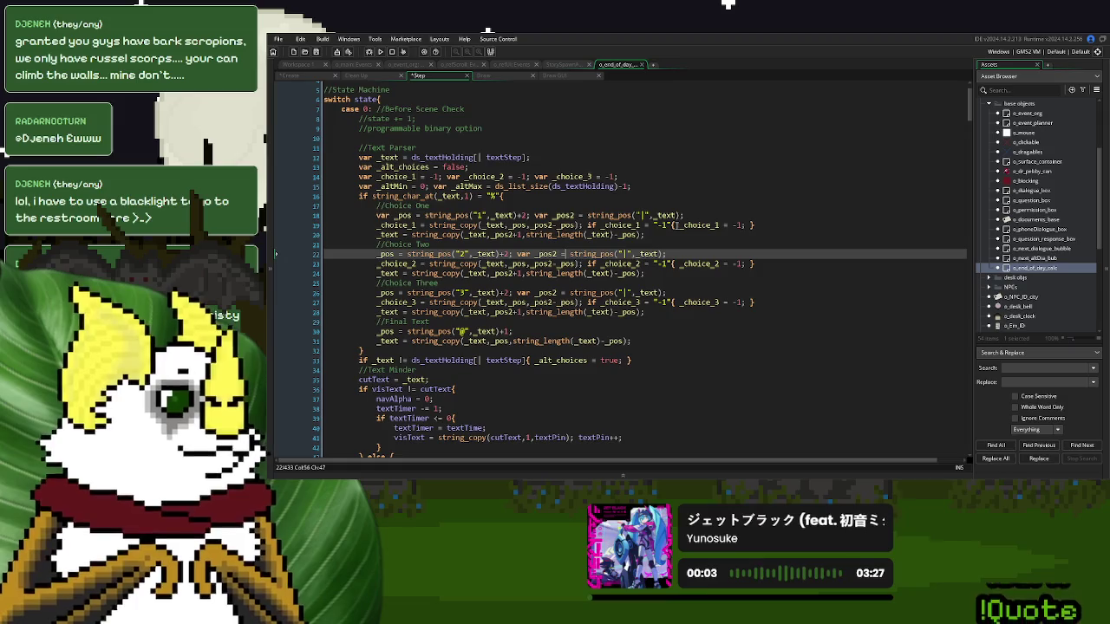
- Add an empty if _choice_1 != "-1" { } block above the Choice One check
click(587, 224)
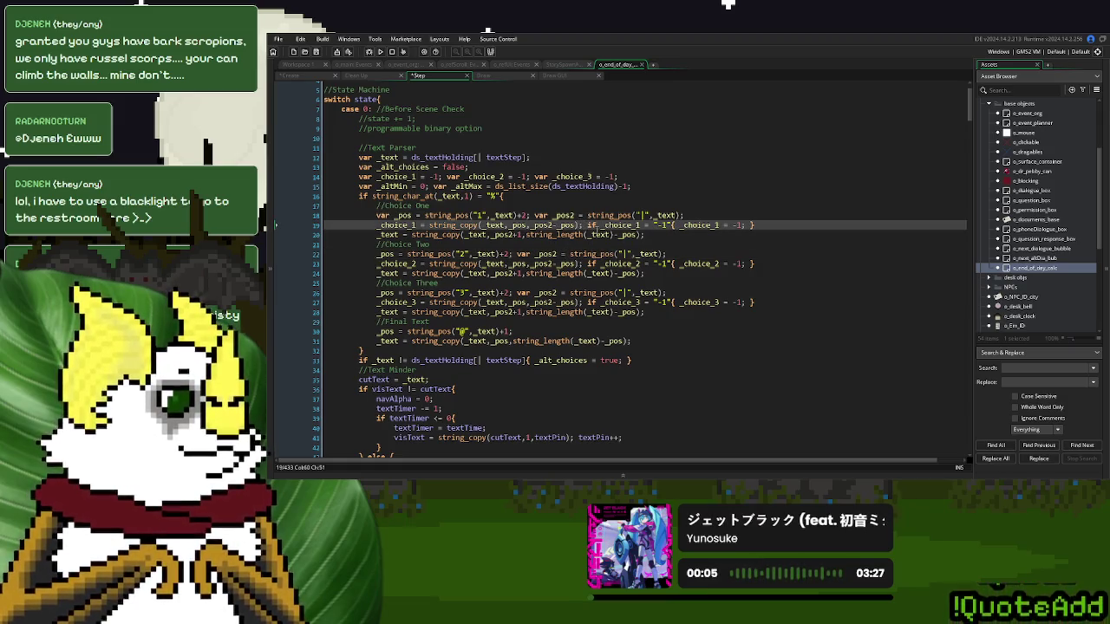
key(Return)
key(Return)
key(Return)
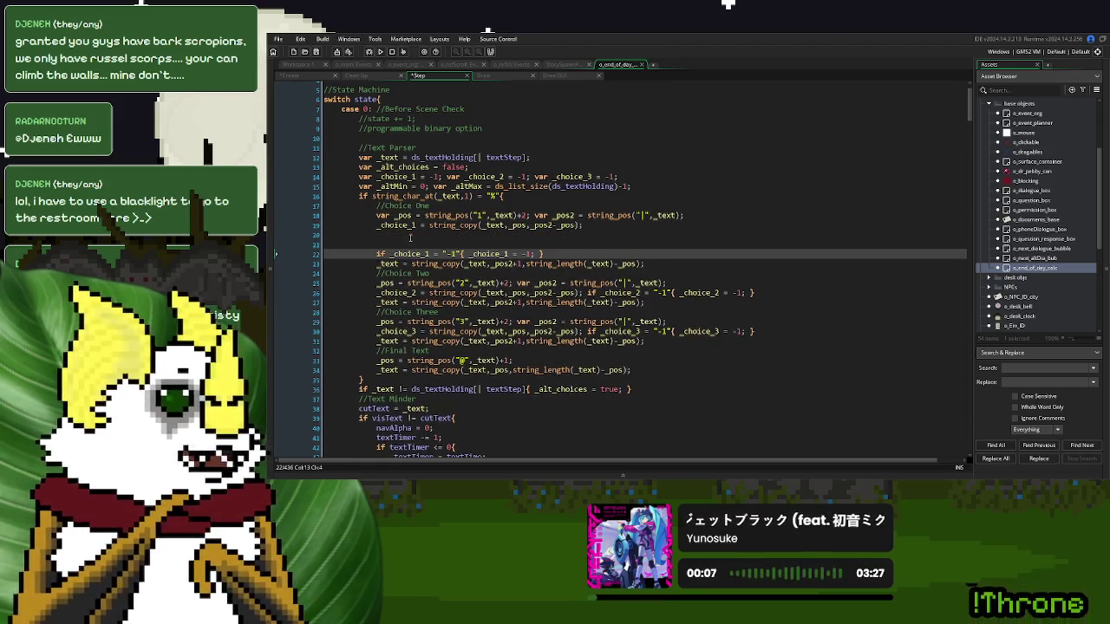
shift+click(465, 254)
key(ctrl+c)
click(383, 234)
key(ctrl+v)
text(!=)
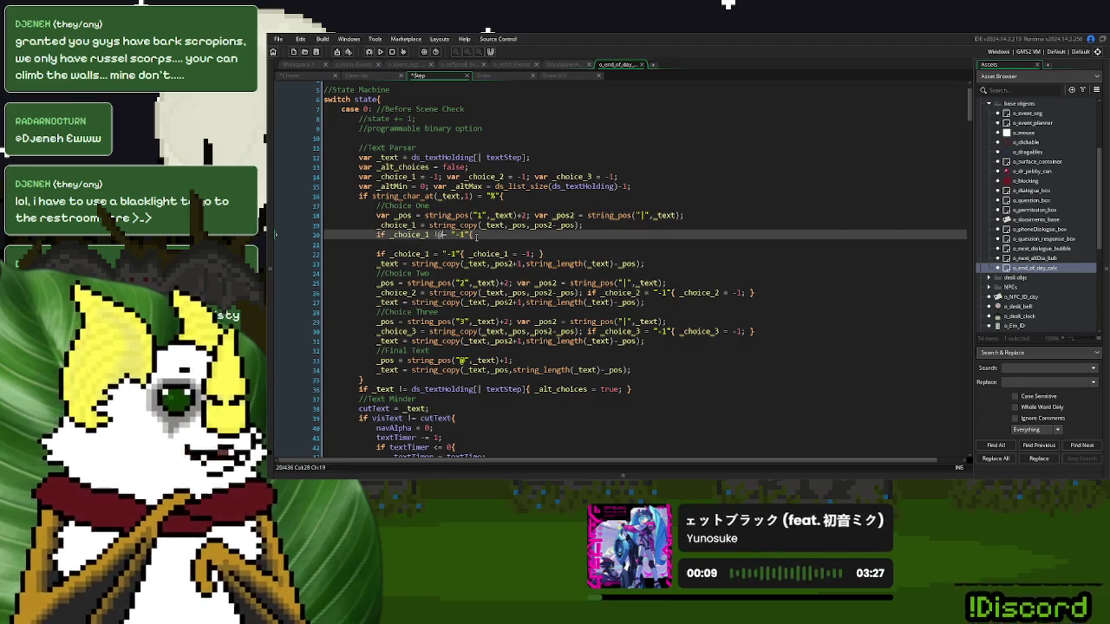
key(Delete)
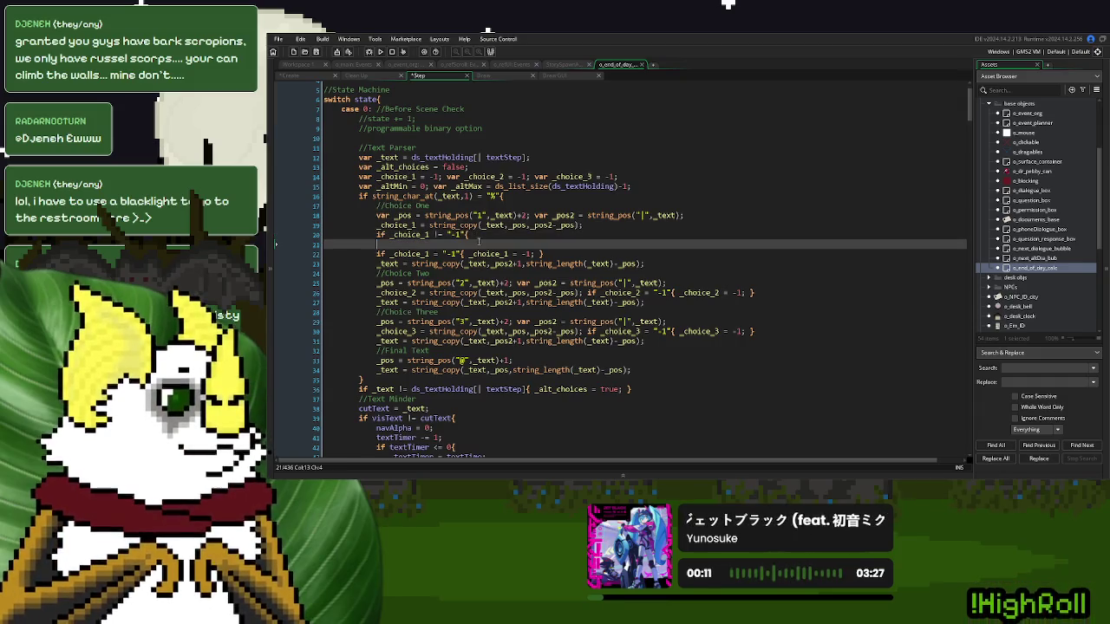
key(Down)
key(Return)
text(})
key(Up)
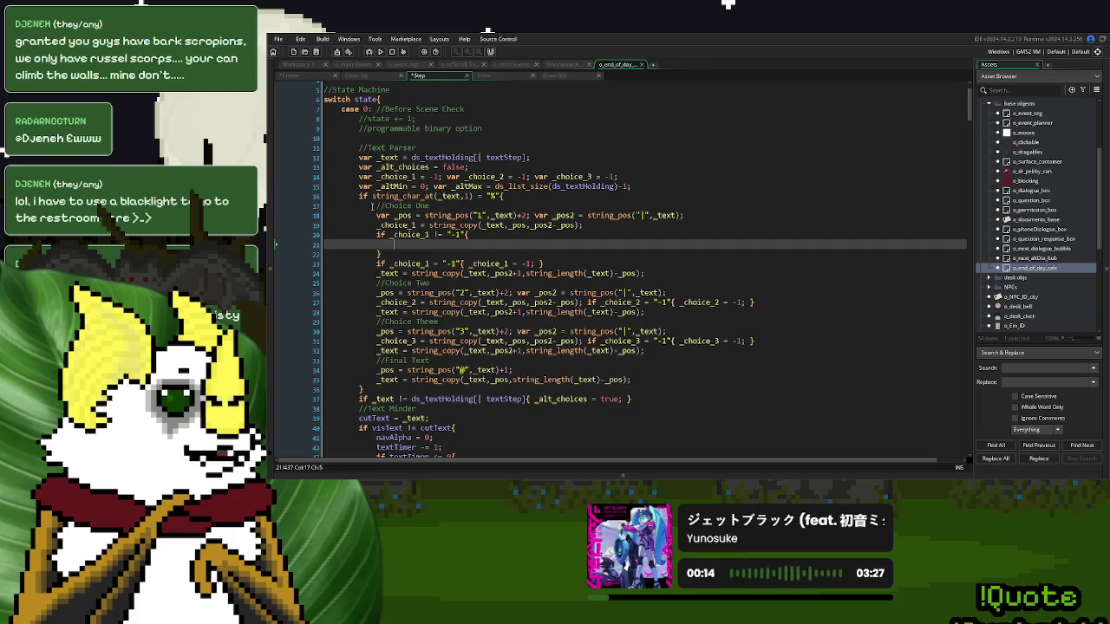
- Declare var _min1 = 0; var _max1 = 0; below line 15 and duplicate the line twice
click(656, 185)
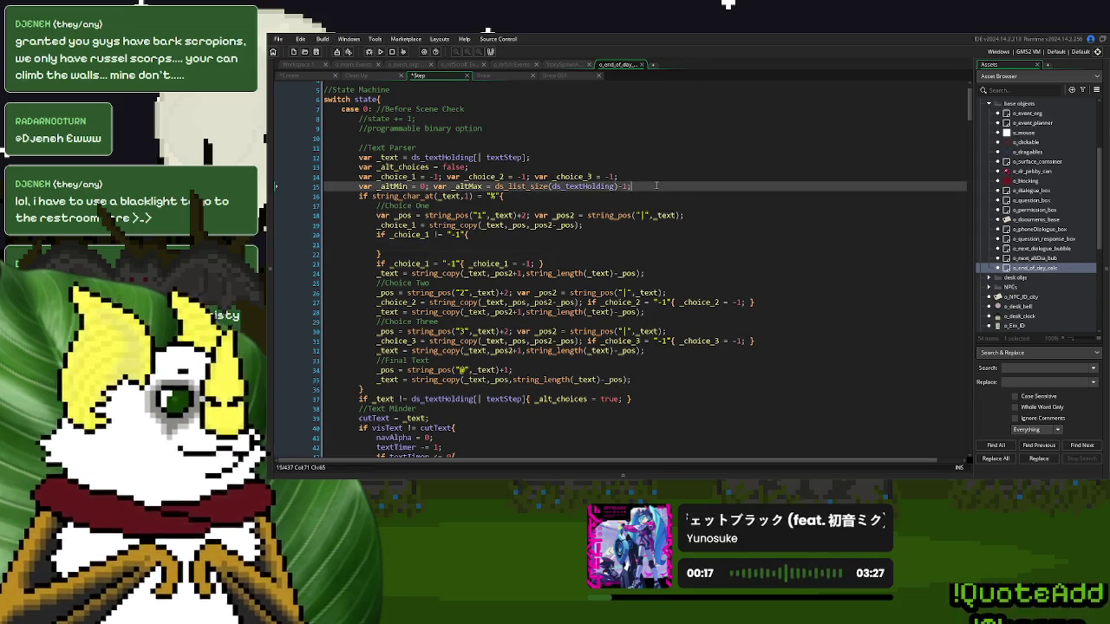
key(Return)
text(v)
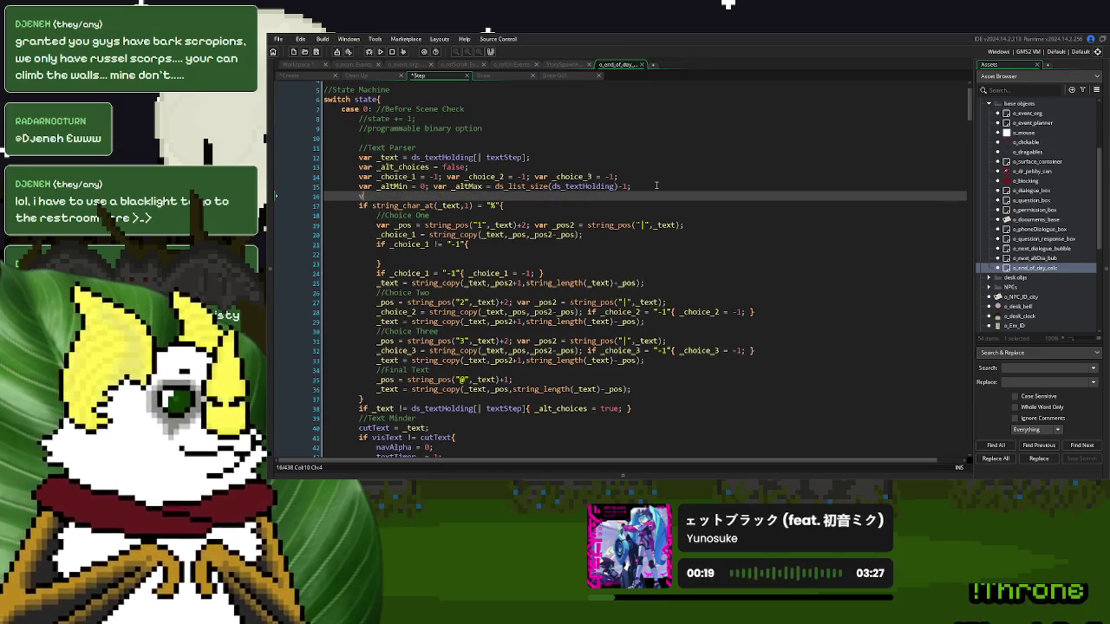
text(ar _ch)
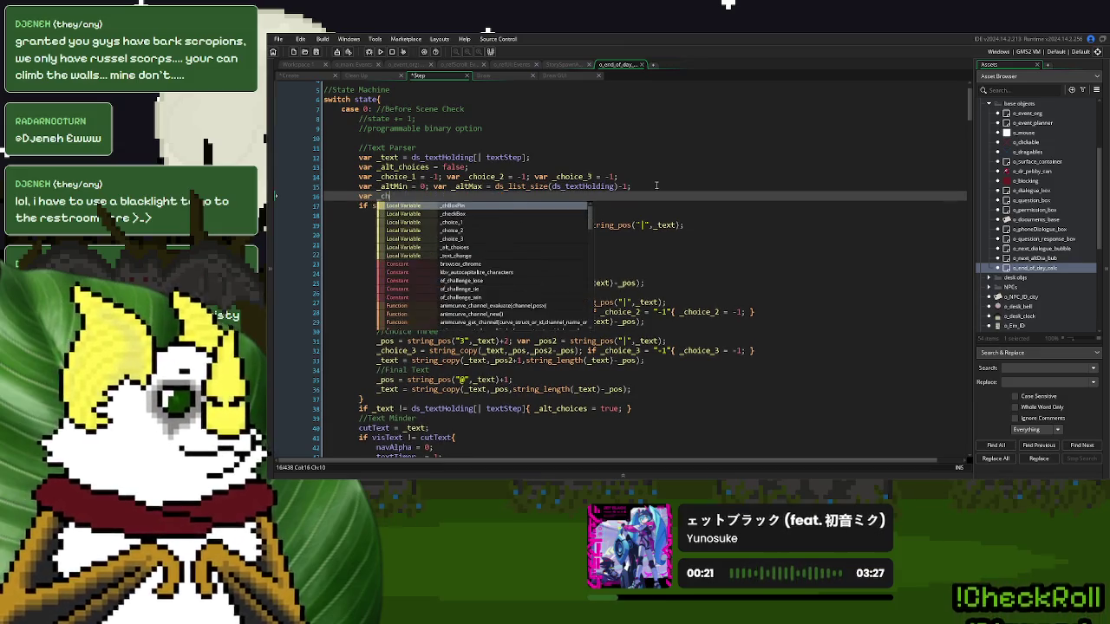
key(BackSpace)
text(min)
key(BackSpace)
key(BackSpace)
key(BackSpace)
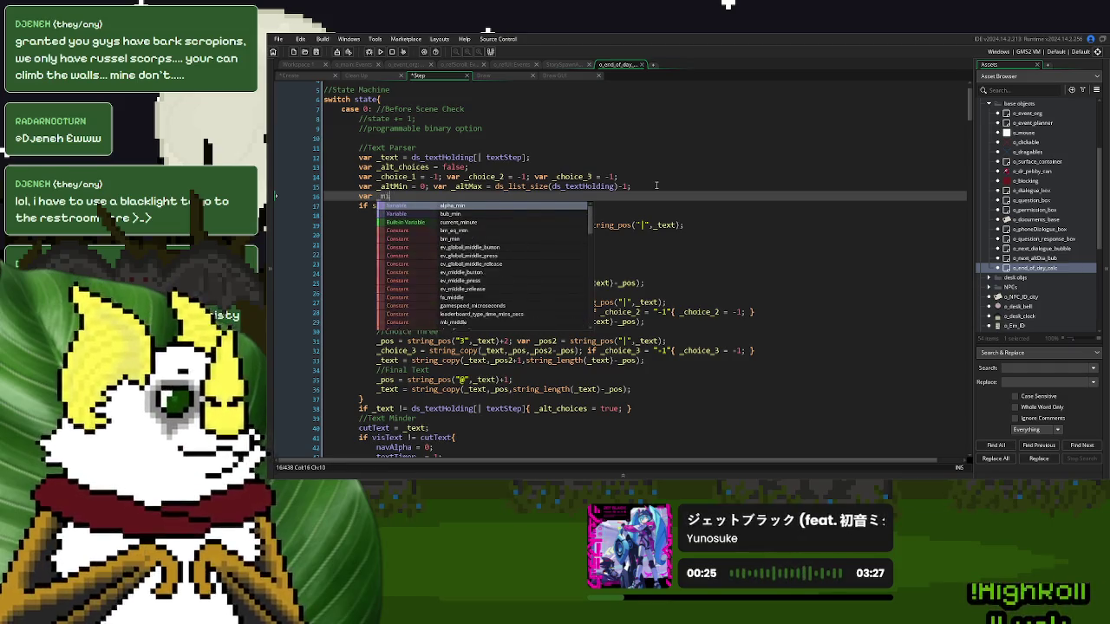
text(_min1)
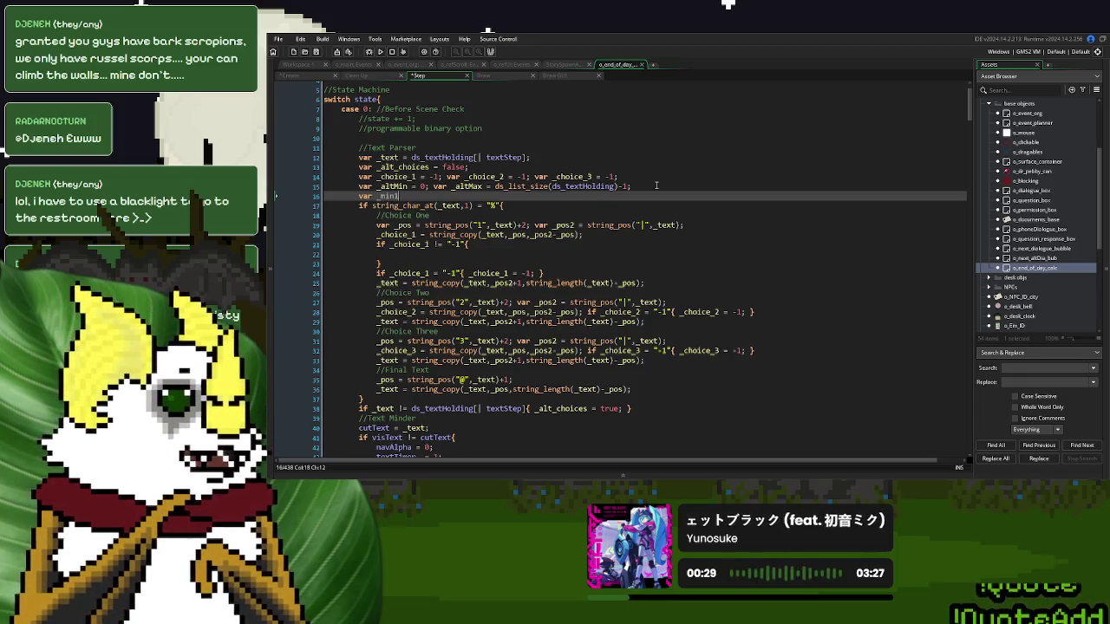
text( = 0; var )
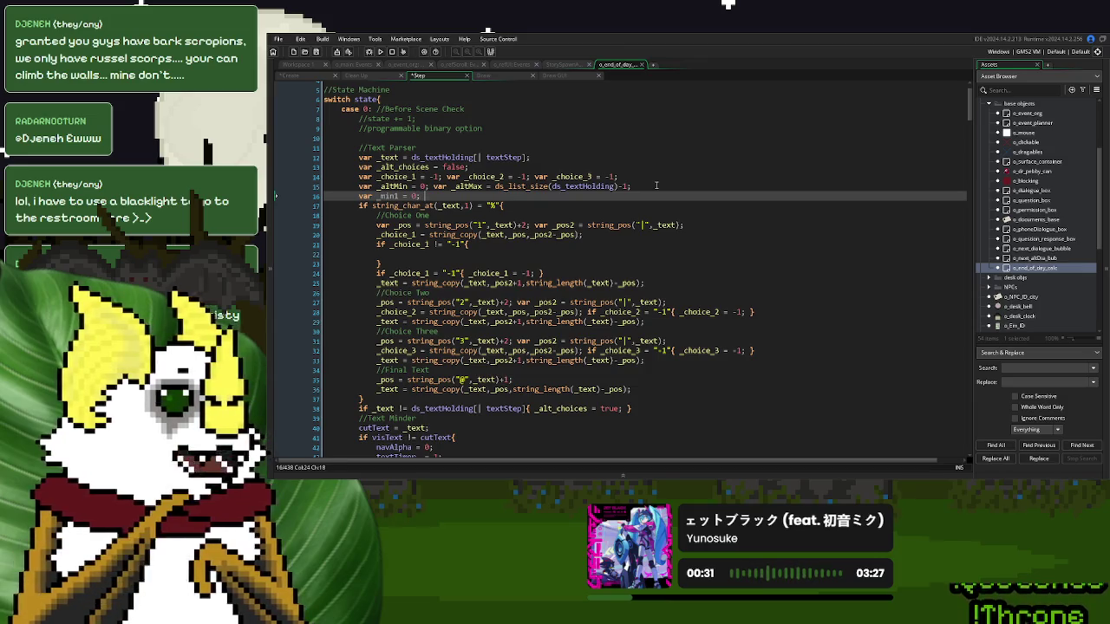
text(_max)
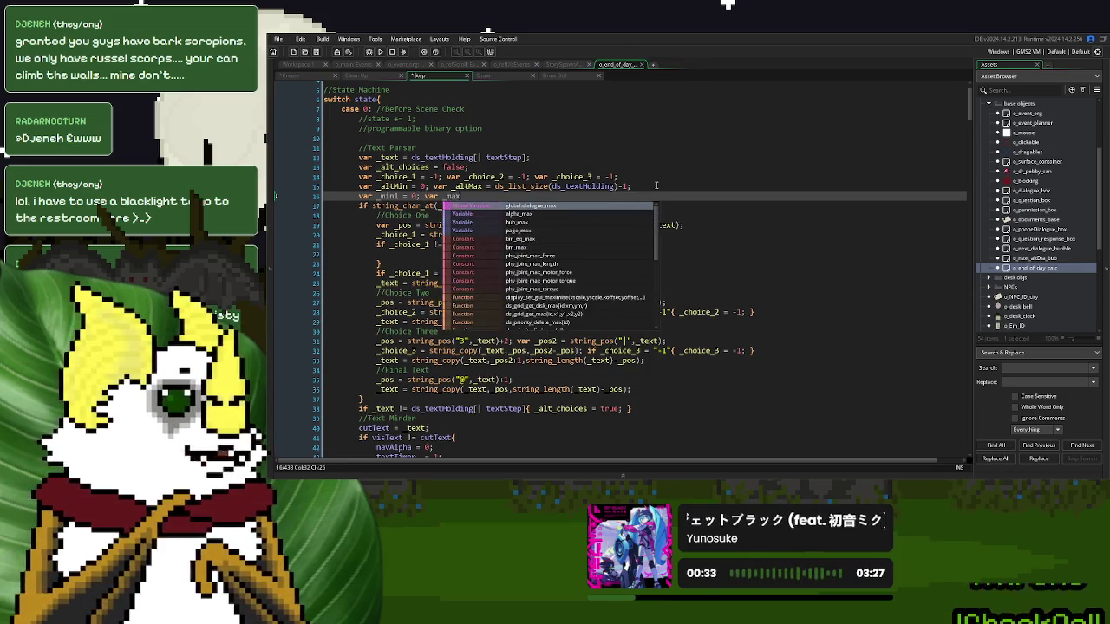
text(1 = 0;)
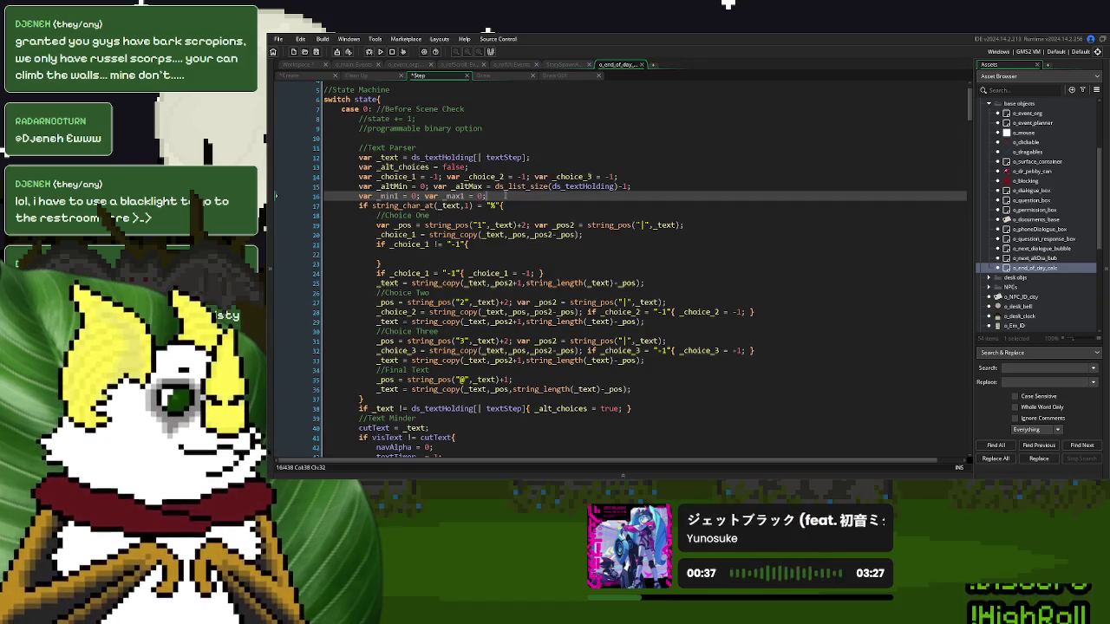
drag(505, 195, 630, 191)
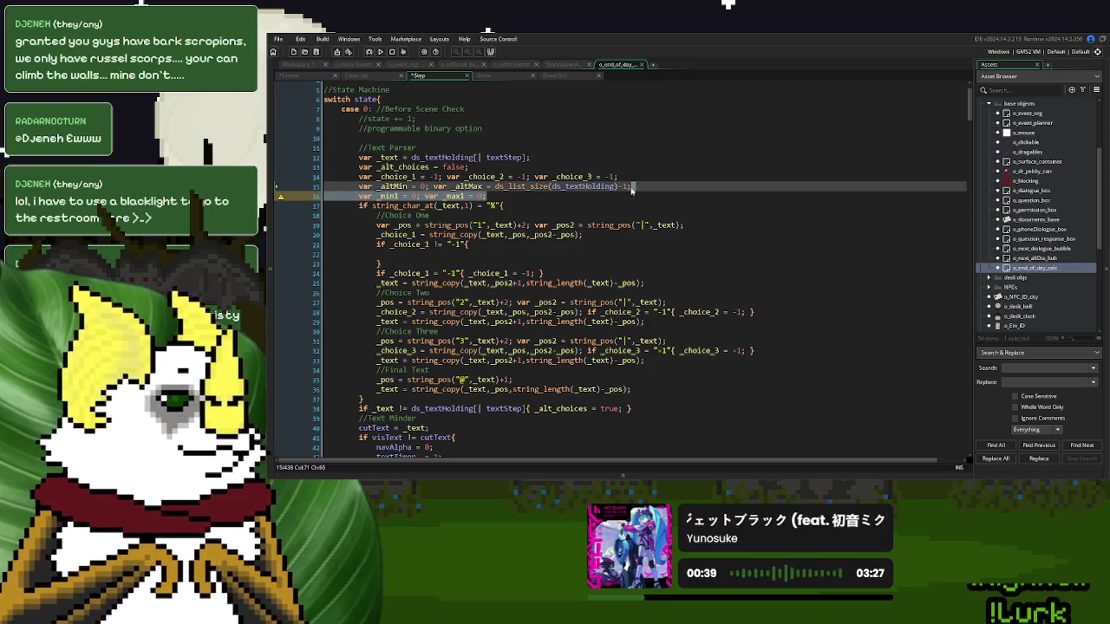
key(ctrl+c)
key(ctrl+v)
key(ctrl+v)
key(ctrl+v)
- Renumber the duplicated declarations to _min2/_max2 and _min3/_max3 on lines 17 and 18
click(399, 206)
key(BackSpace)
text(2)
click(399, 215)
key(BackSpace)
text(3)
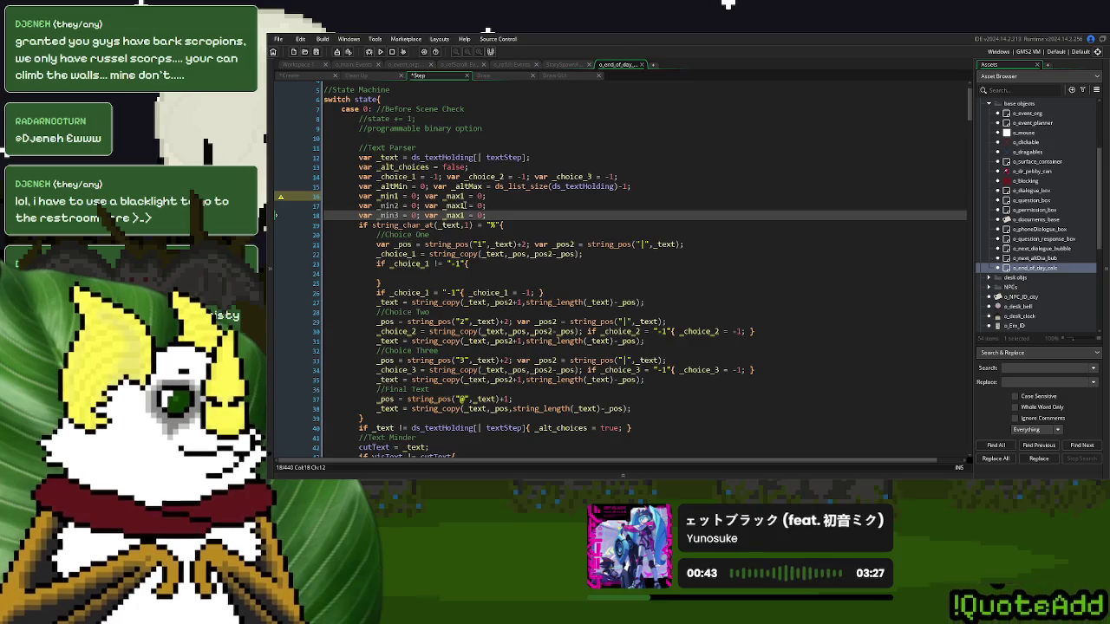
click(467, 206)
key(BackSpace)
text(2)
key(Down)
key(BackSpace)
text(3)
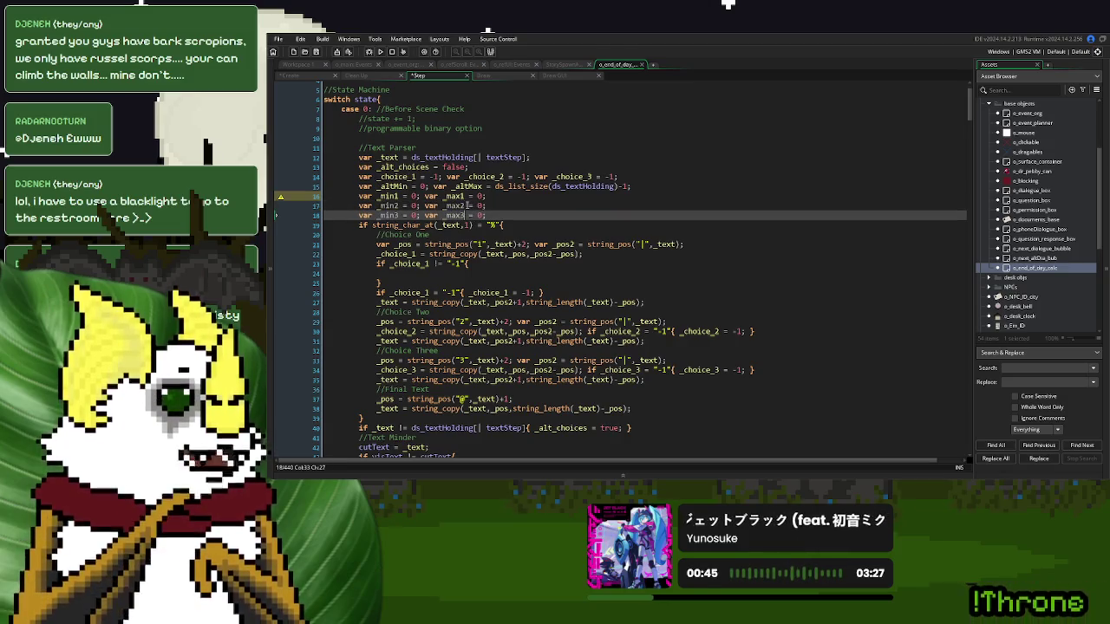
click(391, 196)
double_click(390, 196)
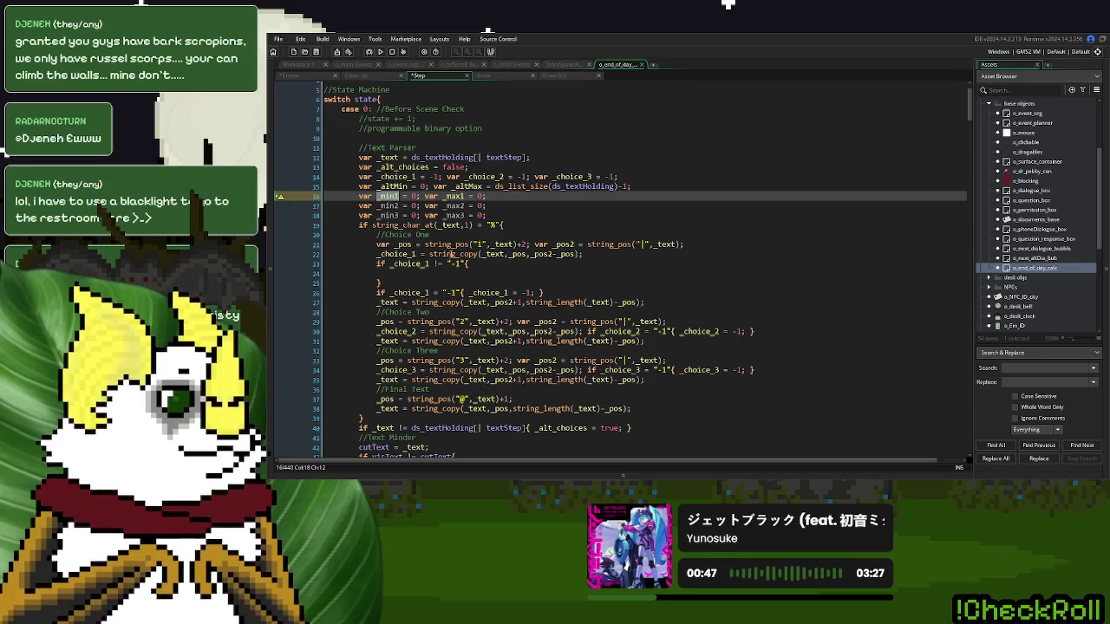
- Make the three alternate-click branches assign _altMin from _min1, _min2 and _min3
scroll(451, 254, down, 20)
scroll(451, 254, down, 3)
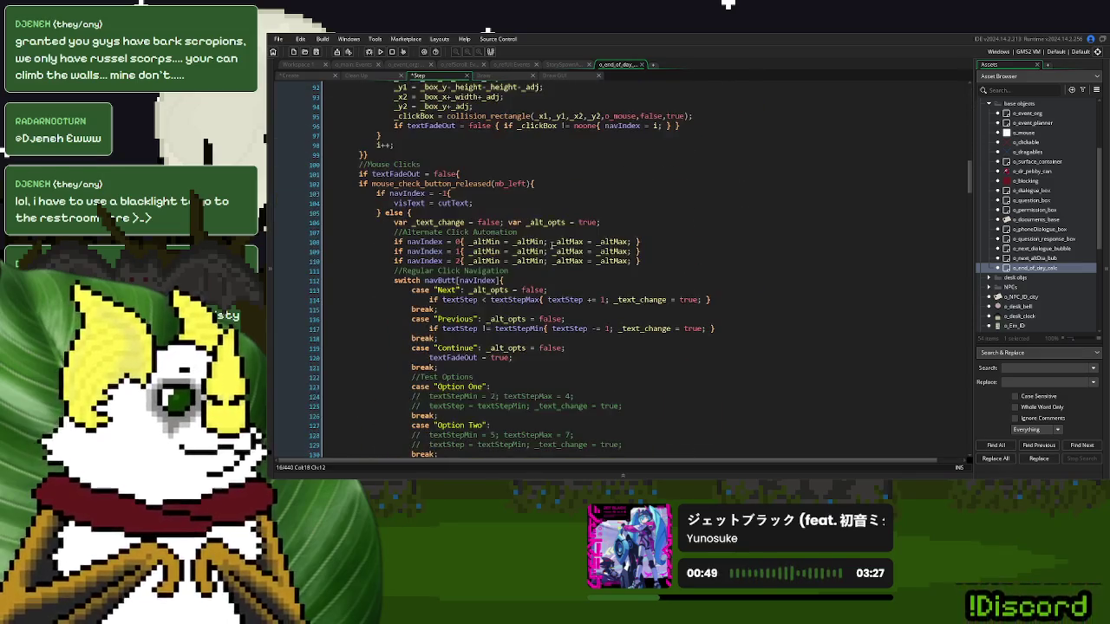
double_click(528, 241)
key(ctrl+v)
double_click(529, 250)
key(ctrl+v)
double_click(531, 260)
key(ctrl+v)
click(534, 251)
key(BackSpace)
text(2)
click(534, 260)
key(BackSpace)
text(3)
- Replace the _altMax values on lines 108–109 with _max1 copied from the line 16 declaration
scroll(535, 254, up, 12)
scroll(535, 254, up, 17)
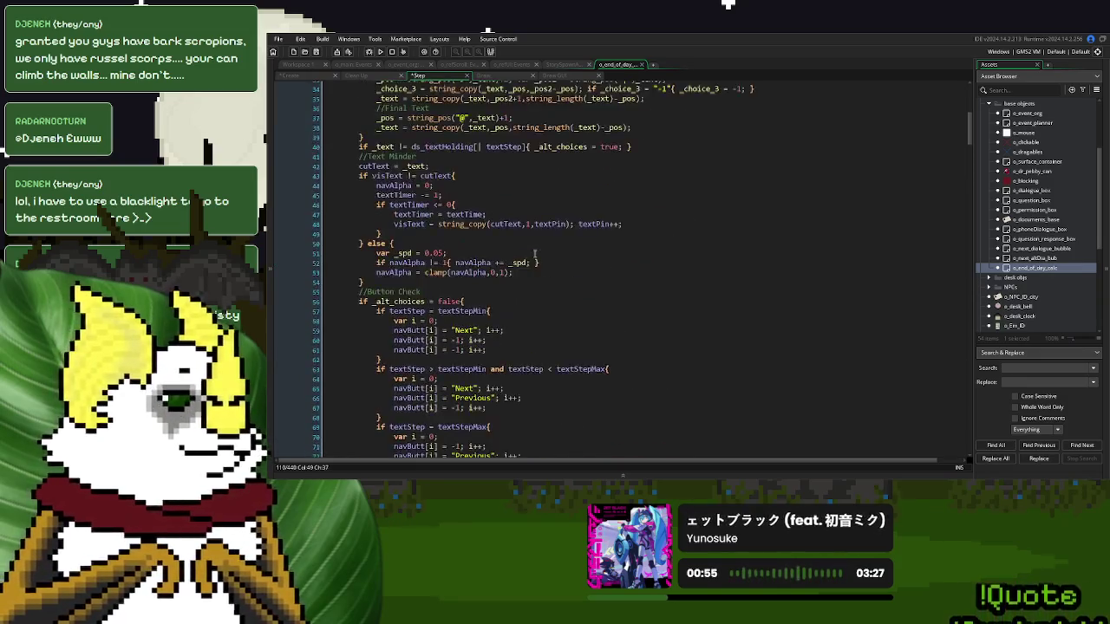
click(452, 196)
double_click(452, 196)
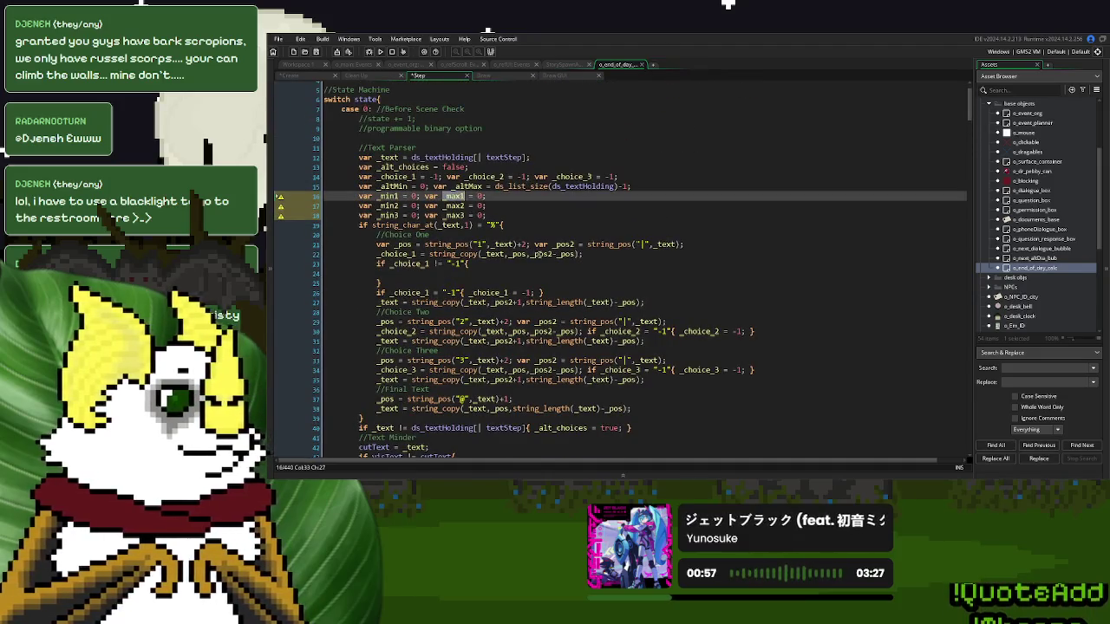
scroll(539, 257, down, 20)
double_click(593, 275)
key(ctrl+v)
double_click(607, 287)
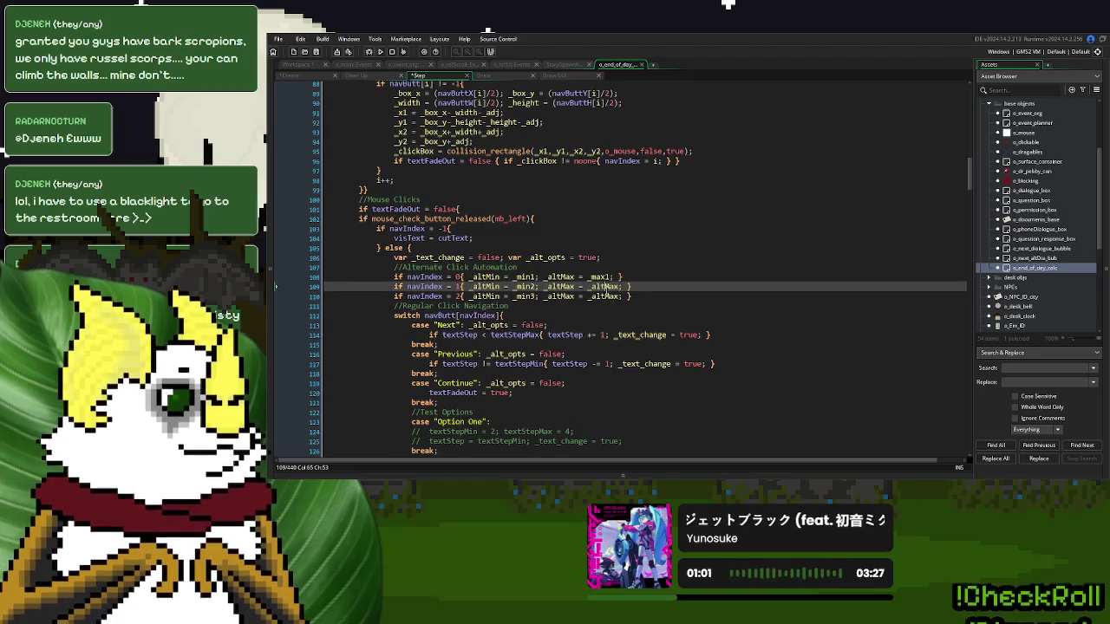
key(ctrl+v)
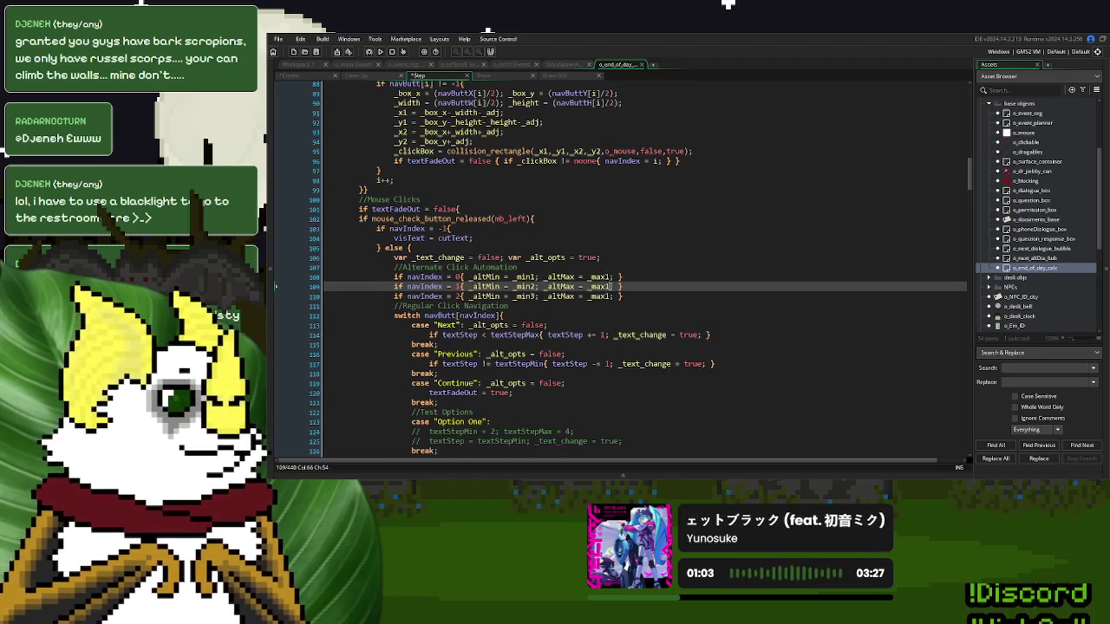
key(Down)
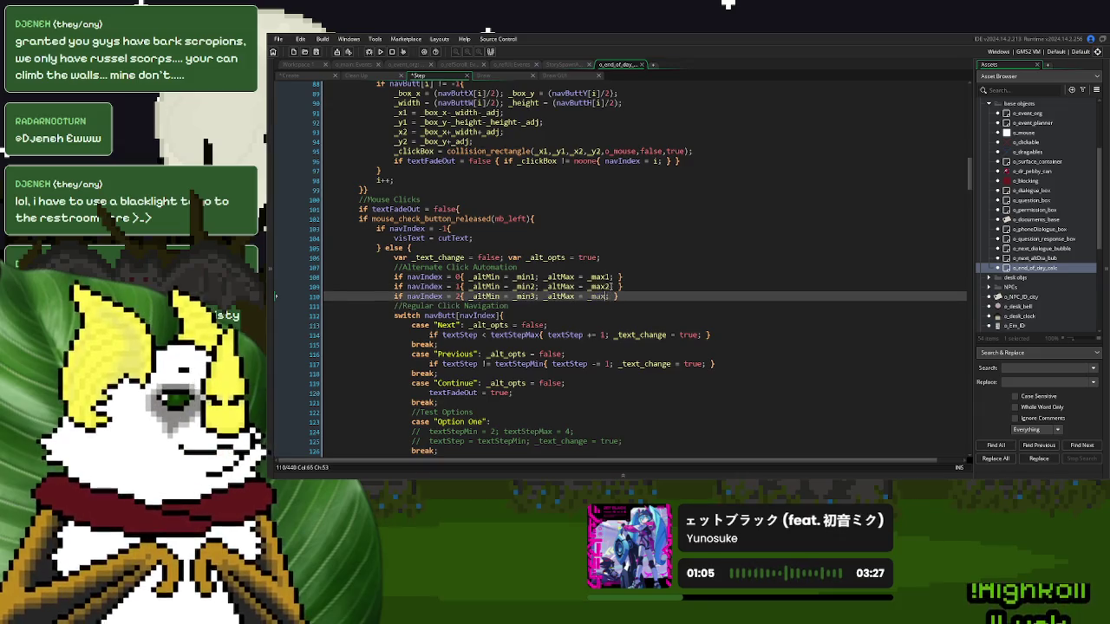
click(563, 286)
scroll(562, 285, up, 7)
scroll(562, 284, up, 20)
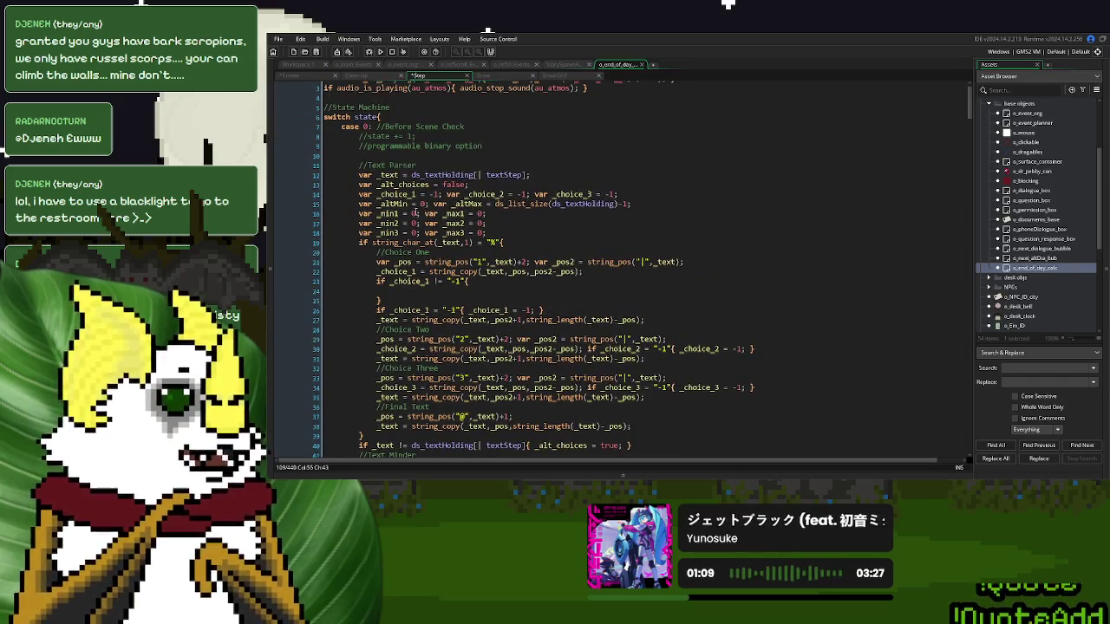
- Replace the 0 defaults of _min1–_min3 with _altMin
click(397, 204)
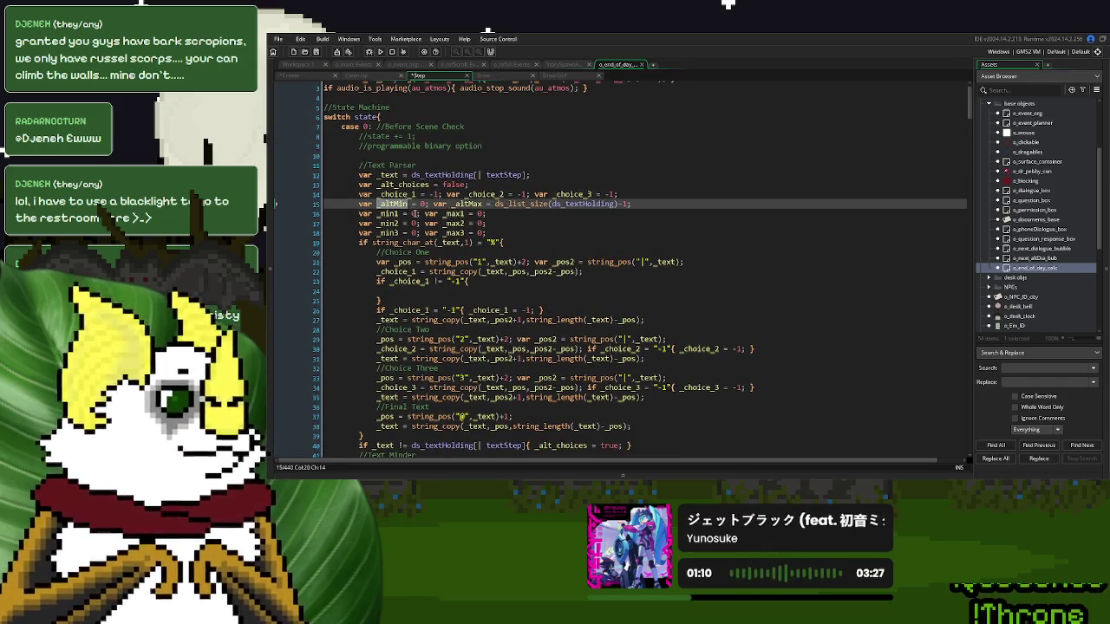
click(414, 214)
key(ctrl+v)
double_click(414, 223)
key(ctrl+v)
double_click(413, 233)
key(ctrl+v)
- Replace the 0 defaults of _max1–_max3 with _altMax
click(446, 208)
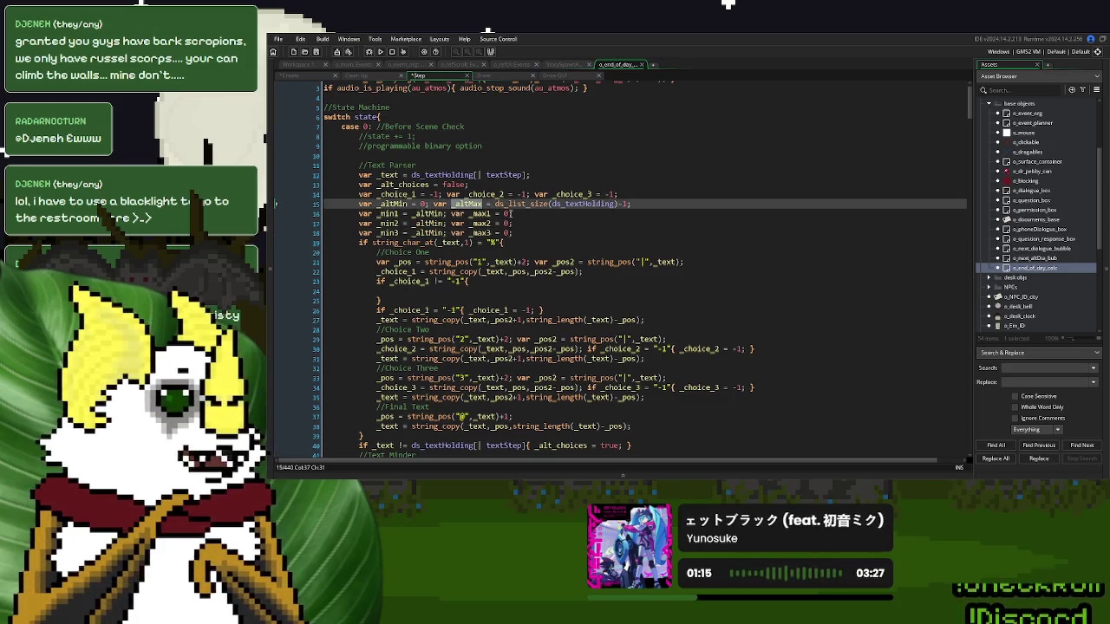
click(508, 214)
double_click(508, 214)
key(ctrl+v)
click(508, 224)
double_click(508, 224)
key(ctrl+v)
click(508, 233)
double_click(508, 233)
key(ctrl+v)
- Copy the string_pos position-finding line into empty line 24 of the Choice One block
click(512, 253)
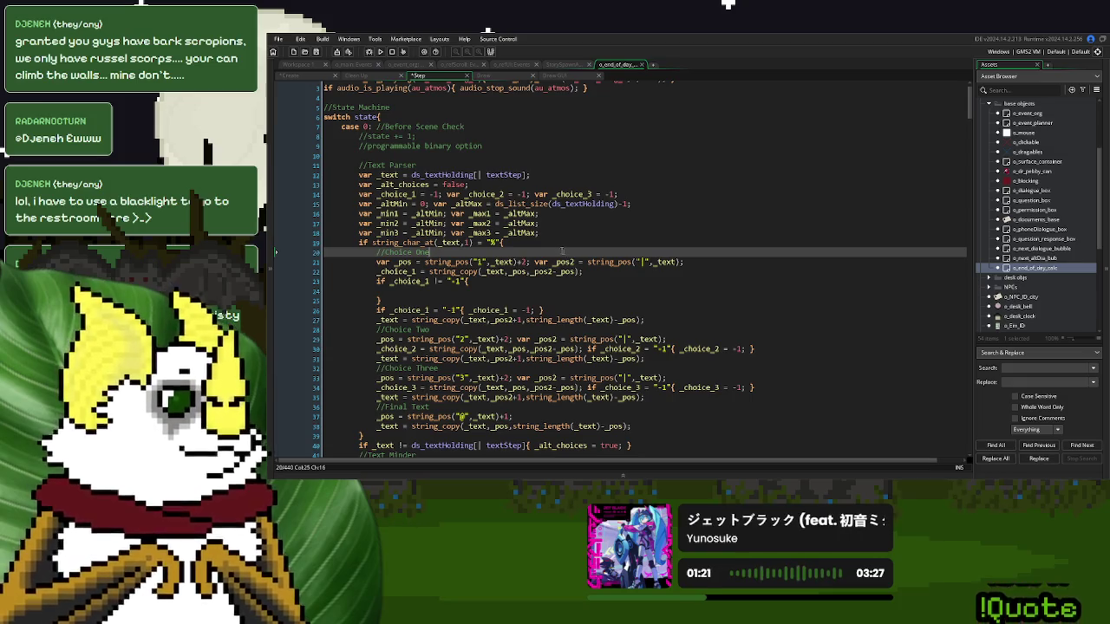
click(434, 291)
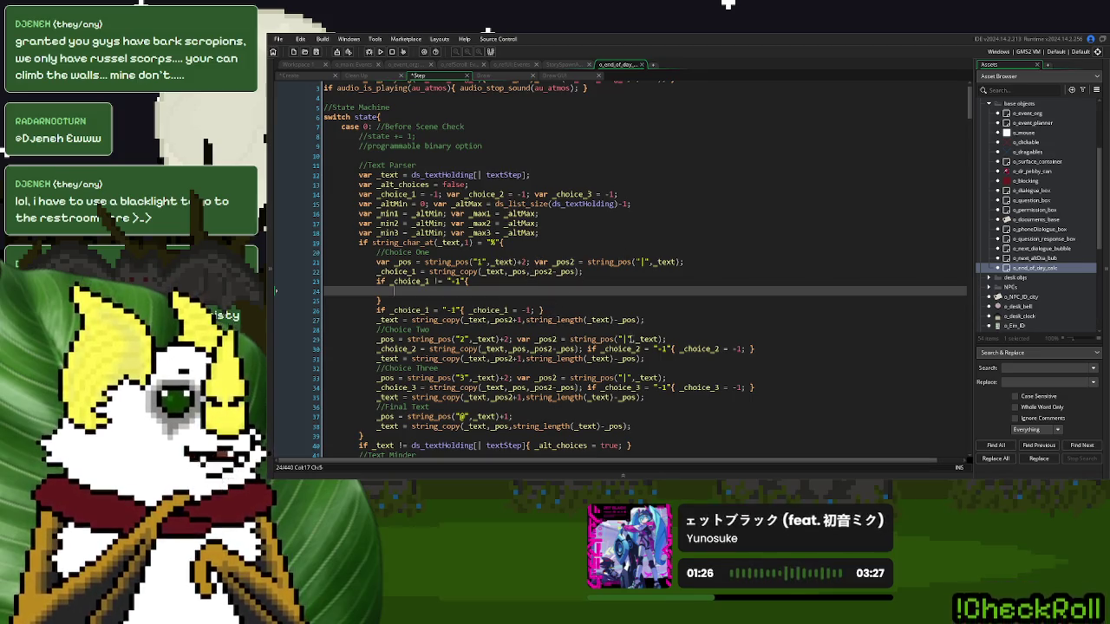
drag(666, 339, 377, 340)
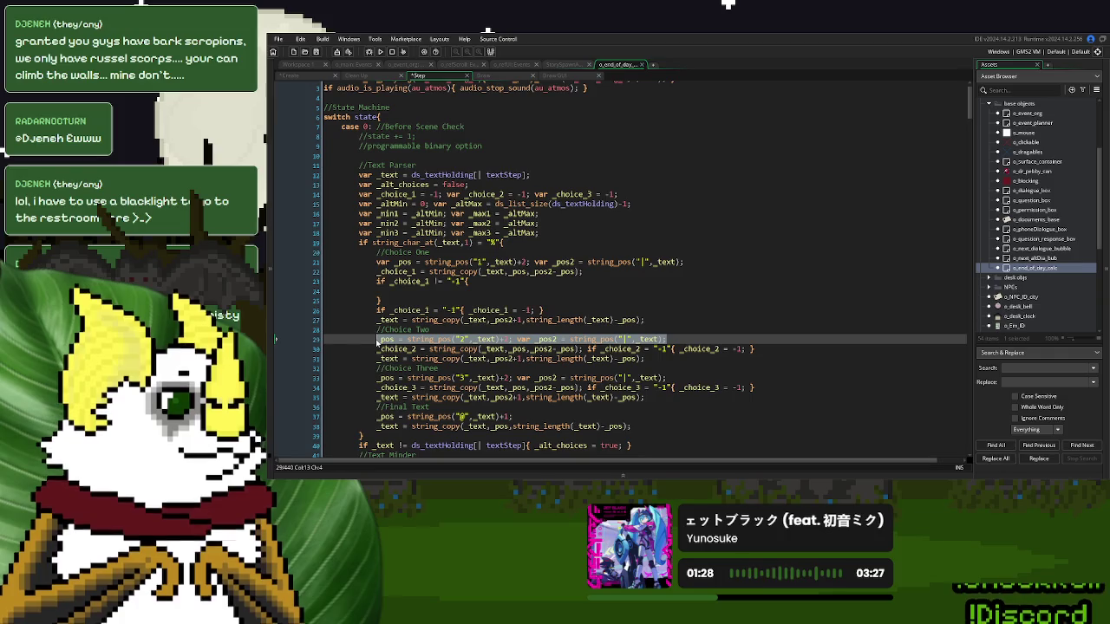
key(ctrl+c)
click(409, 290)
key(ctrl+v)
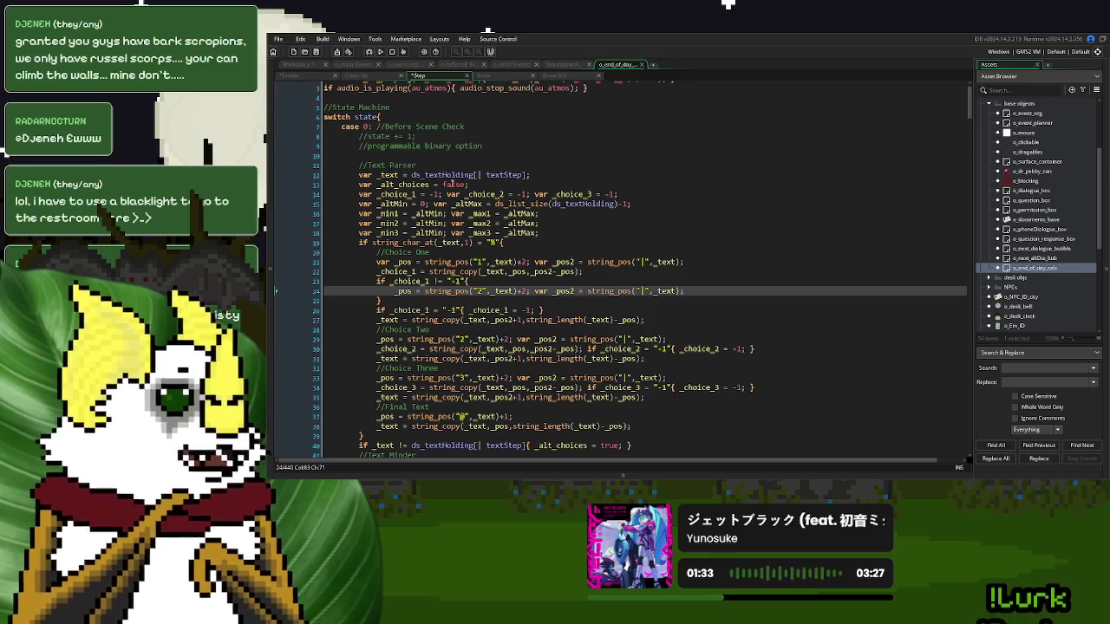
- Check the Create event's test choice text, then change line 24's separator character to '*'
click(303, 75)
click(500, 239)
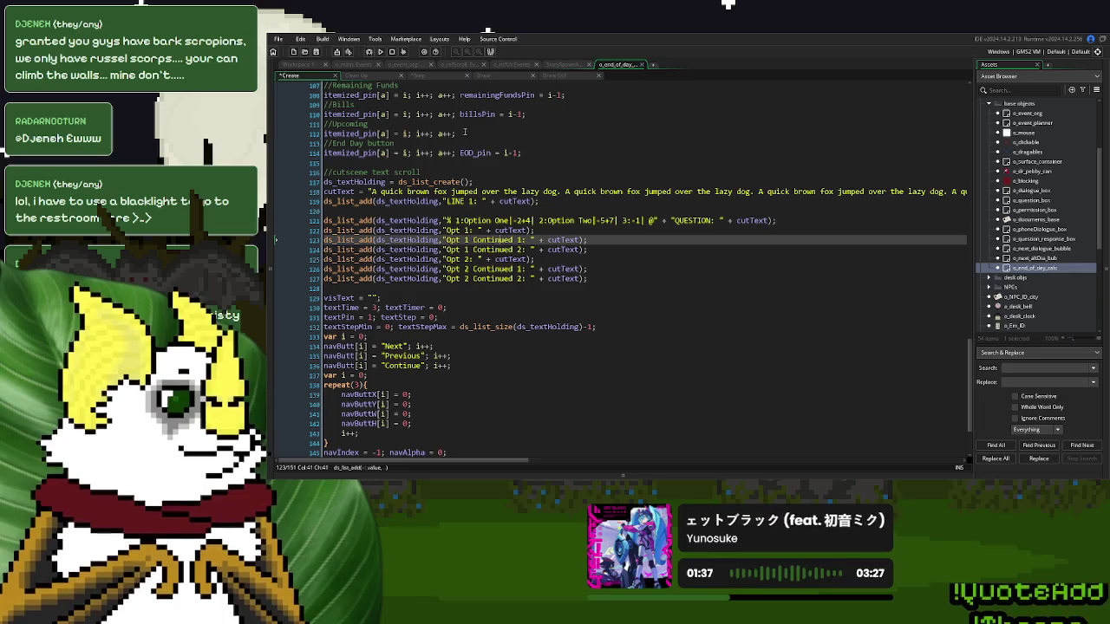
click(440, 78)
click(478, 291)
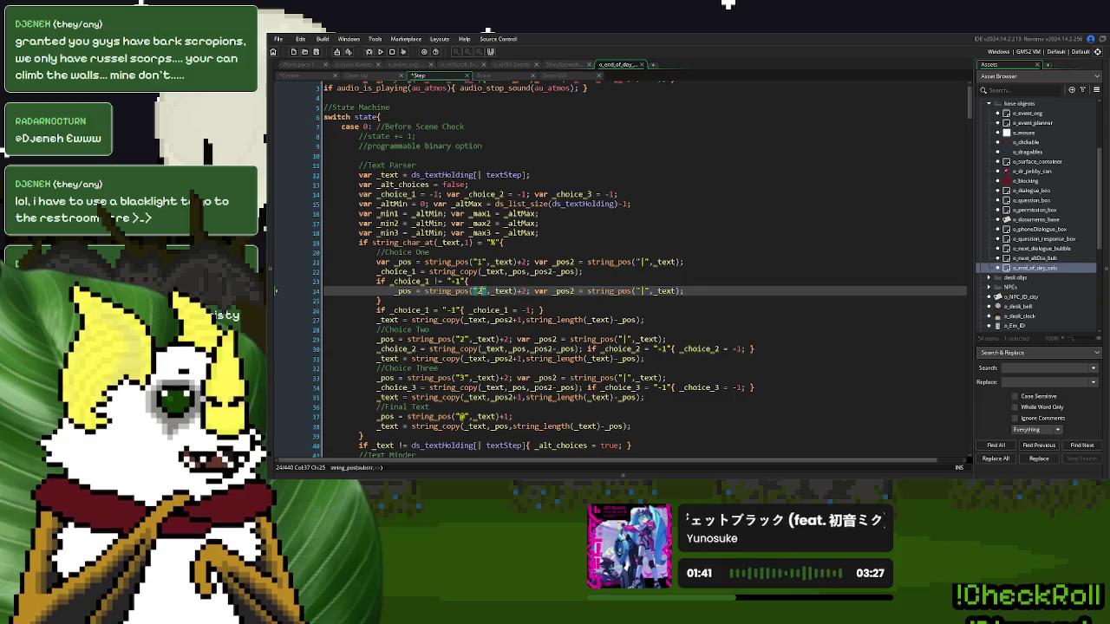
click(590, 271)
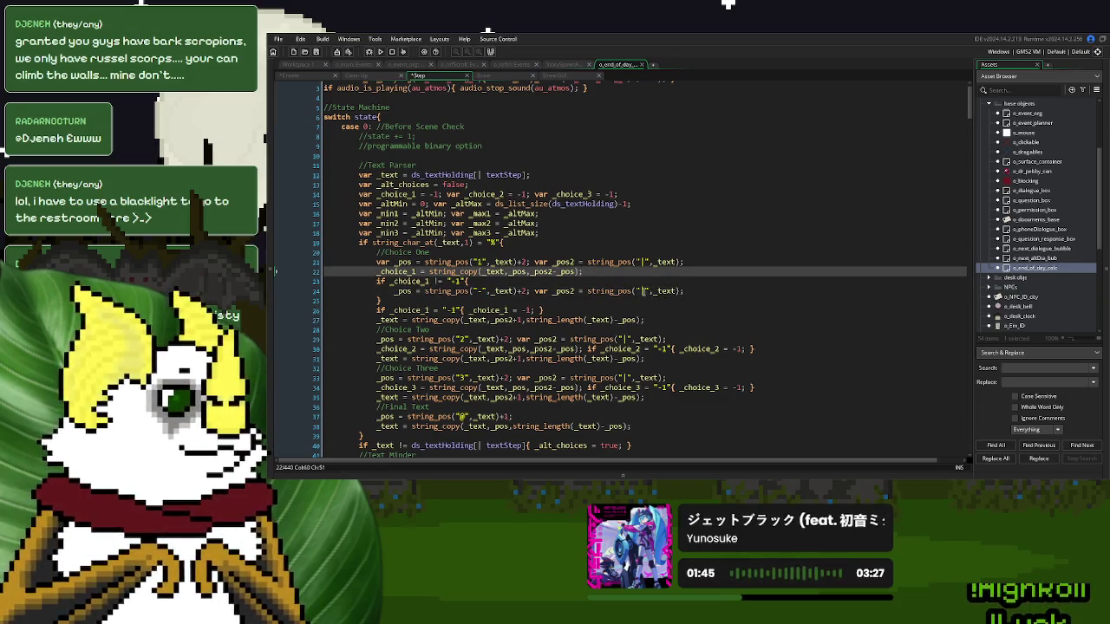
click(641, 291)
text(*)
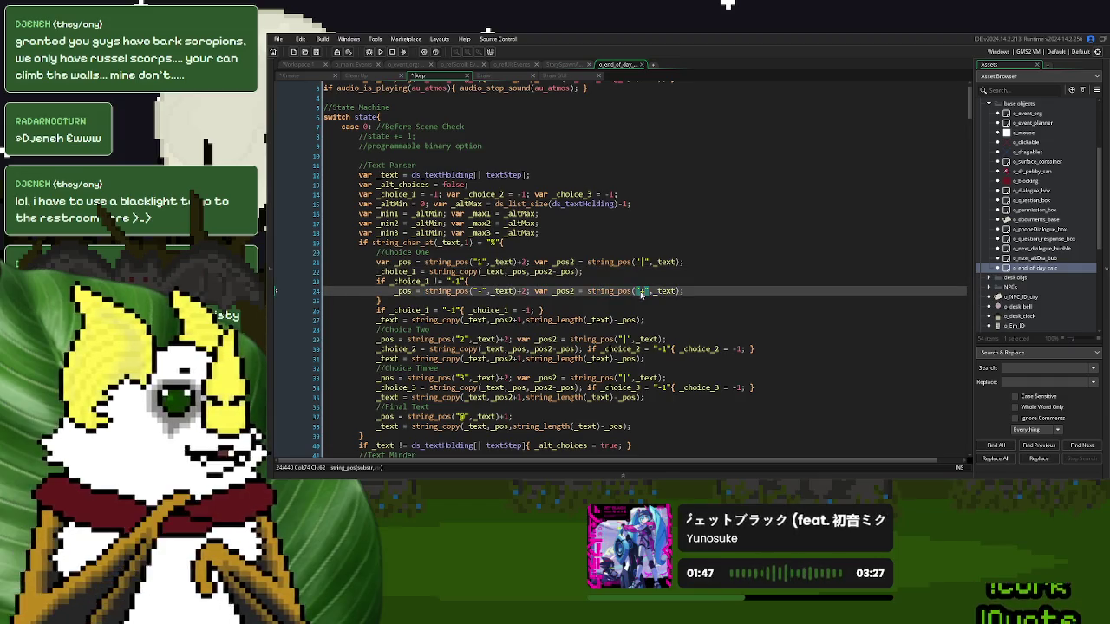
- Add a '_min1 =' line below line 24 assigned from line 22's string_copy call
drag(584, 272, 442, 272)
click(395, 213)
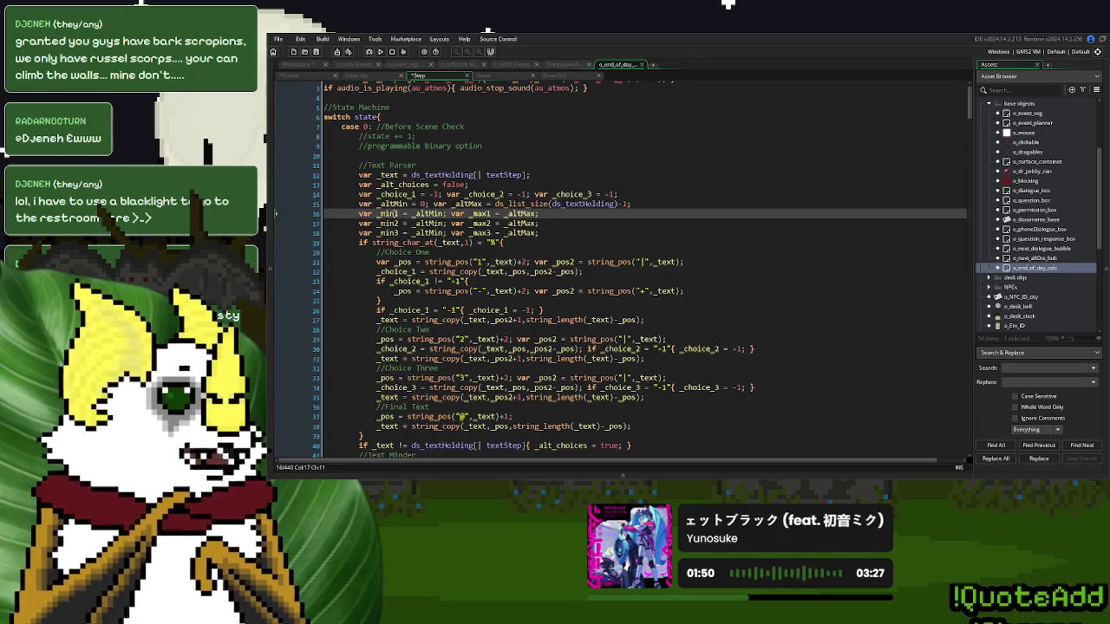
click(688, 291)
key(Return)
text(_min1 =)
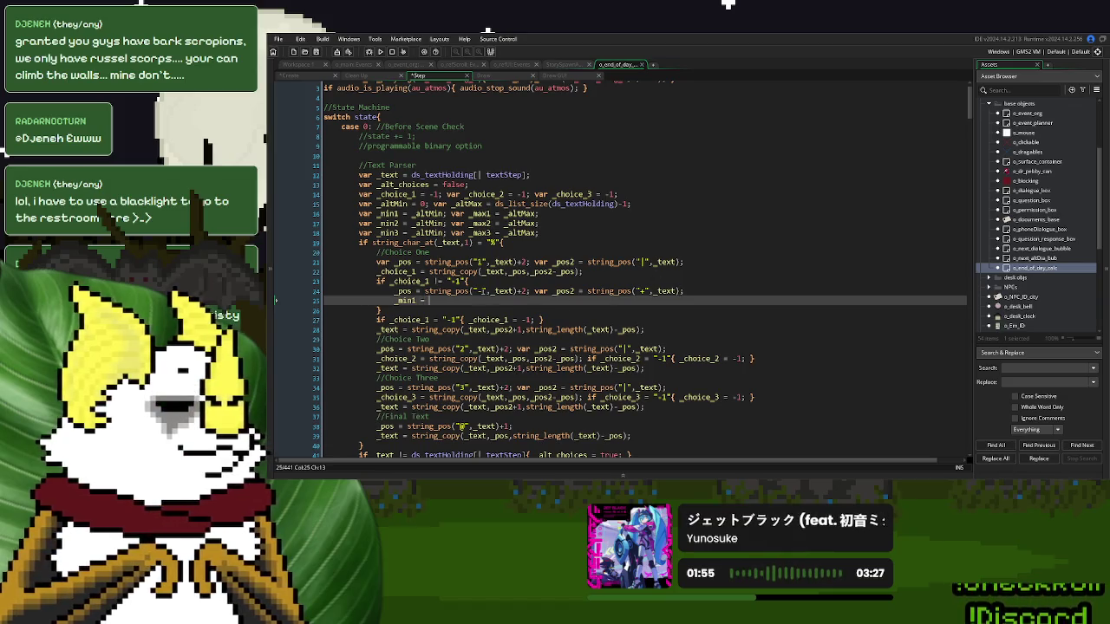
drag(583, 271, 431, 277)
key(ctrl+c)
click(607, 301)
key(ctrl+v)
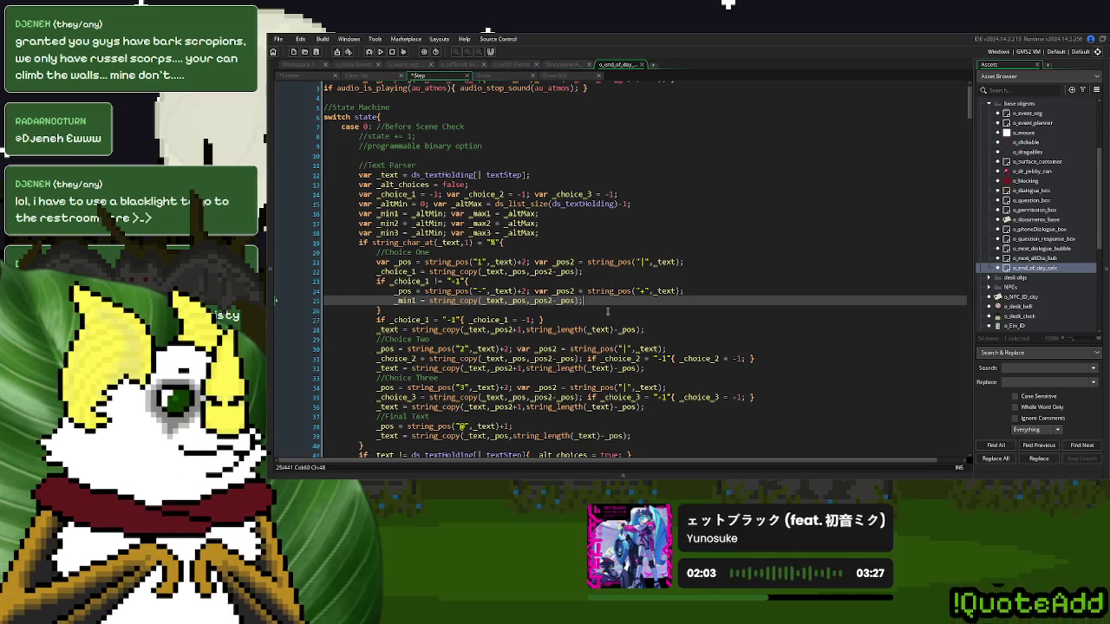
key(Return)
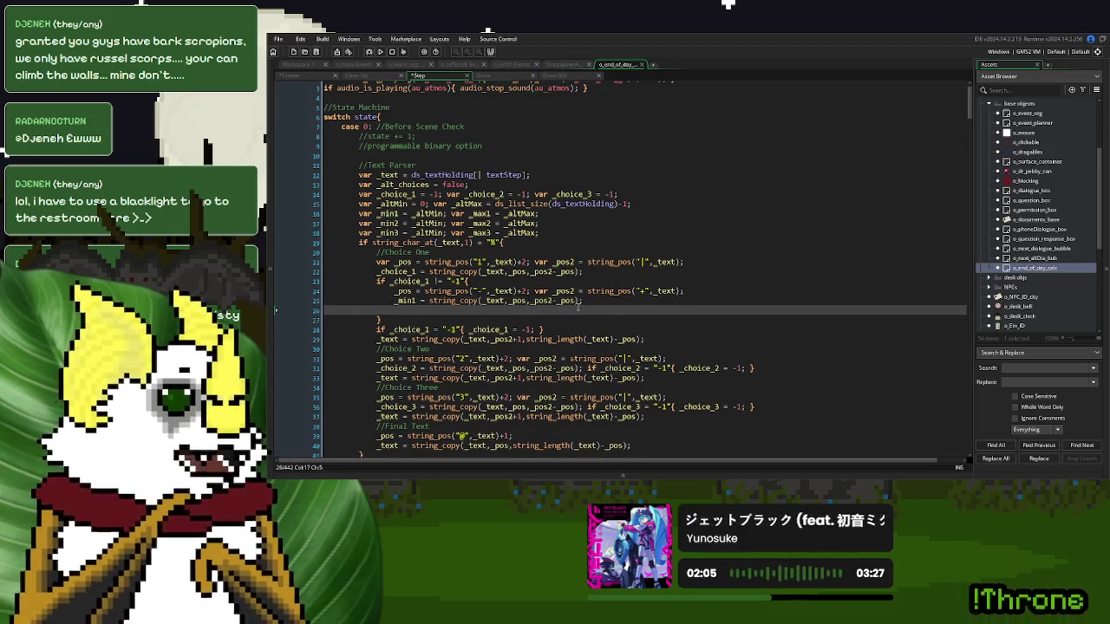
- Paste the position line into line 26 with its search characters changed to '+' and '|'
scroll(670, 262, down, 2)
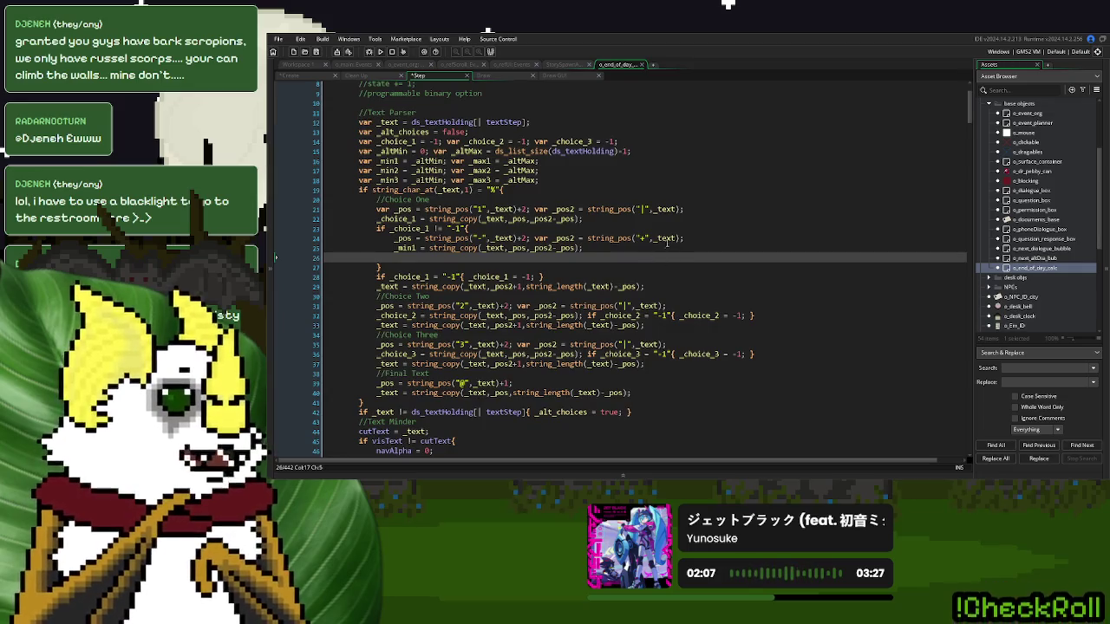
drag(684, 237, 394, 238)
key(ctrl+c)
click(400, 257)
key(ctrl+v)
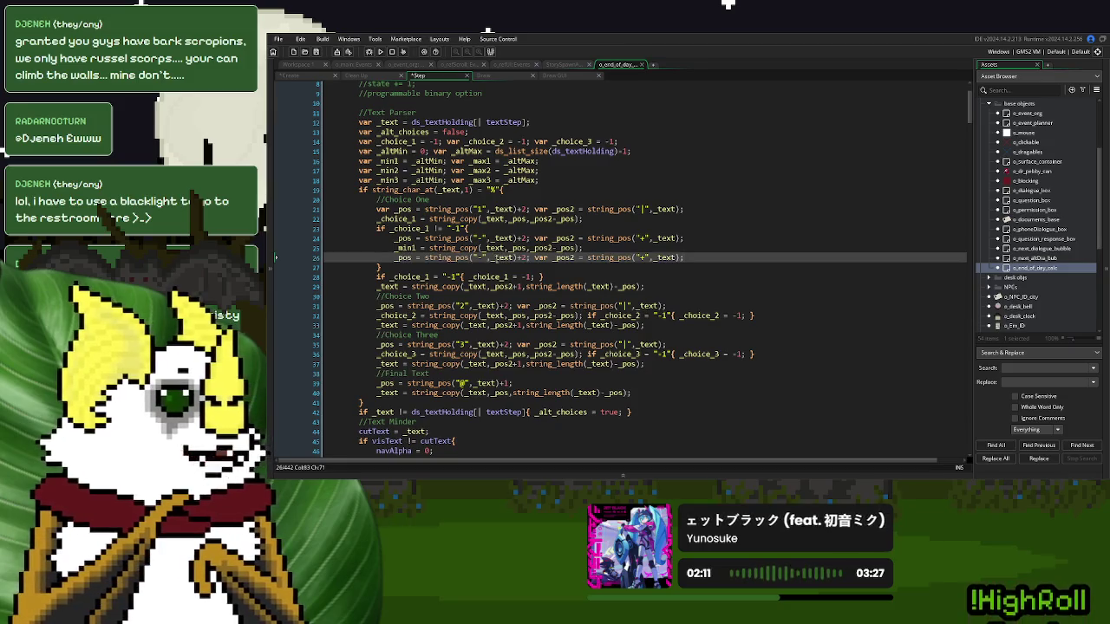
double_click(477, 257)
text(+)
double_click(641, 257)
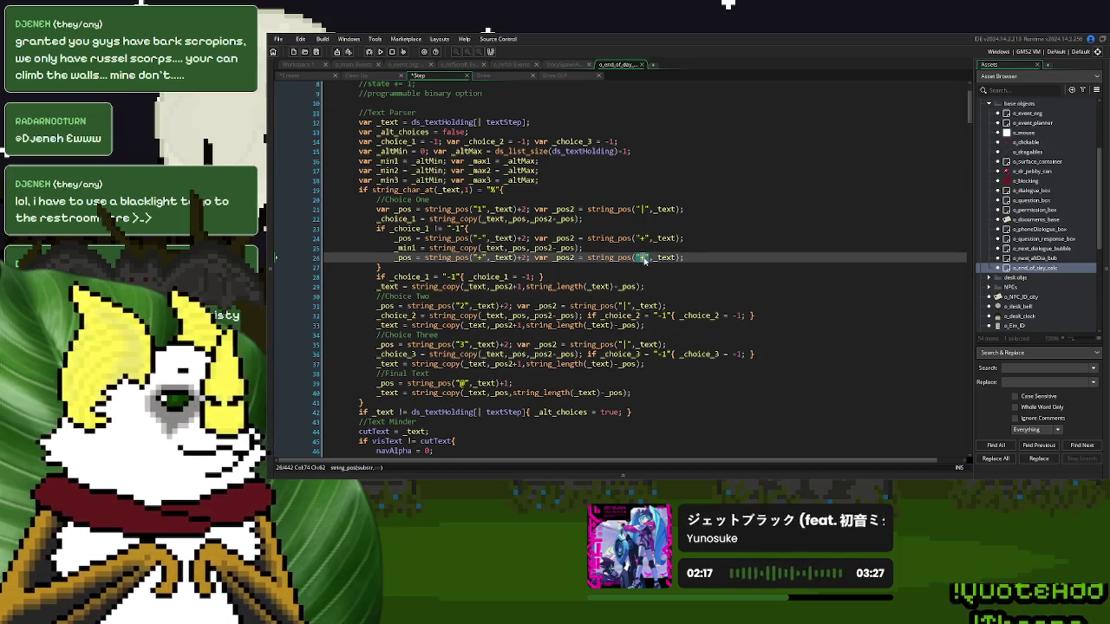
text(|)
- Duplicate the _min1 assignment as line 27, renamed to _max1
drag(592, 247, 390, 256)
key(ctrl+c)
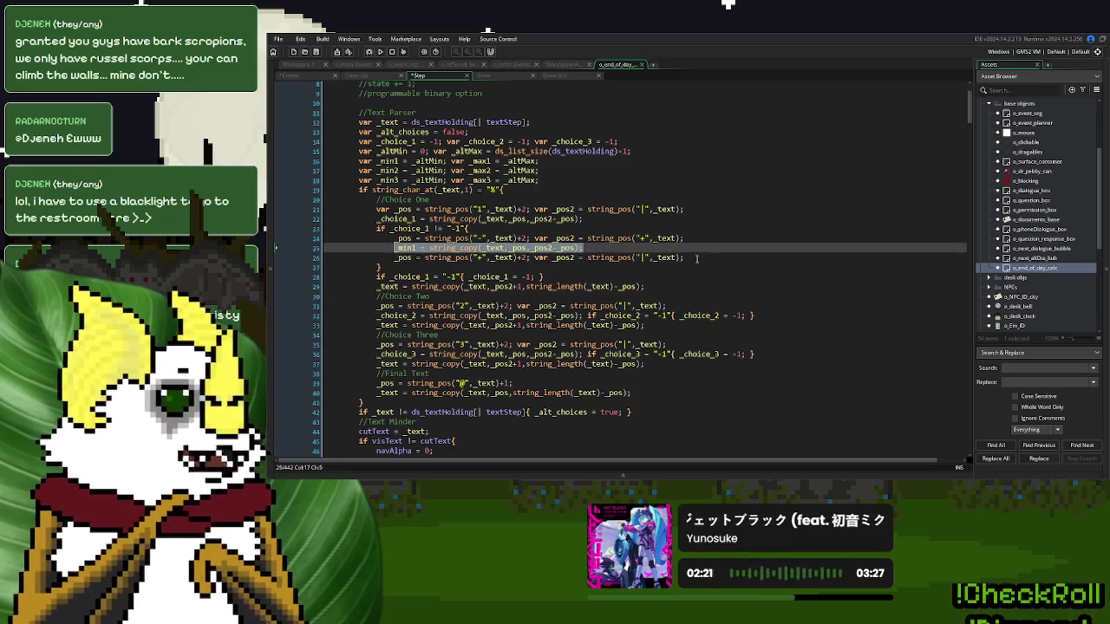
click(703, 259)
key(Return)
key(ctrl+v)
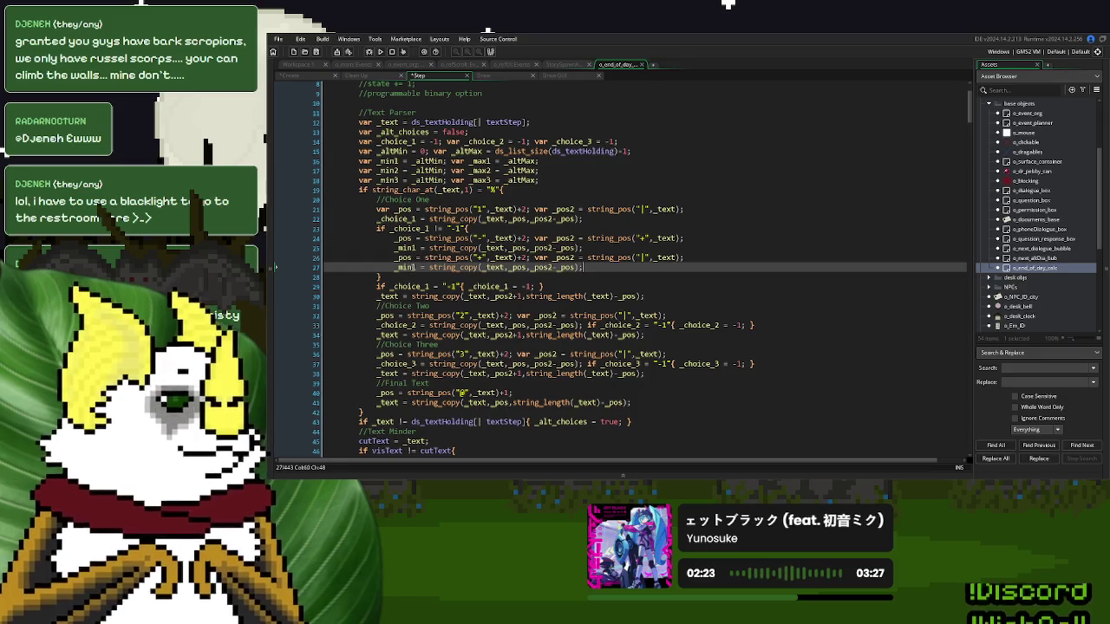
text(max)
click(500, 258)
click(599, 266)
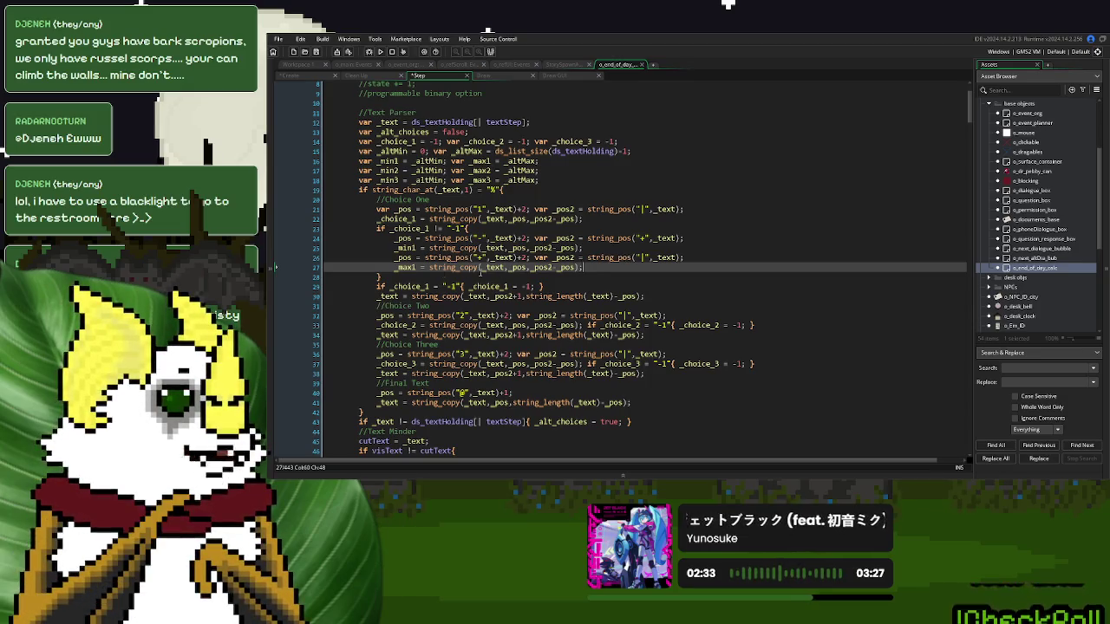
- Add an else branch setting _choice_1 = -1 and delete the leftover duplicate _choice_1 check
click(387, 277)
text(lse { )
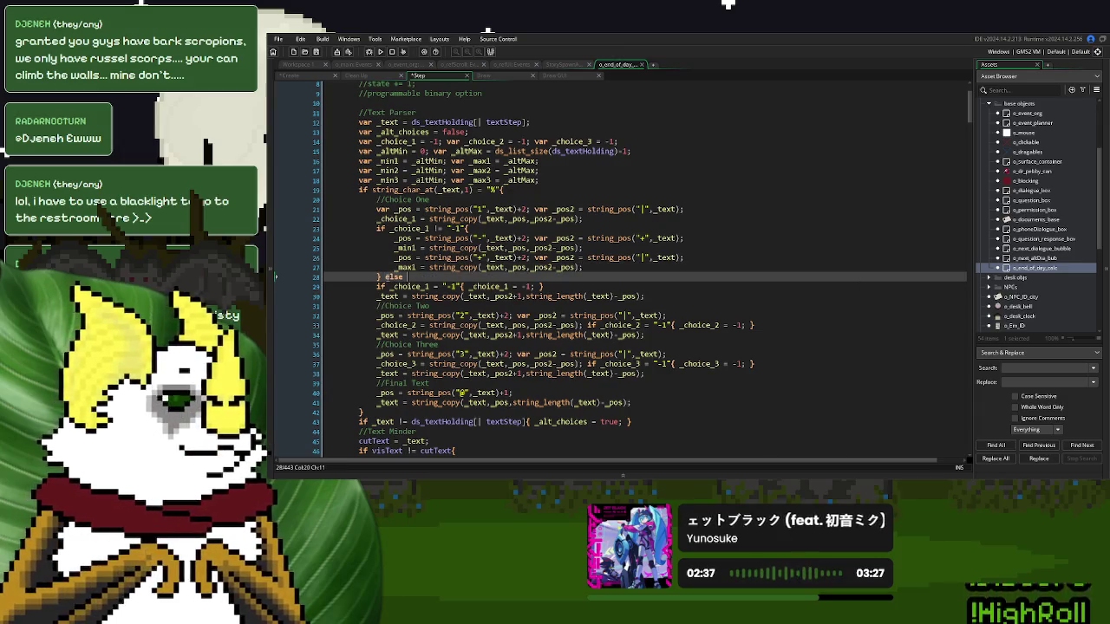
text(})
drag(534, 287, 468, 287)
key(ctrl+c)
click(414, 277)
key(ctrl+v)
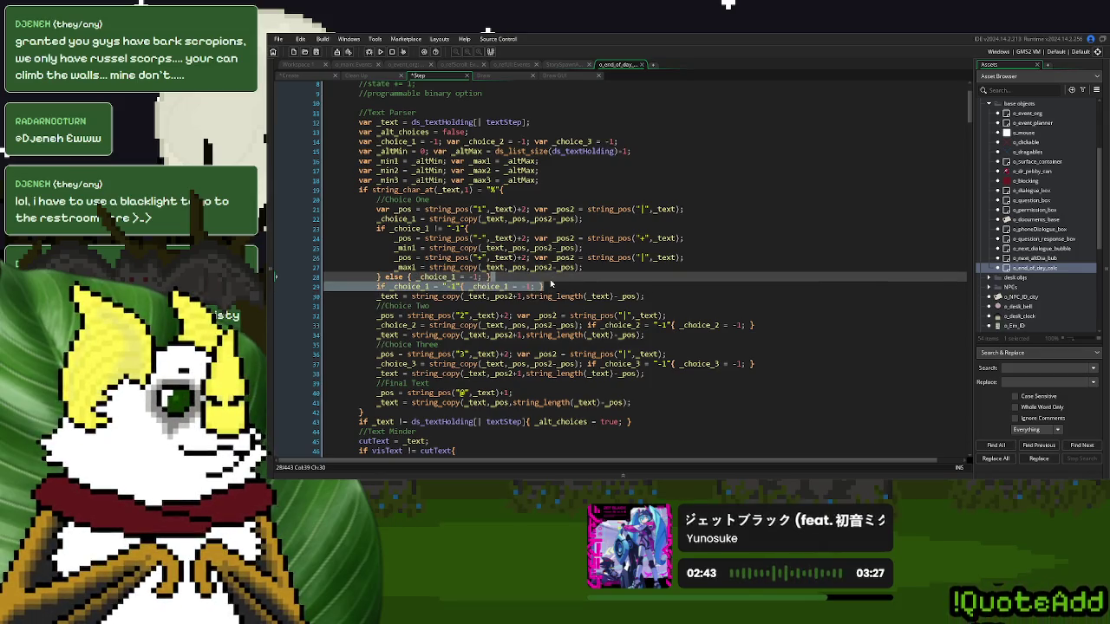
key(BackSpace)
mouse_move(498, 276)
mouse_down()
mouse_move(468, 229)
mouse_move(376, 229)
mouse_up()
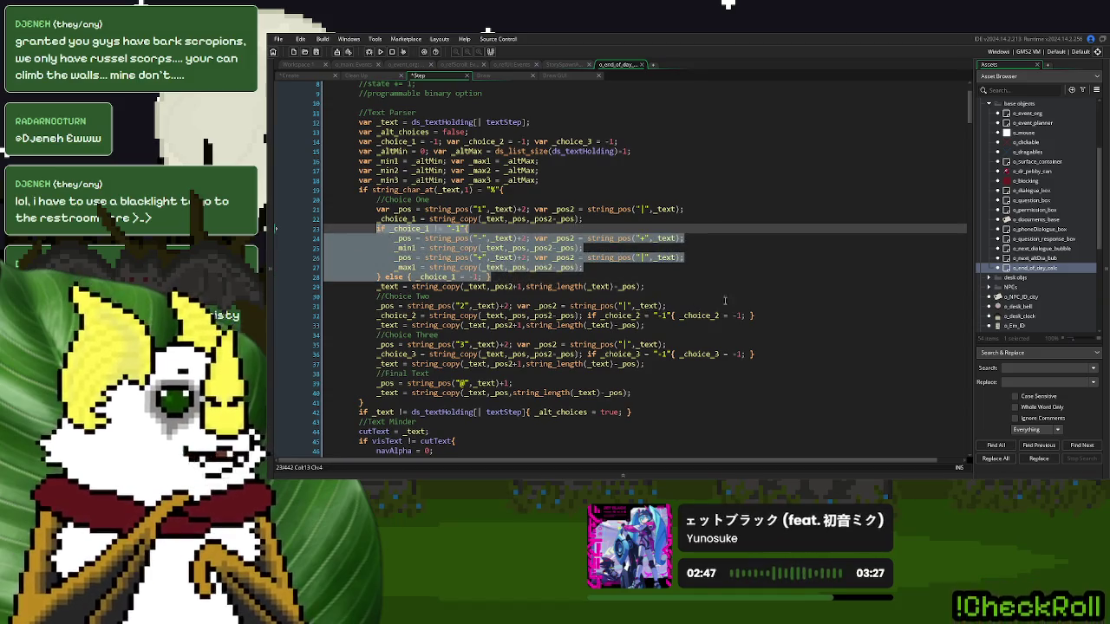
drag(756, 315, 586, 317)
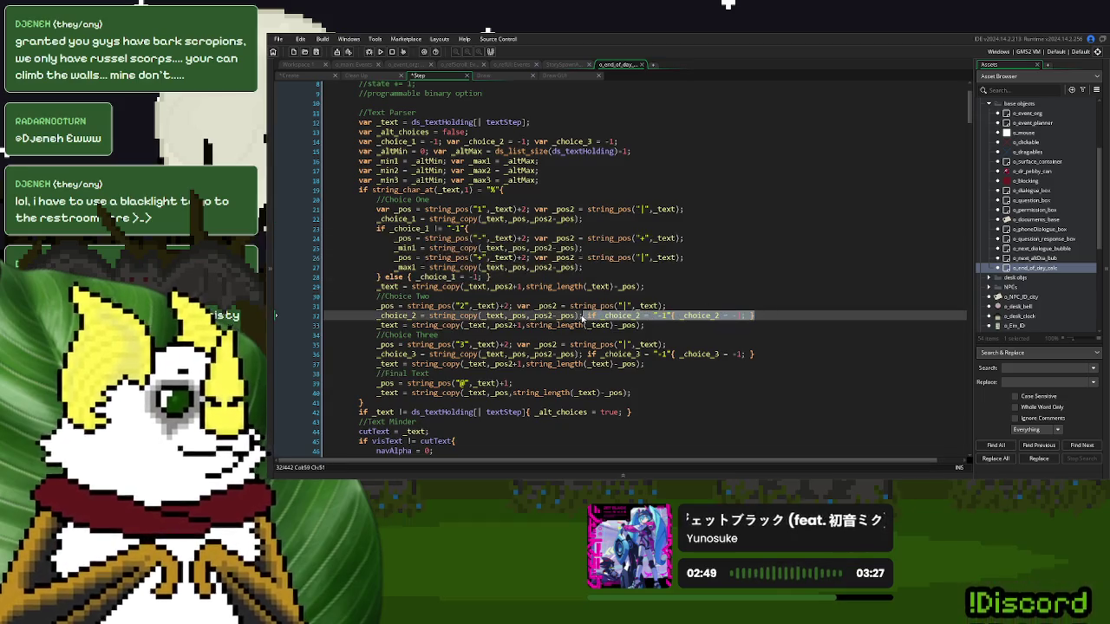
- Replace the inline _choice_2 check with the copied Choice One if/else block
click(515, 276)
mouse_move(494, 277)
mouse_down()
mouse_move(555, 222)
mouse_move(582, 219)
mouse_up()
drag(756, 315, 585, 317)
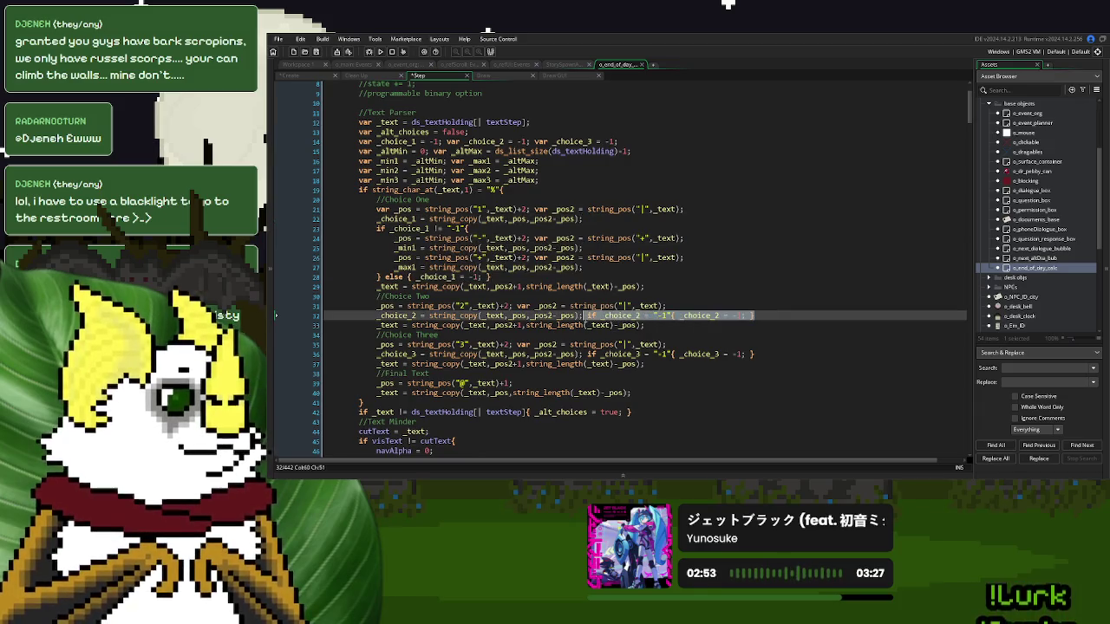
key(ctrl+v)
- Rename the pasted block's _min1, _max1 and else-branch _choice_1 to _min2, _max2 and _choice_2
click(426, 325)
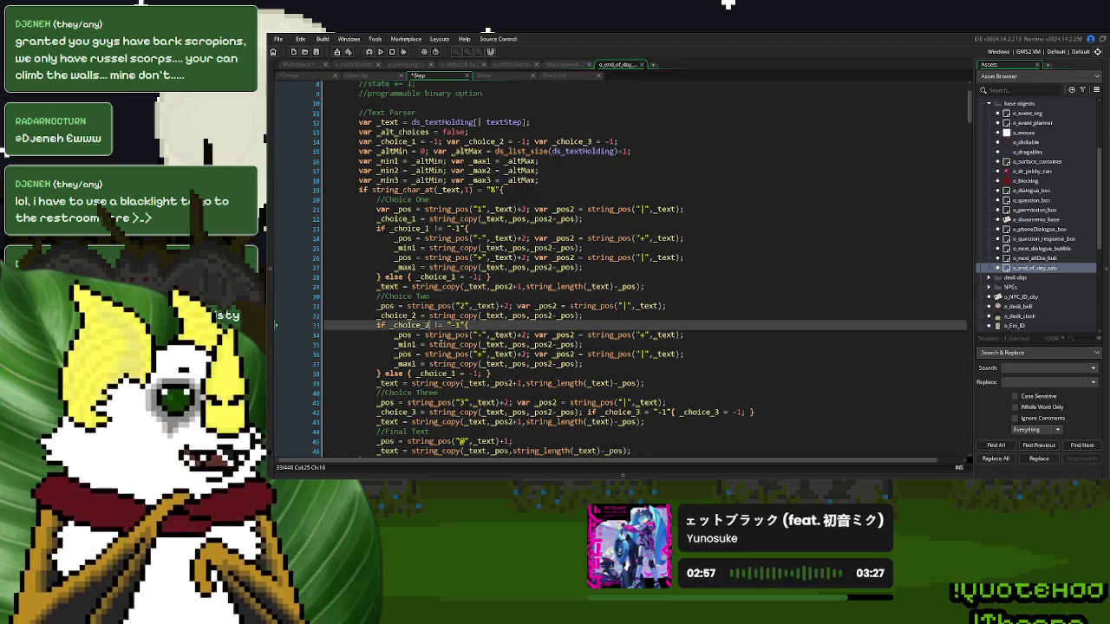
click(419, 344)
key(BackSpace)
text(2)
key(Down)
key(Down)
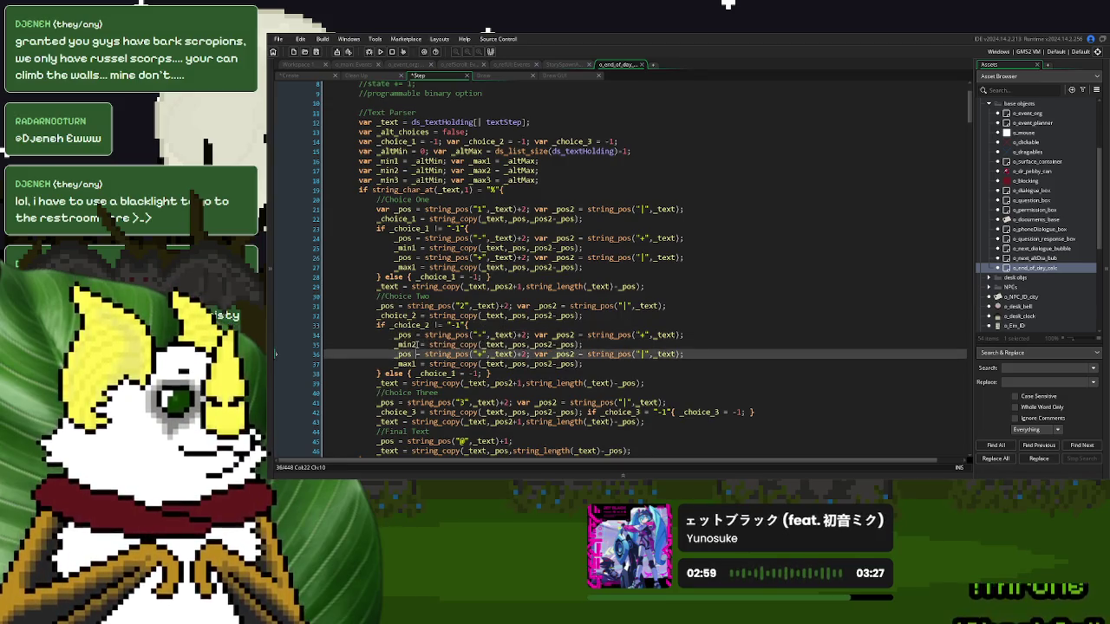
key(BackSpace)
text(2)
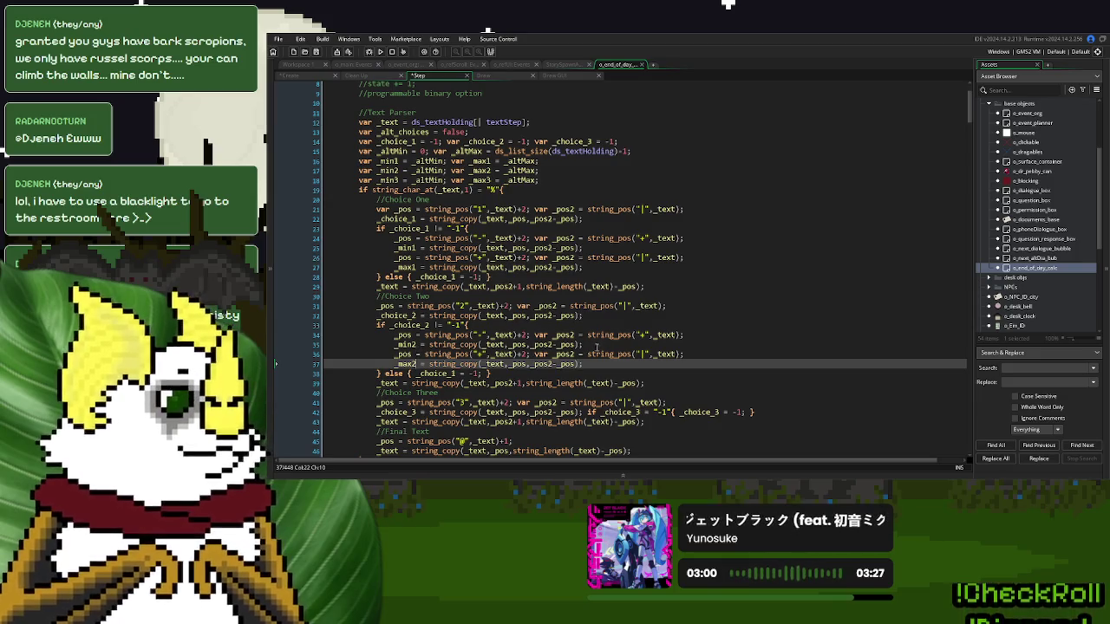
scroll(468, 364, down, 2)
click(458, 304)
key(BackSpace)
text(2)
key(Up)
key(Up)
key(Up)
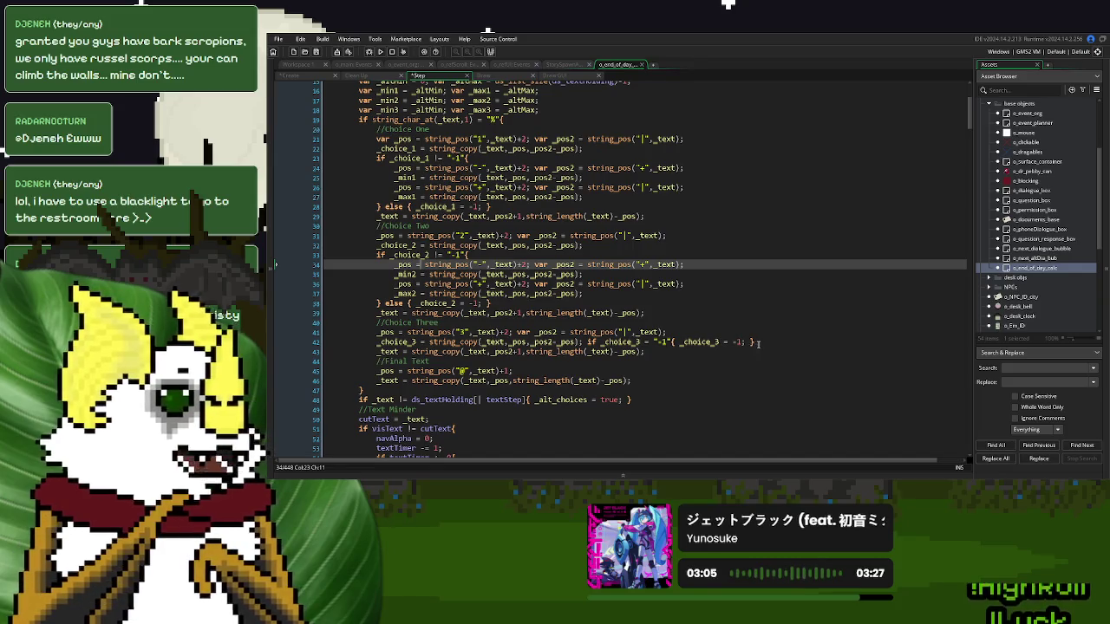
- Paste the block under Choice Three, renaming its _choice, _min and _max variables to the 3 versions
click(664, 347)
key(BackSpace)
key(BackSpace)
key(BackSpace)
key(Return)
key(ctrl+v)
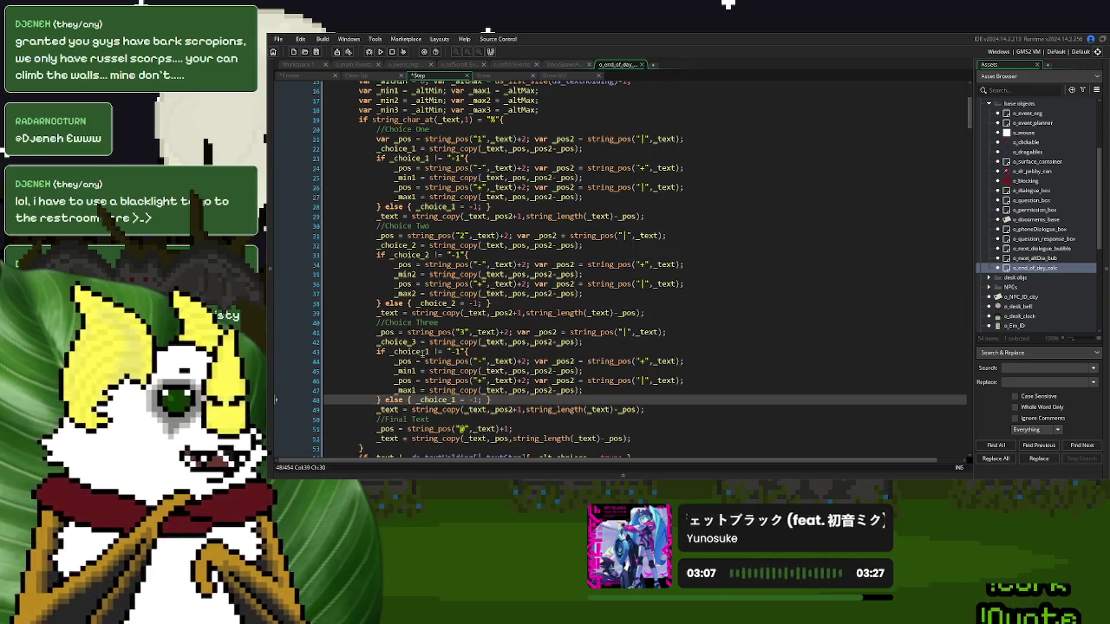
drag(423, 352, 429, 351)
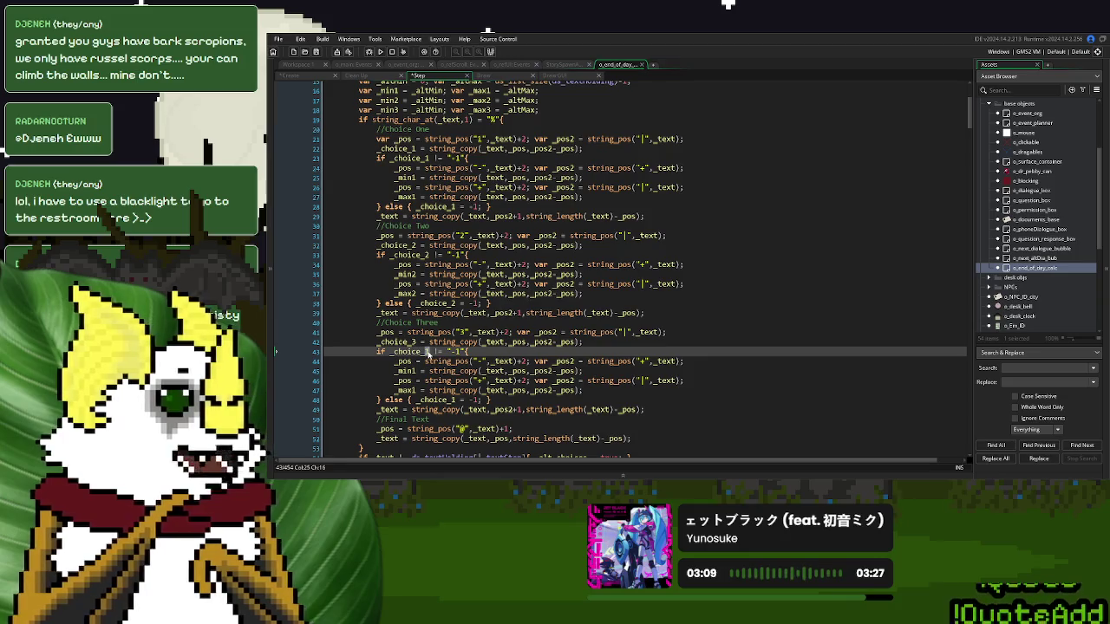
text(3)
mouse_move(419, 371)
mouse_down()
mouse_move(414, 389)
mouse_move(452, 400)
mouse_up()
text(333)
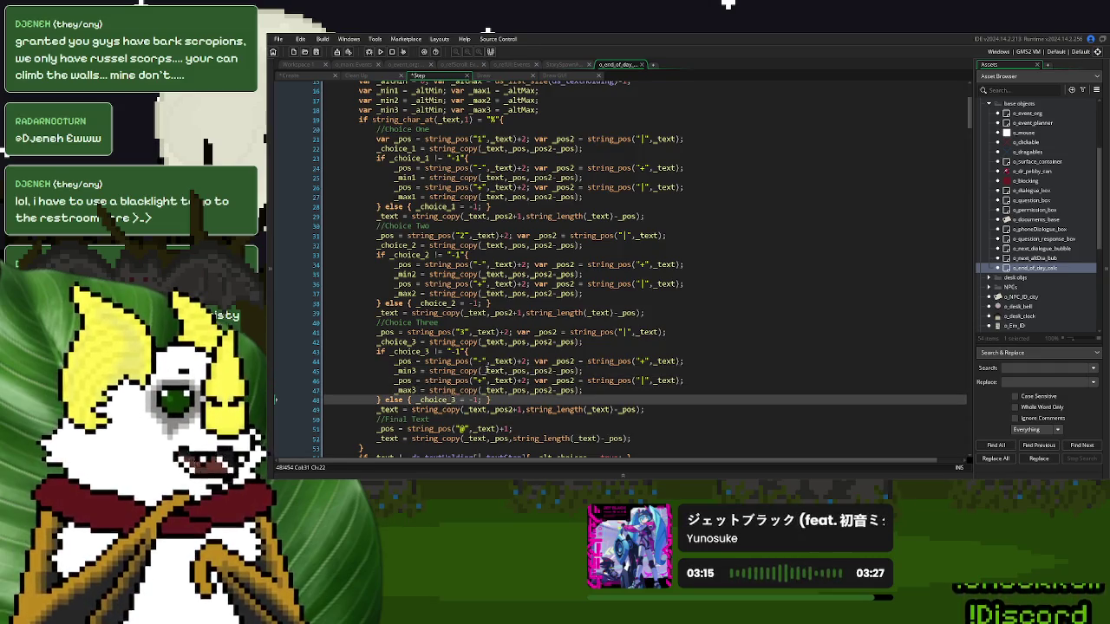
click(493, 371)
- Scroll through the finished code and build and run the game
scroll(493, 351, down, 3)
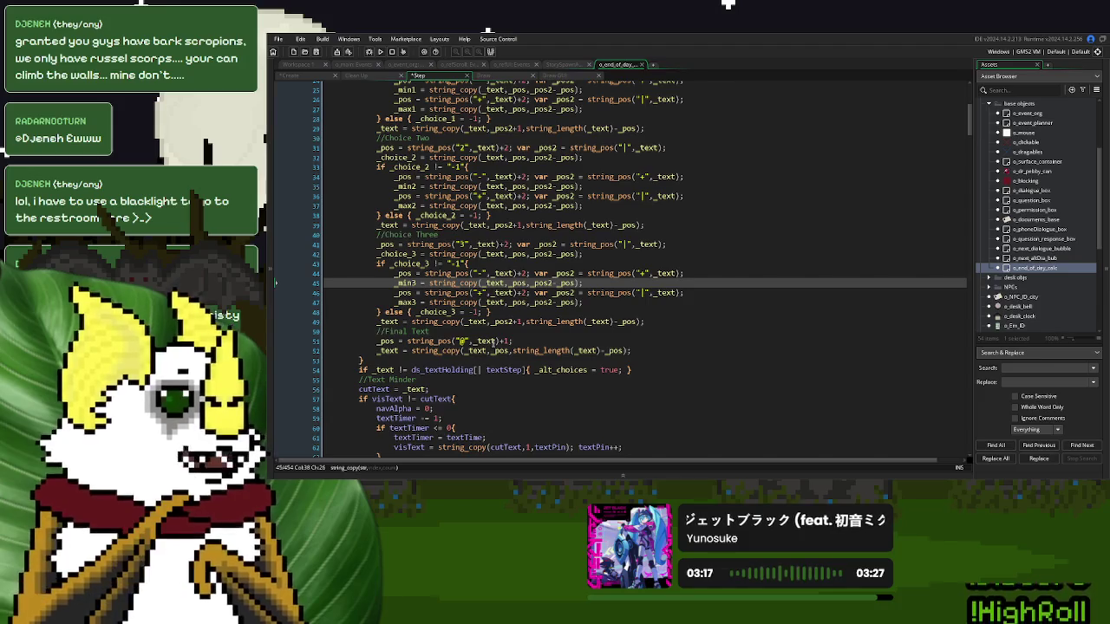
scroll(492, 346, down, 7)
scroll(491, 309, down, 20)
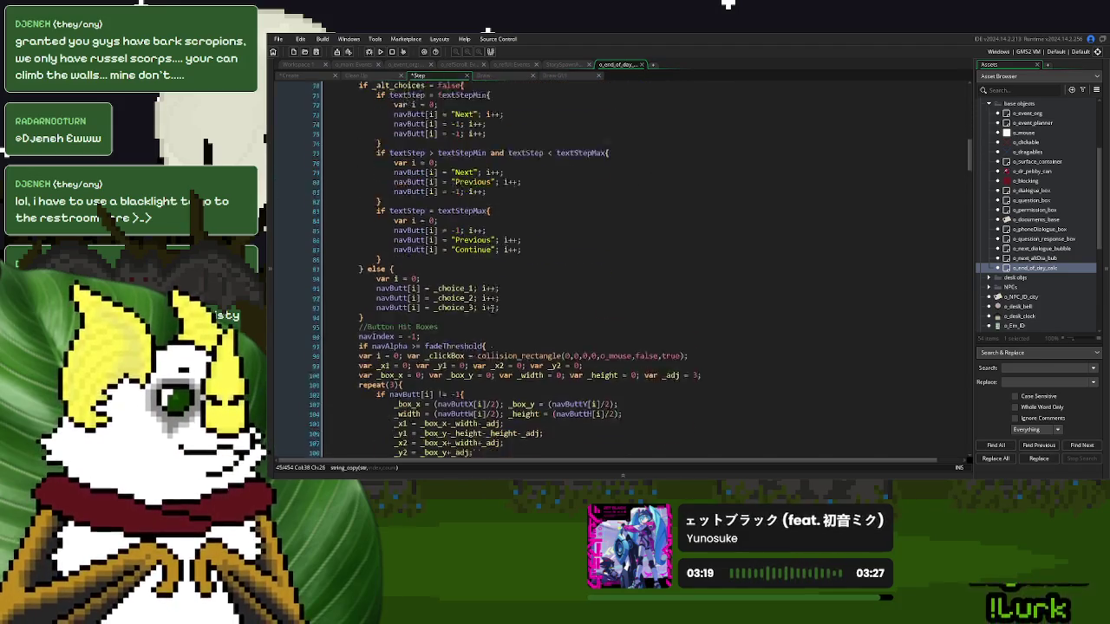
click(380, 52)
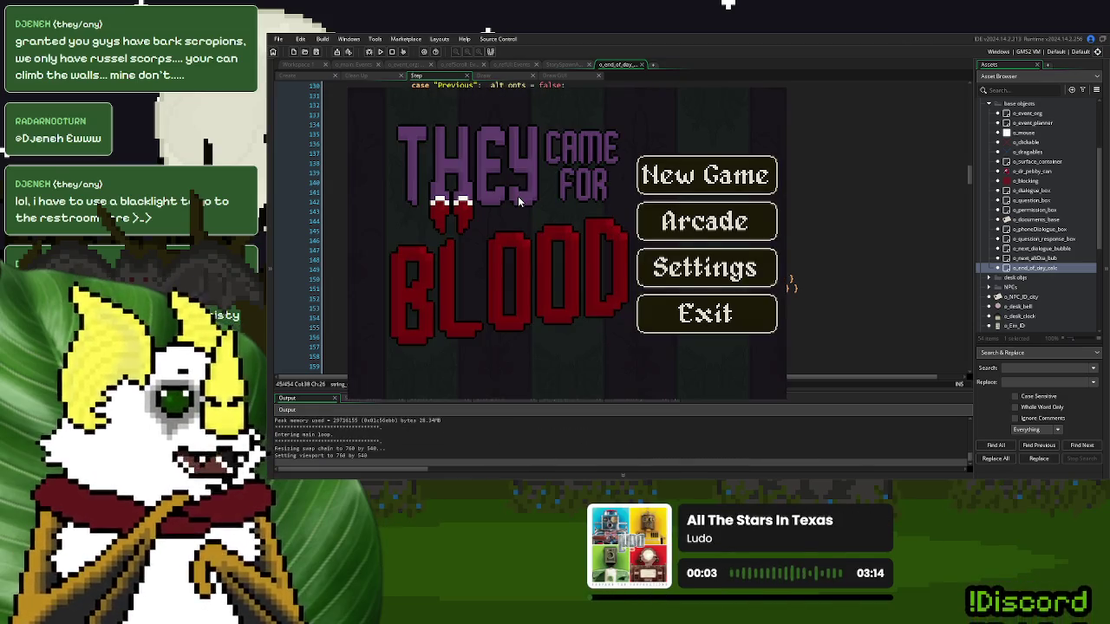
- Play a New Game through Day 1 to the question page showing Option One with 4, then close the game
click(752, 178)
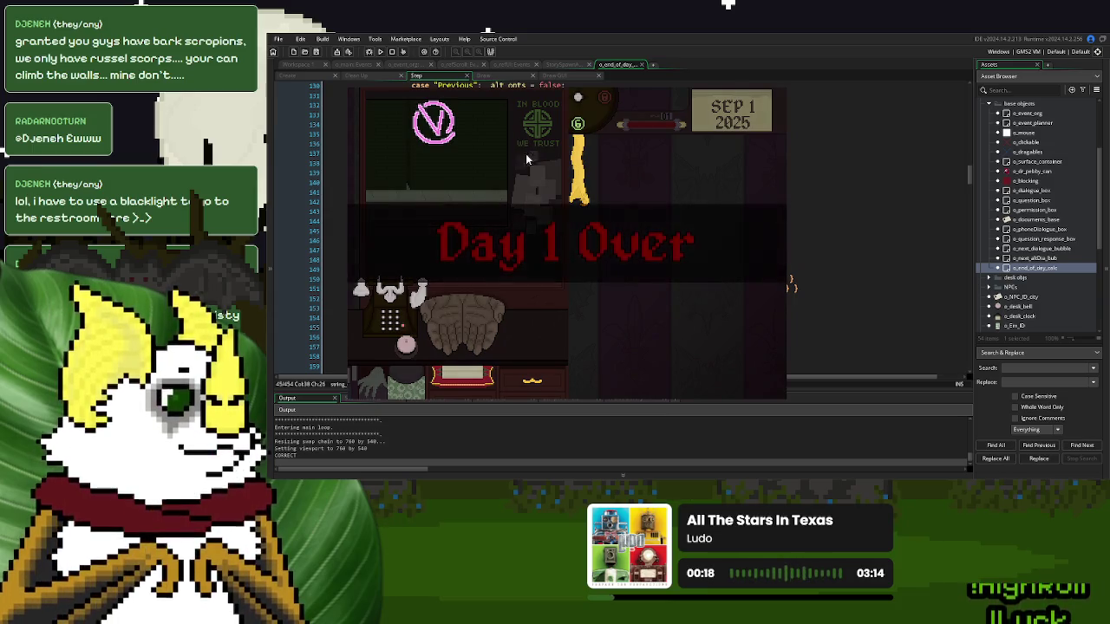
click(573, 322)
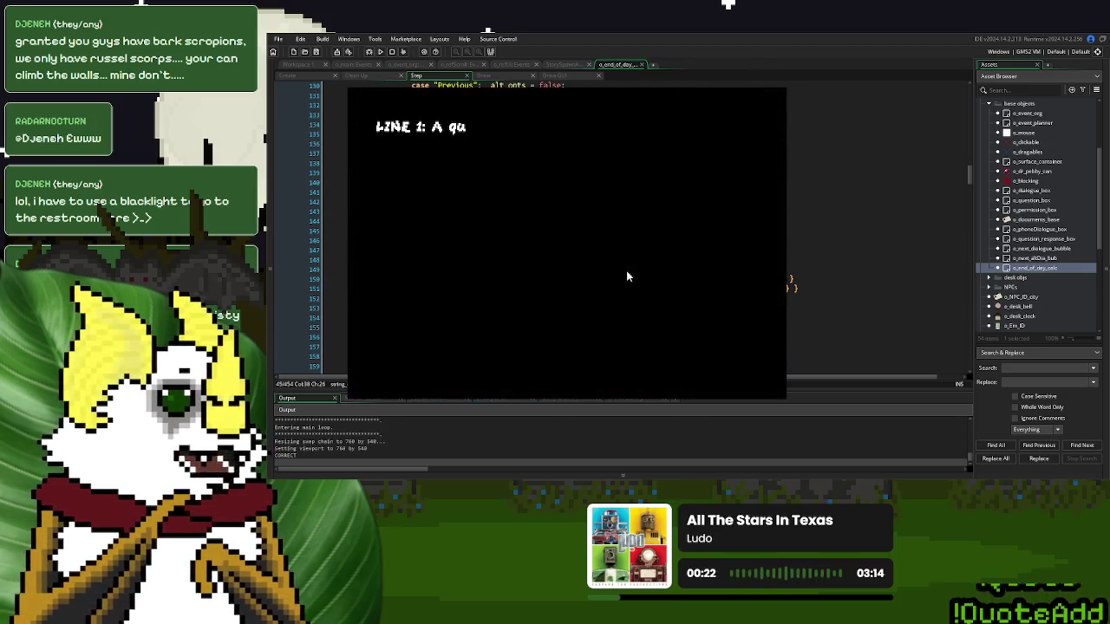
click(515, 246)
click(401, 361)
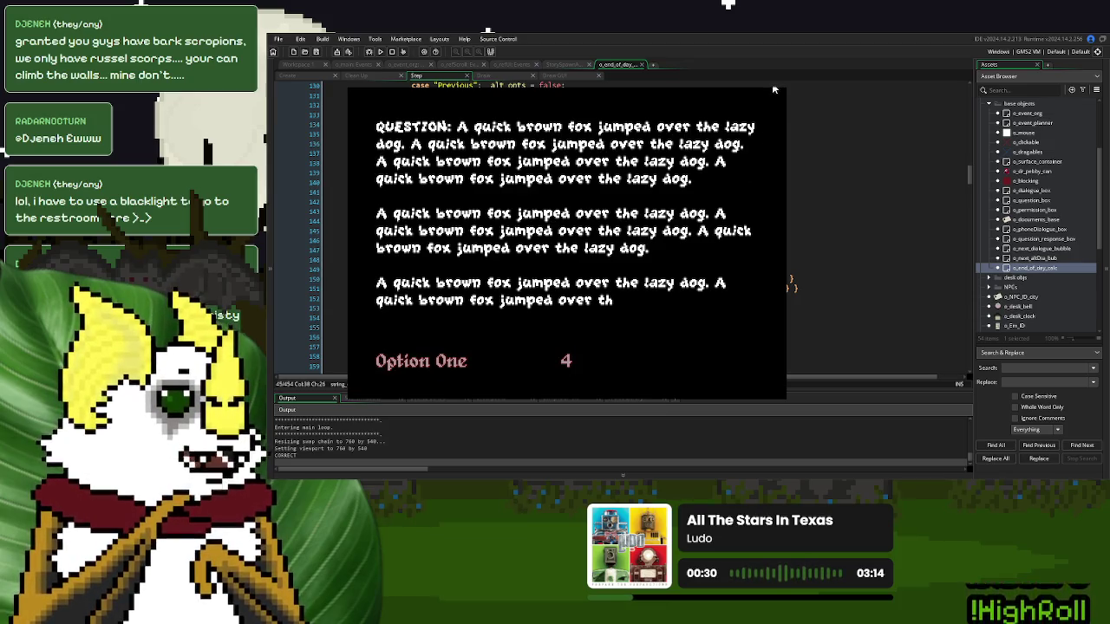
key(Escape)
scroll(620, 229, up, 10)
scroll(548, 217, up, 14)
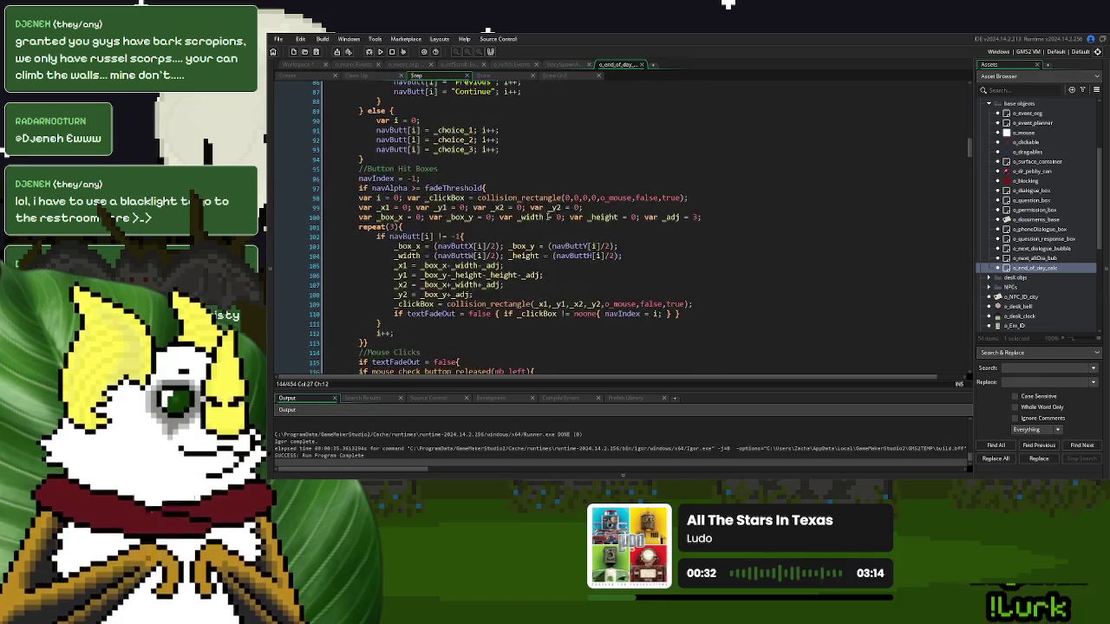
- Highlight every use of _choice_2 and review the Create event's text list
scroll(548, 217, up, 13)
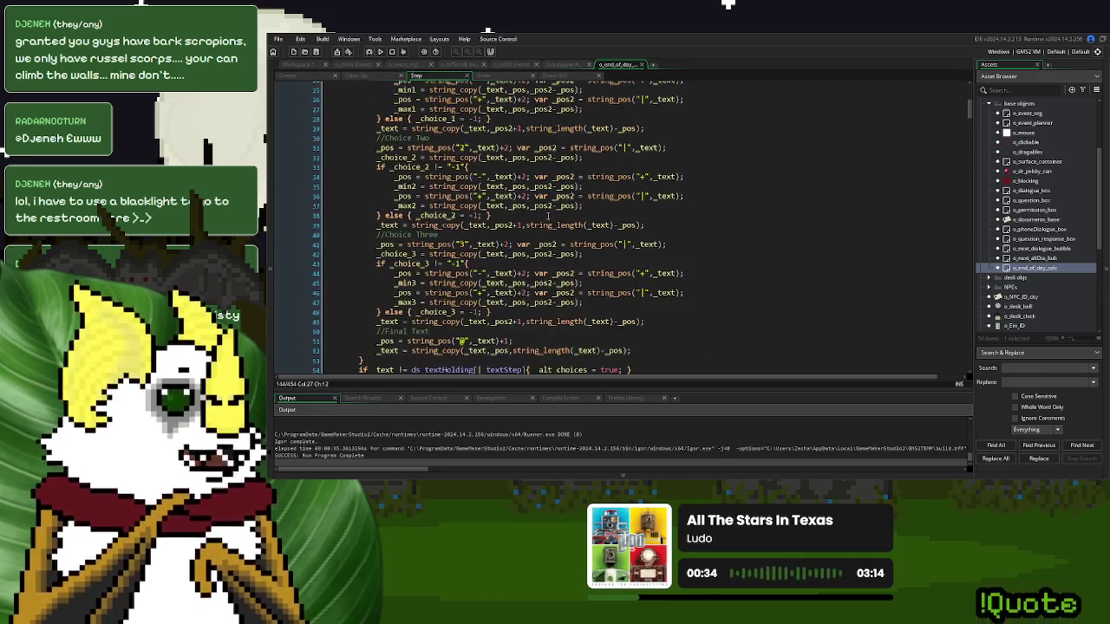
scroll(548, 216, up, 3)
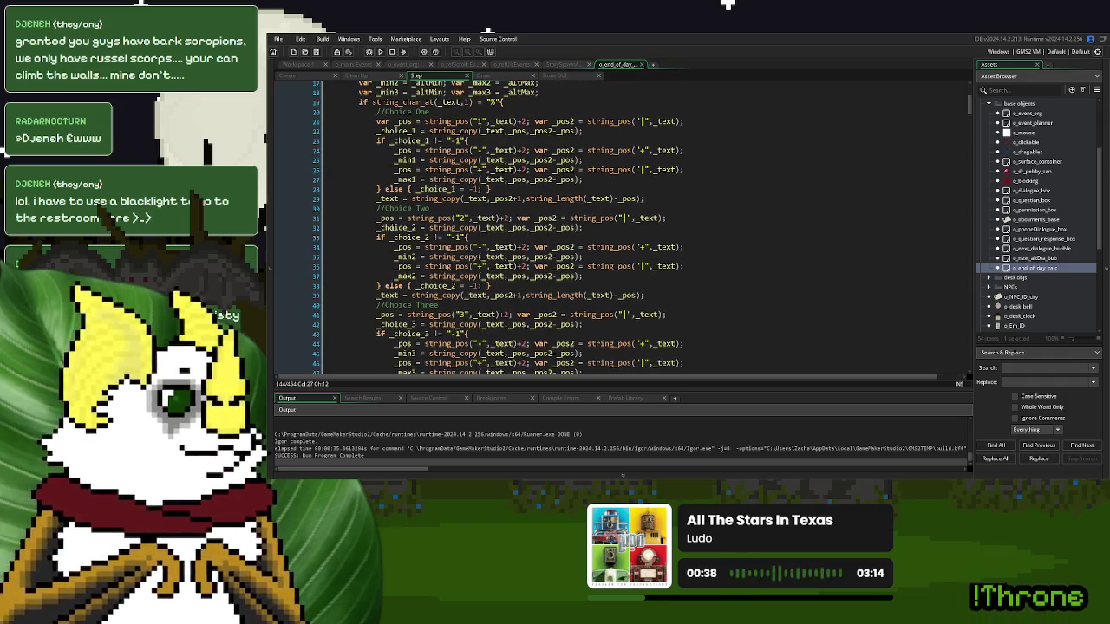
double_click(390, 227)
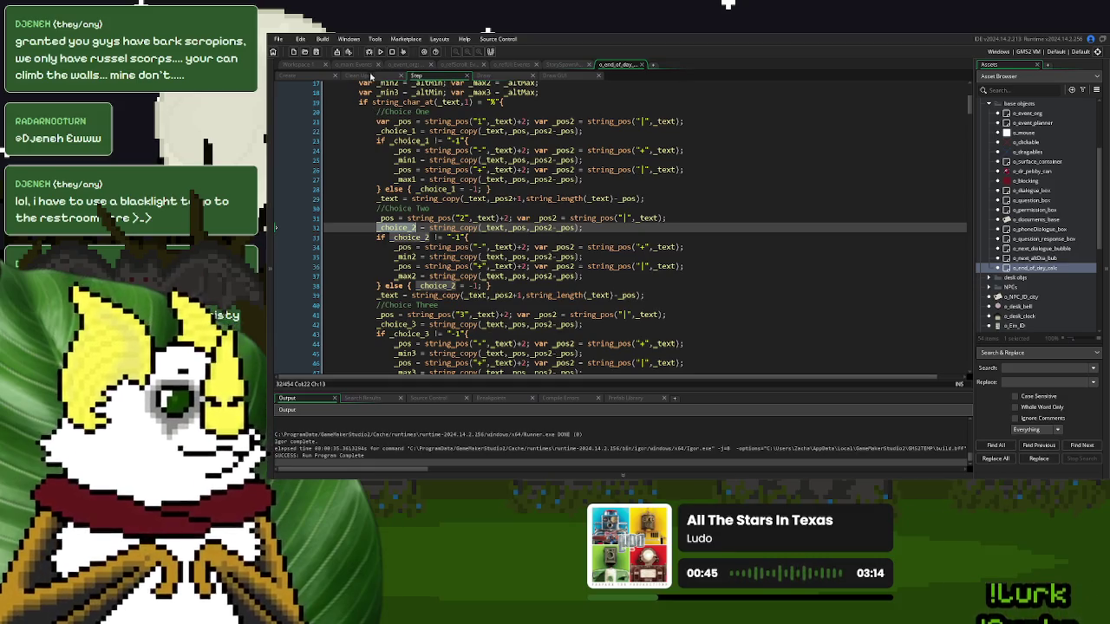
click(311, 80)
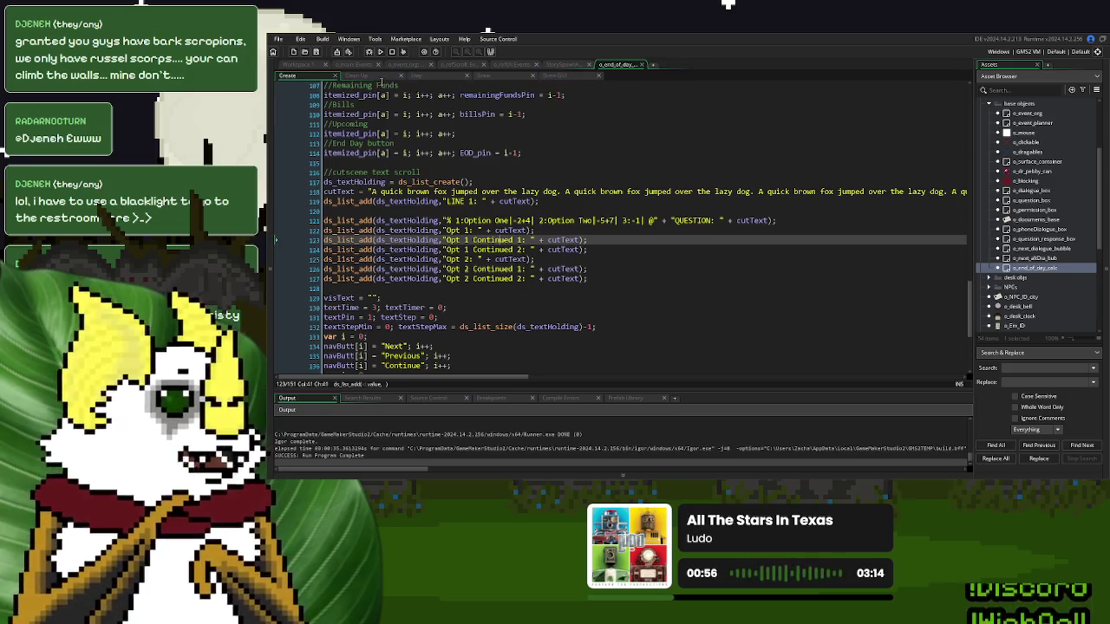
click(466, 76)
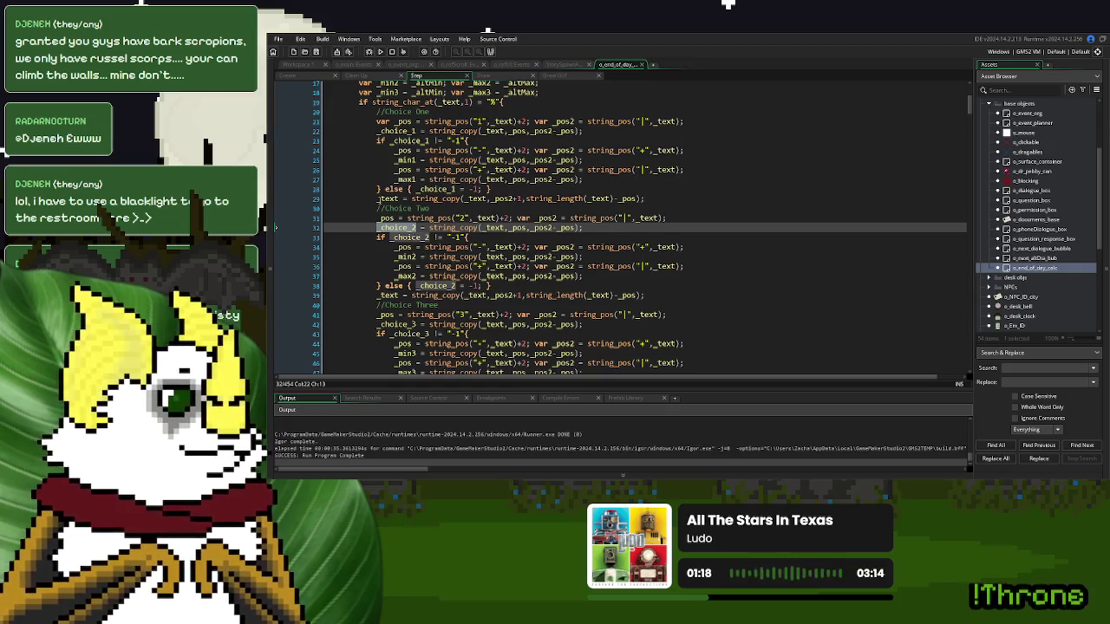
- Append show_debug_message(_text) to the end of line 29
click(379, 199)
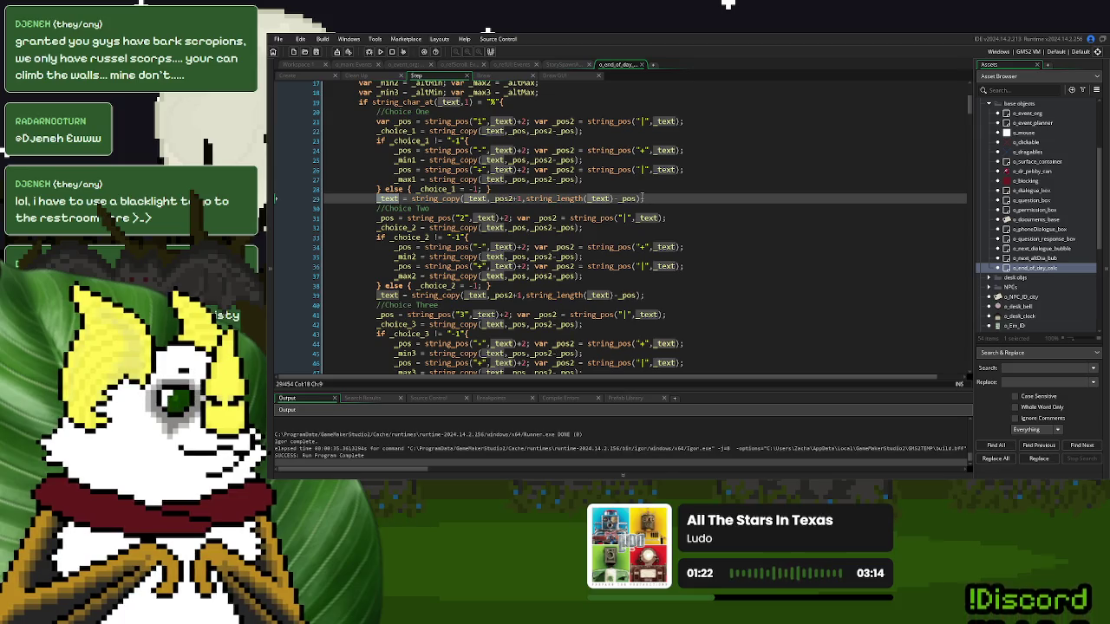
click(642, 199)
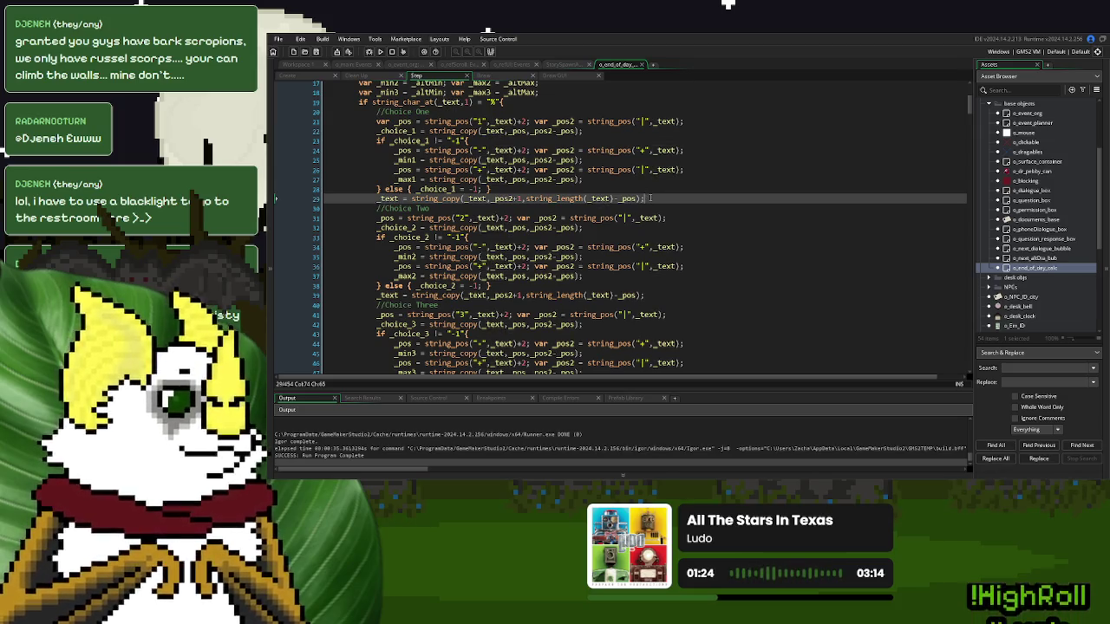
text(show_deb)
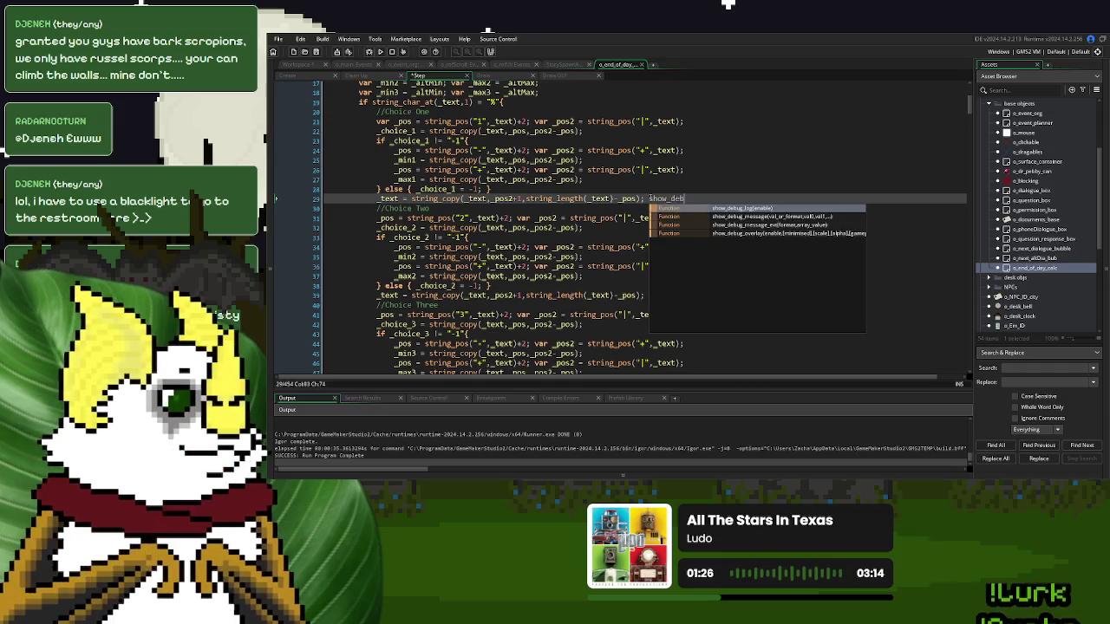
text(ug_mes)
key(Return)
text((_text);)
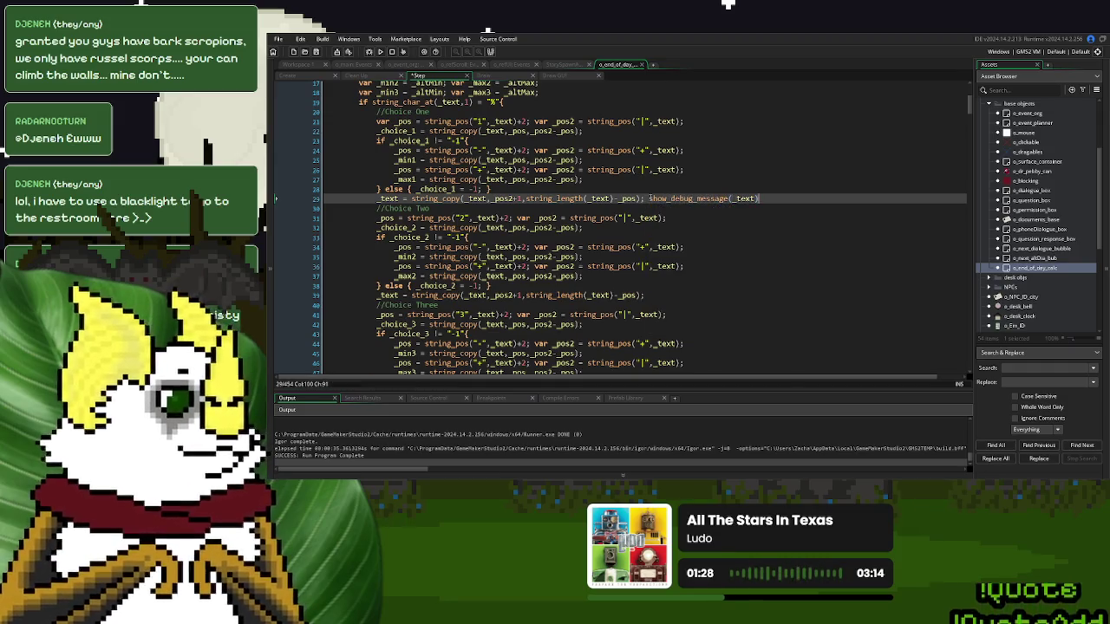
- Run the game, play New Game through Day 1 to the end-of-day question, then close it
click(380, 52)
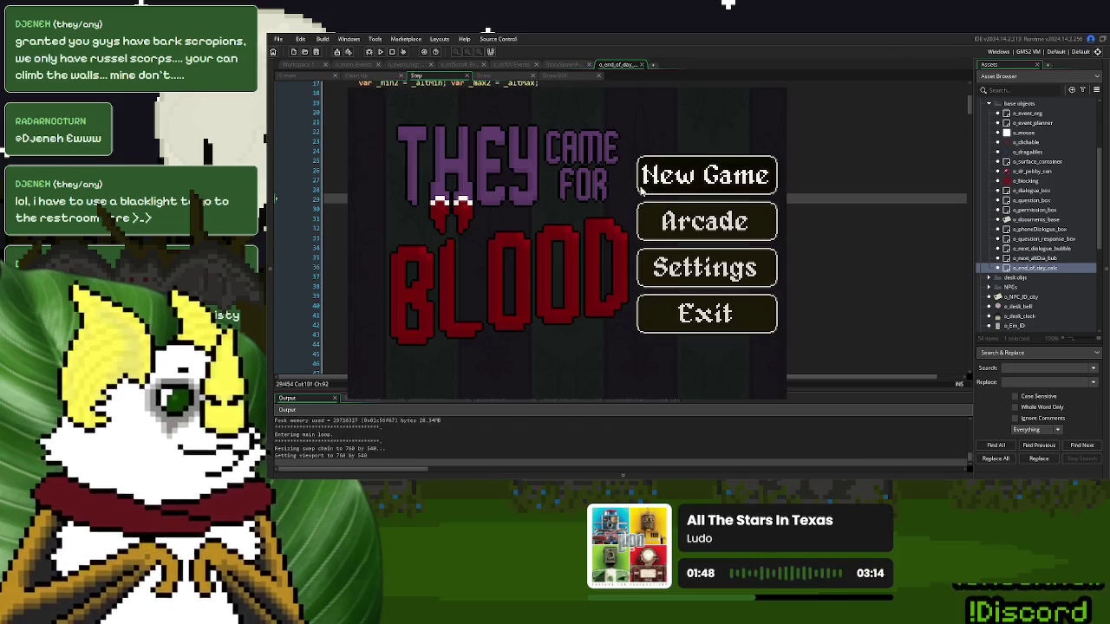
click(684, 188)
click(417, 349)
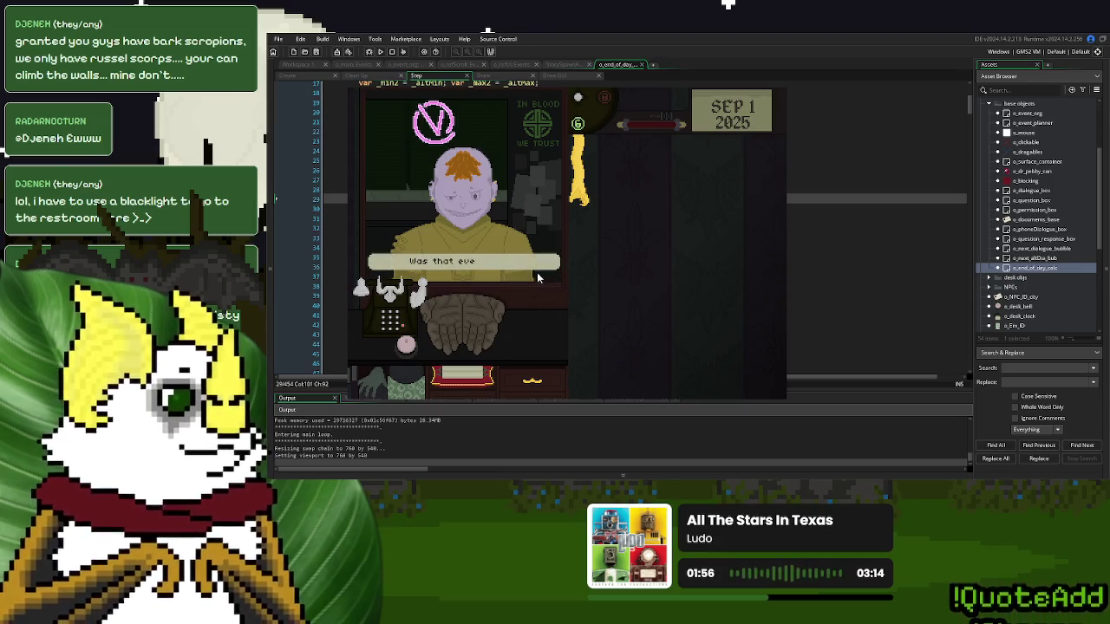
click(512, 280)
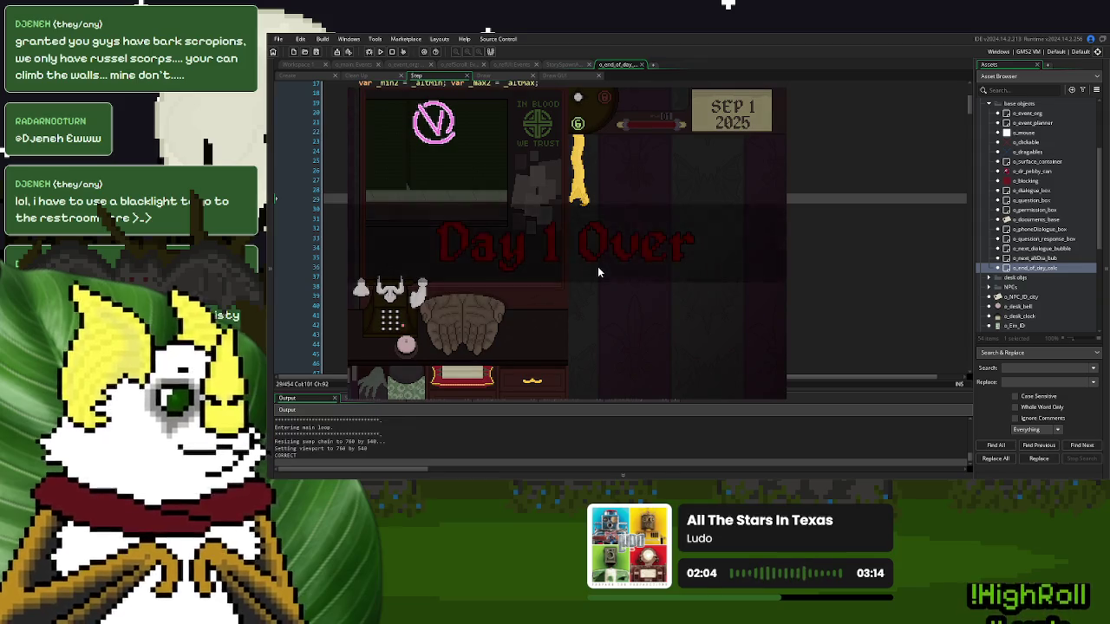
click(576, 321)
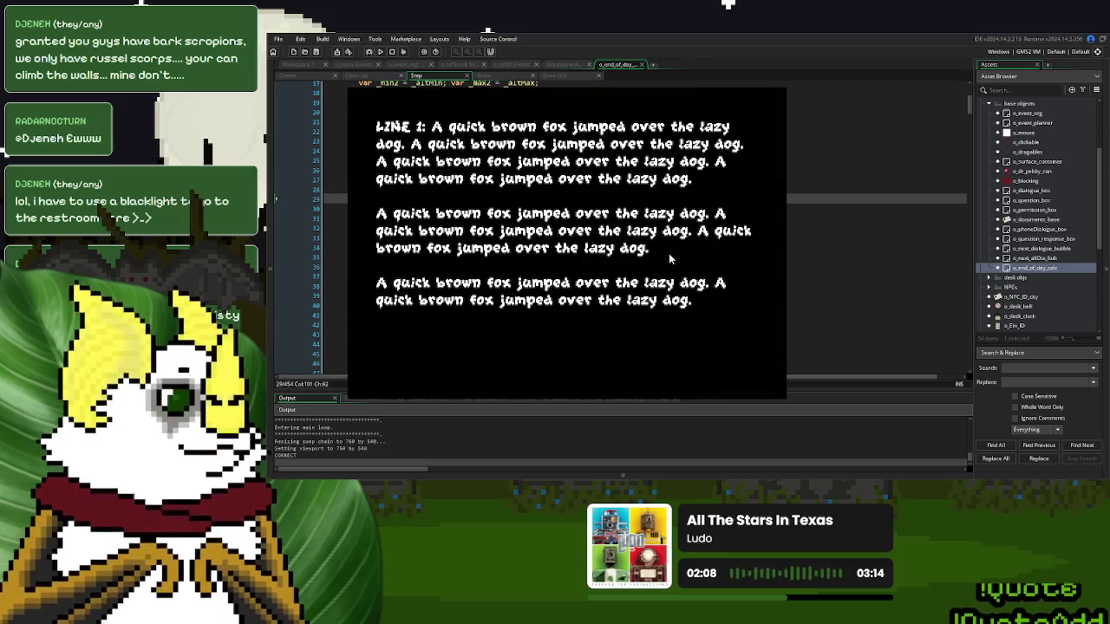
click(400, 362)
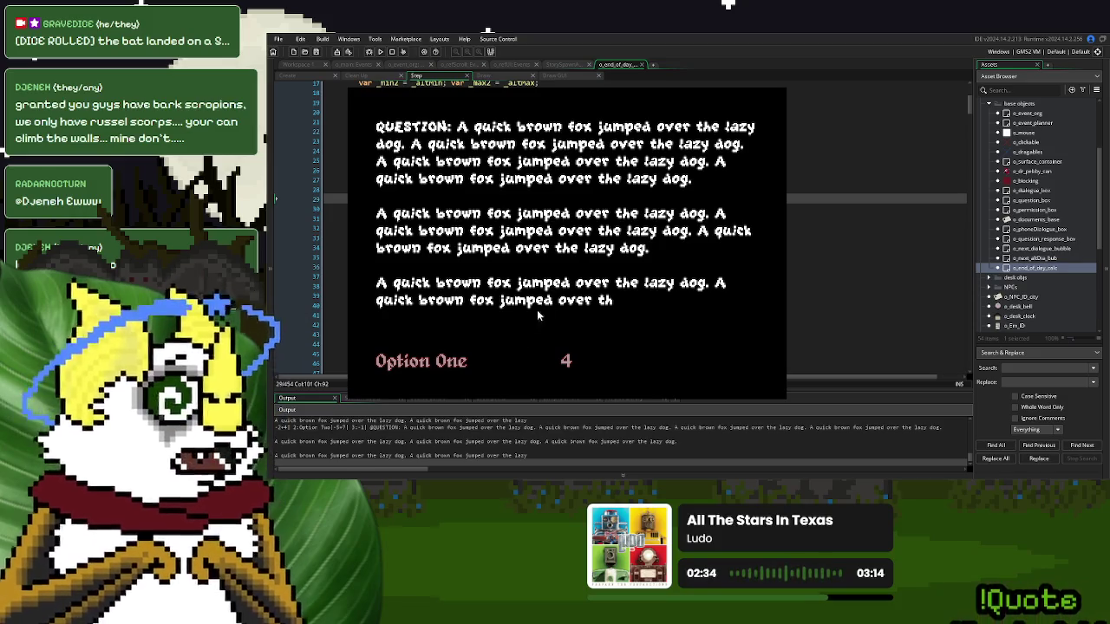
key(Escape)
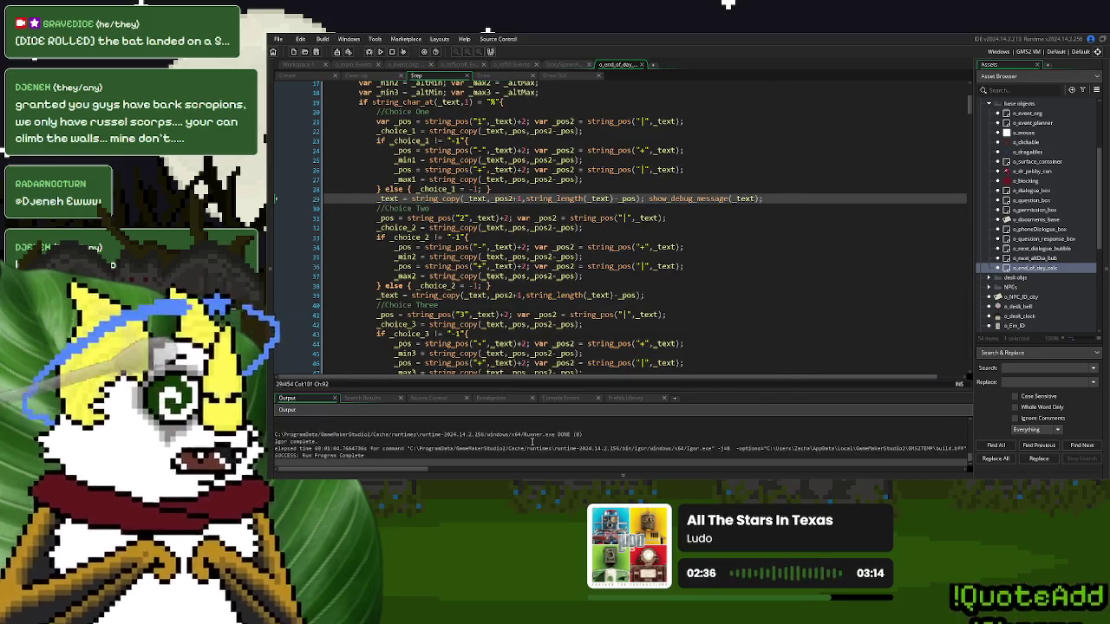
- Review the Output log's debug line showing the parsed leftover choice text
scroll(532, 442, up, 3)
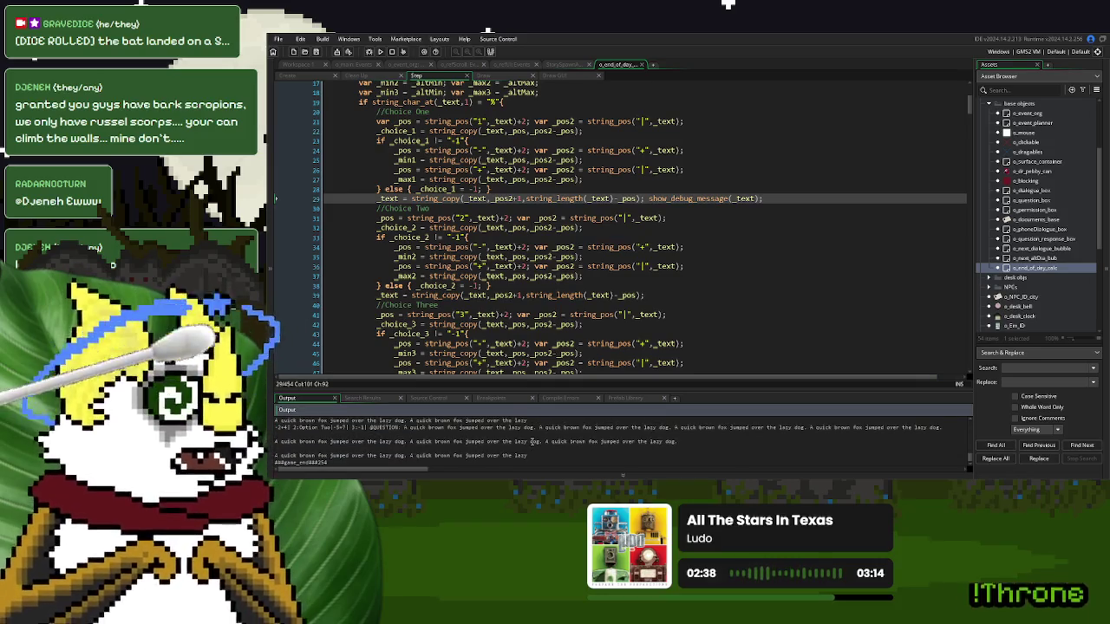
scroll(532, 442, up, 2)
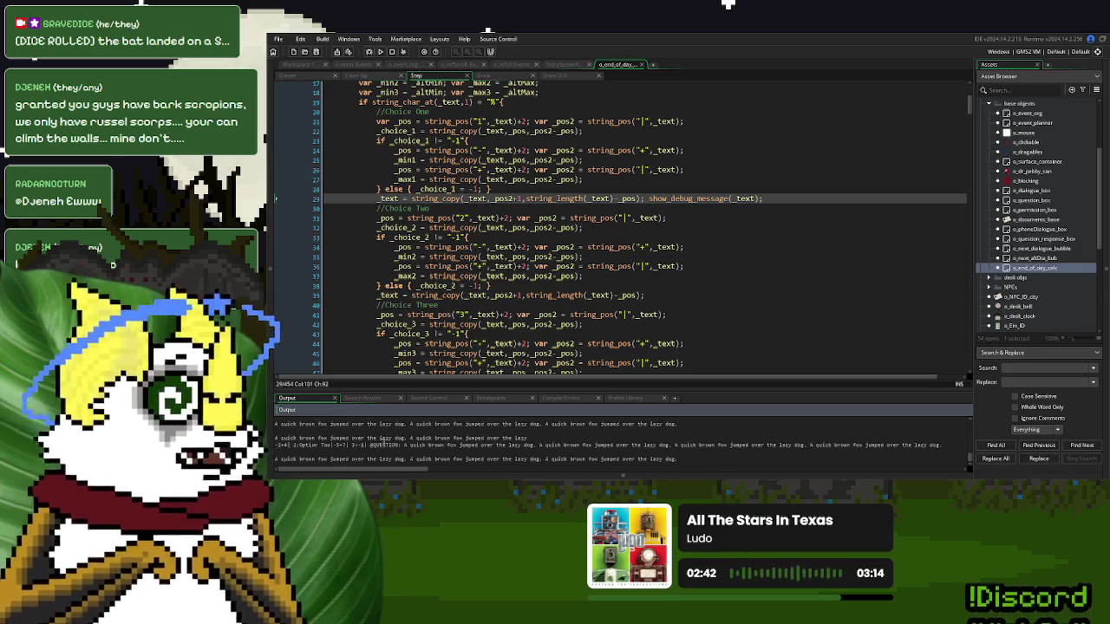
scroll(332, 459, down, 1)
click(278, 427)
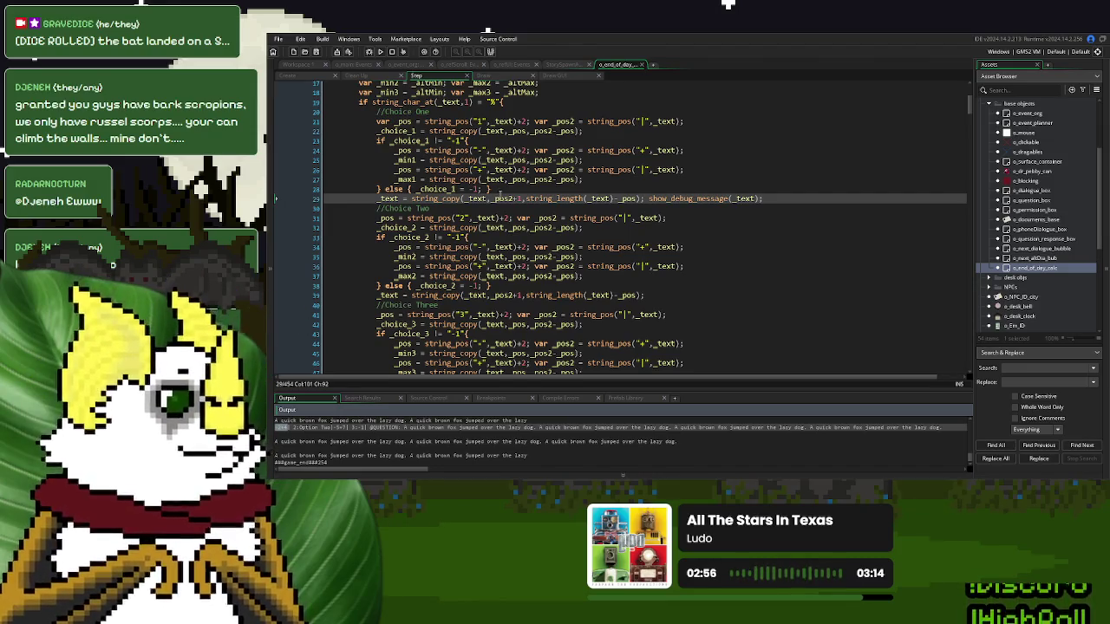
- Change -_pos to -_pos2 on lines 29 and 39, undoing the stray edit on line 42
click(622, 199)
text(2)
click(632, 295)
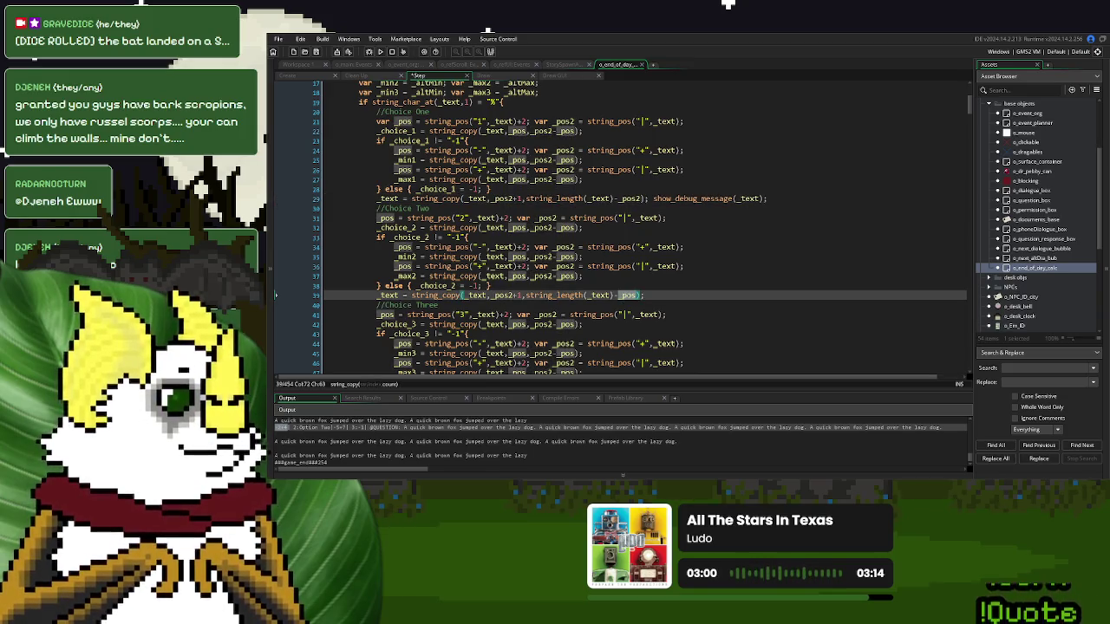
text(2)
click(575, 324)
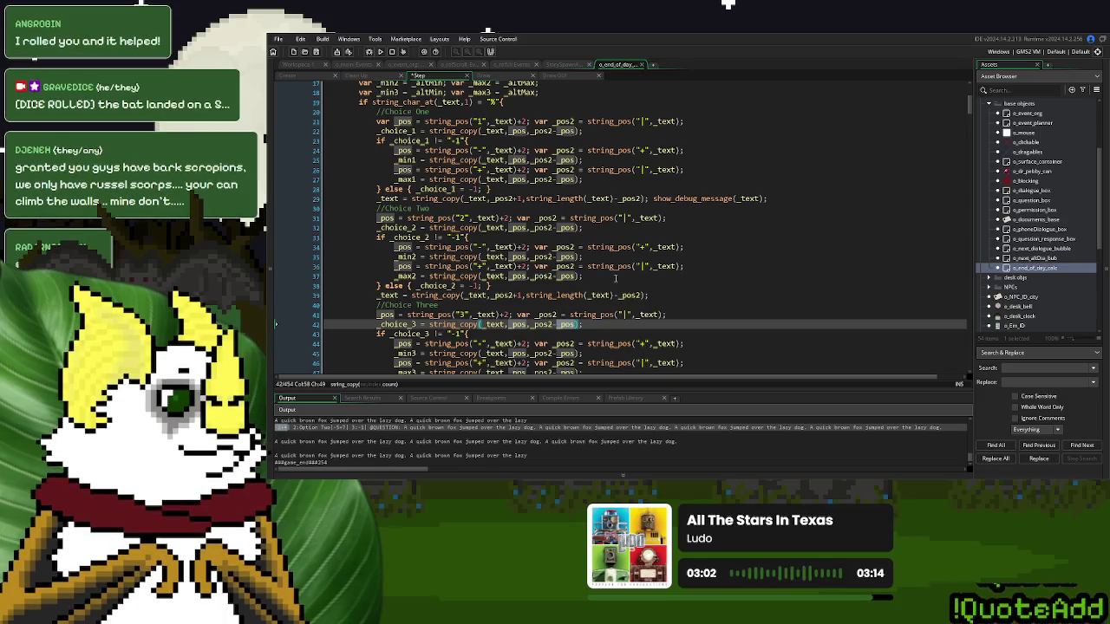
text(2)
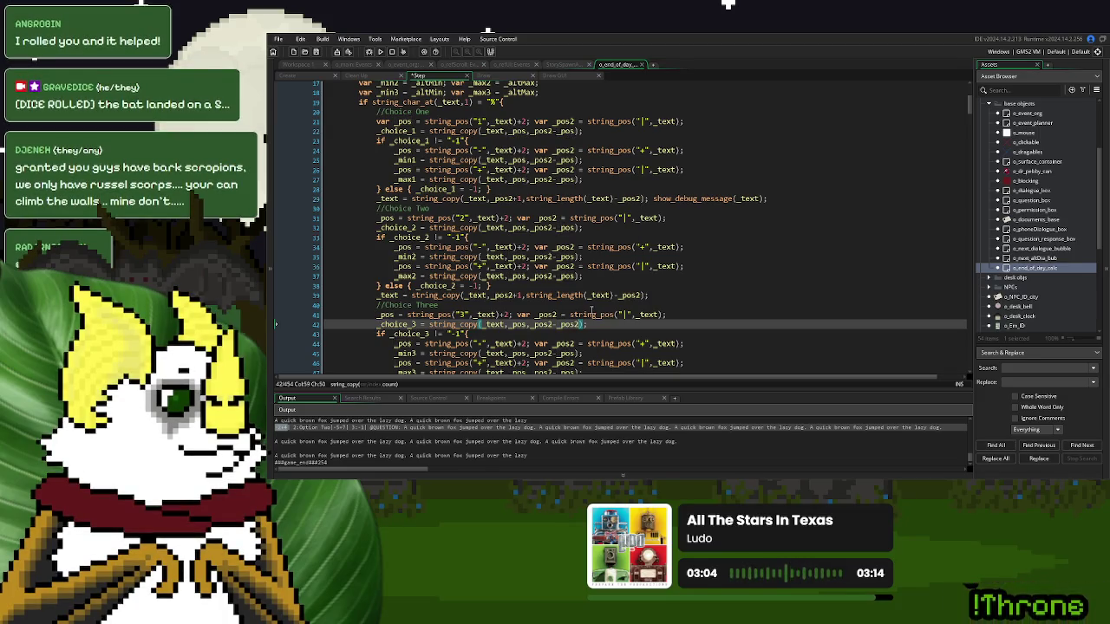
scroll(583, 292, down, 3)
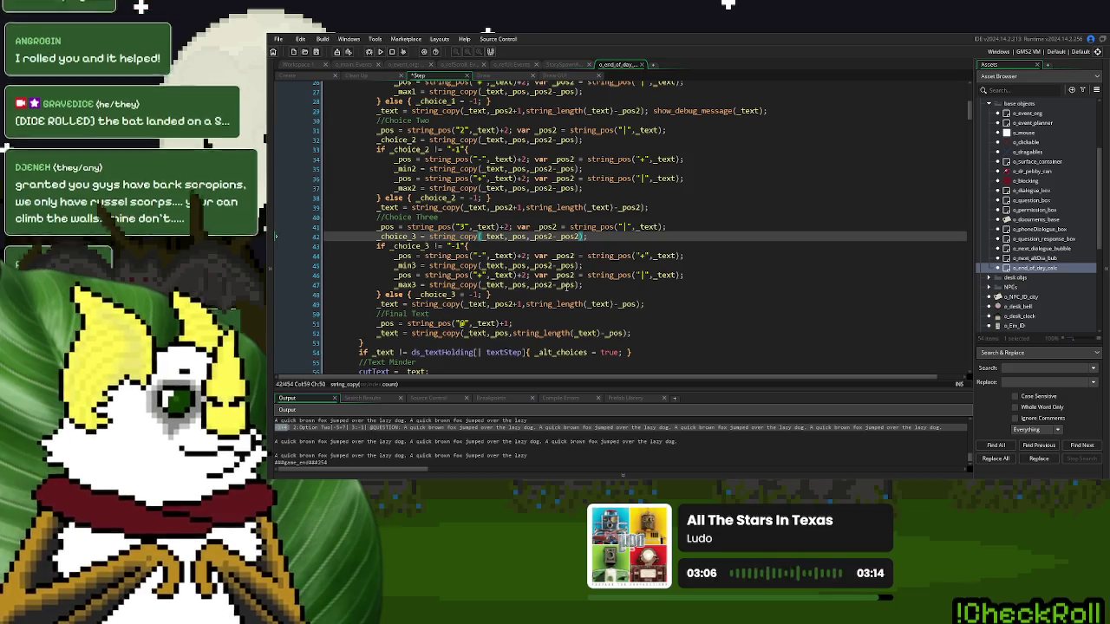
key(ctrl+z)
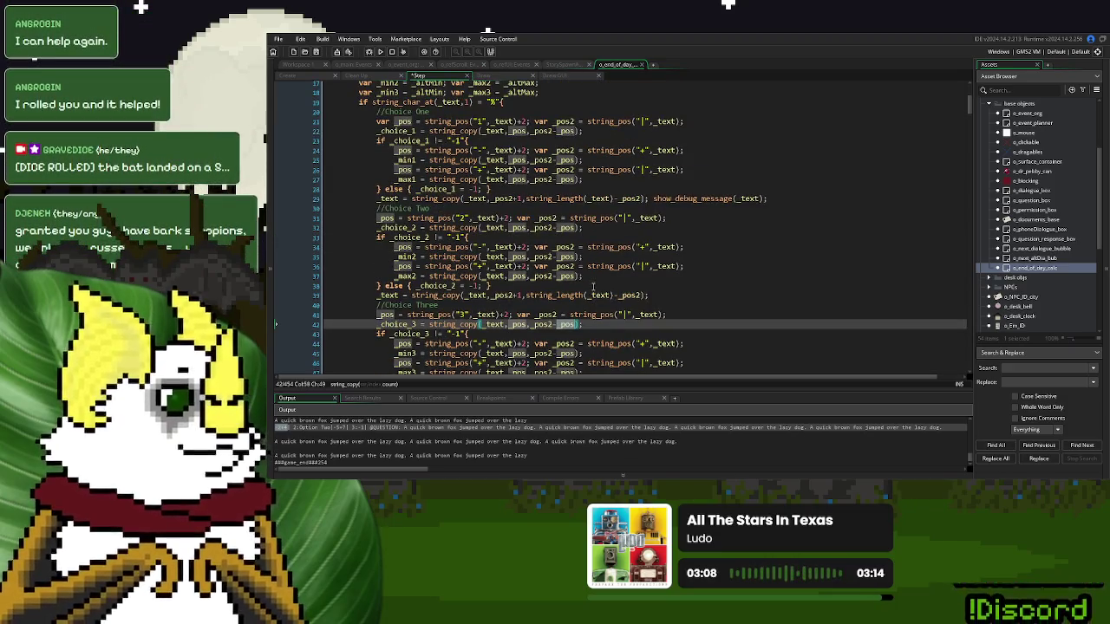
key(ctrl+z)
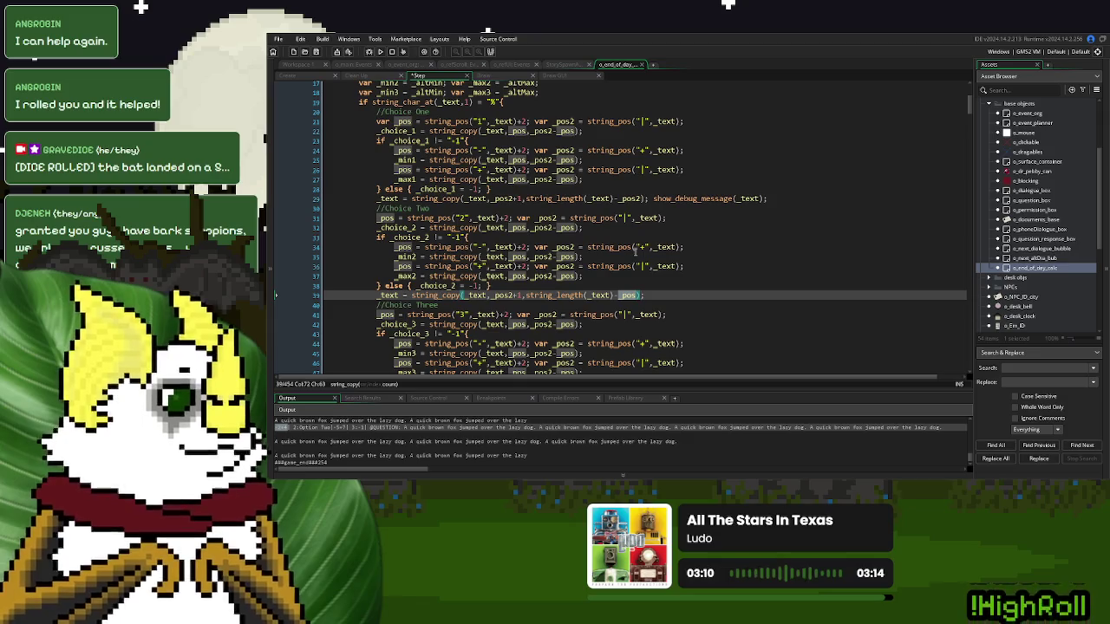
key(ctrl+y)
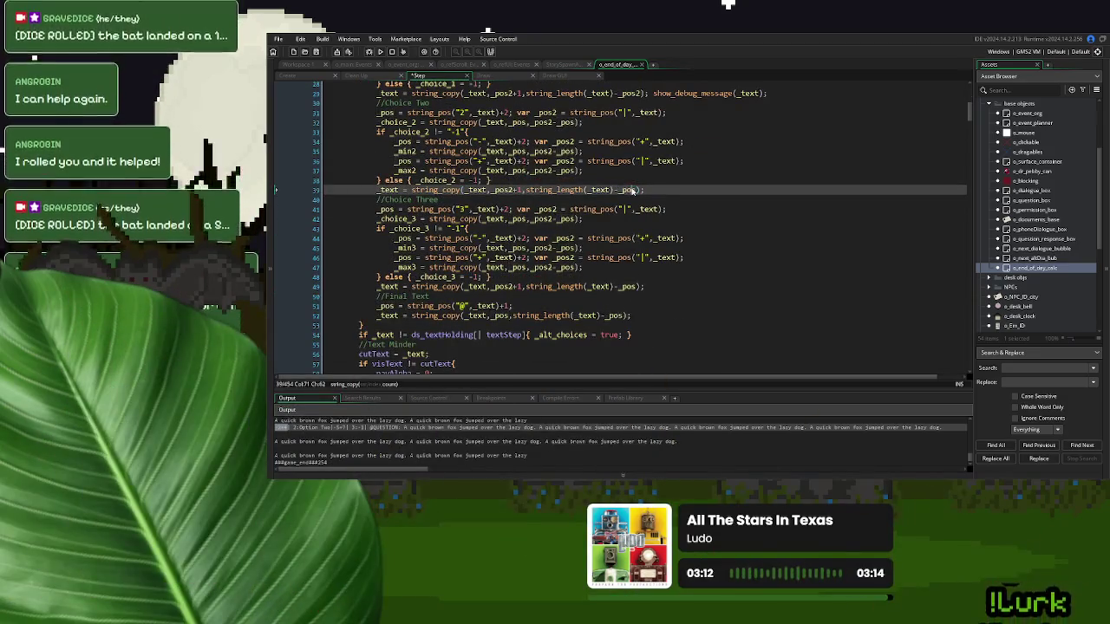
text(2)
- Change line 52's -_pos to -_pos2, then save and run the game with F5
click(625, 315)
text(2)
click(662, 299)
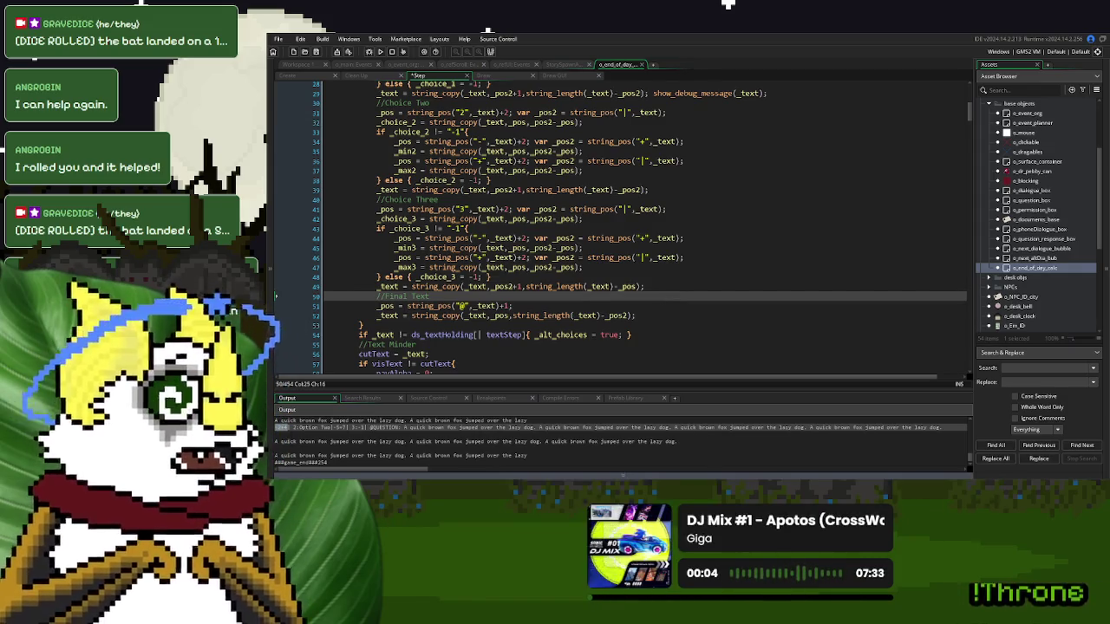
click(718, 334)
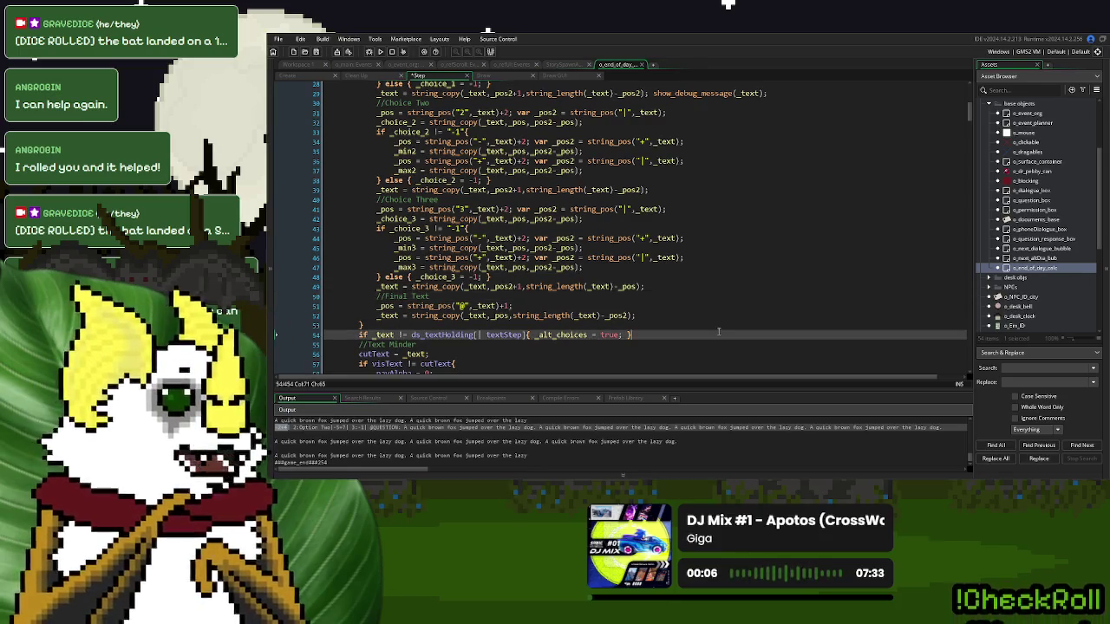
scroll(772, 159, up, 2)
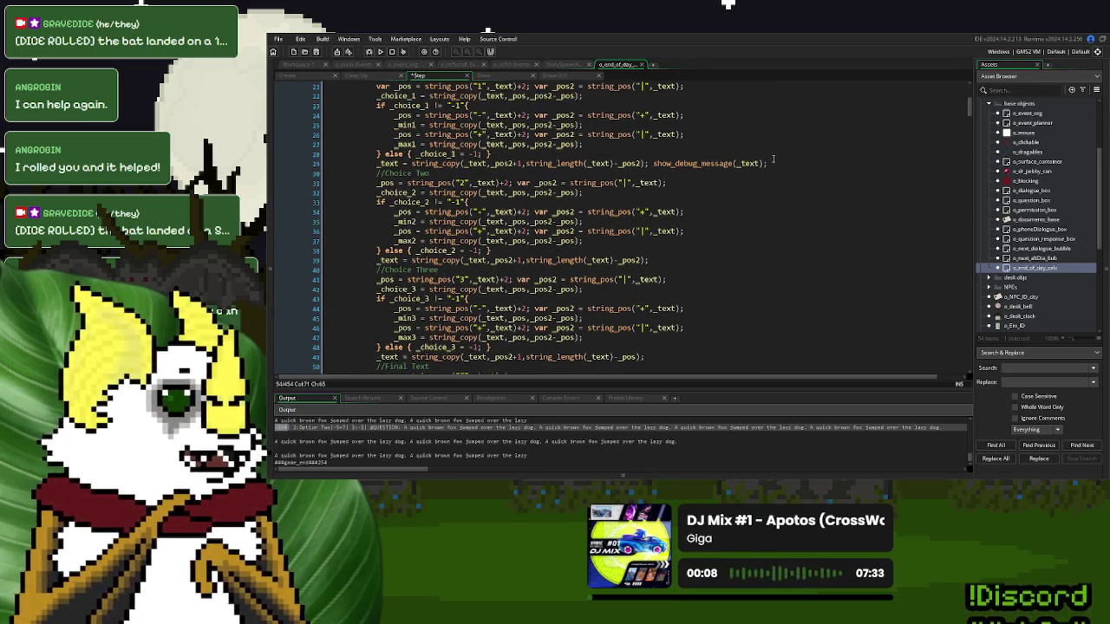
key(F5)
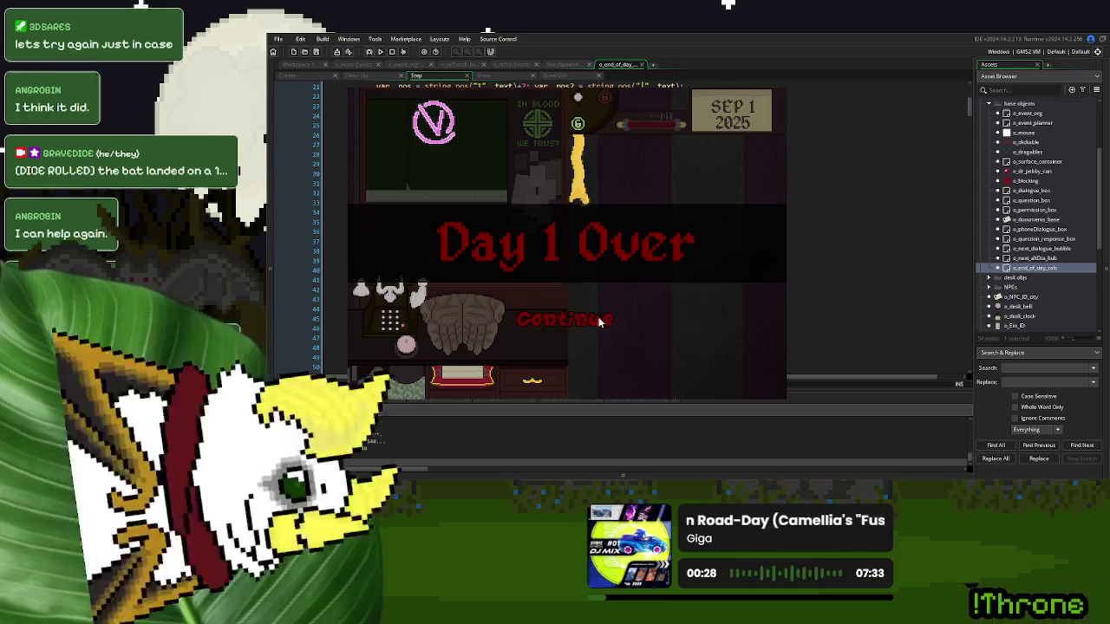
- Advance past the Day 1 Over screen and dialogue to the question showing Option One with 4, then close the game
click(595, 317)
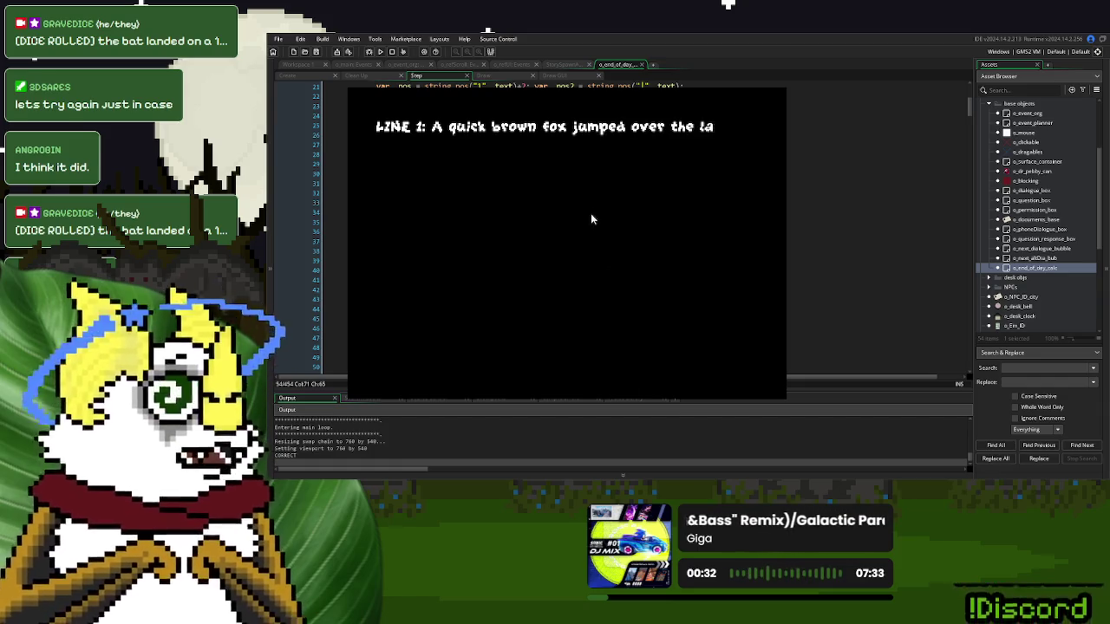
click(590, 216)
click(594, 251)
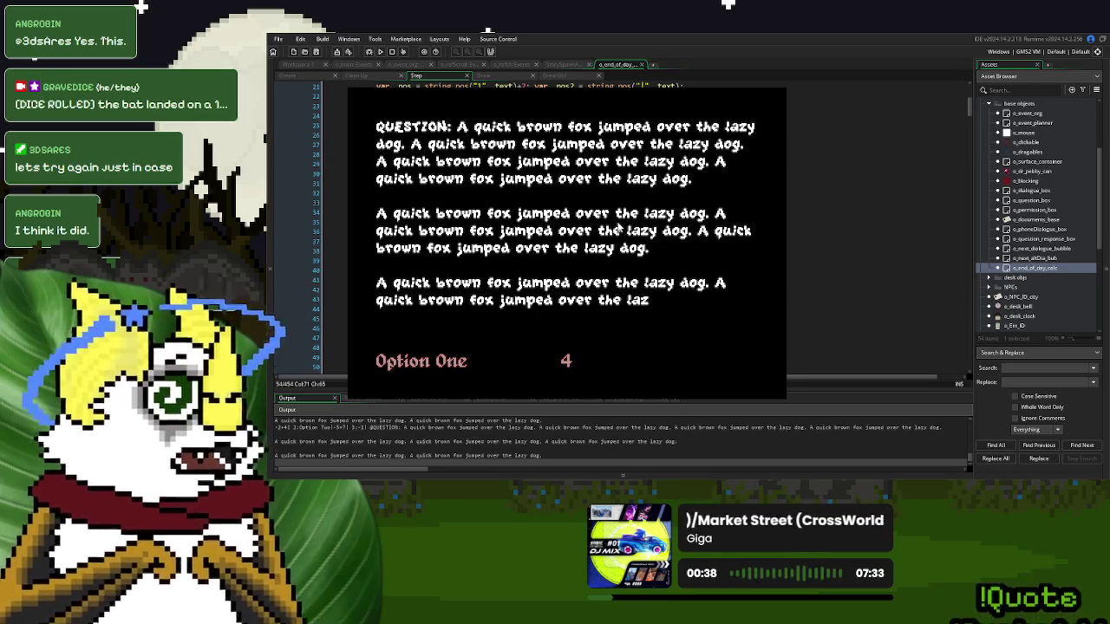
click(768, 88)
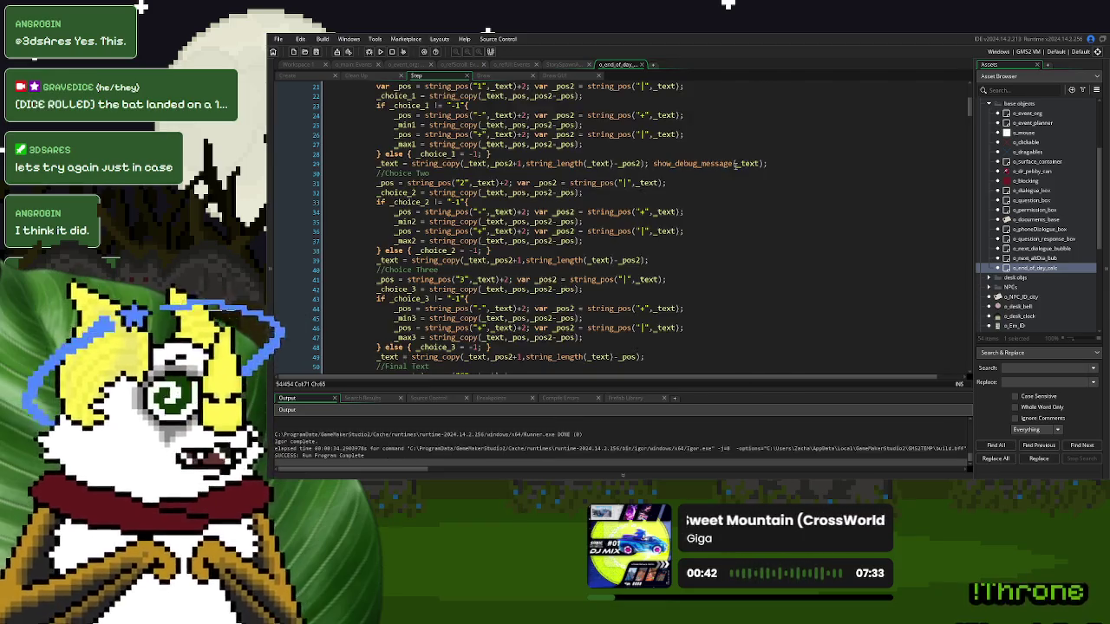
click(598, 172)
scroll(635, 177, up, 2)
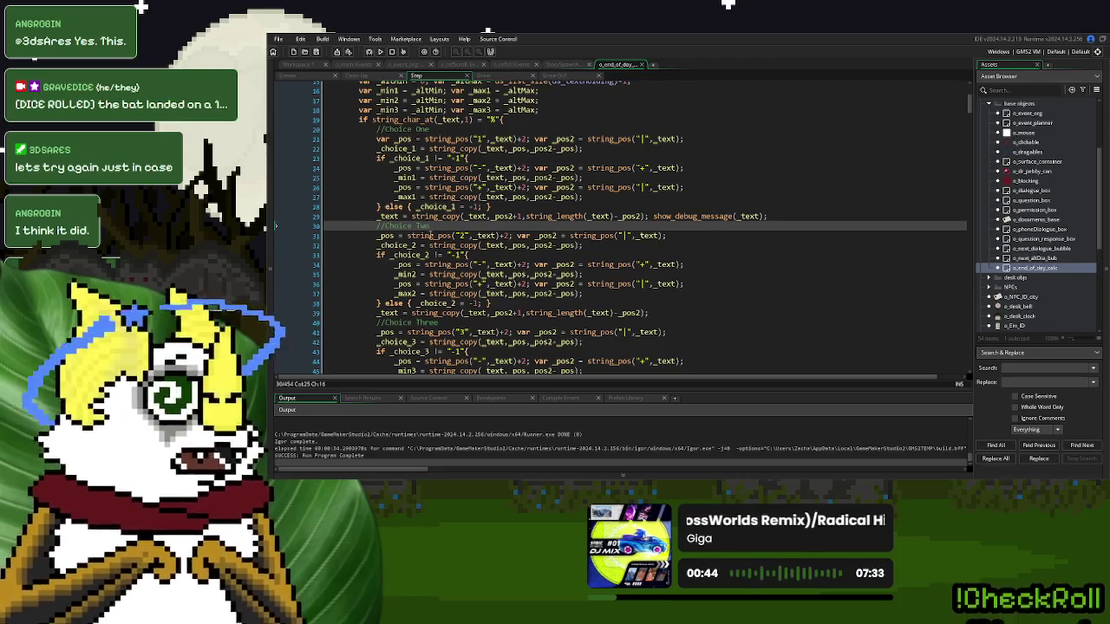
click(743, 217)
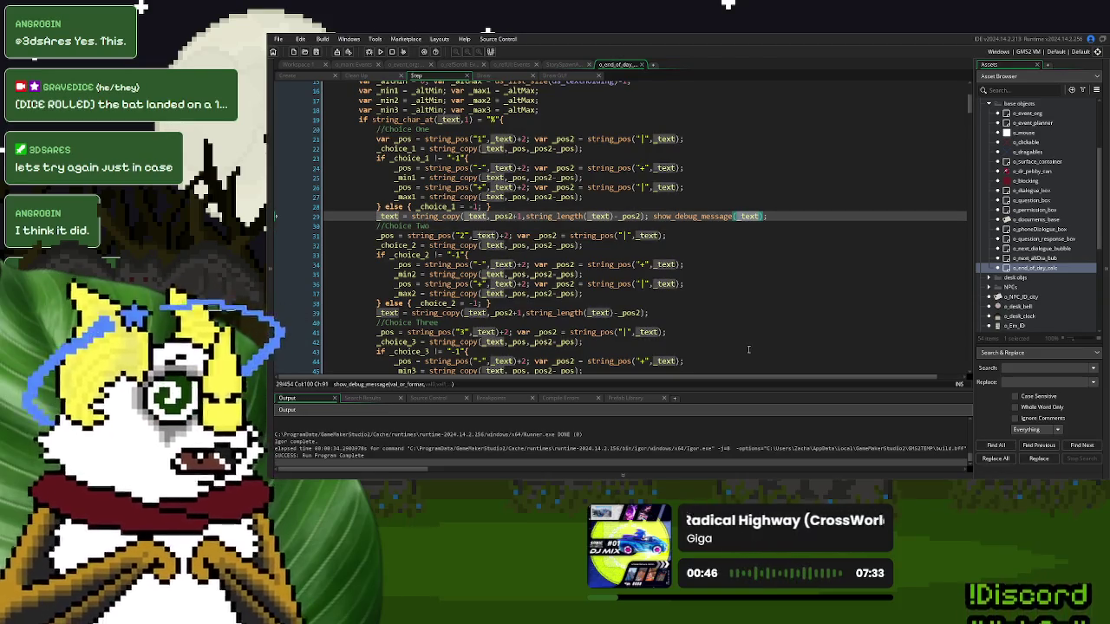